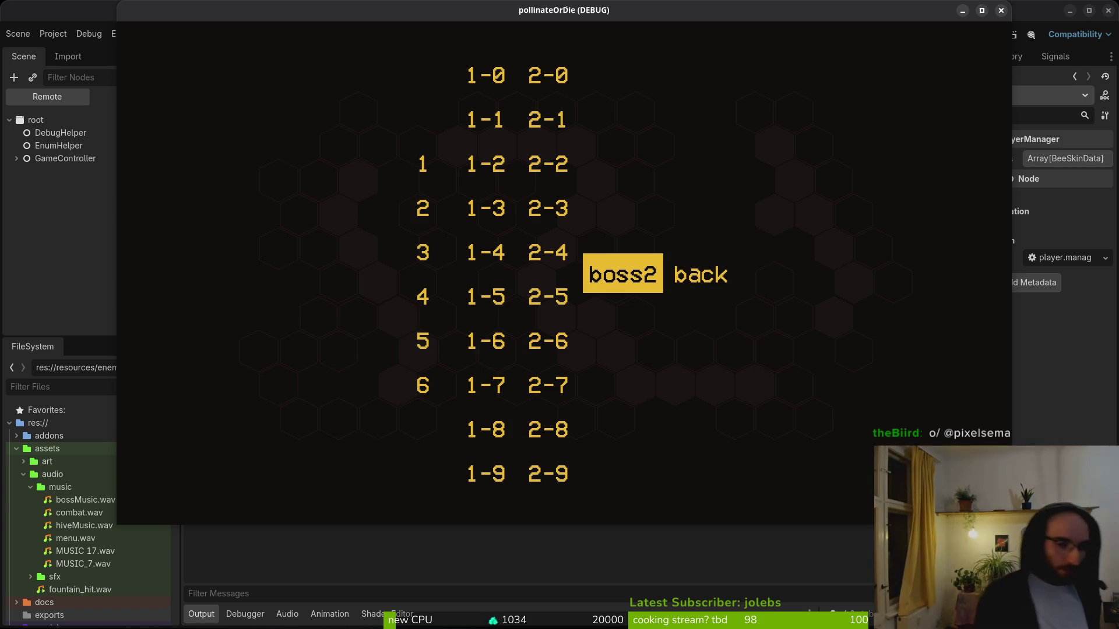
- Choose level 5 in the running game's level select, start it, then stop the game
key(Left)
key(Left)
key(Down)
key(Down)
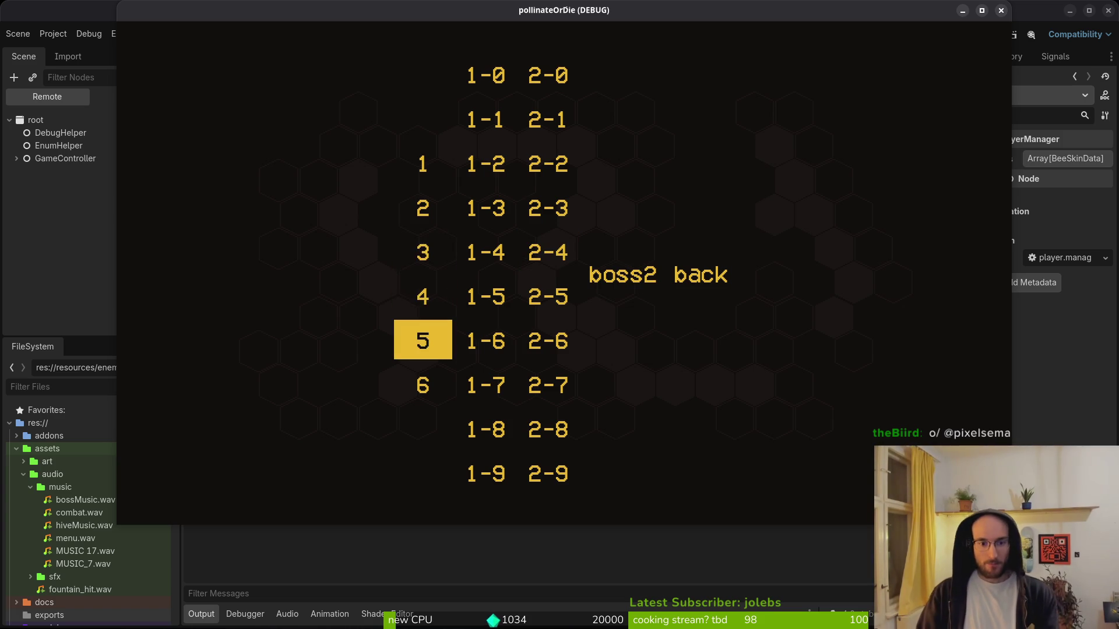
key(Return)
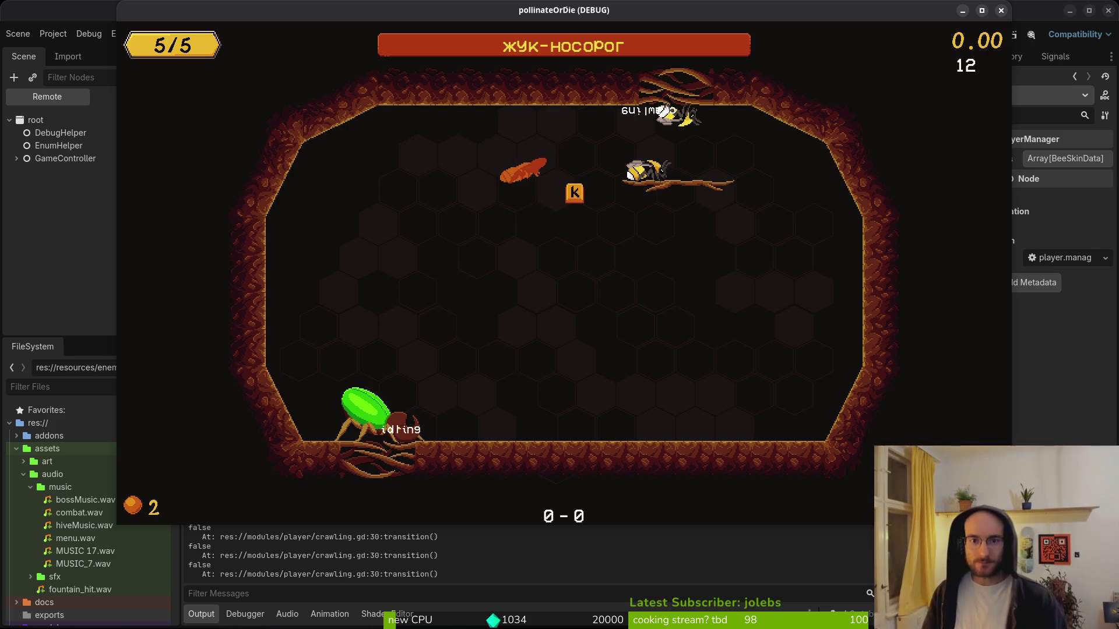
key(F8)
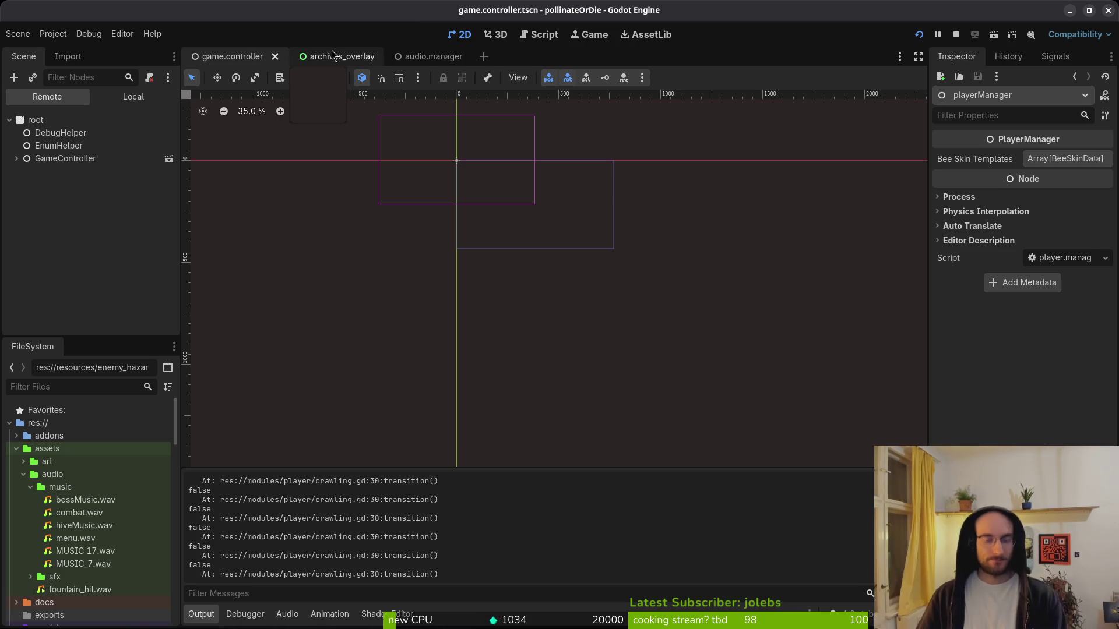
- Open the bossHpBar.tscn scene through the quick resource search for 'boshp'
key(shift+alt+o)
text(boshp)
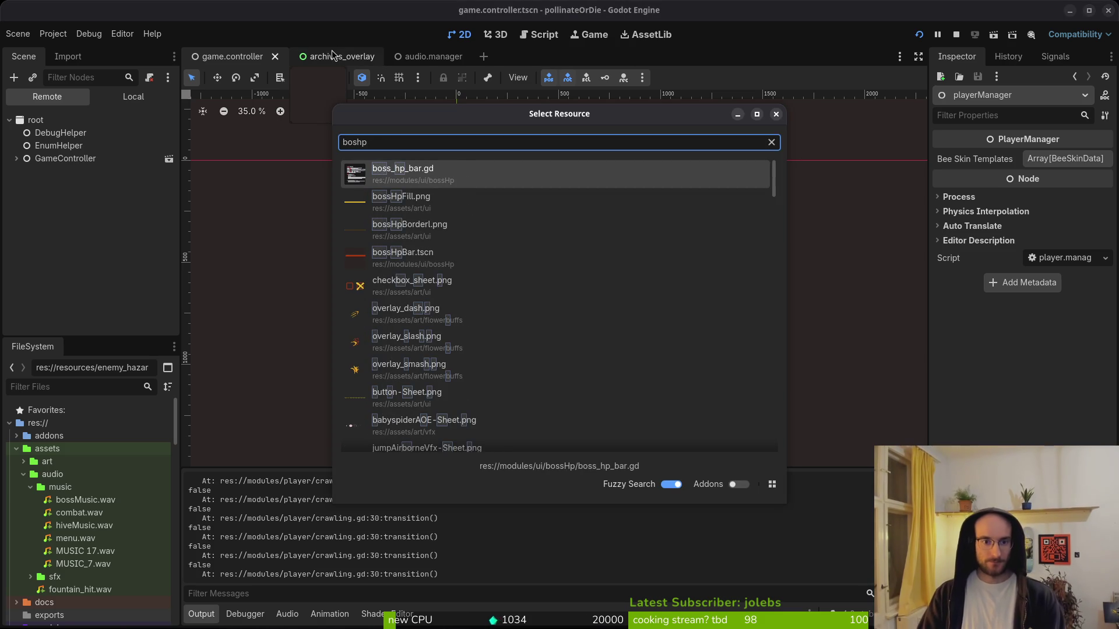
key(Down)
key(Down)
key(Down)
key(Return)
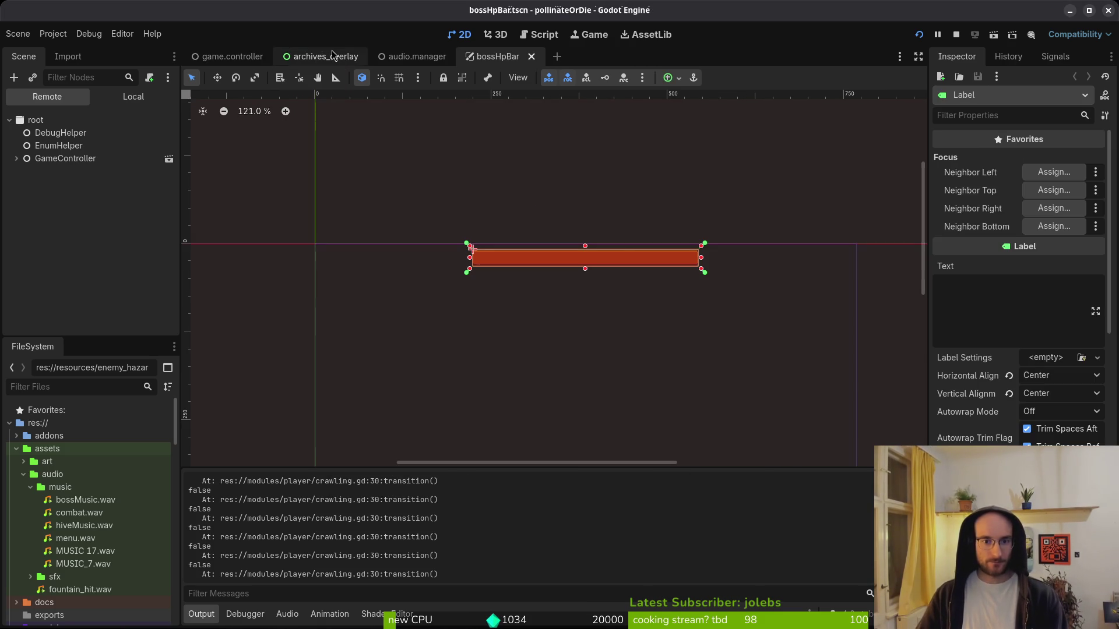
scroll(620, 277, up, 10)
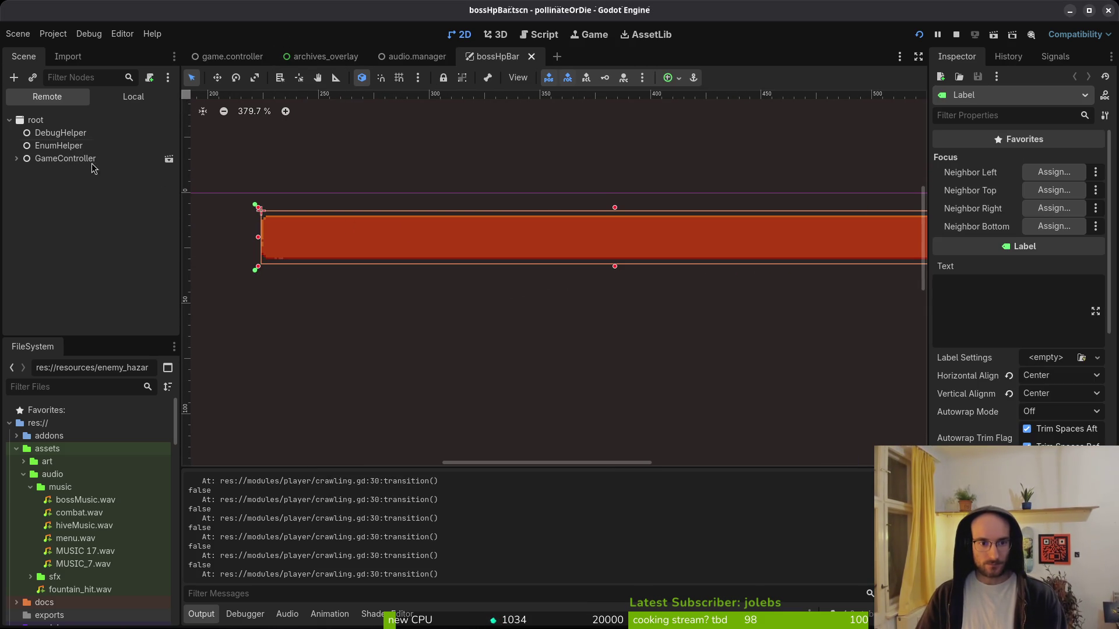
- Inspect the hpBar and Label nodes in the Local scene tree, then rerun the game
click(114, 97)
click(69, 147)
click(61, 163)
key(Up)
key(Down)
key(Down)
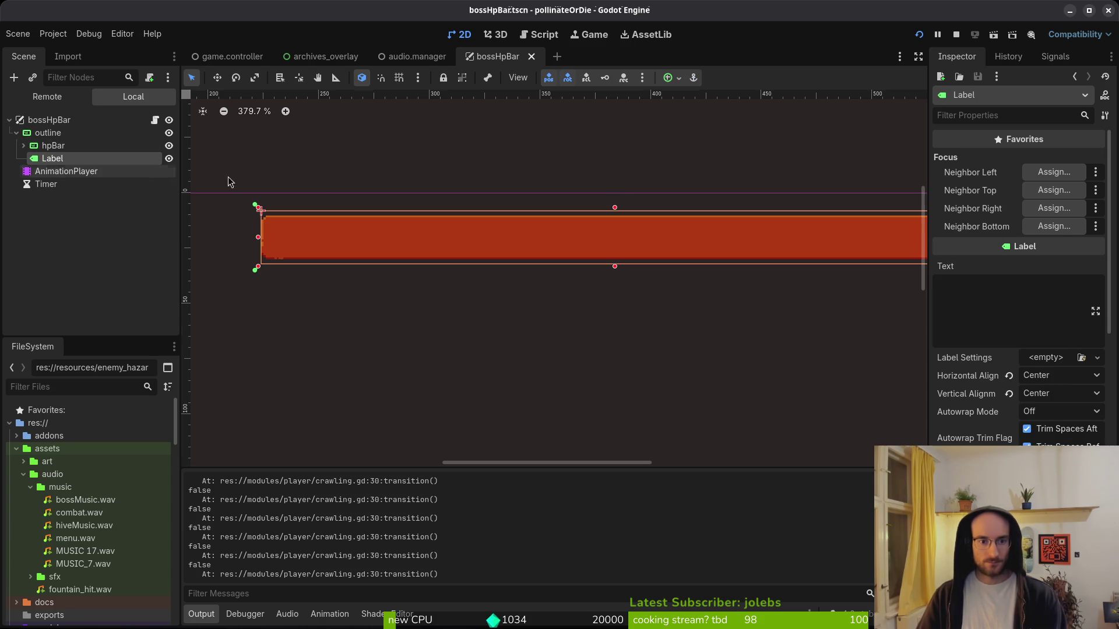
click(65, 249)
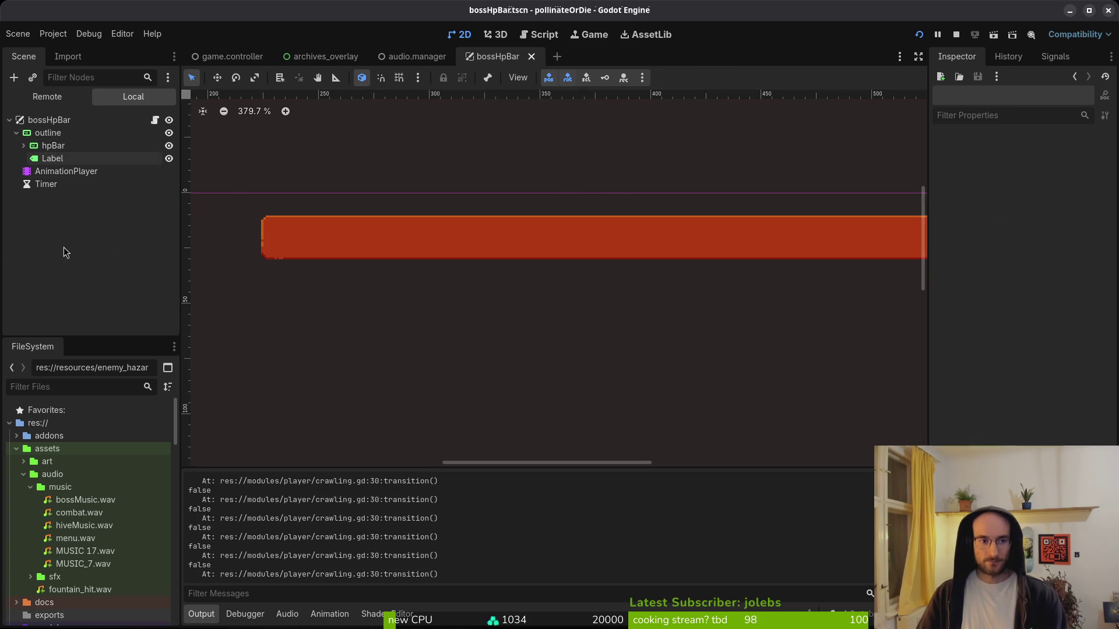
key(F5)
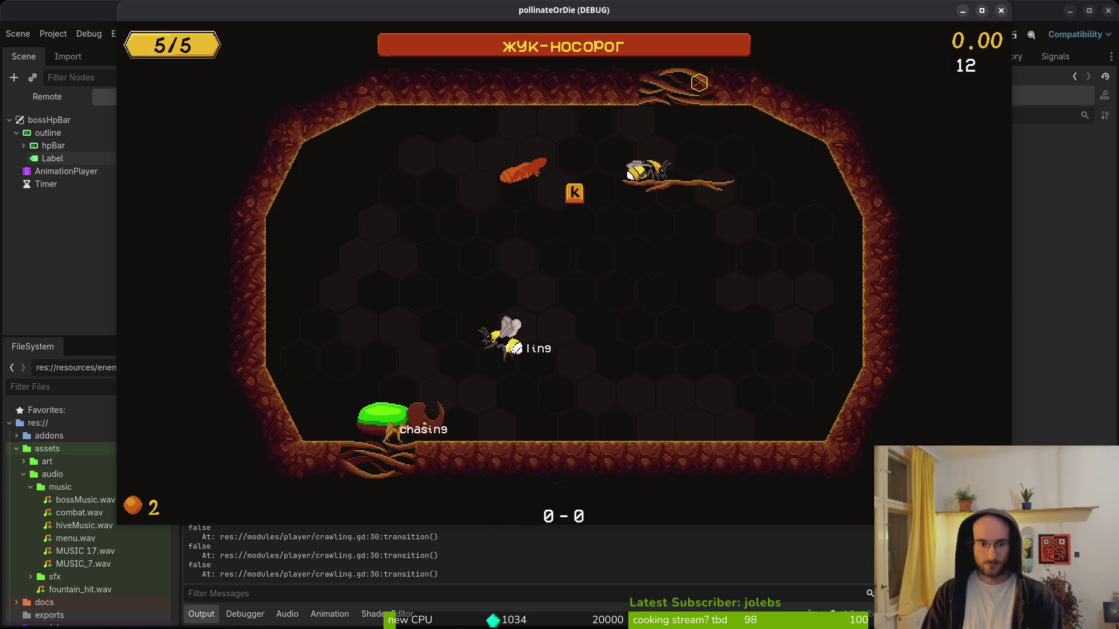
- Fight the rhino beetle by slashing it and dashing away from its slams
key(Left)
key(x)
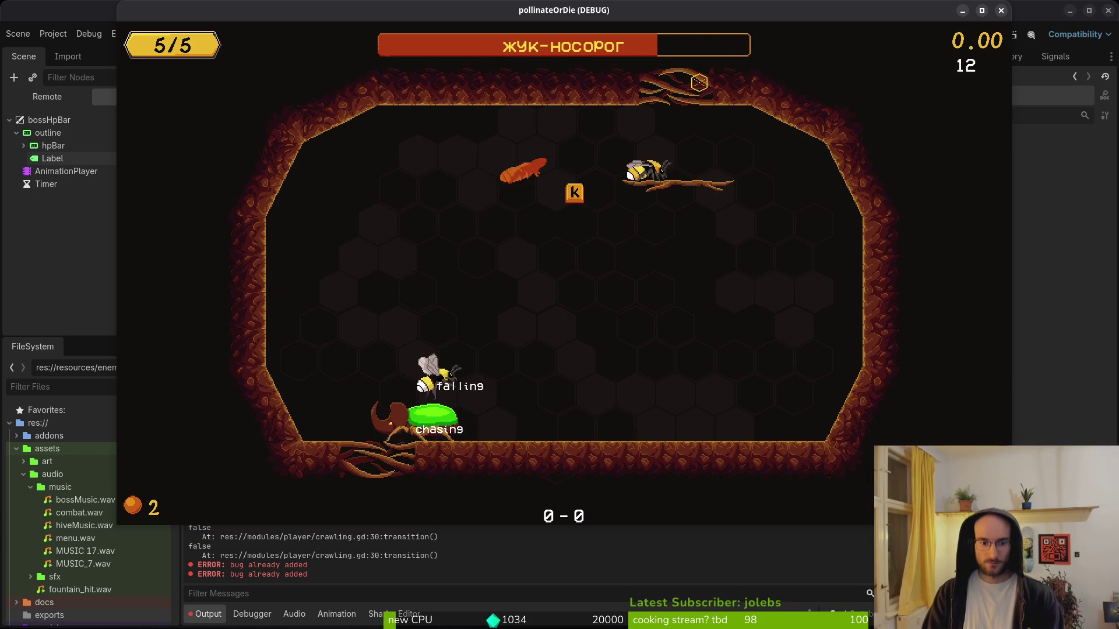
key(z)
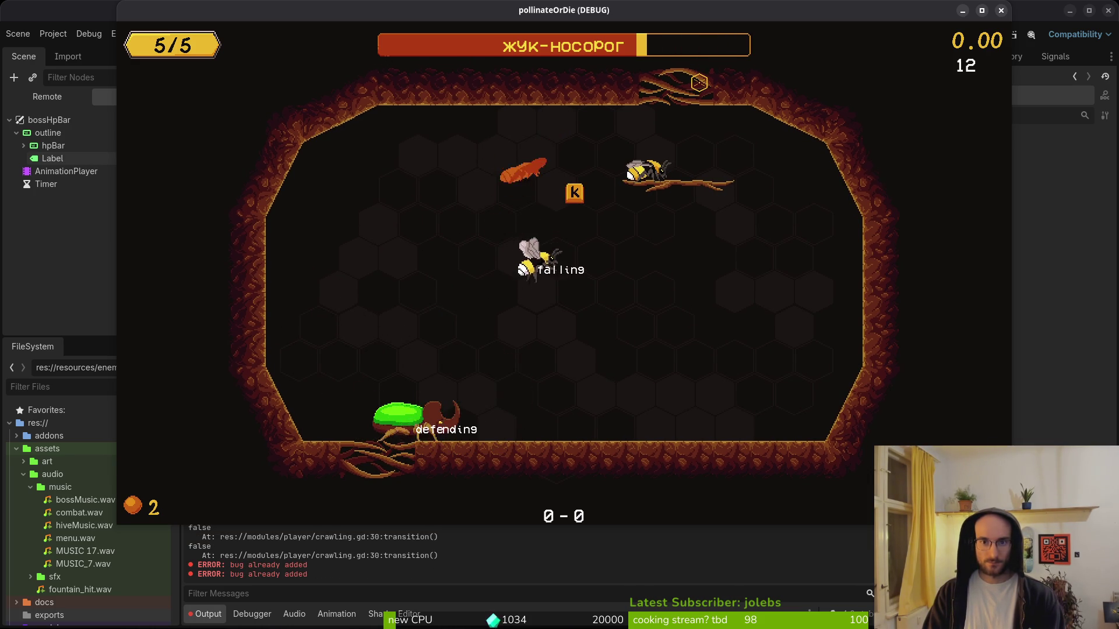
key(Left)
key(x)
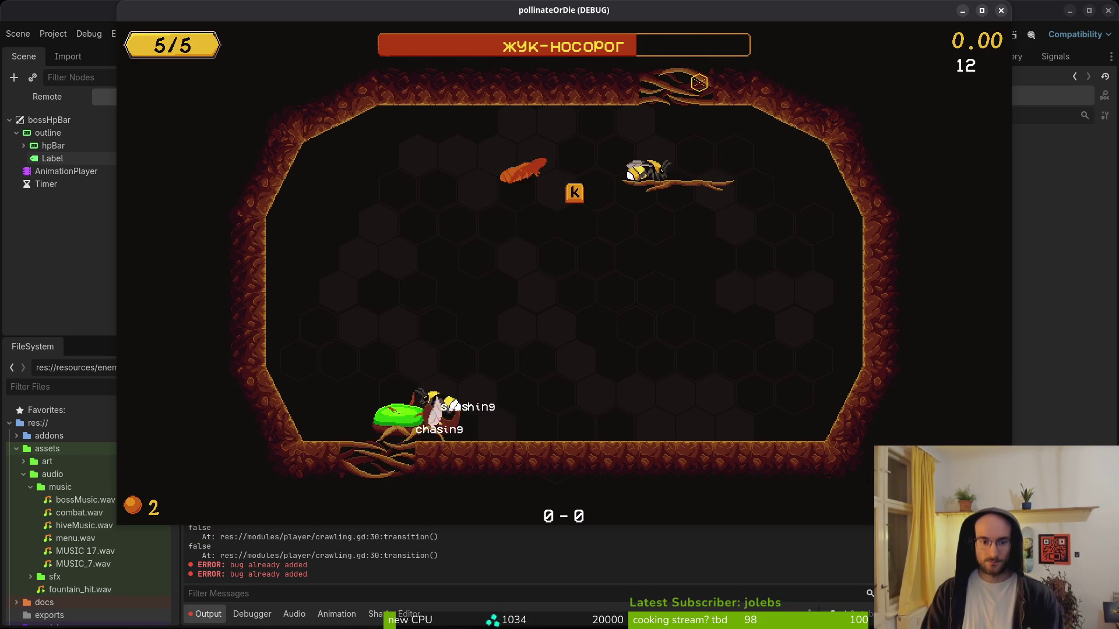
key(z)
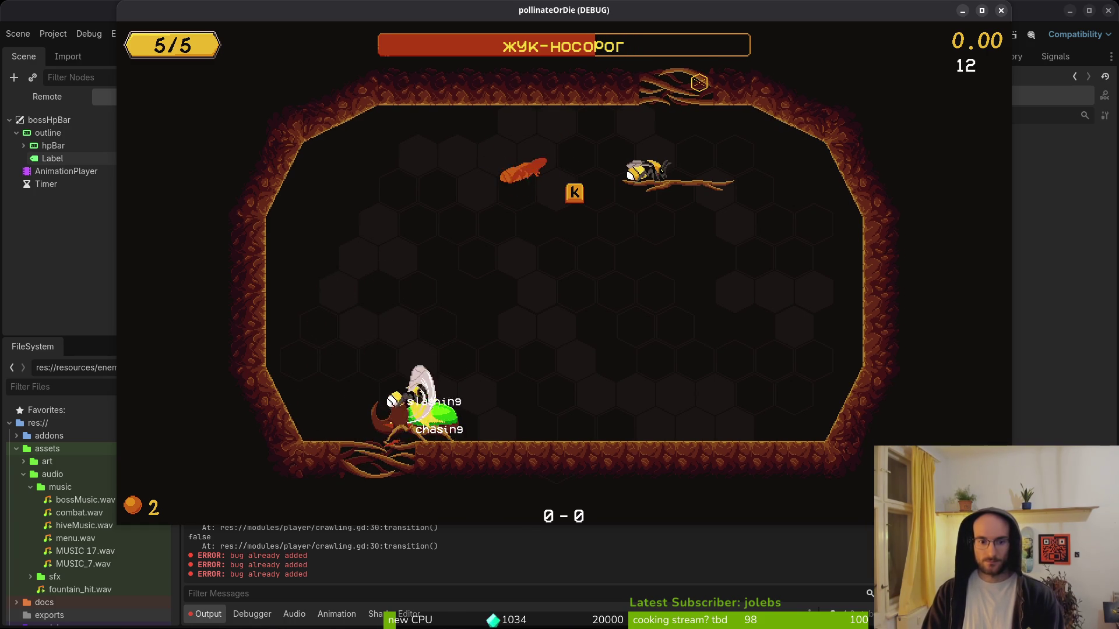
key(z)
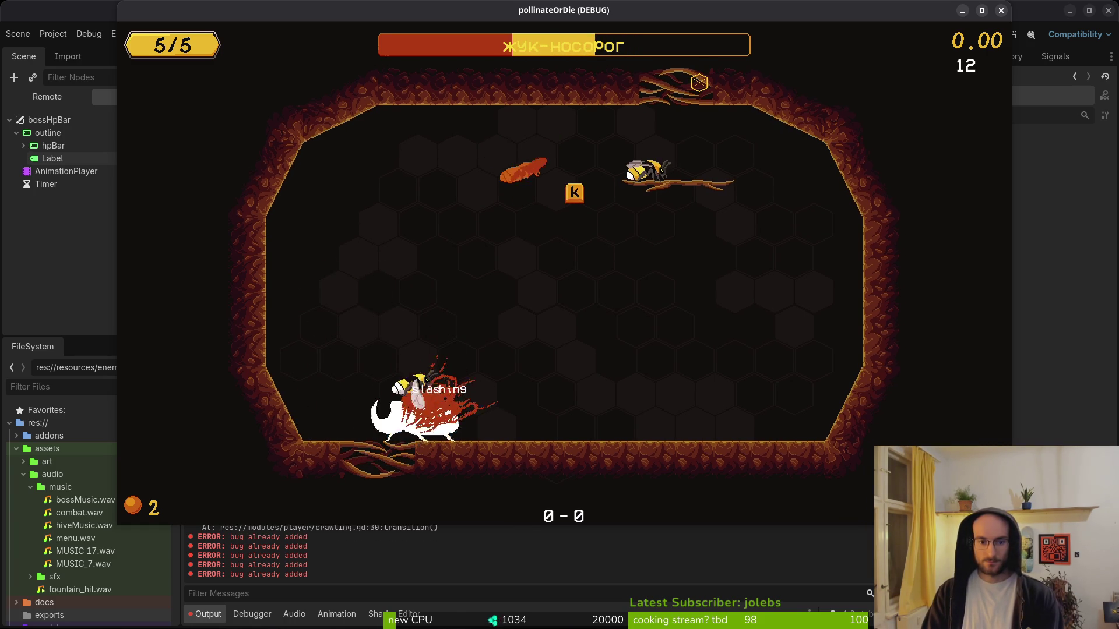
key(space)
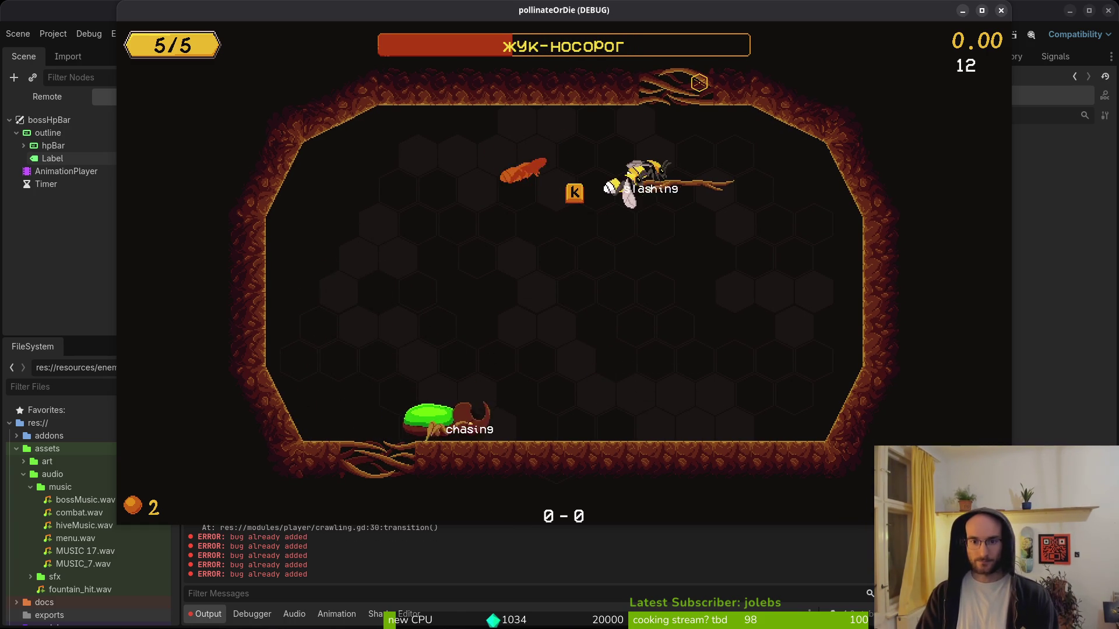
- Close the game window and start Vim in the project folder
click(1001, 10)
text(vim)
key(Return)
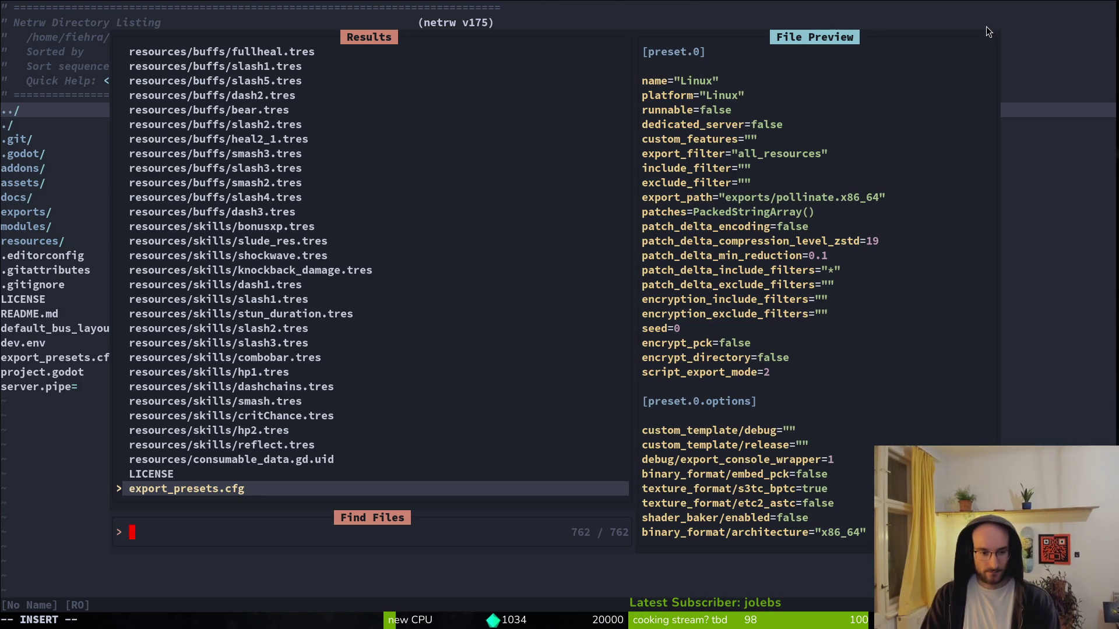
- Open slam.gd via the 'rhisl' file search, cut the hurtbox-disable line from exit(), and save
text(rhisl)
key(Return)
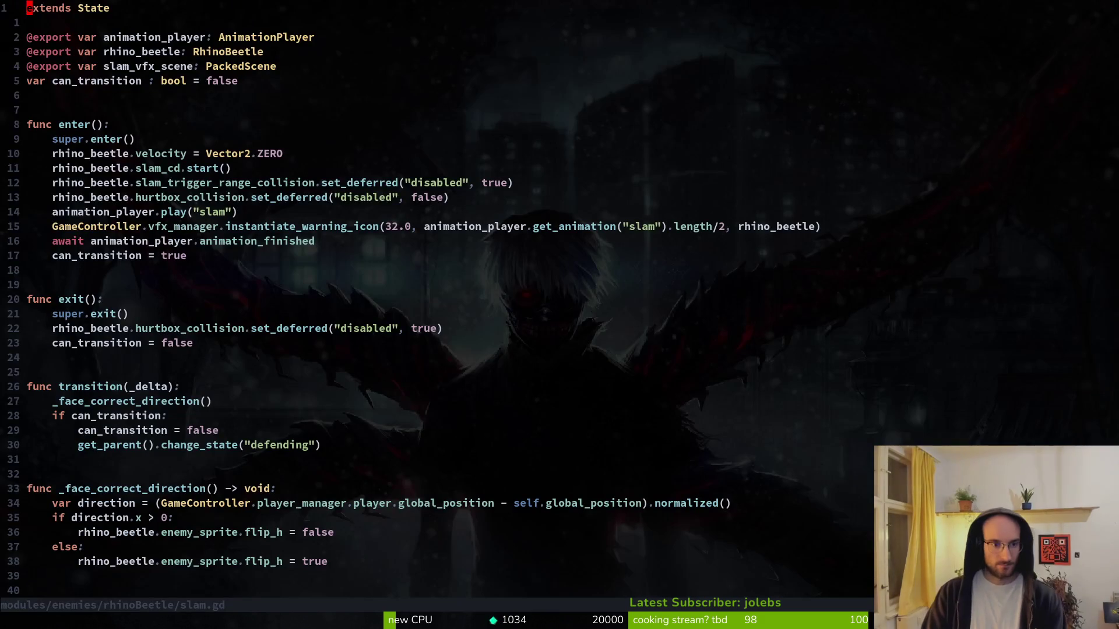
key(9)
key(j)
key(8)
key(j)
key(j)
- Paste the hurtbox-disable line into the slam smoke function and save slam.gd
key(j)
key(shift+v)
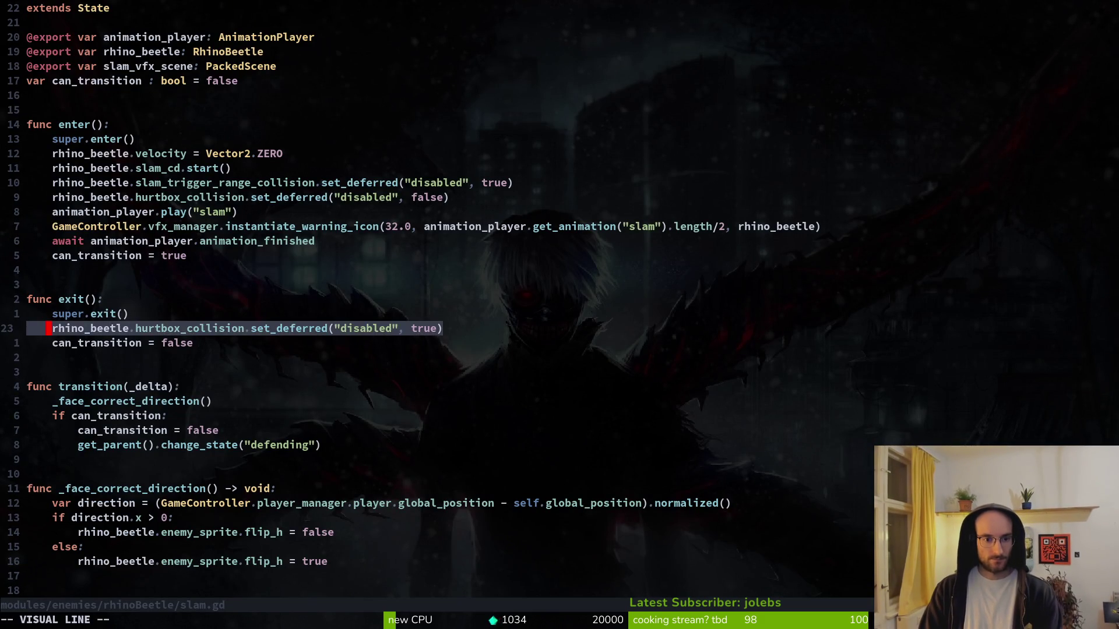
key(d)
key(o)
key(Escape)
text(:w)
key(Return)
key(1)
key(7)
key(j)
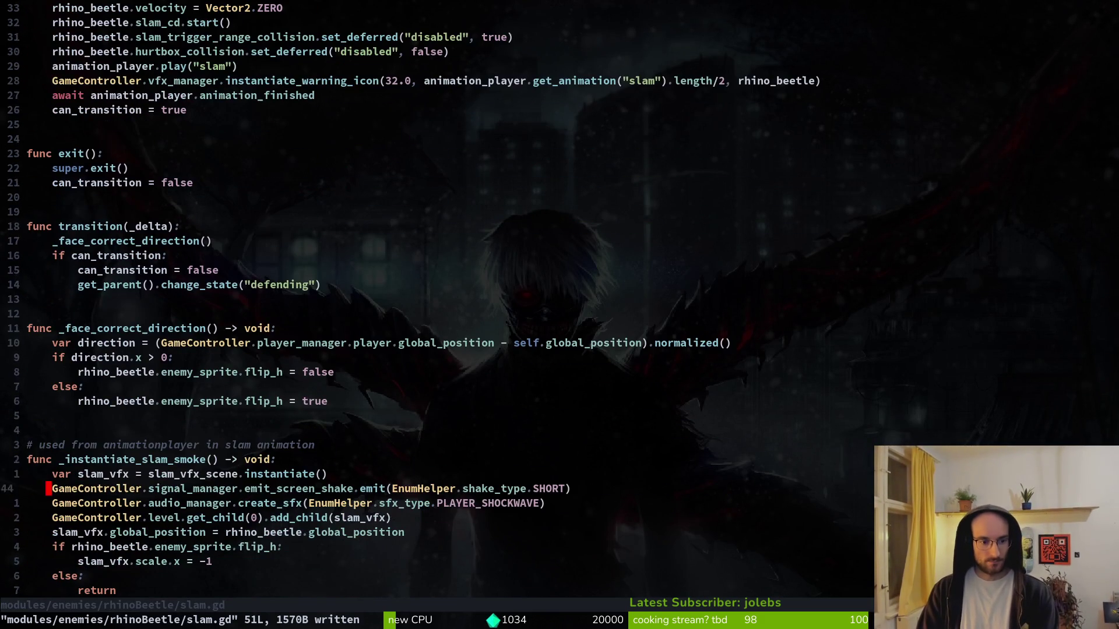
text(p:w)
key(Return)
- Put the hurtbox-disable line back into exit() as well, save, and run the project
key(alt+Tab)
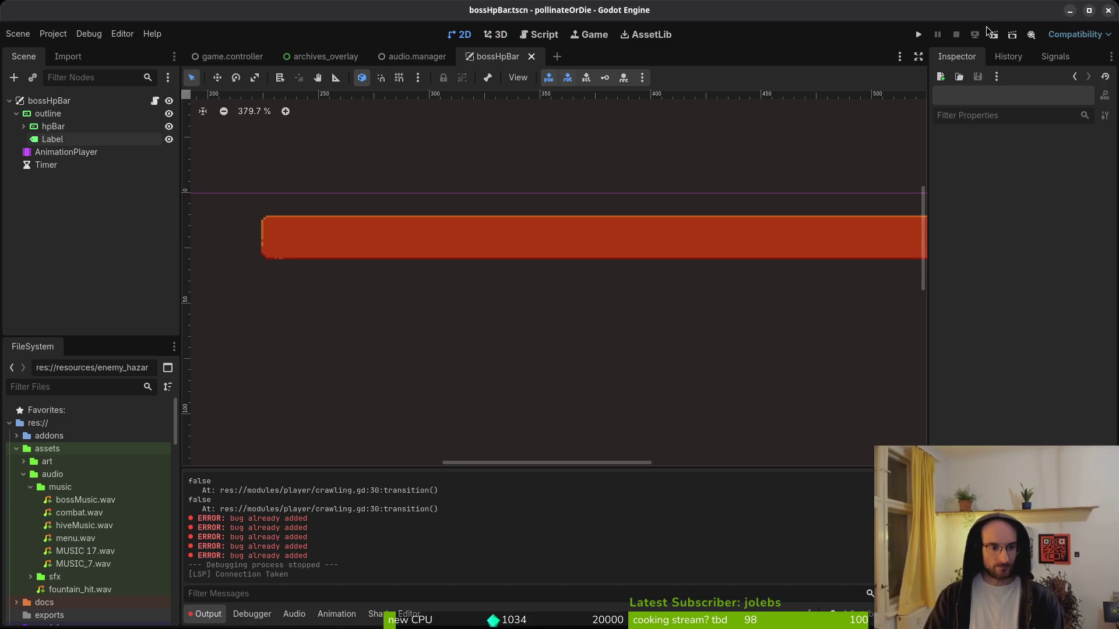
key(alt+Tab)
key(h)
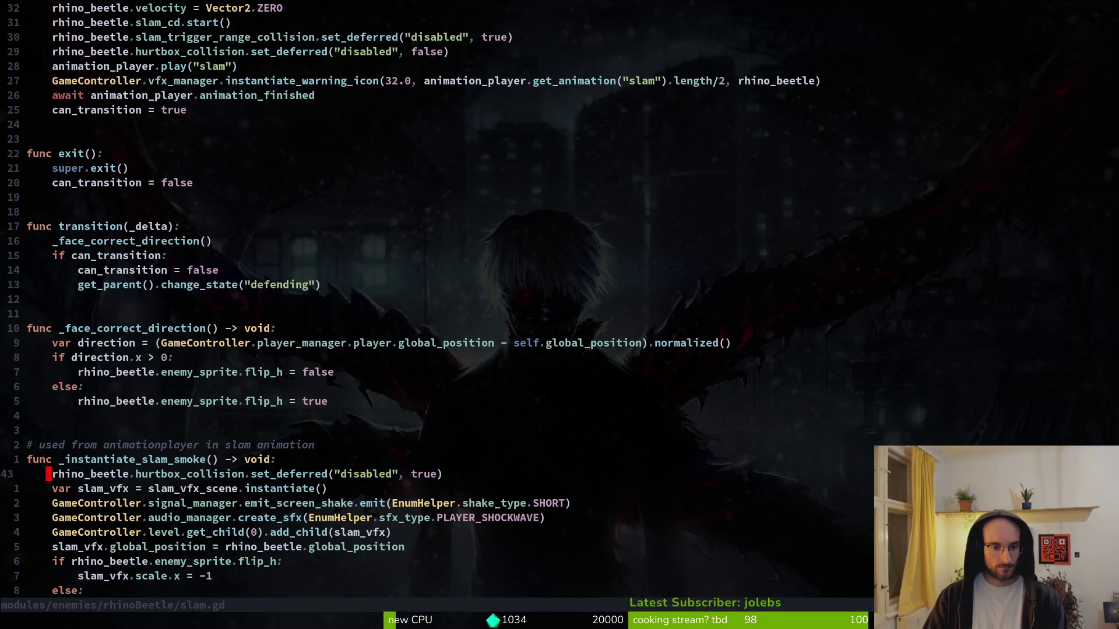
key(braceleft)
key(braceleft)
key(braceleft)
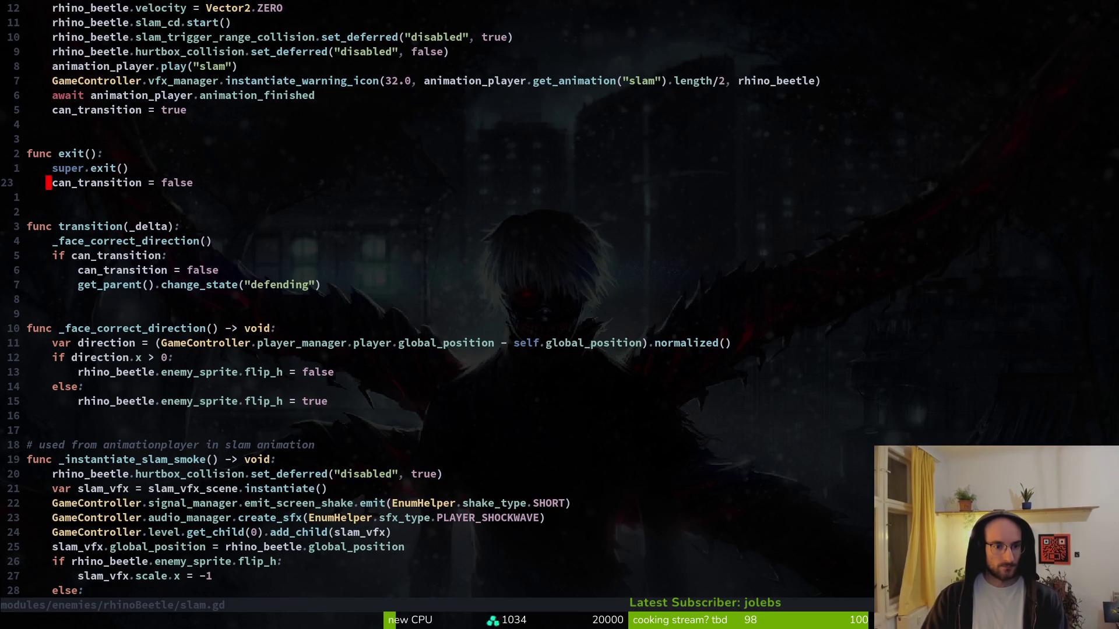
key(P)
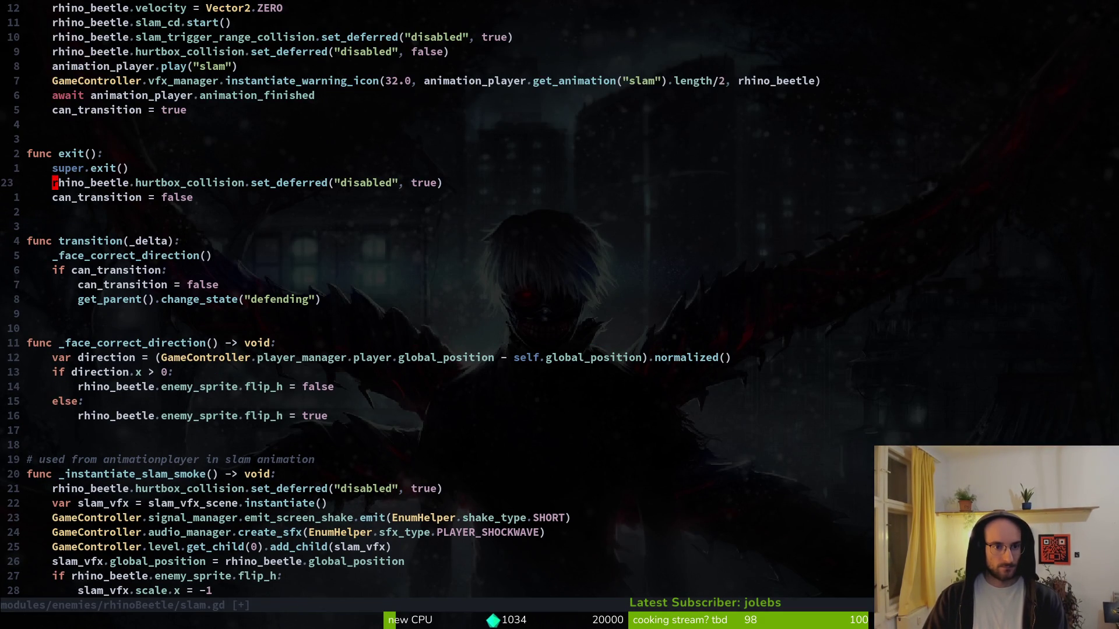
key(ctrl+s)
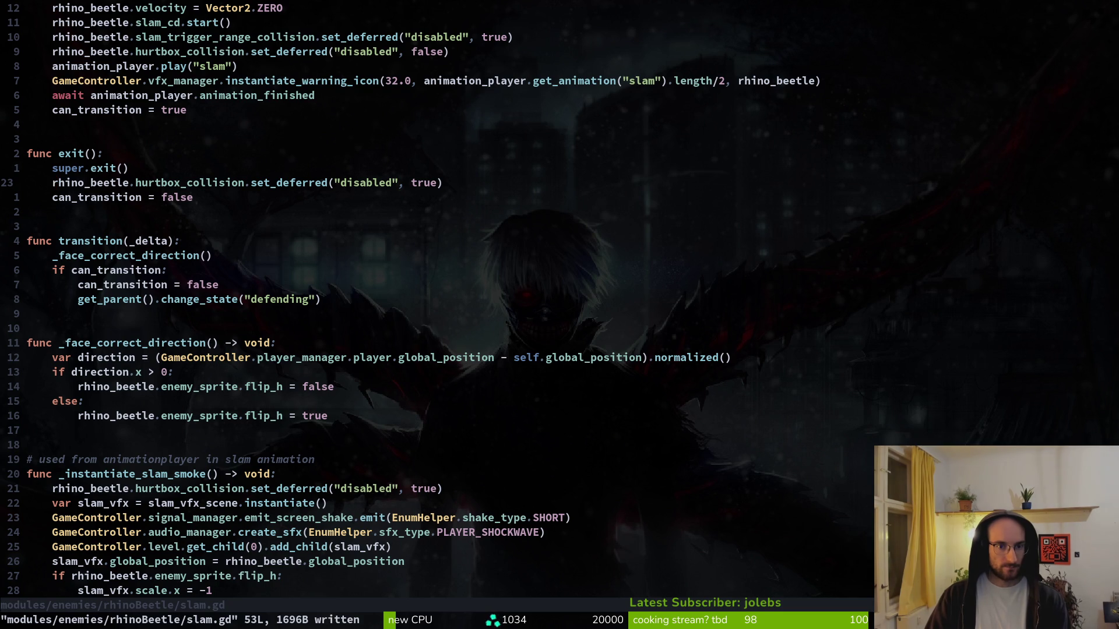
key(alt+Tab)
click(986, 26)
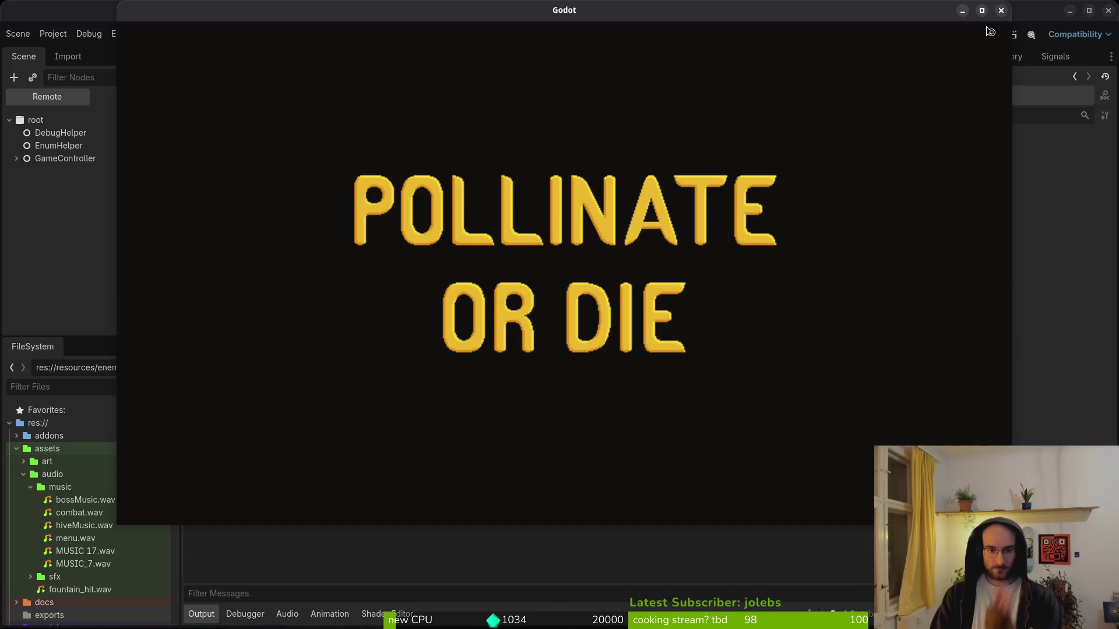
- Get past the title menu and start level 5 from the level select
key(Return)
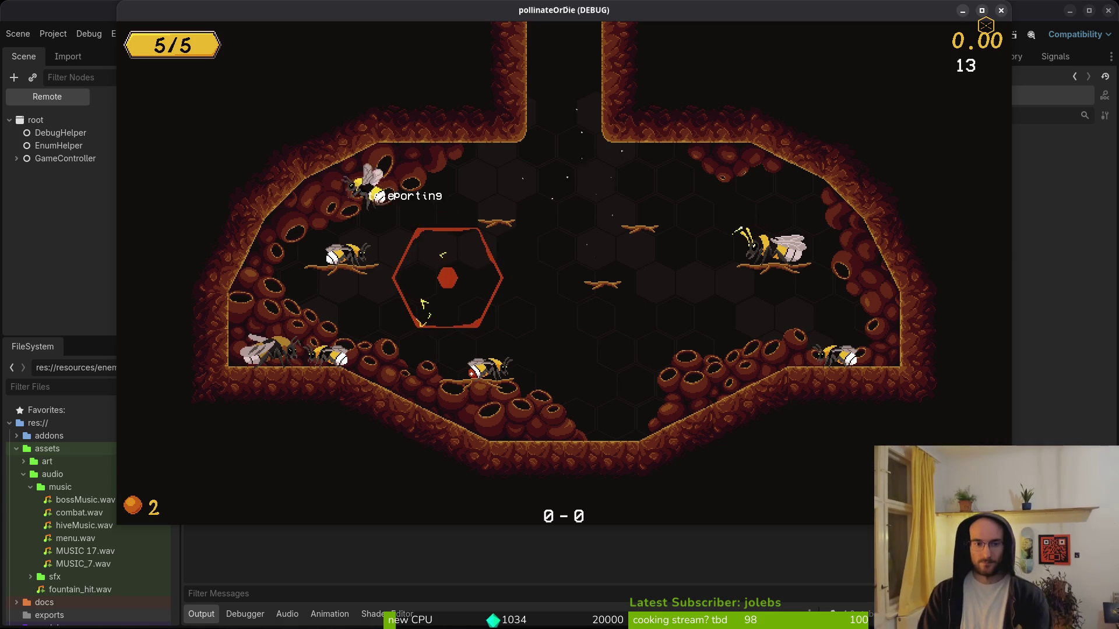
key(Escape)
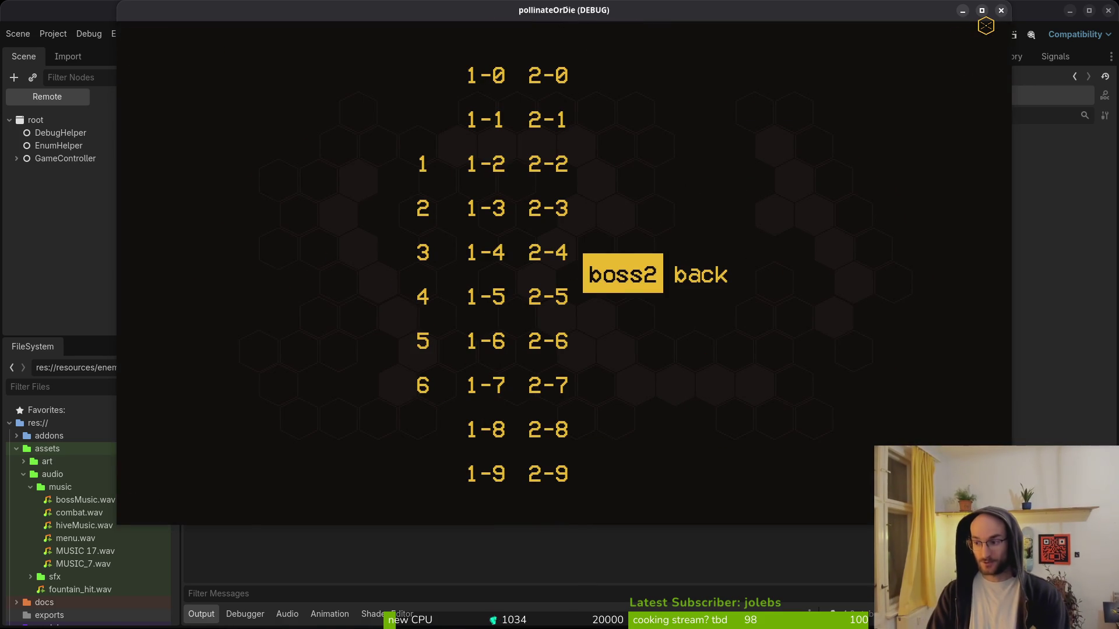
key(Left)
key(Left)
key(Down)
key(Left)
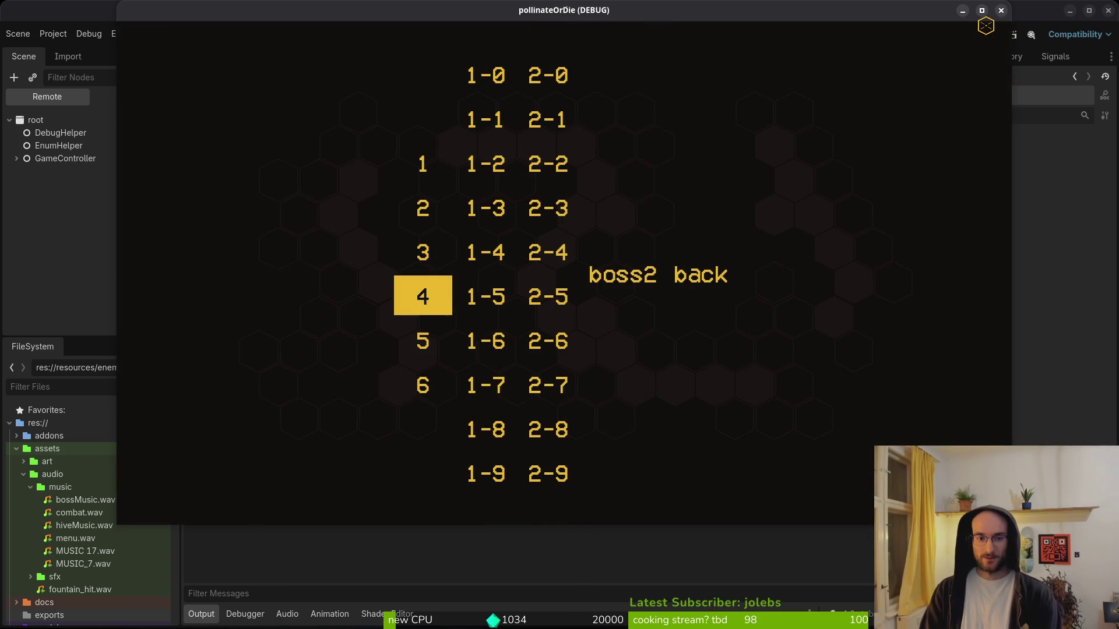
key(Down)
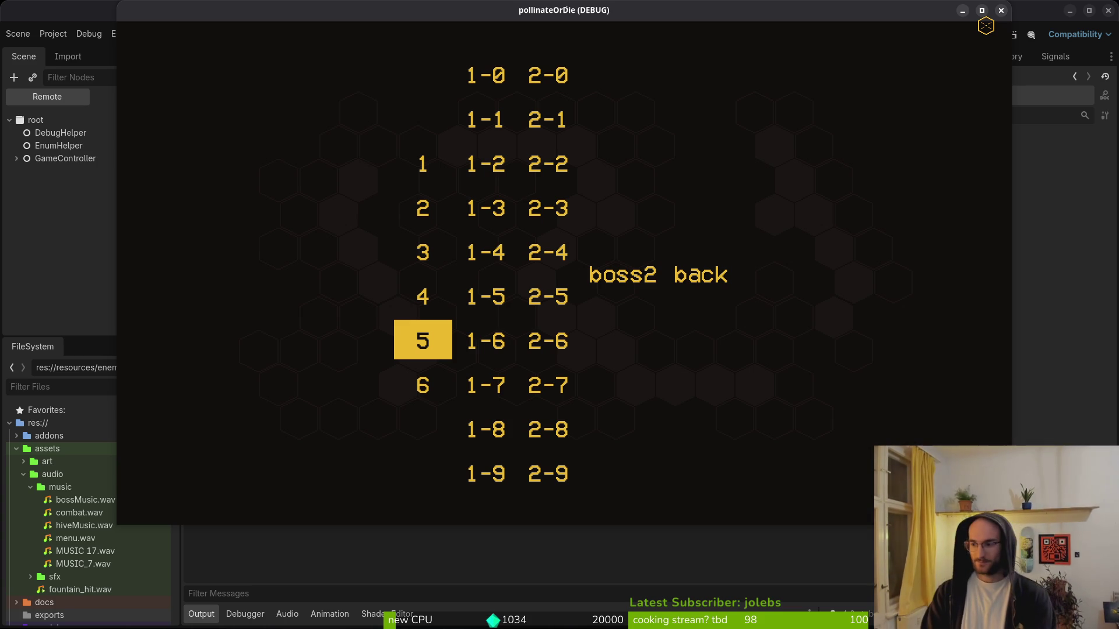
key(Up)
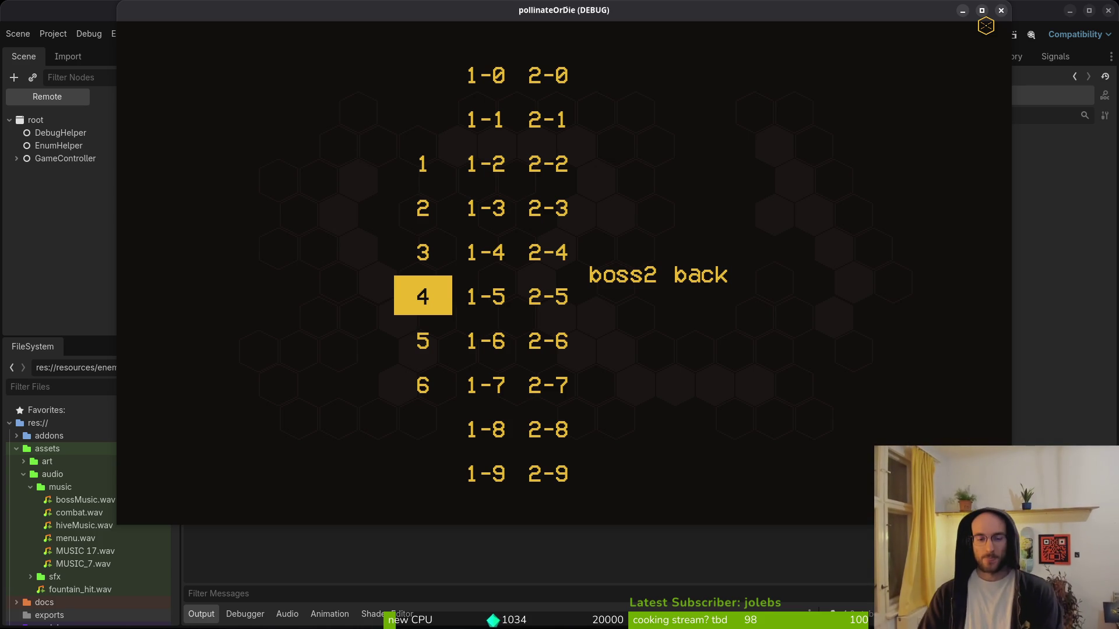
key(Down)
key(Return)
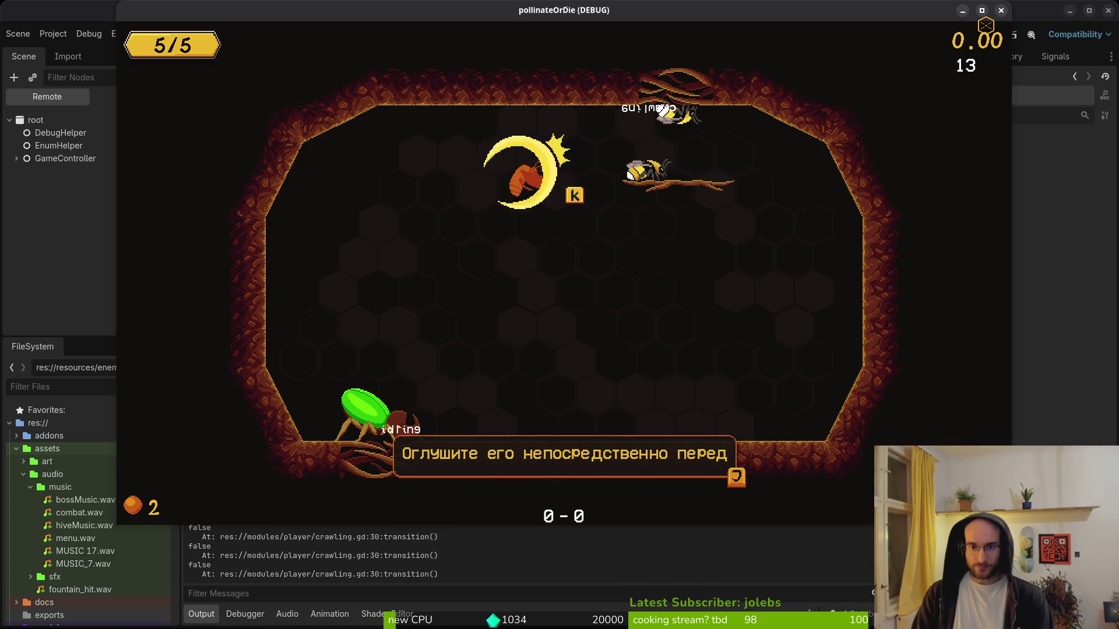
- Attack the rhino beetle until it is stunned, then switch to slam.gd in Neovim
key(j)
key(k)
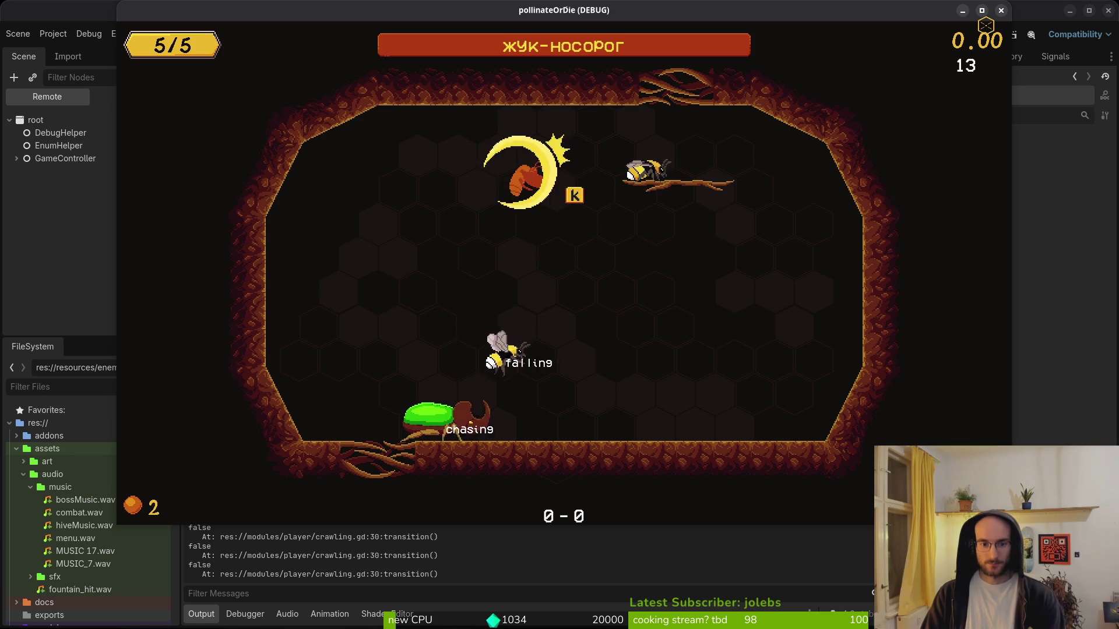
key(k)
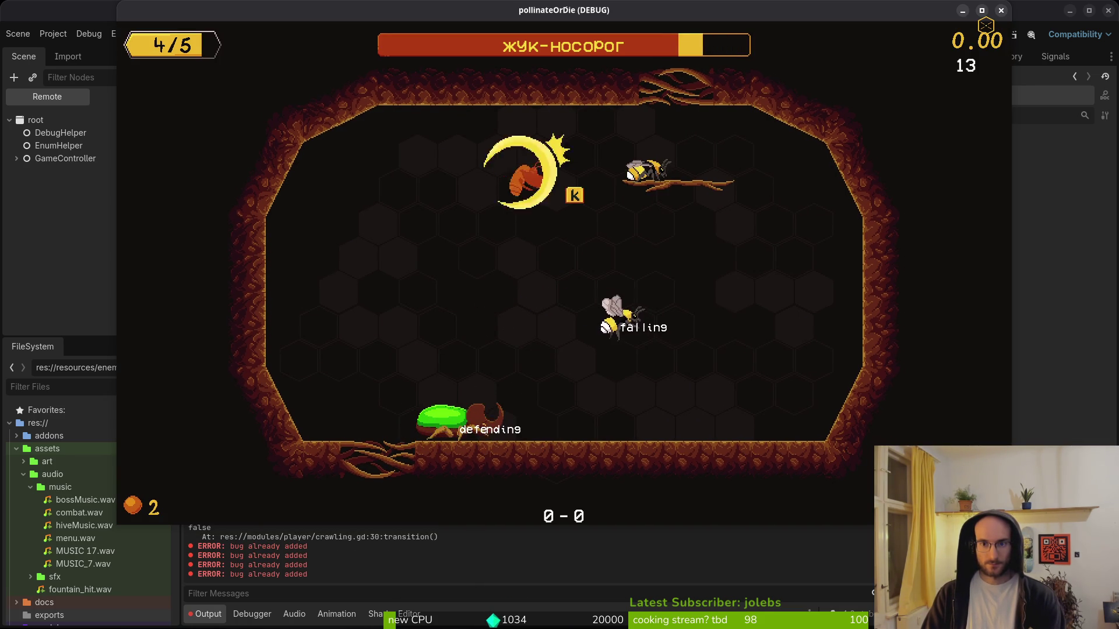
key(k)
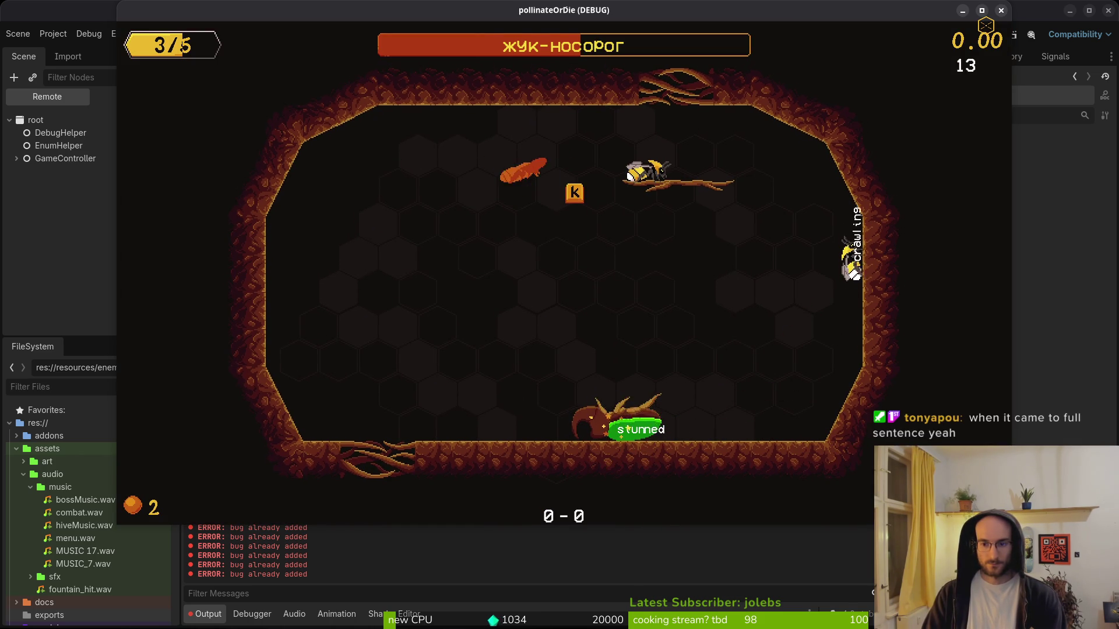
key(super+1)
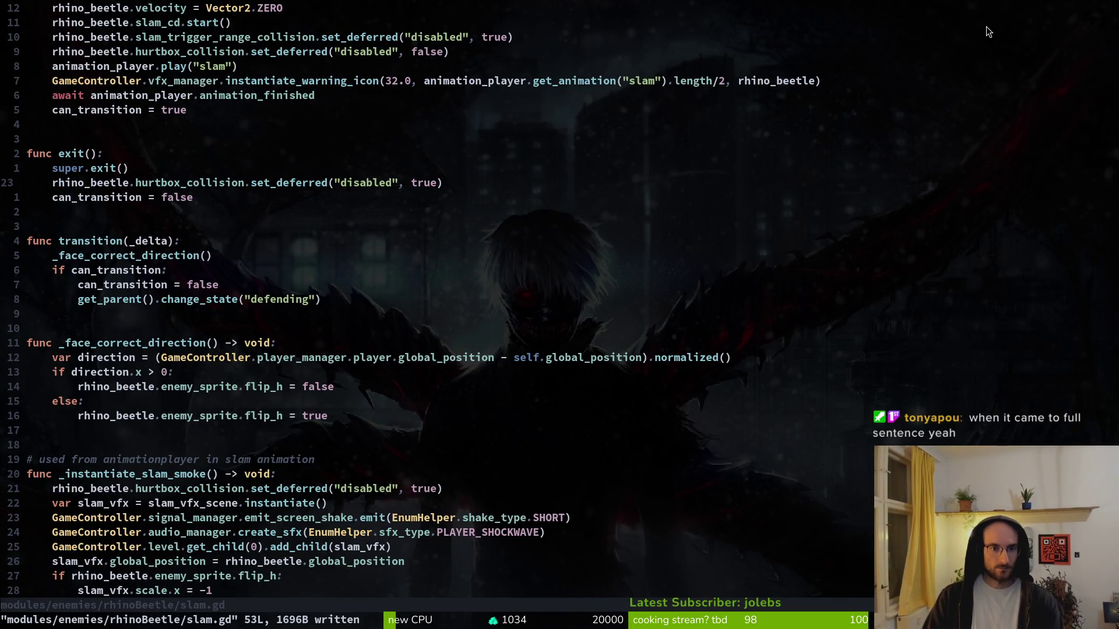
- Select line 44, the hurtbox-disabling line in the slam smoke function, then return to the game
key(j)
key(j)
key(j)
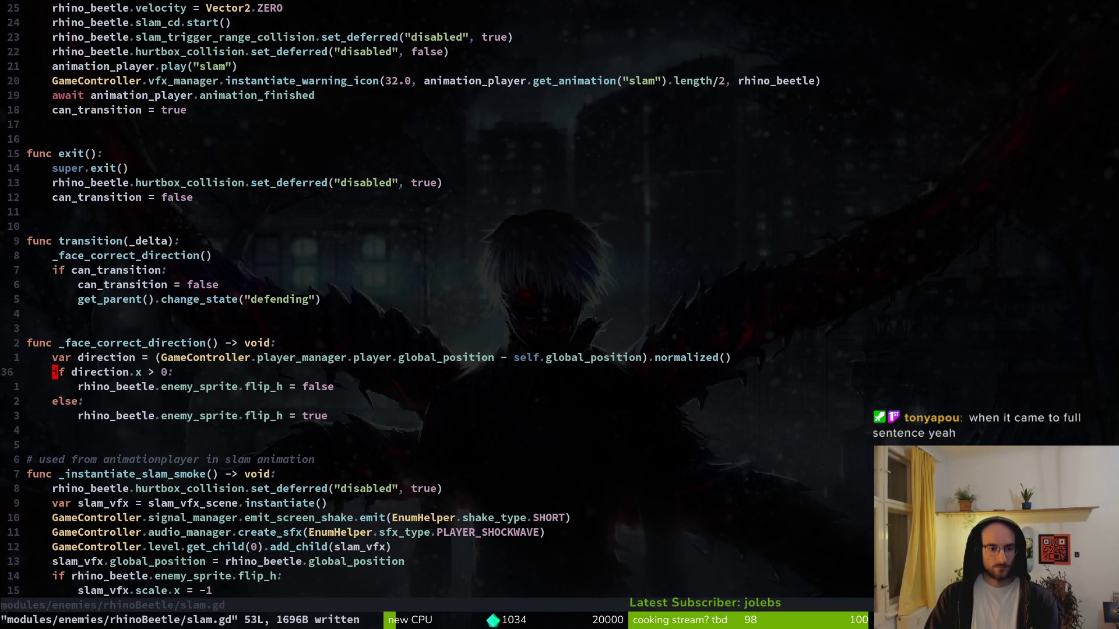
key(j)
key(j)
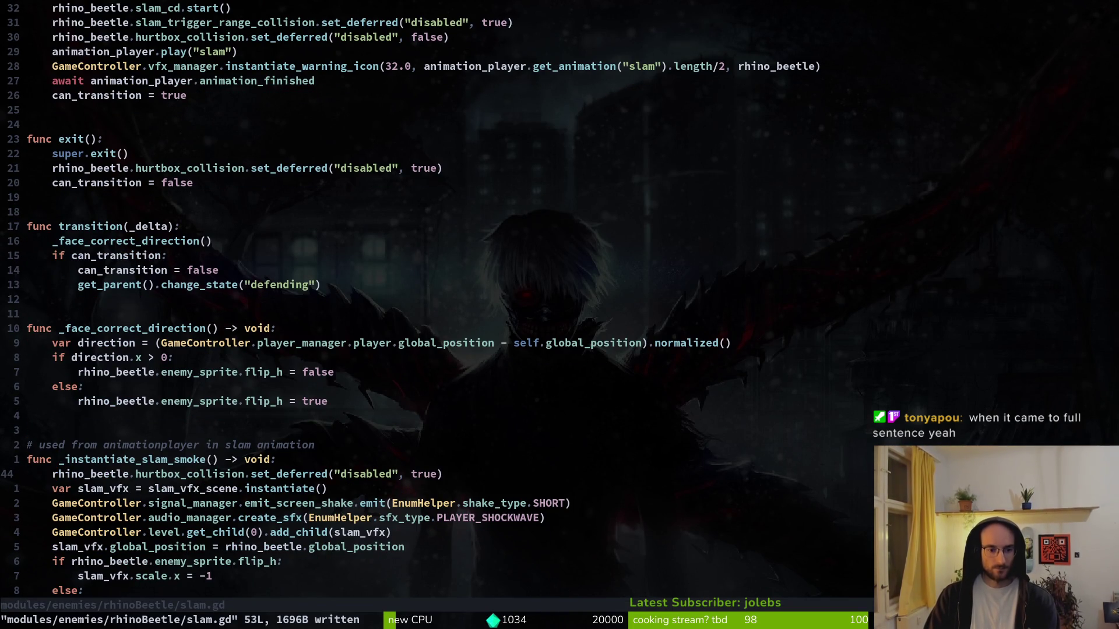
key(shift+v)
key(y)
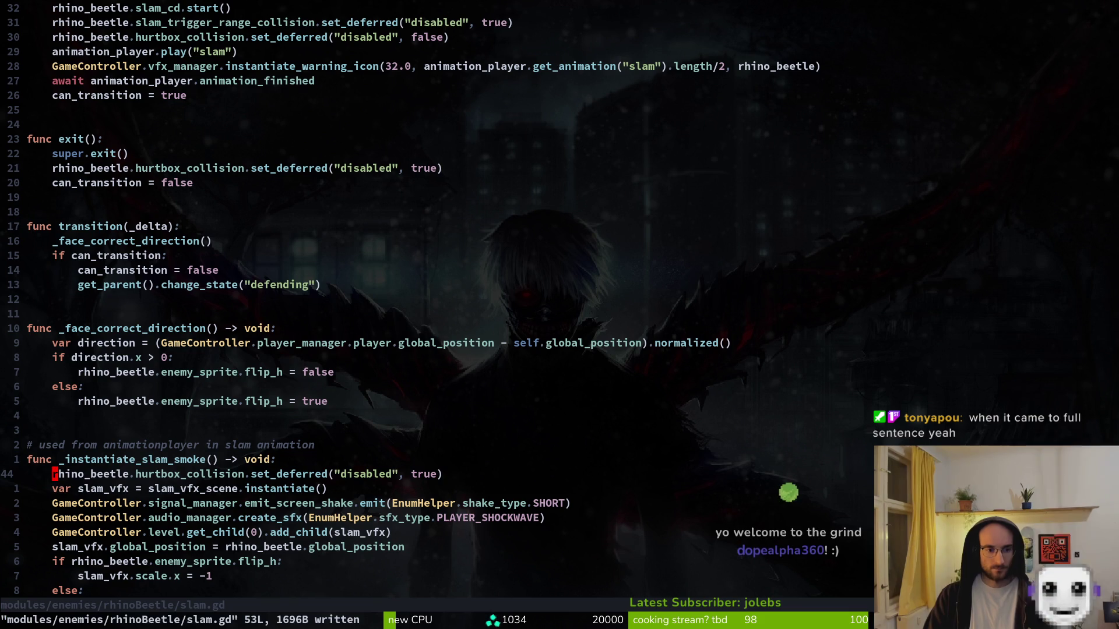
key(F5)
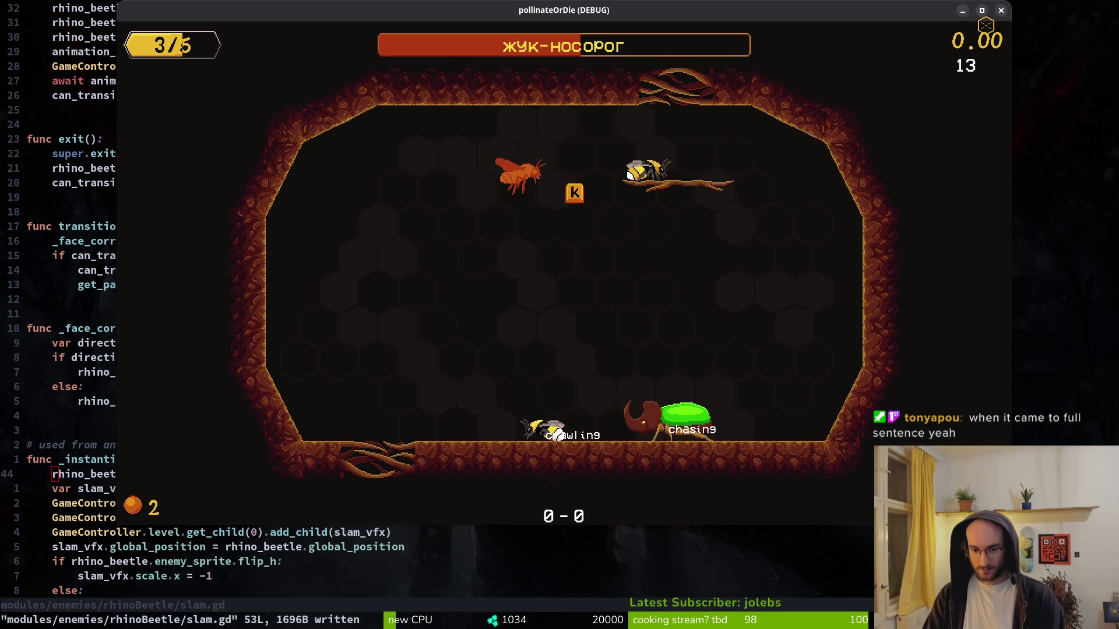
- Enable Collisions in the pause menu's Отладка debug options and resume the game
key(Escape)
key(Down)
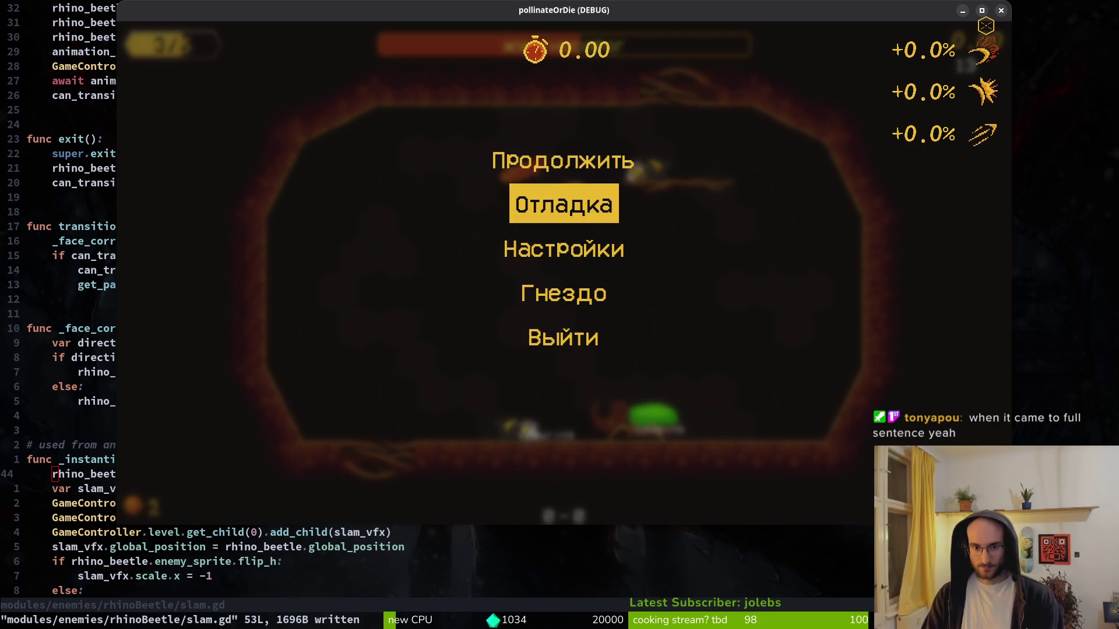
key(Return)
key(Down)
key(Return)
key(Escape)
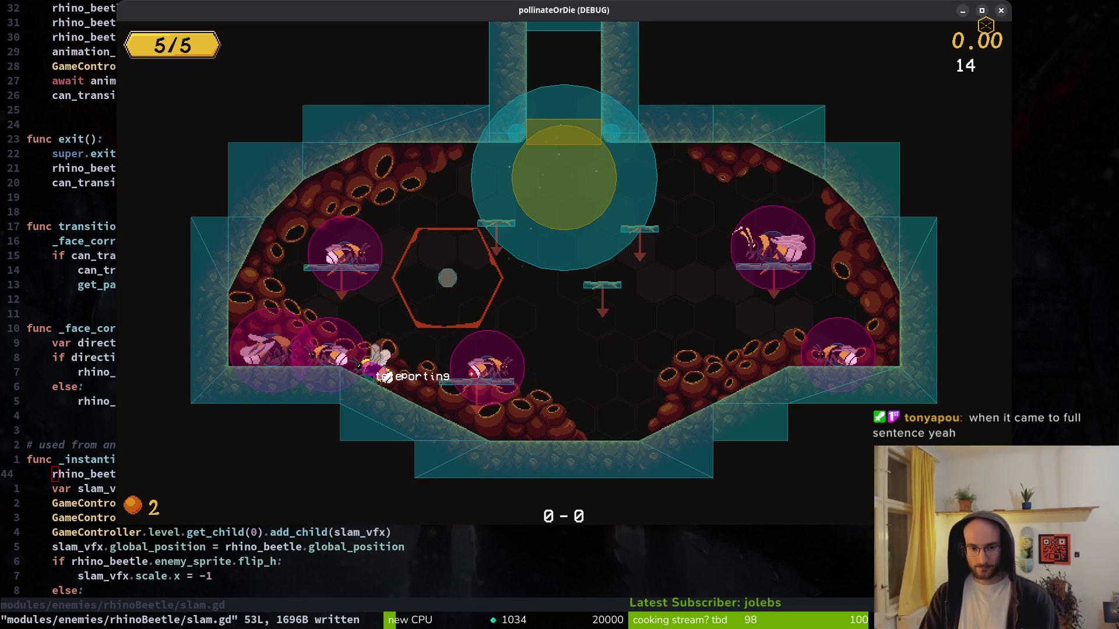
- Load level 5 from the level select, then close the running game
key(Escape)
key(Left)
key(Left)
key(Left)
key(Down)
key(Return)
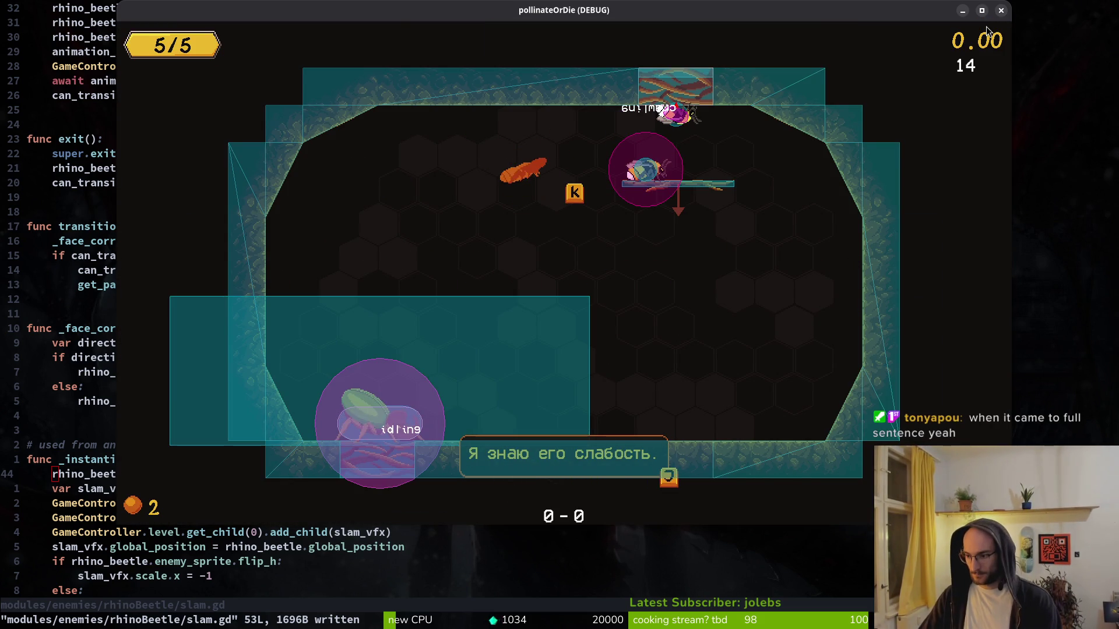
key(F8)
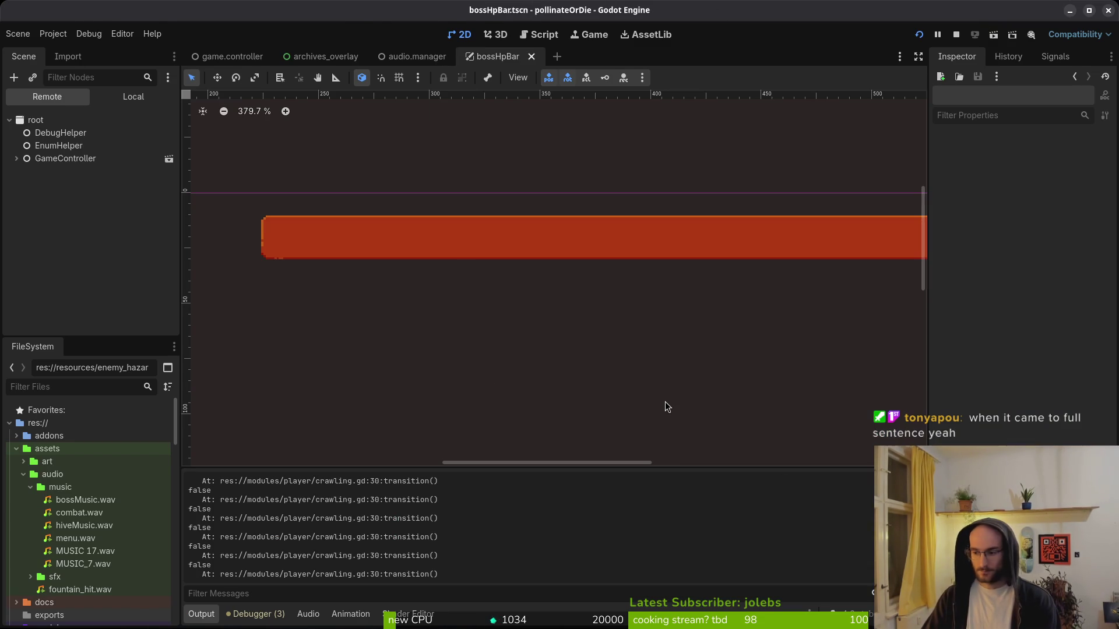
- Delete the else branch with its print_debug line from crawling.gd and save it
key(alt+Tab)
key(ctrl+p)
text(crawl)
key(Return)
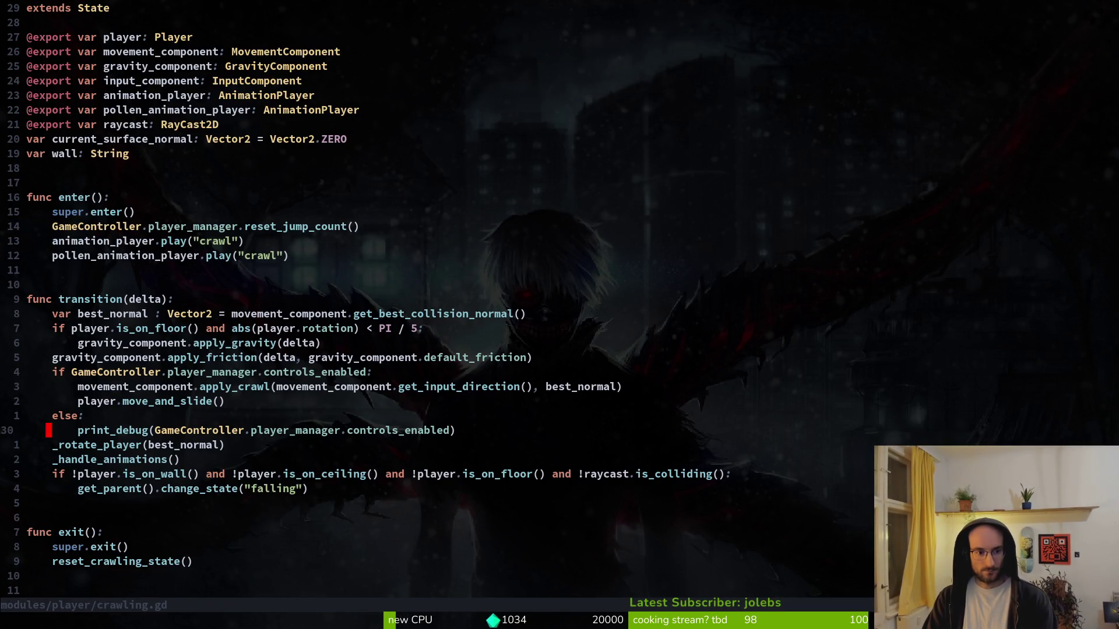
key(k)
key(d)
key(d)
key(d)
key(d)
key(alt+Tab)
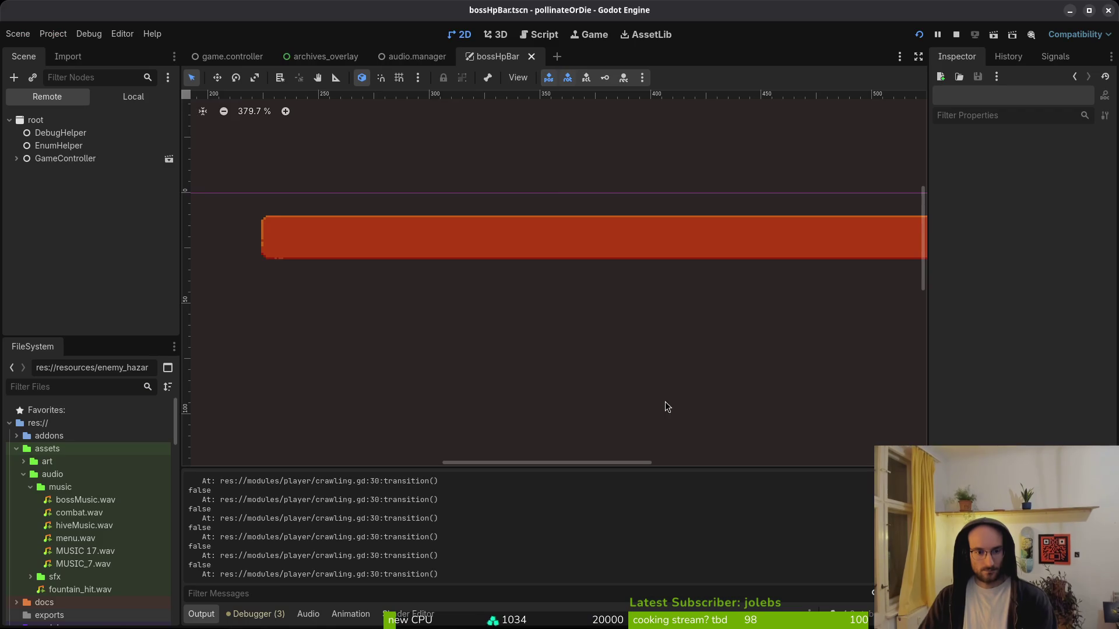
- Open rhino_beetle.tscn in Godot through the quick resource search for 'rhino'
key(ctrl+shift+o)
text(rhino)
key(Return)
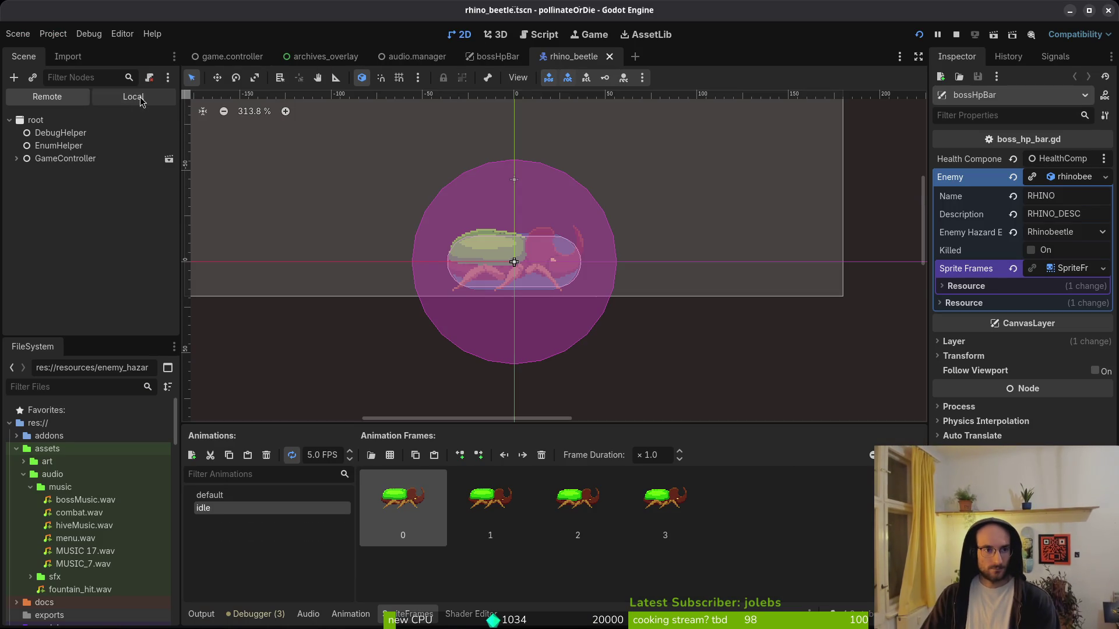
- Hide the beetle's areas node in the Local tree, expand it to check the children, then start the game
click(132, 99)
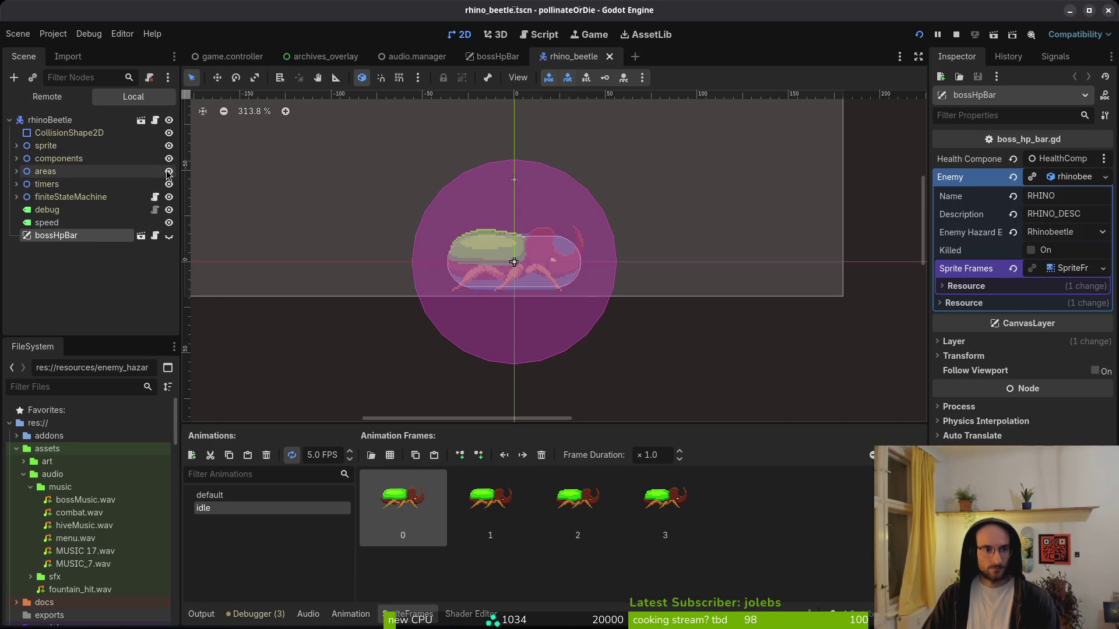
click(169, 171)
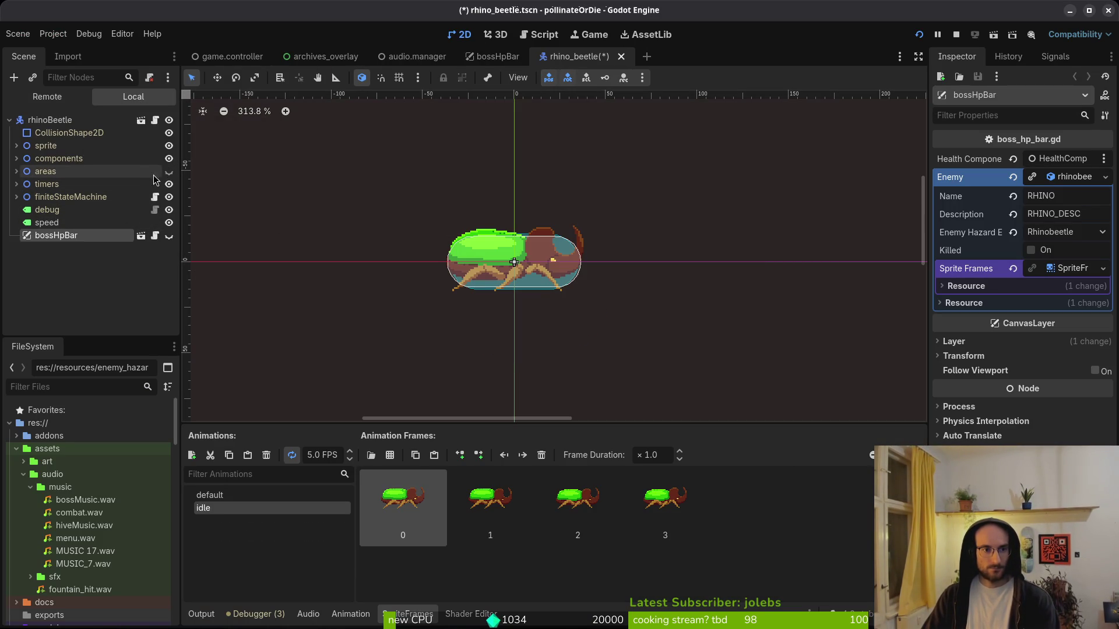
click(168, 171)
click(17, 172)
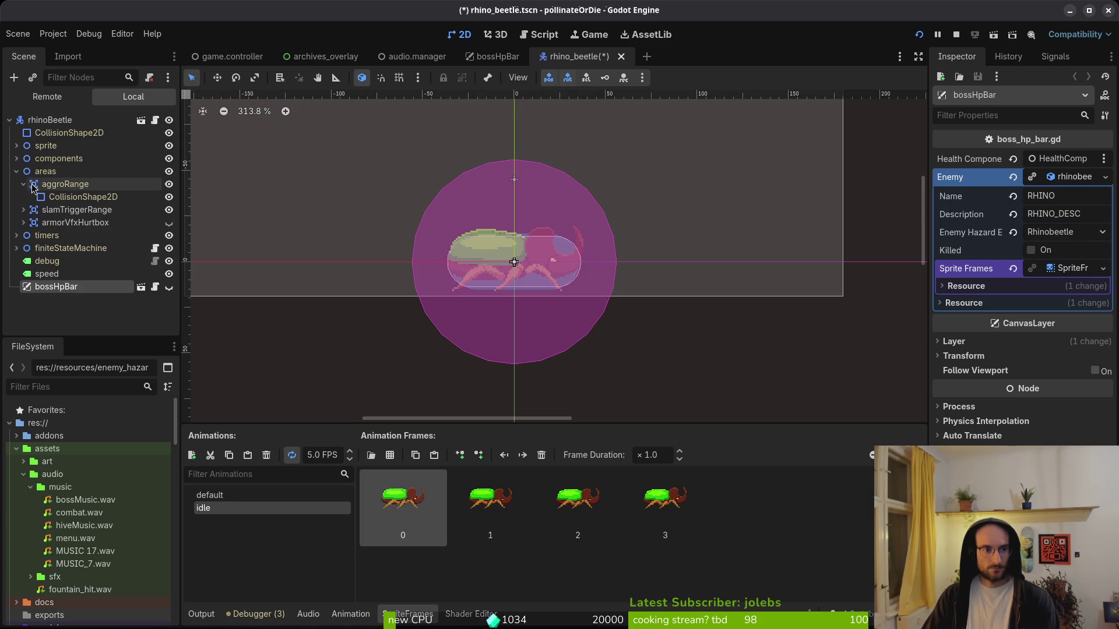
click(168, 171)
click(771, 194)
key(alt+Tab)
key(alt+Tab)
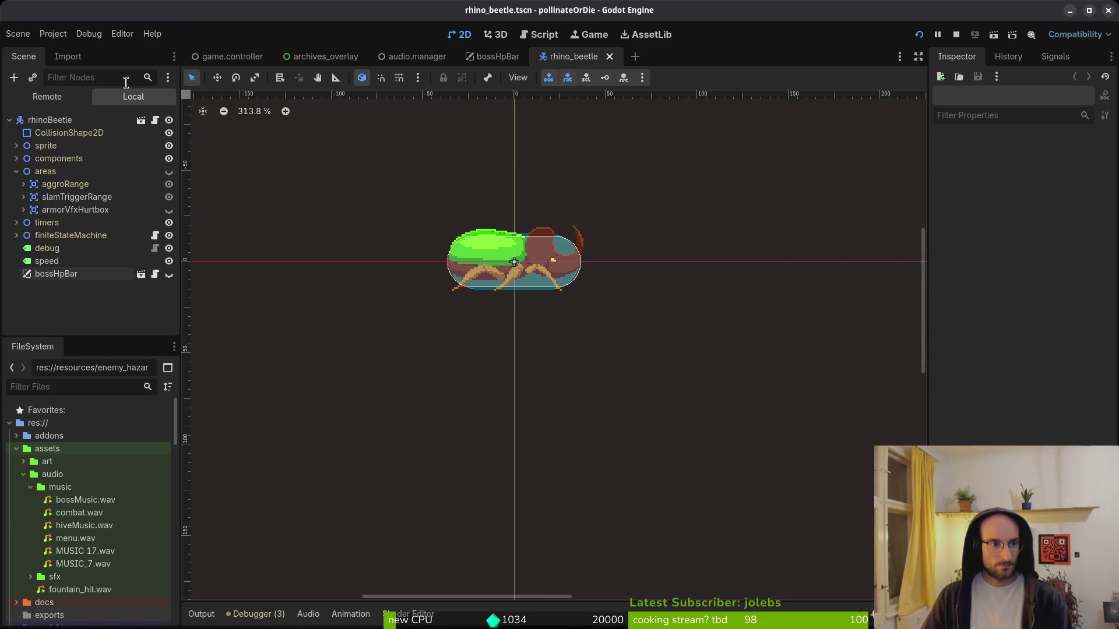
key(alt+Tab)
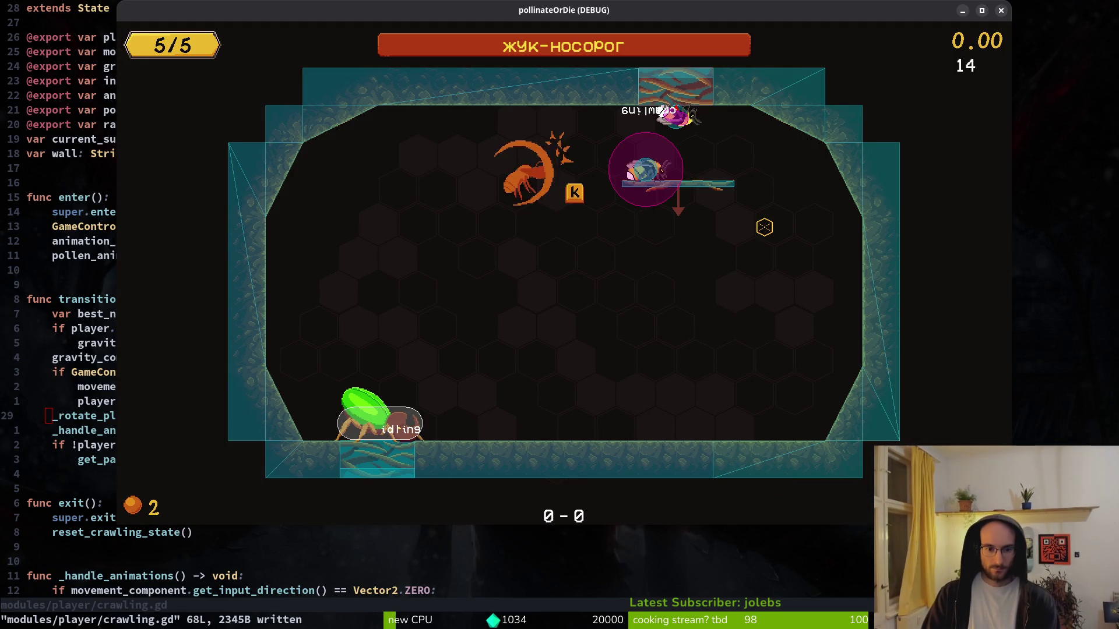
- Crawl around the beetle to bait and dodge its slam until it is stunned
key(Left)
key(space)
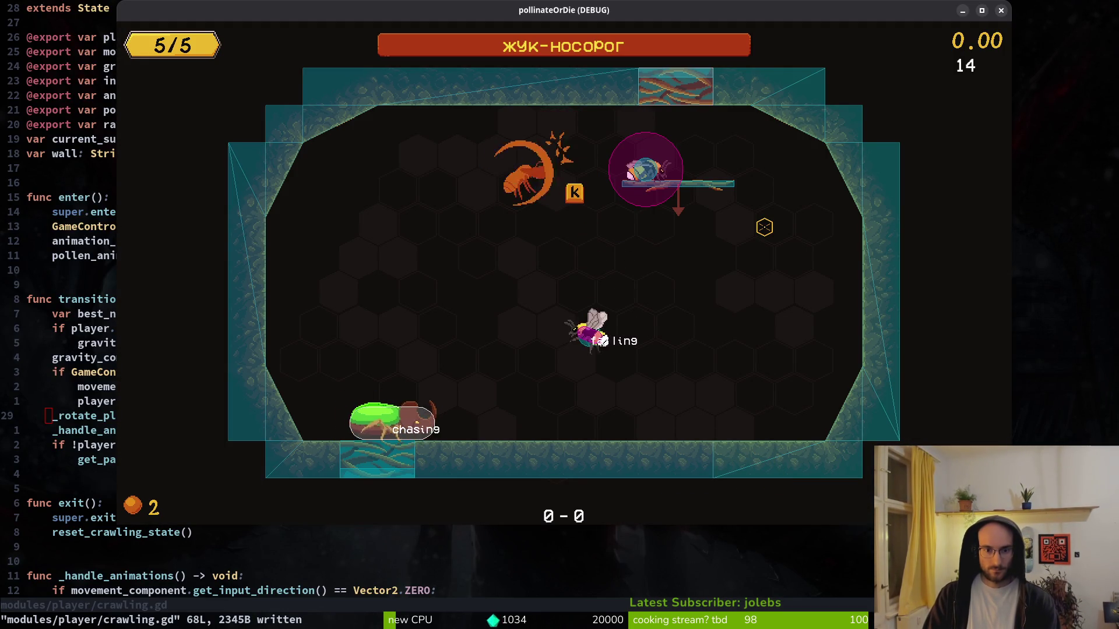
key(Right)
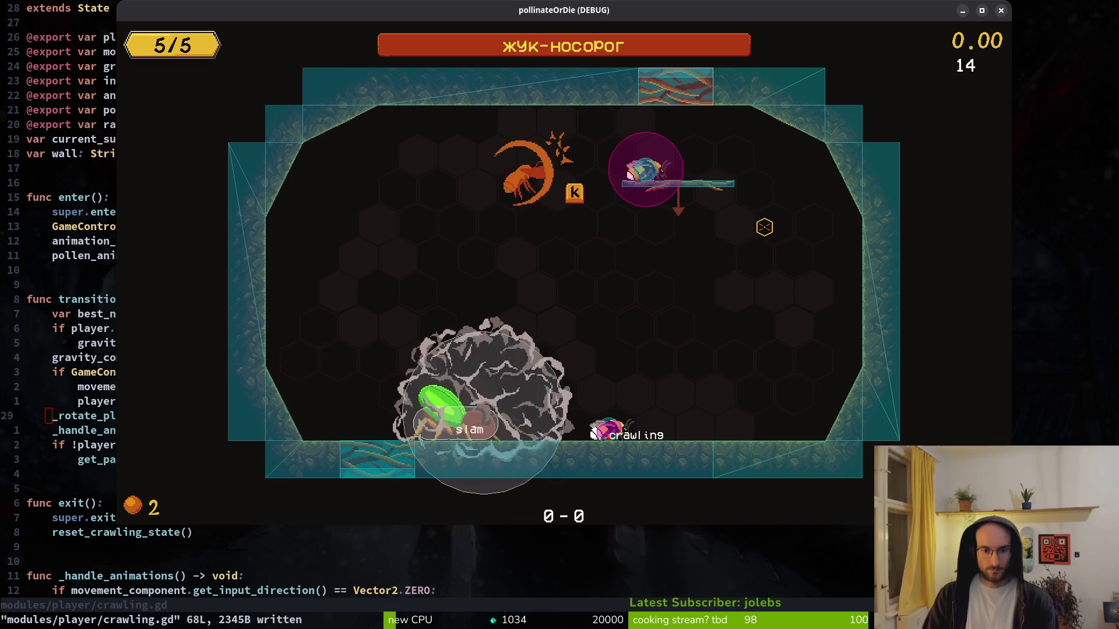
key(Left)
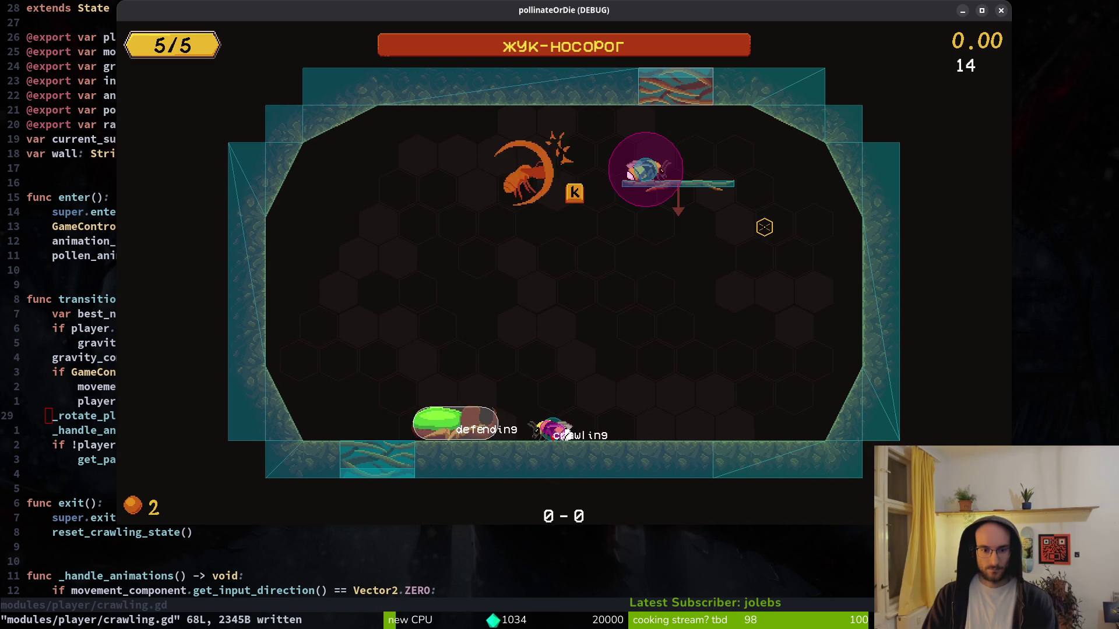
key(Right)
key(Left)
key(Right)
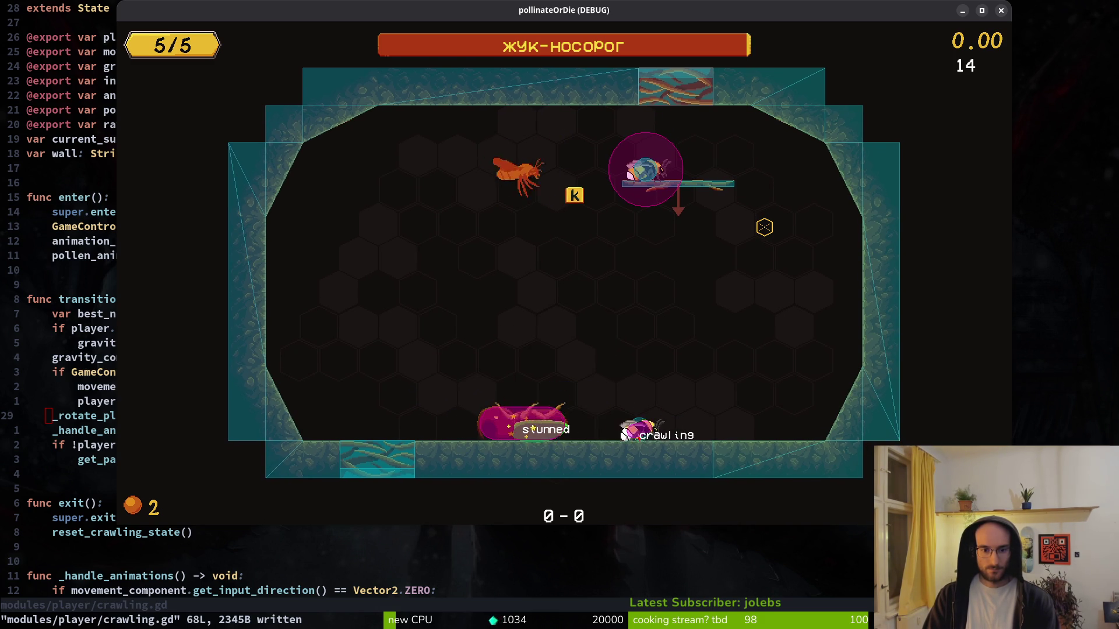
- Pause and resume the game, then close it and return to the Godot editor
key(Escape)
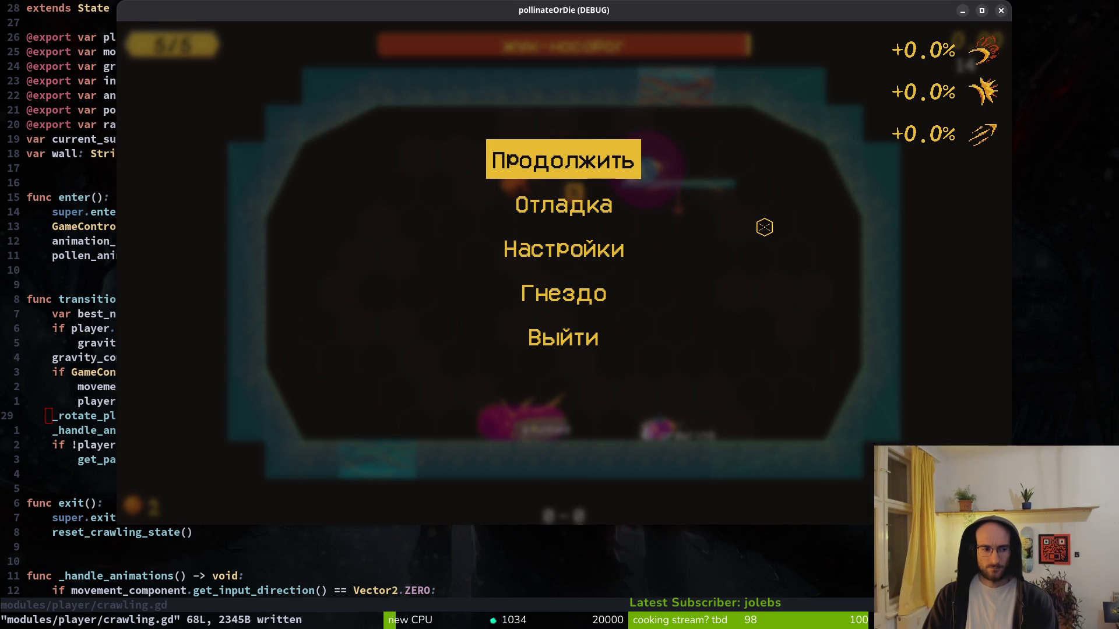
key(Escape)
key(Right)
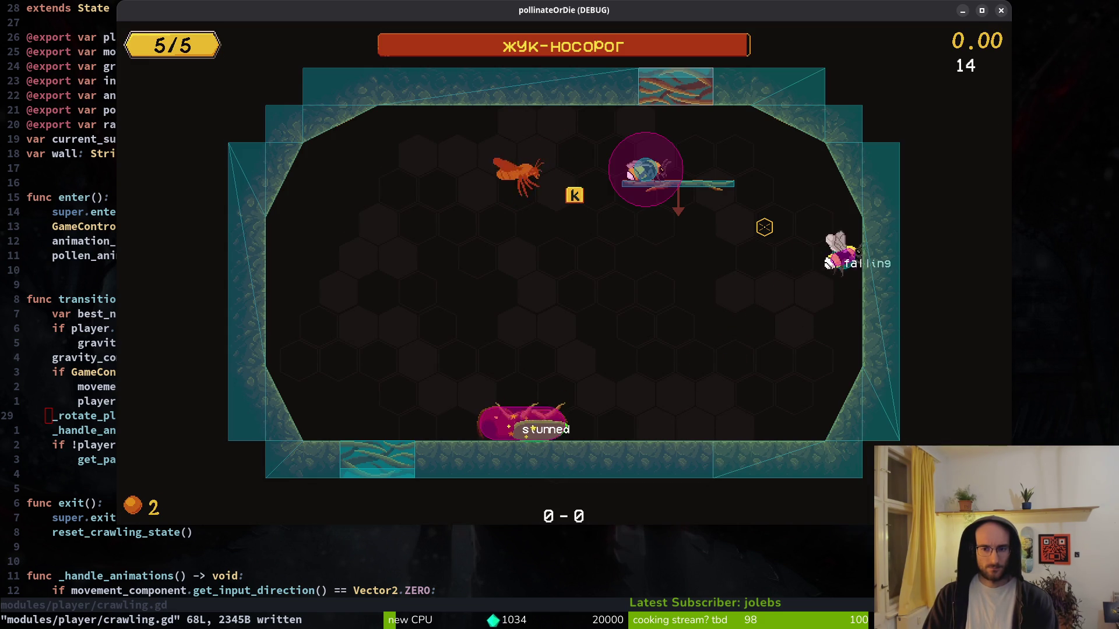
key(F8)
key(alt+Tab)
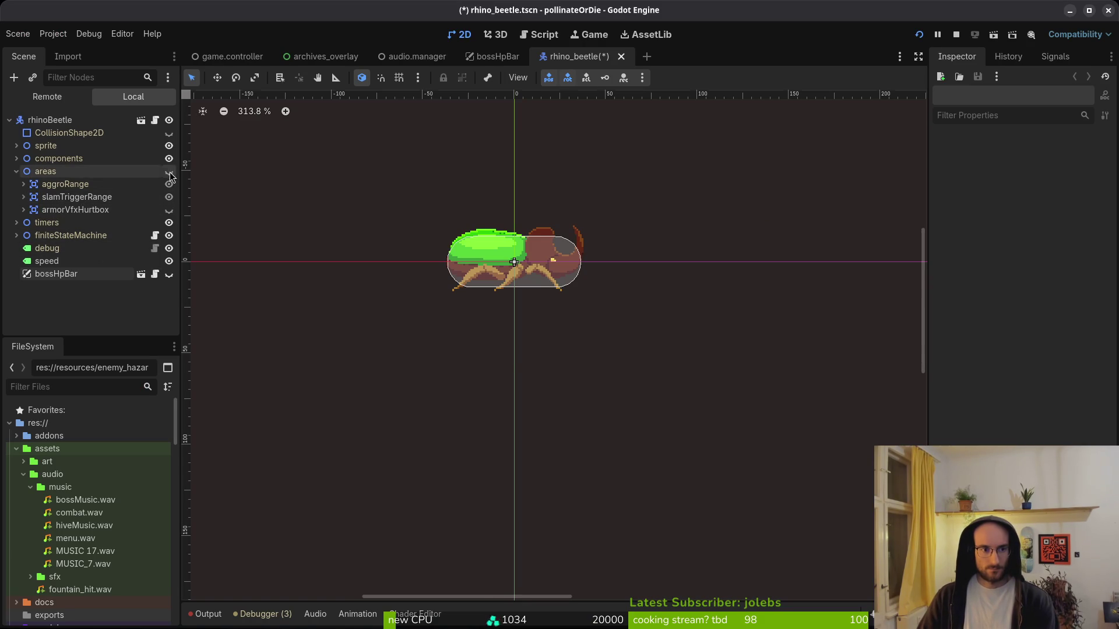
- Show the beetle's areas and armorVfxHurtbox, and hide slamTriggerRange and aggroRange
click(169, 210)
click(170, 210)
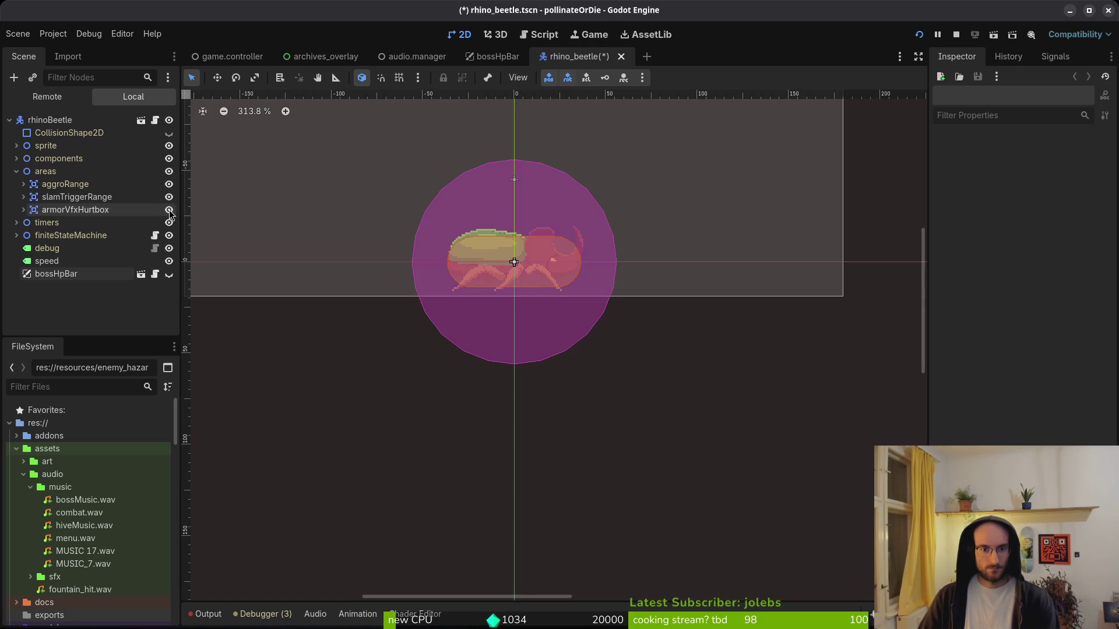
click(169, 196)
click(169, 184)
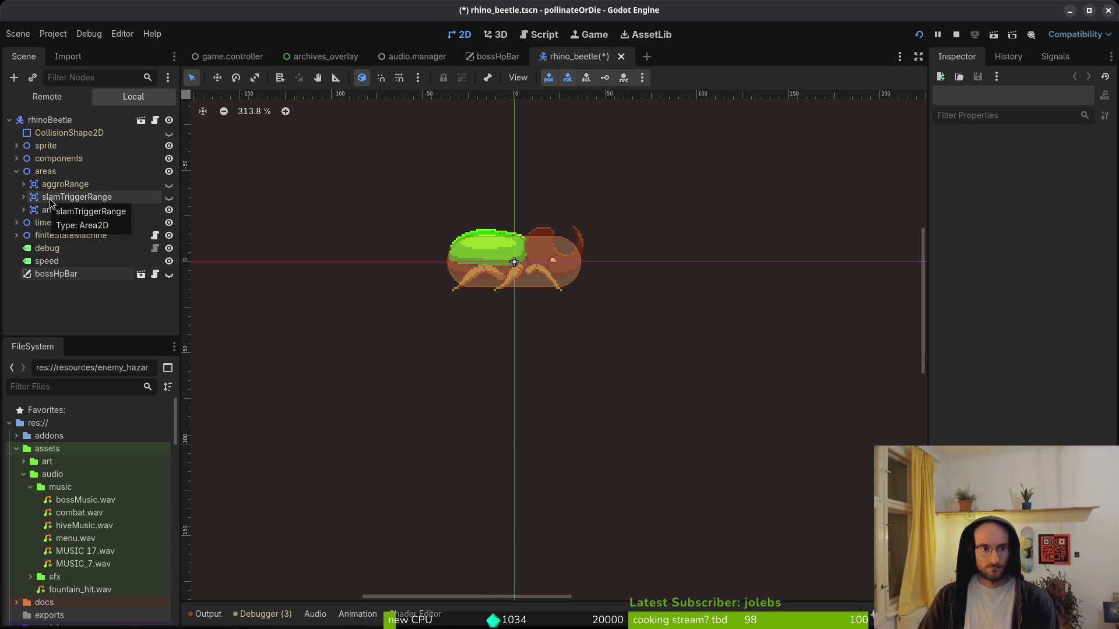
- Relaunch the game, glance at the local rhinoBeetle tree and crawling script, then return to the game
click(955, 39)
key(F5)
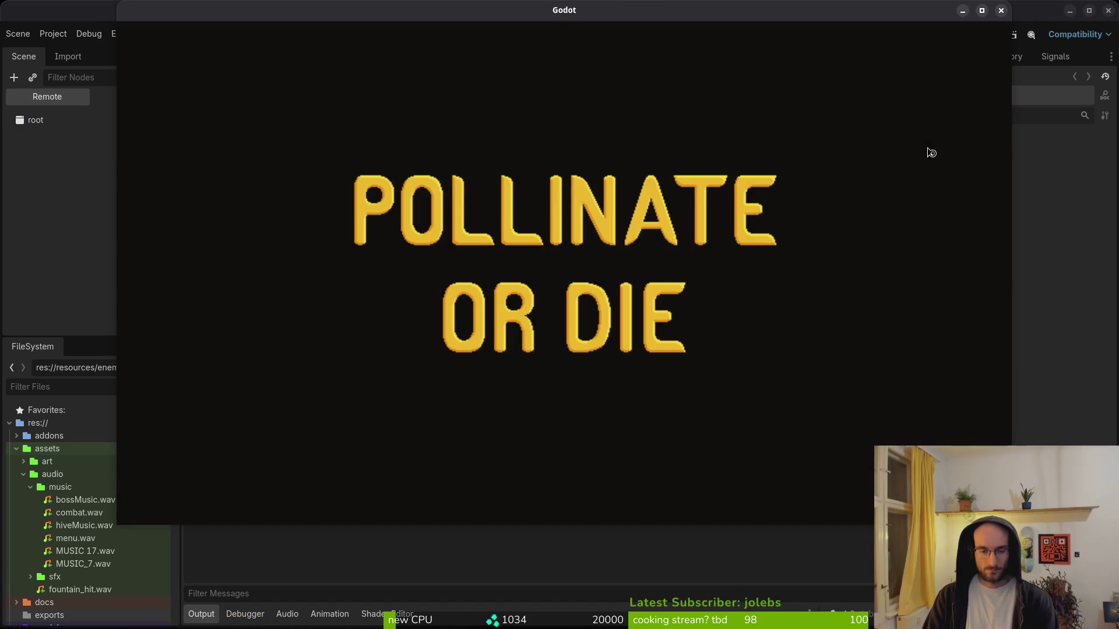
key(alt+Tab)
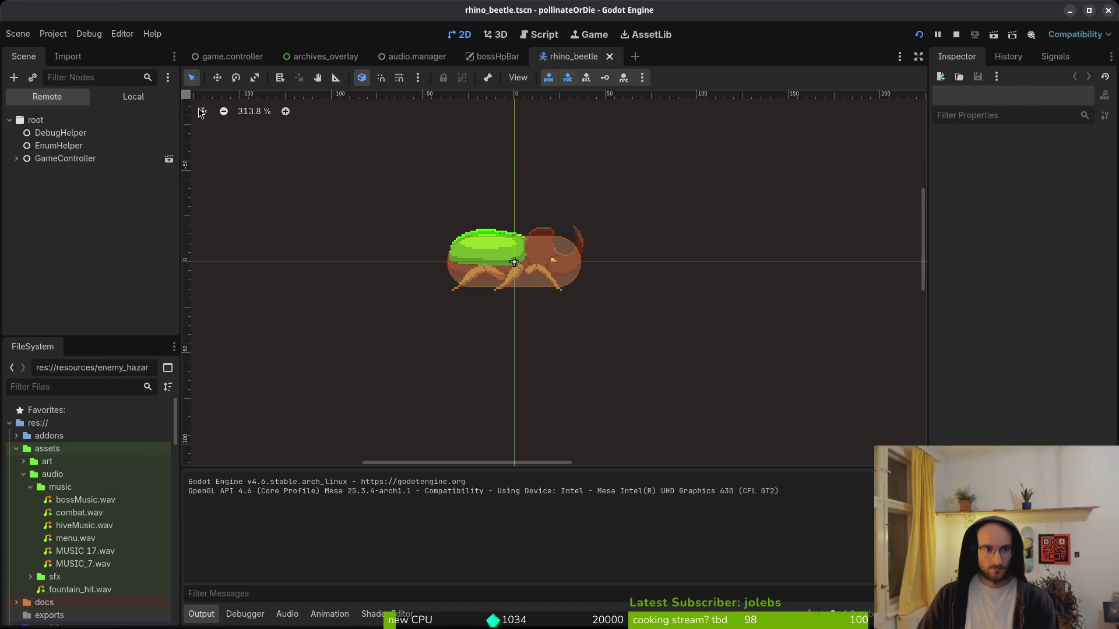
click(140, 102)
key(alt+Tab)
key(alt+Tab)
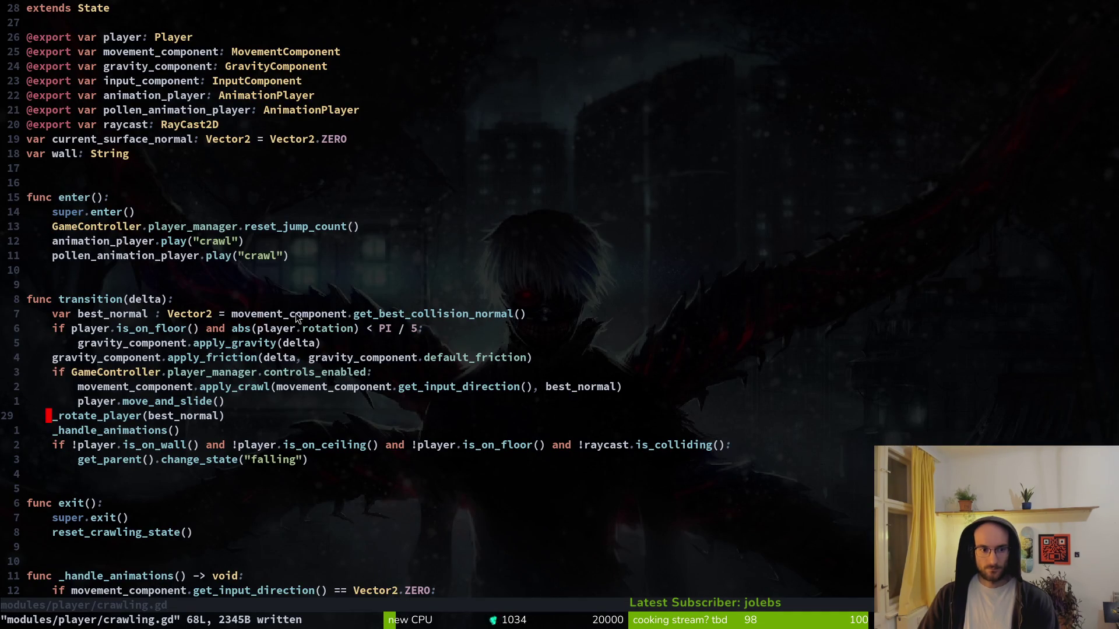
scroll(257, 306, down, 4)
key(alt+Tab)
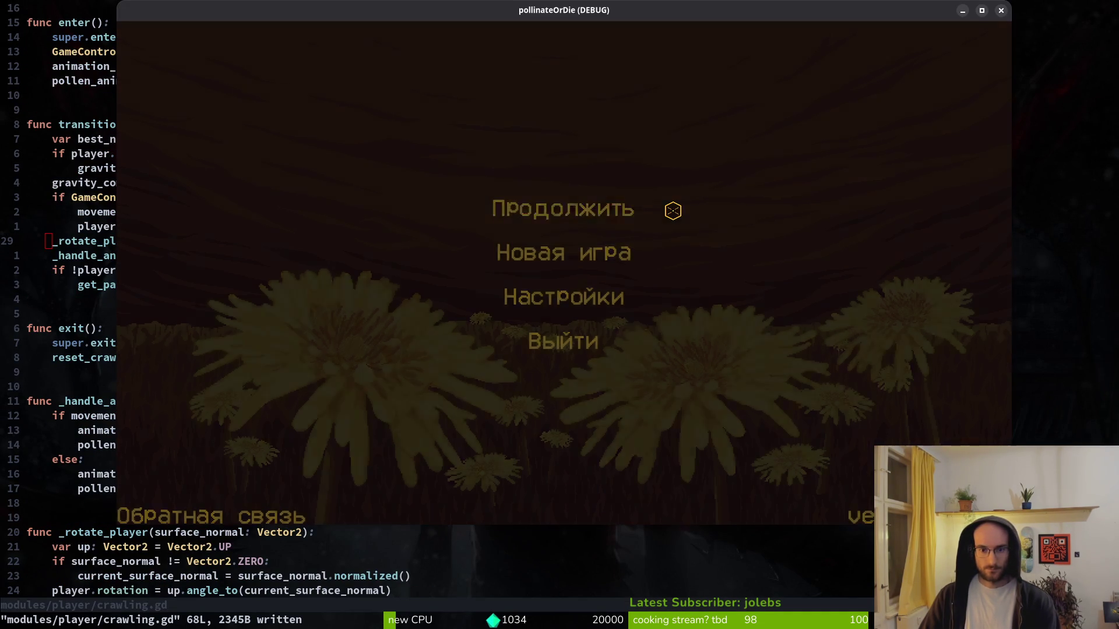
- Continue the saved game, load level 5 and check the debugging options panel
click(672, 210)
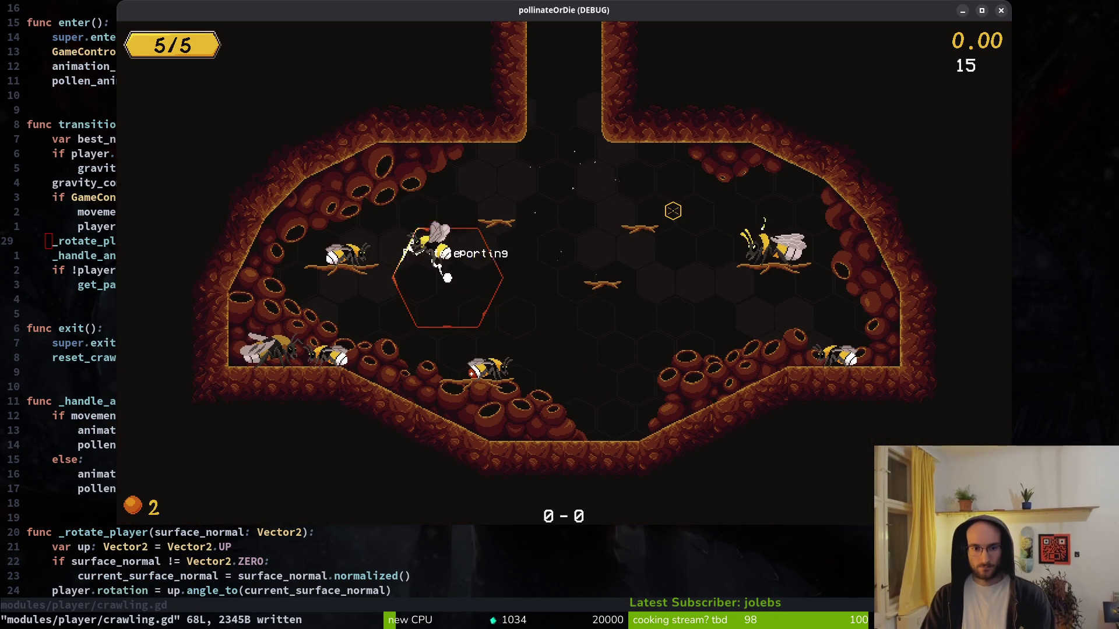
key(Escape)
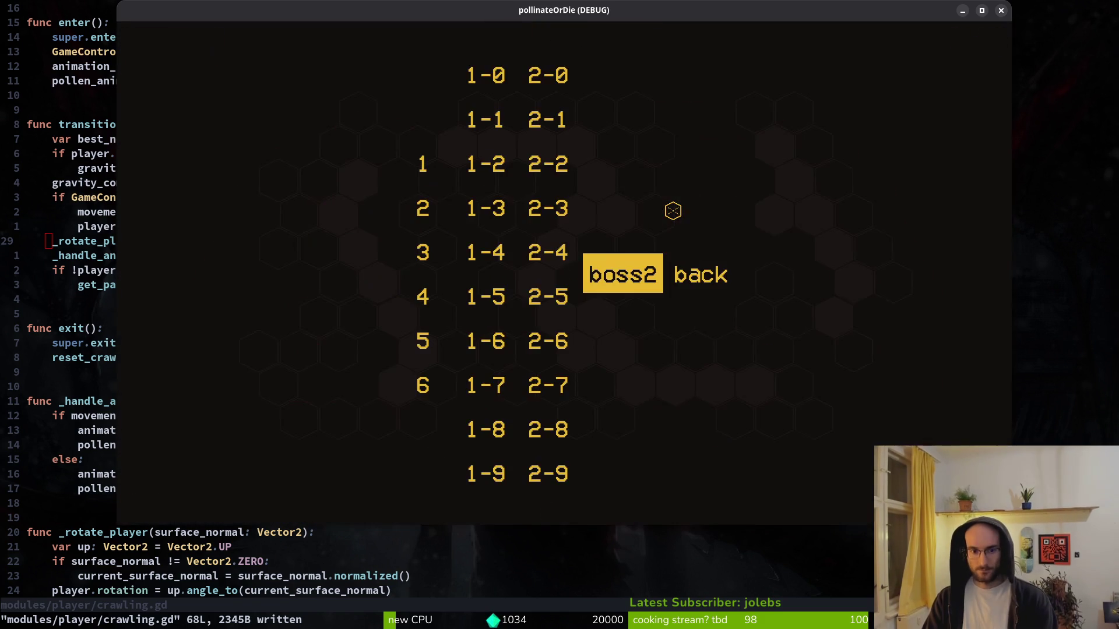
key(Left)
key(Left)
key(Left)
key(Down)
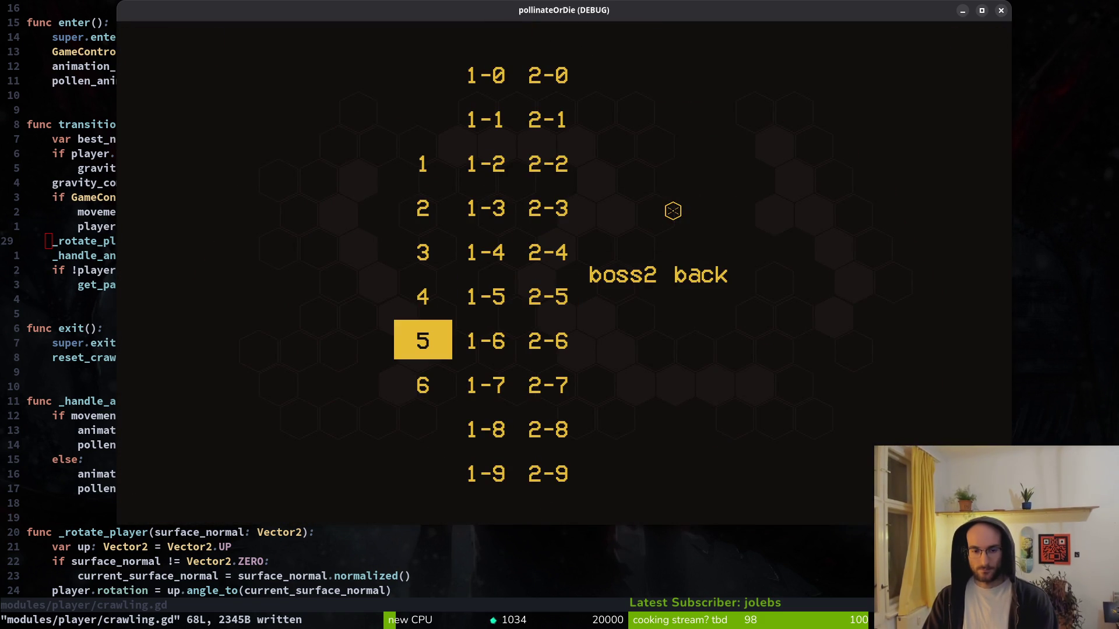
key(Return)
key(Down)
key(Down)
key(Up)
key(Return)
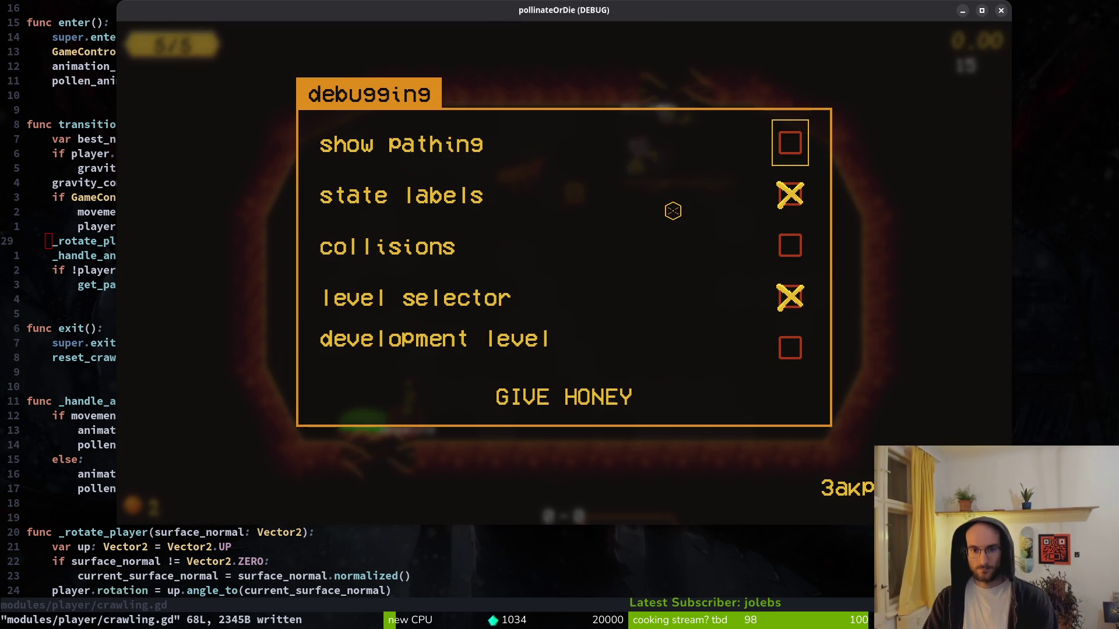
key(Escape)
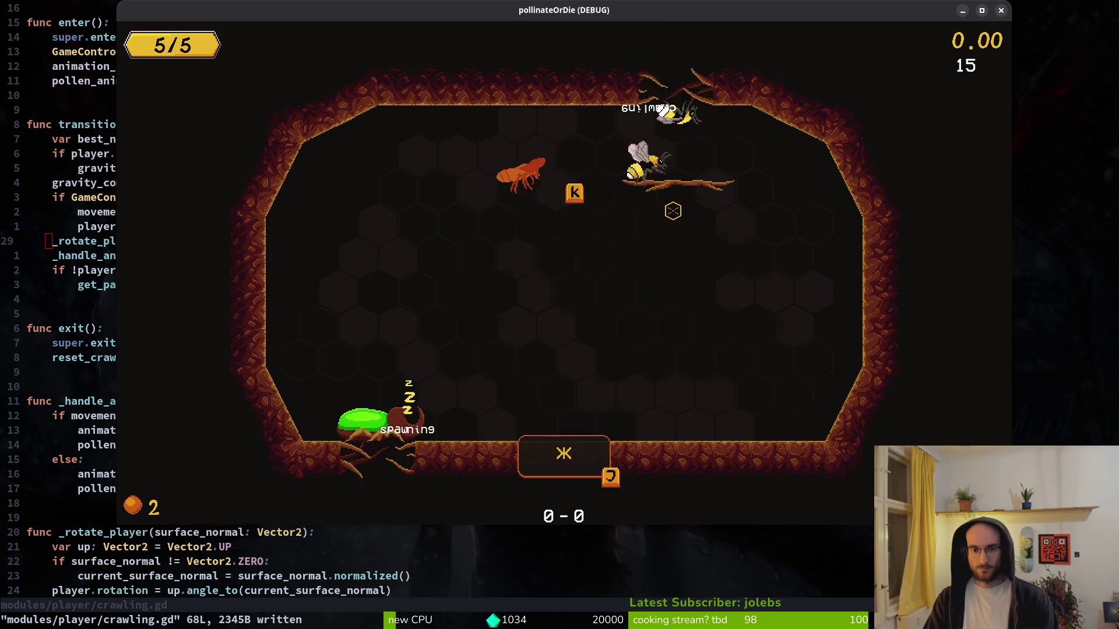
- Advance the boss dialogue and crawl the bee back and forth along the floor
key(j)
key(j)
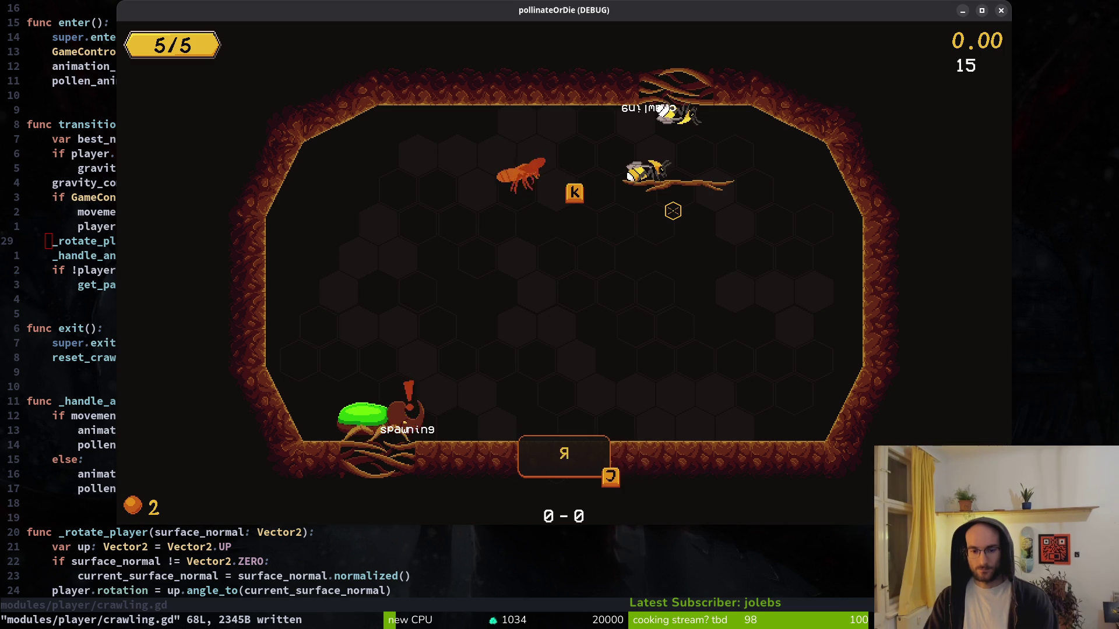
key(j)
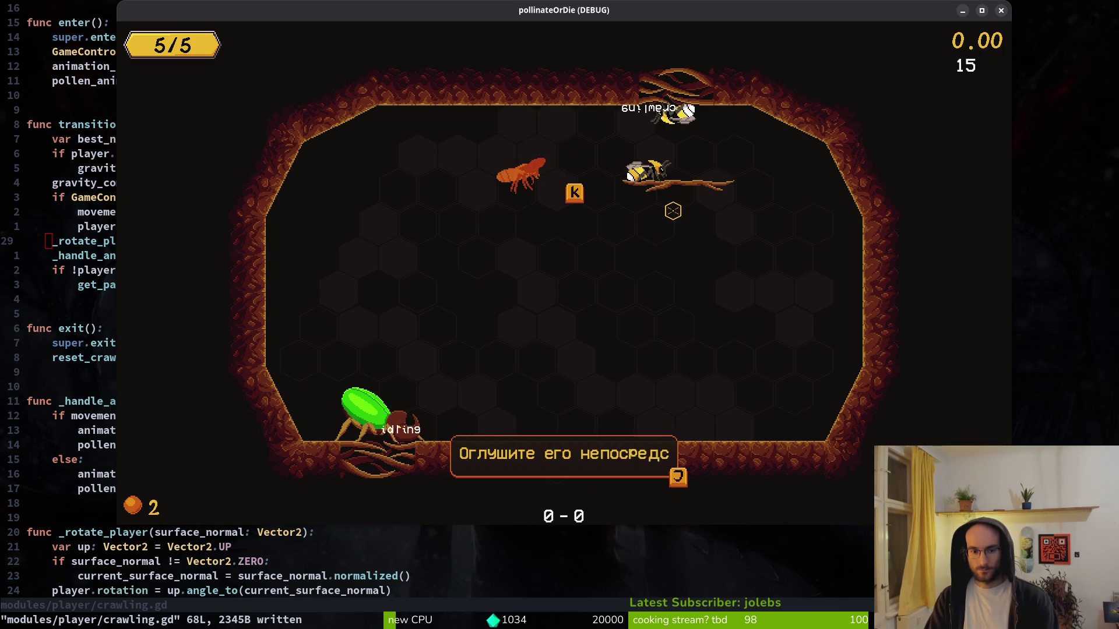
key(j)
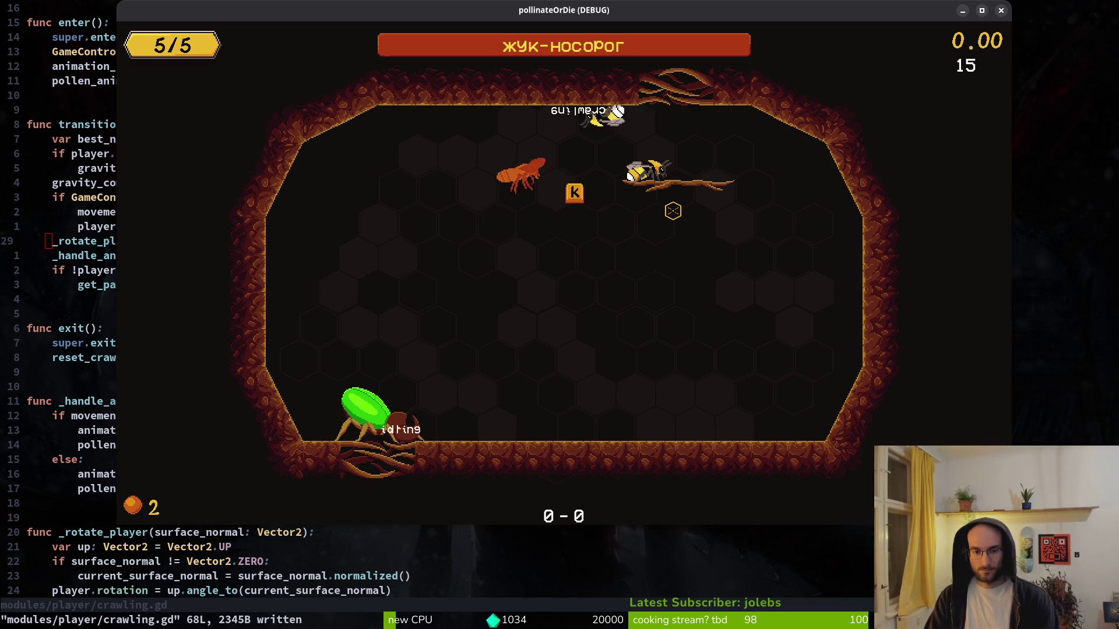
key(a)
key(d)
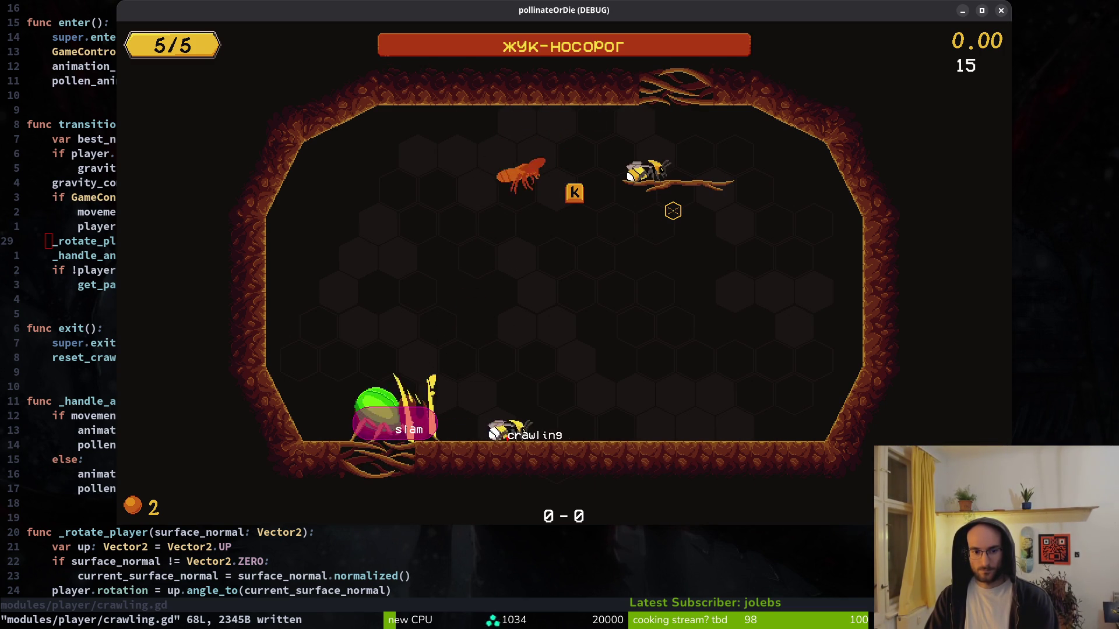
key(a)
key(d)
key(Escape)
key(Escape)
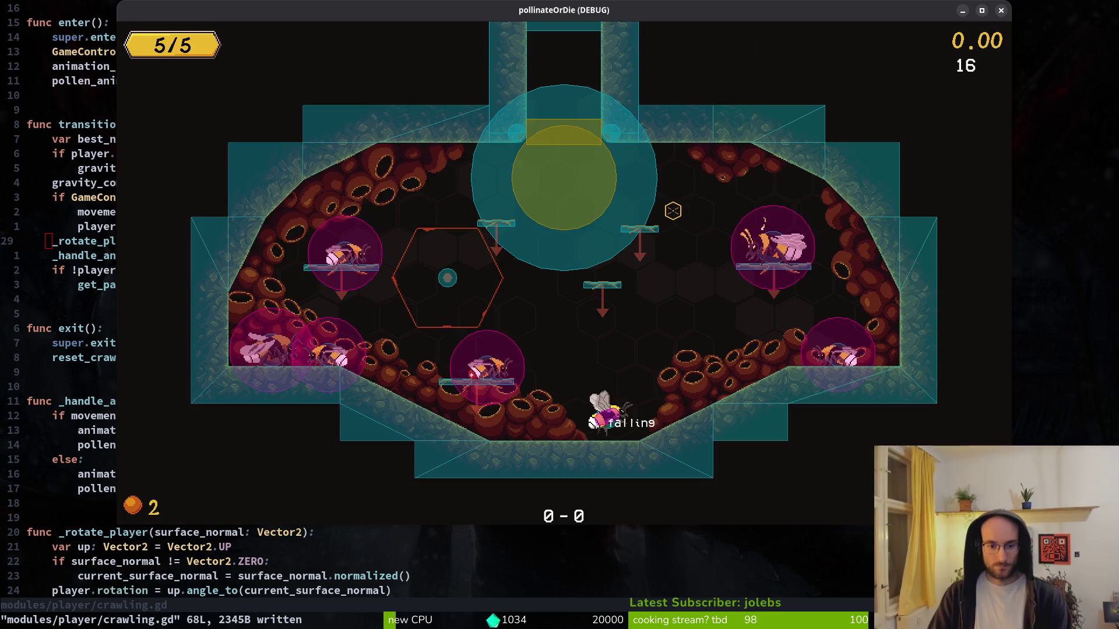
- Restart in the hub arena, reload level 5 and skip the boss dialogue
key(j)
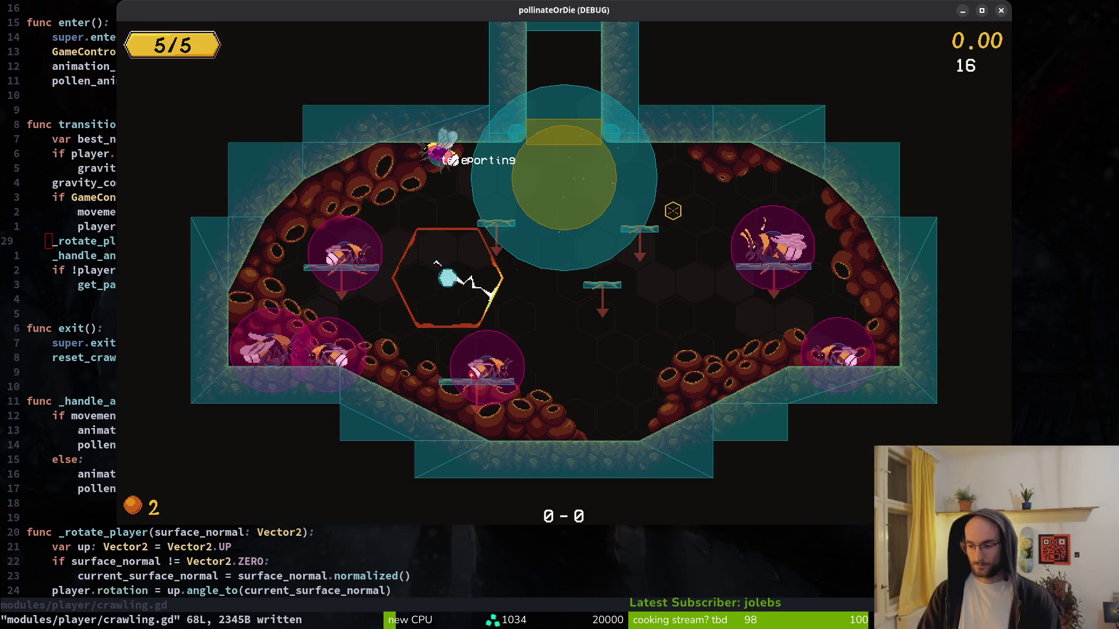
key(a)
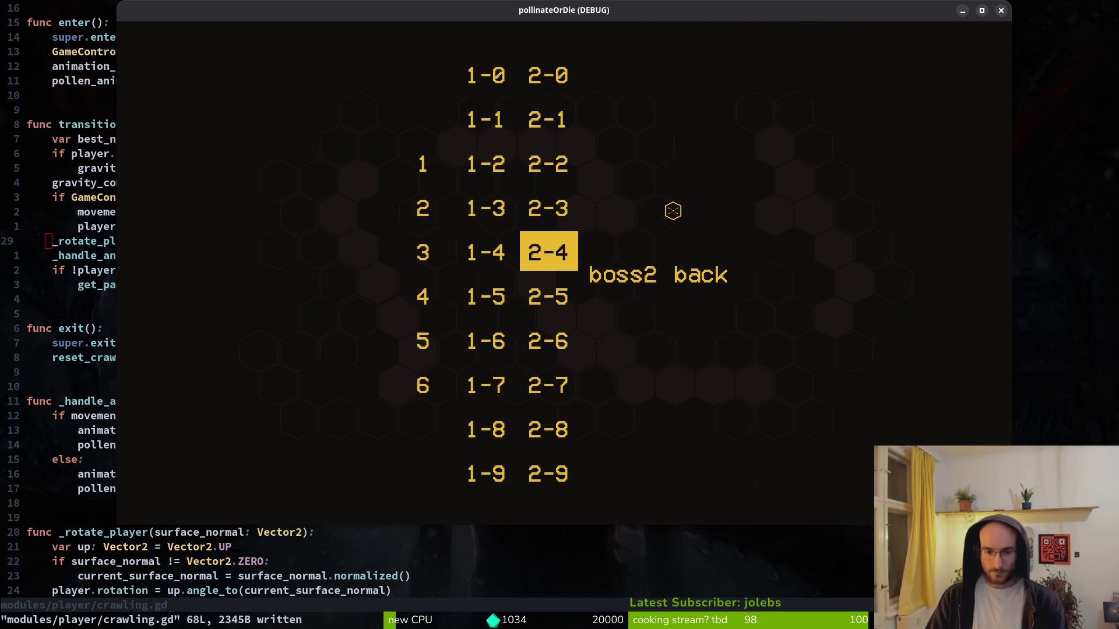
key(a)
key(a)
key(s)
key(j)
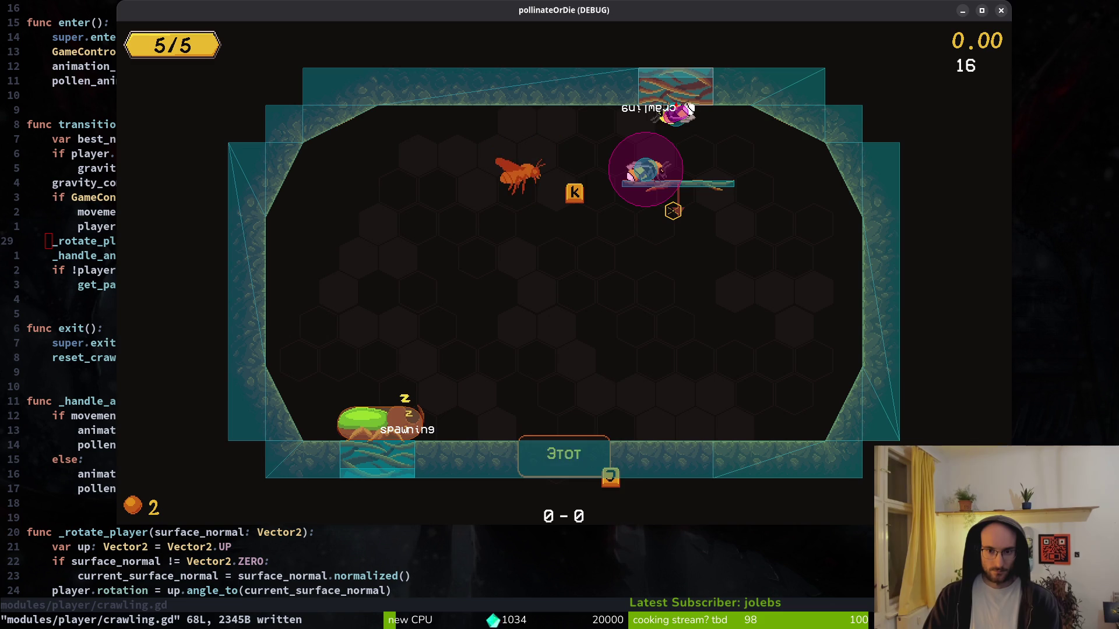
key(j)
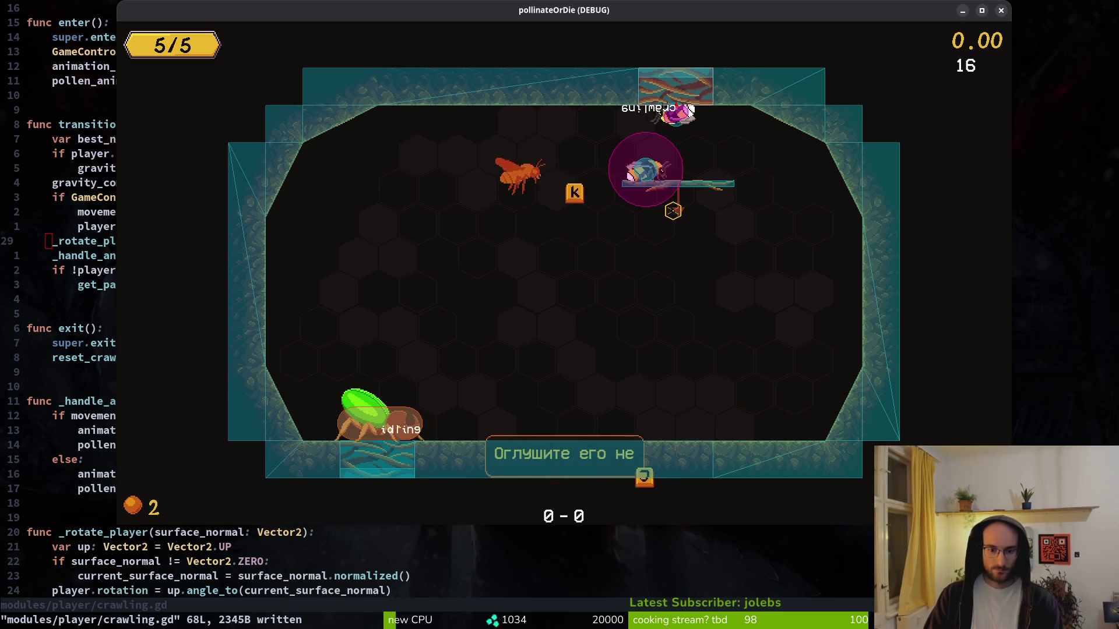
key(j)
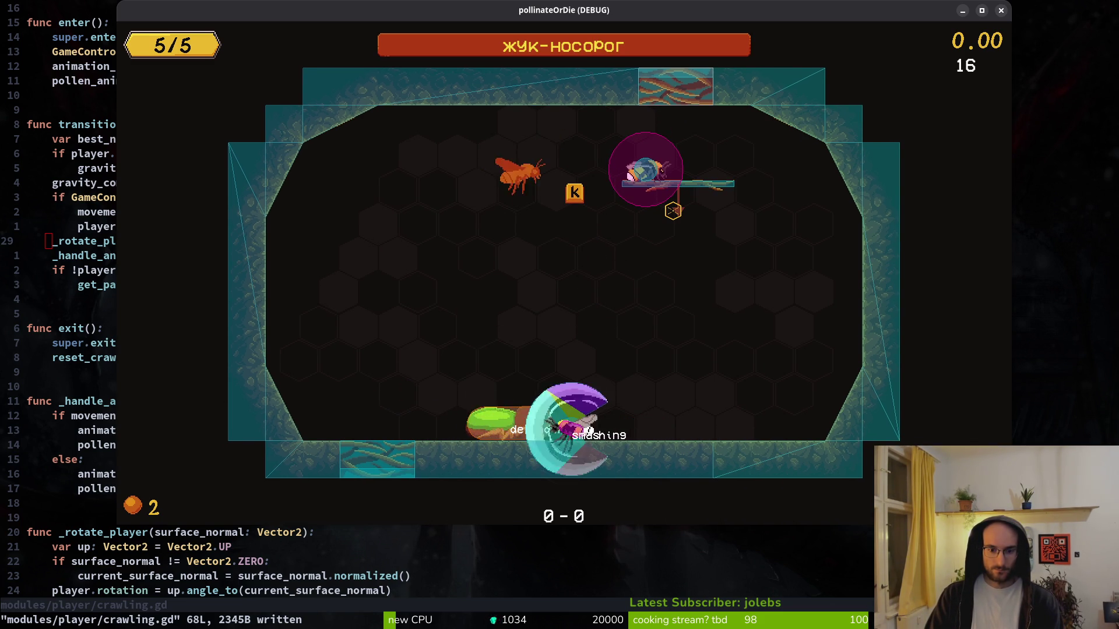
- Bait the beetle's slam, climb the left wall, then close the game window
key(d)
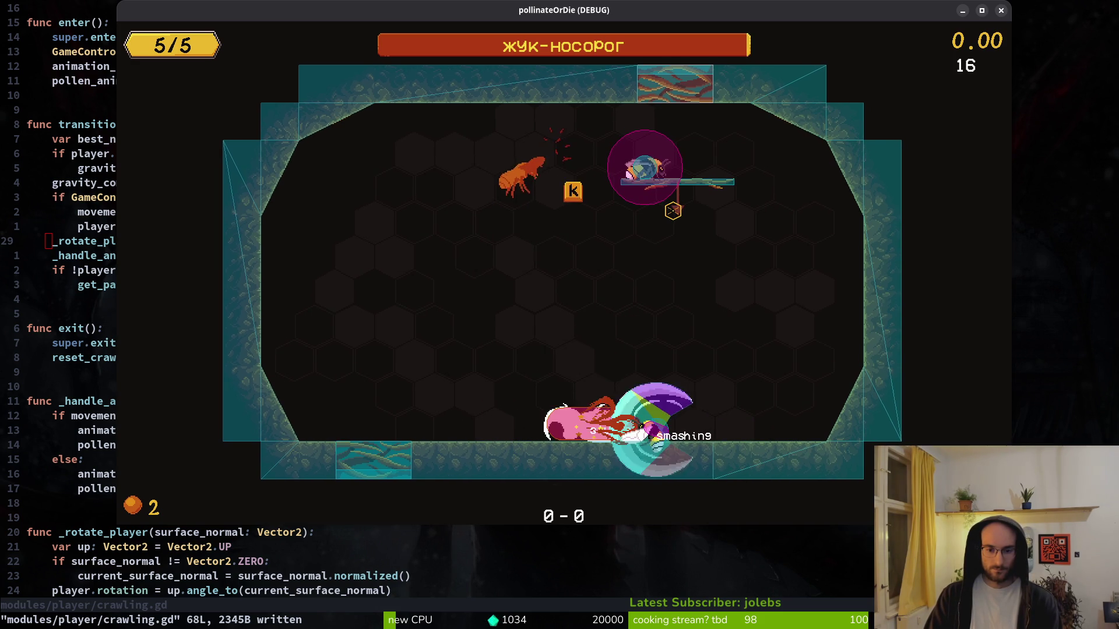
key(a)
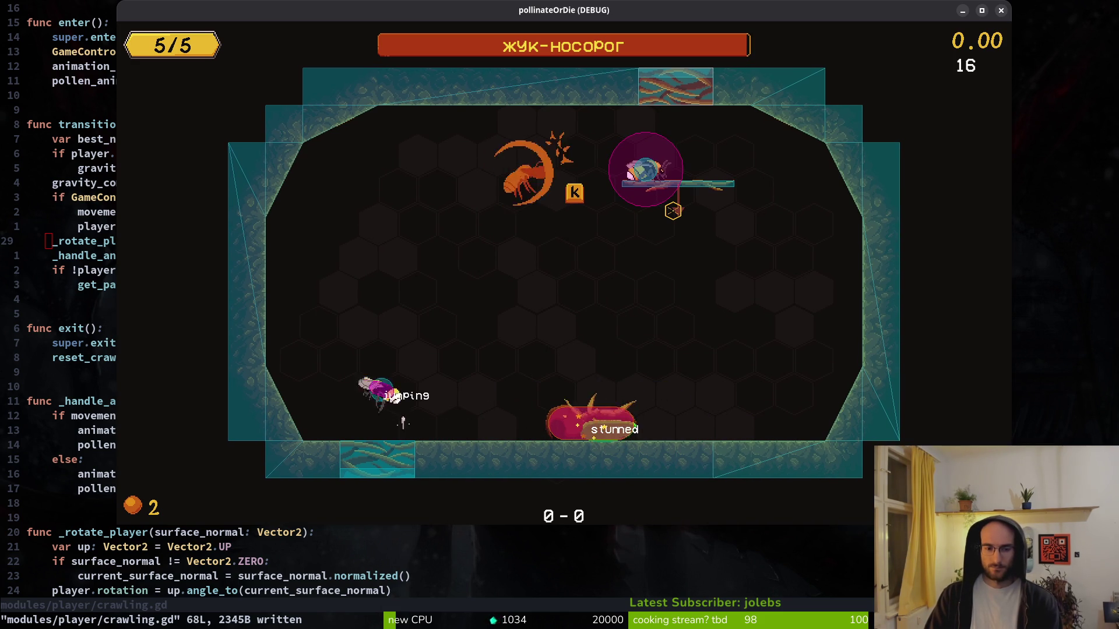
key(w)
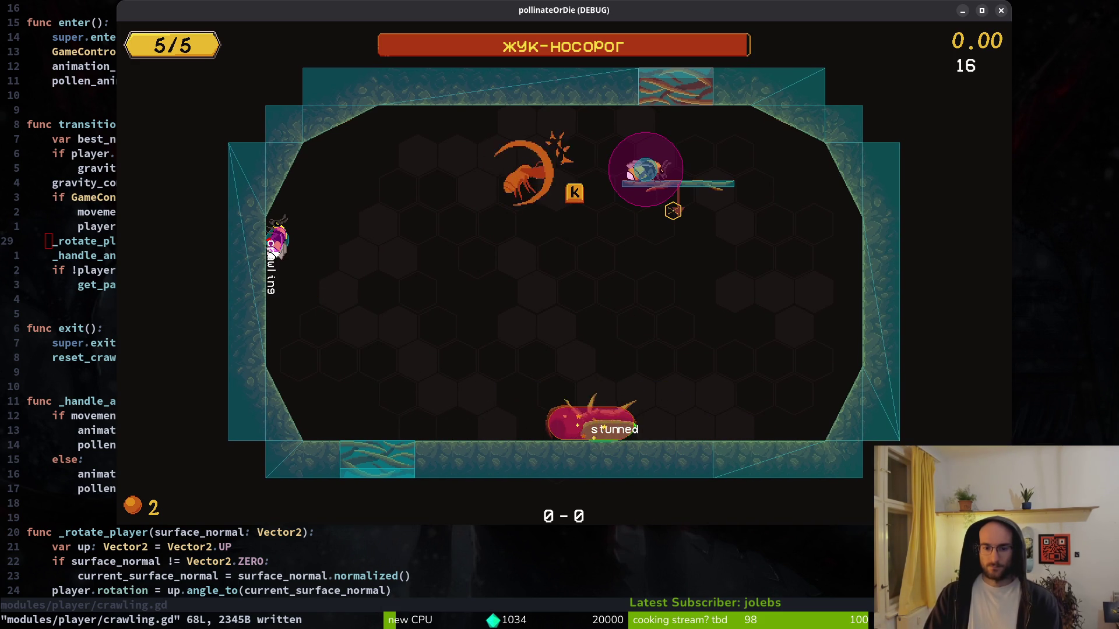
key(Escape)
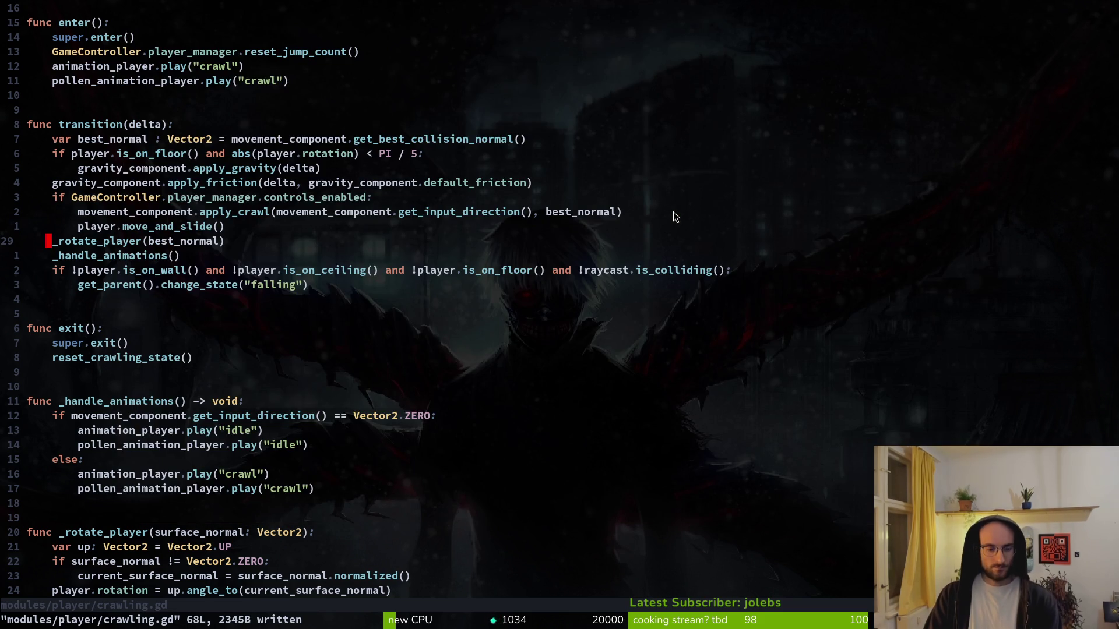
- Delete the armorVfxHurtbox area from the rhino_beetle scene, save it, and return to Neovim
key(alt+Tab)
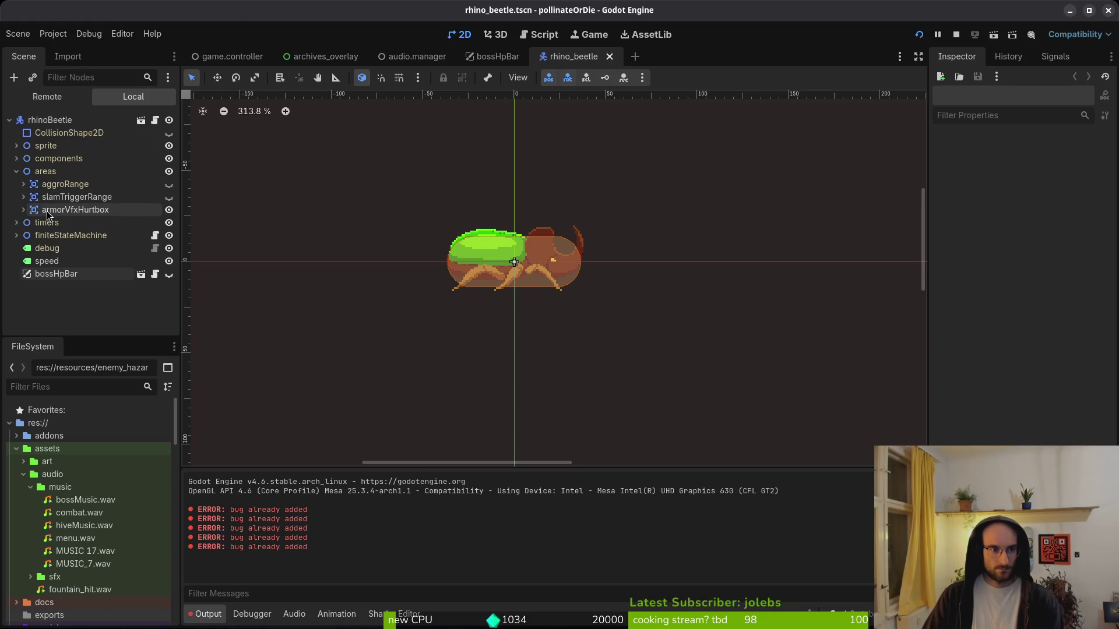
click(23, 210)
click(87, 211)
key(Delete)
key(Return)
key(ctrl+s)
key(alt+Tab)
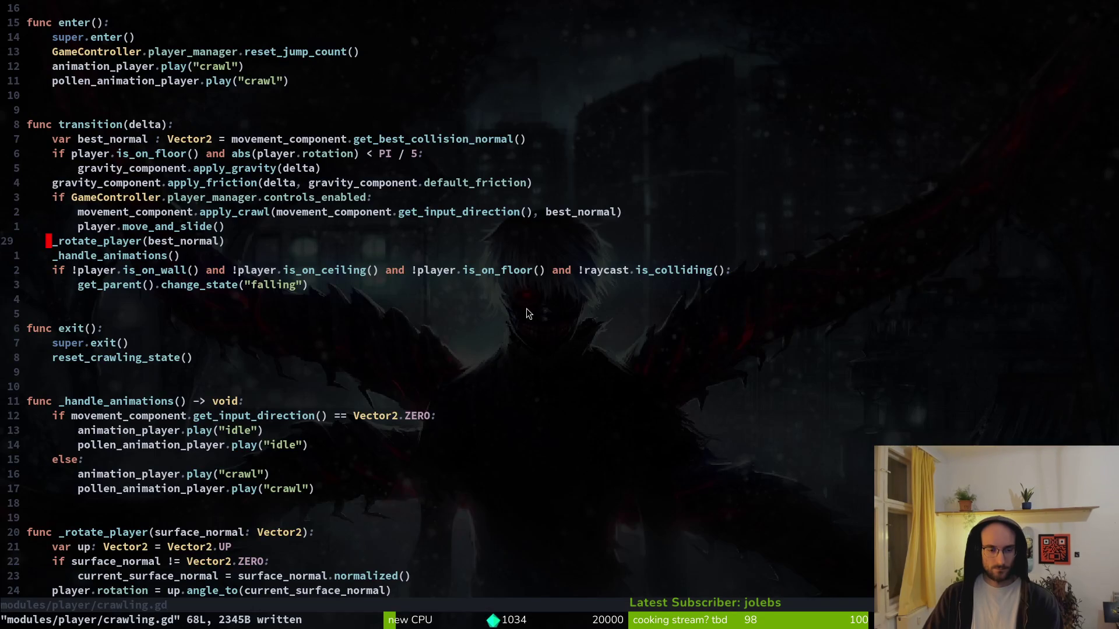
scroll(291, 213, up, 4)
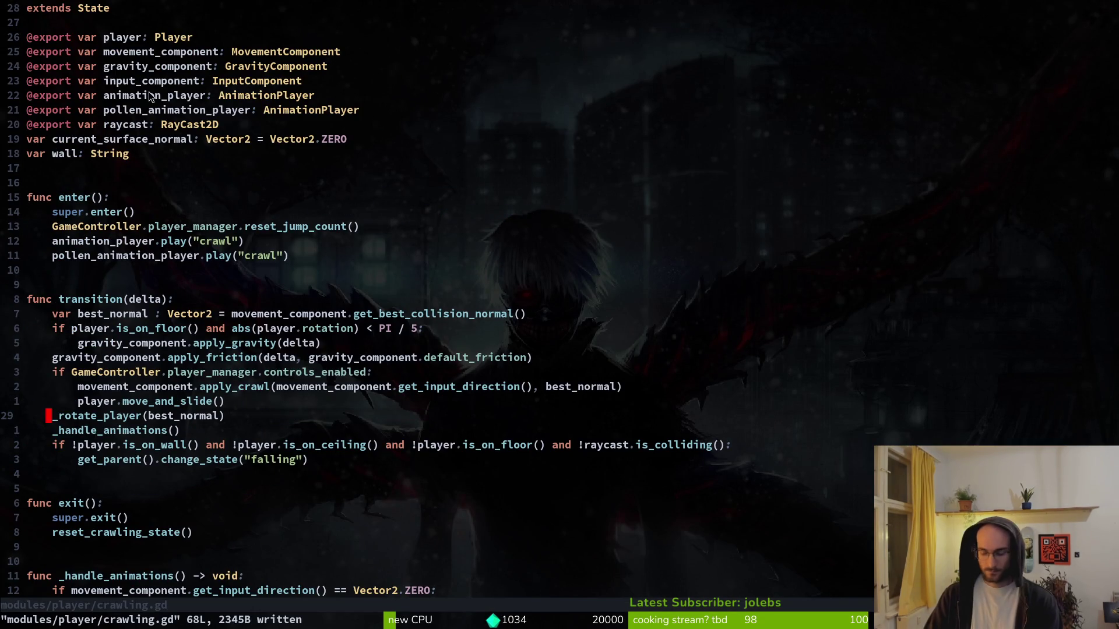
- Comment out the armor_fx_hurtbox lines in rhino_beetle.gd with #, save, and rerun with F5
key(ctrl+p)
text(rhino)
key(Return)
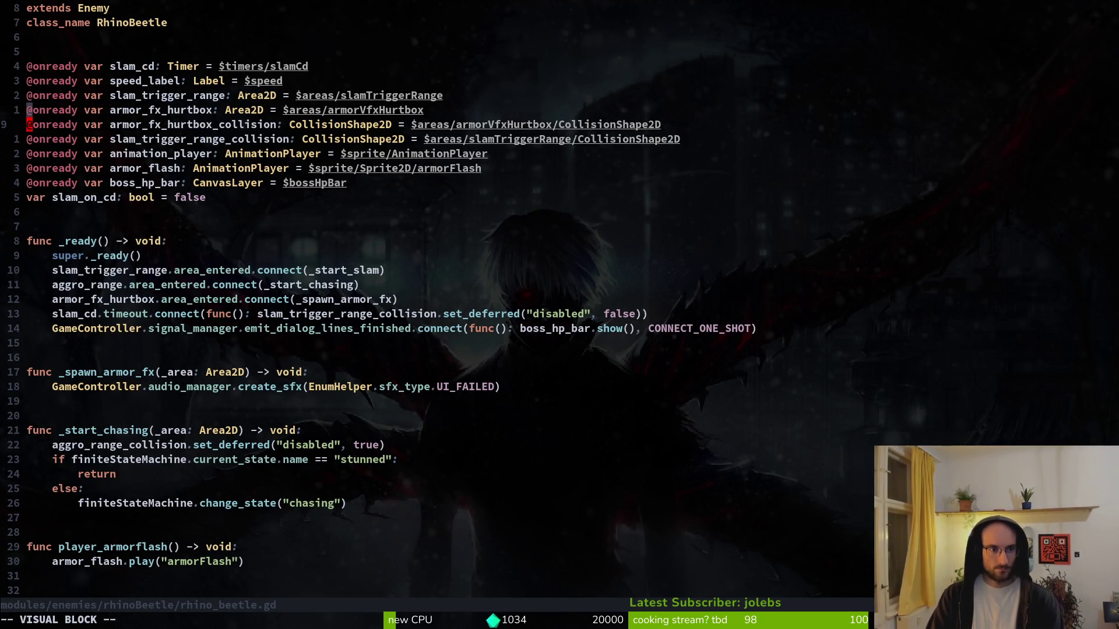
key(shift+i)
text(#)
key(Escape)
key(ctrl+s)
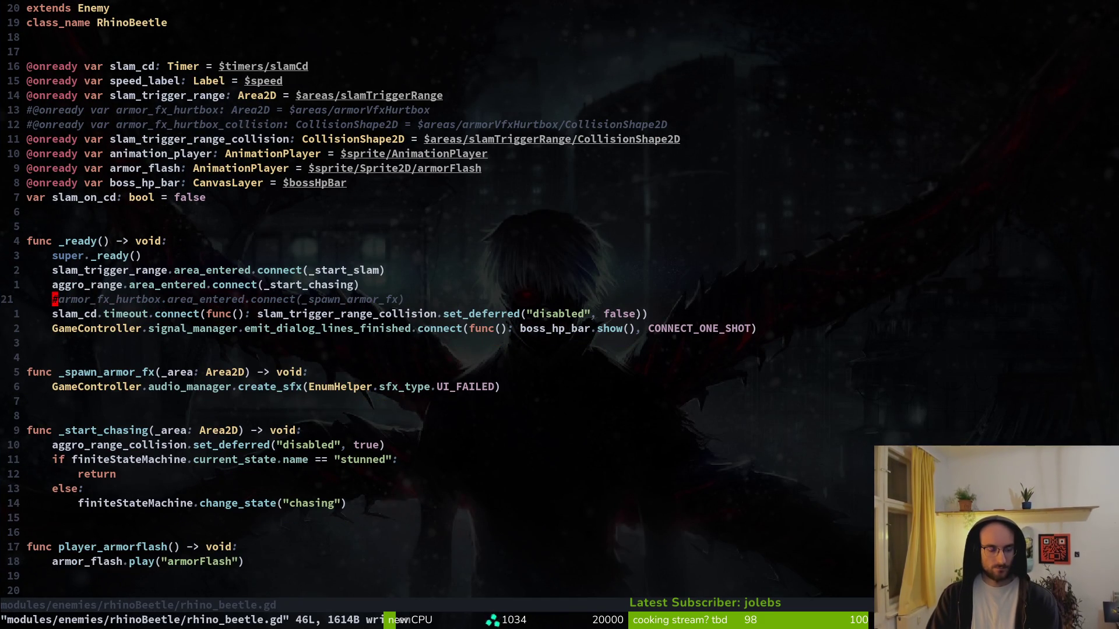
key(alt+Tab)
key(F5)
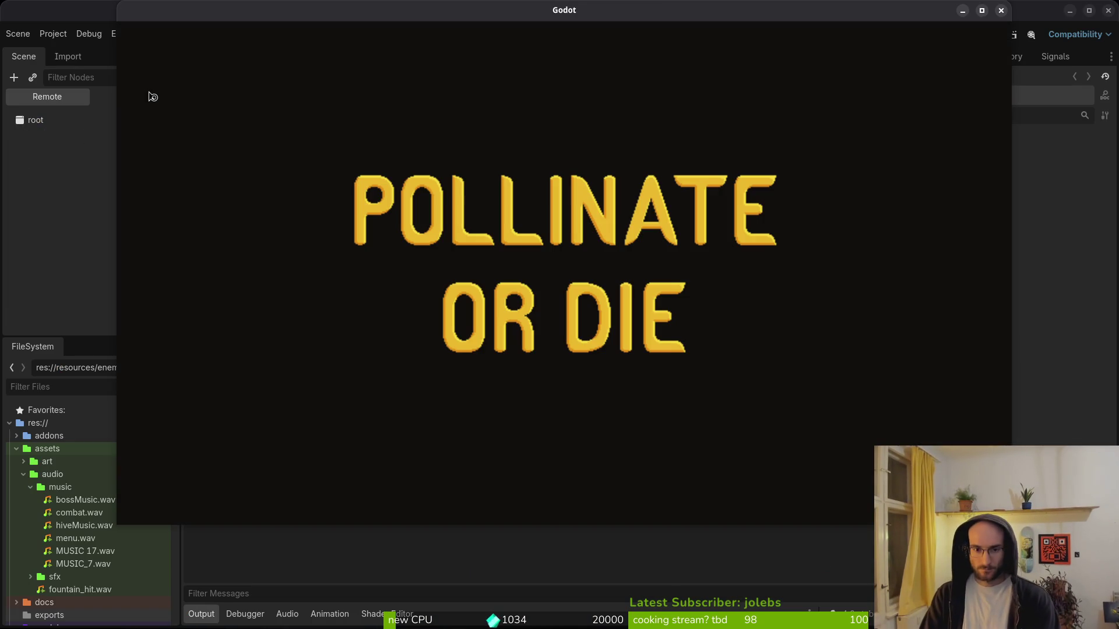
- Continue the saved game and check the debugging options panel from the pause menu
key(Down)
key(Up)
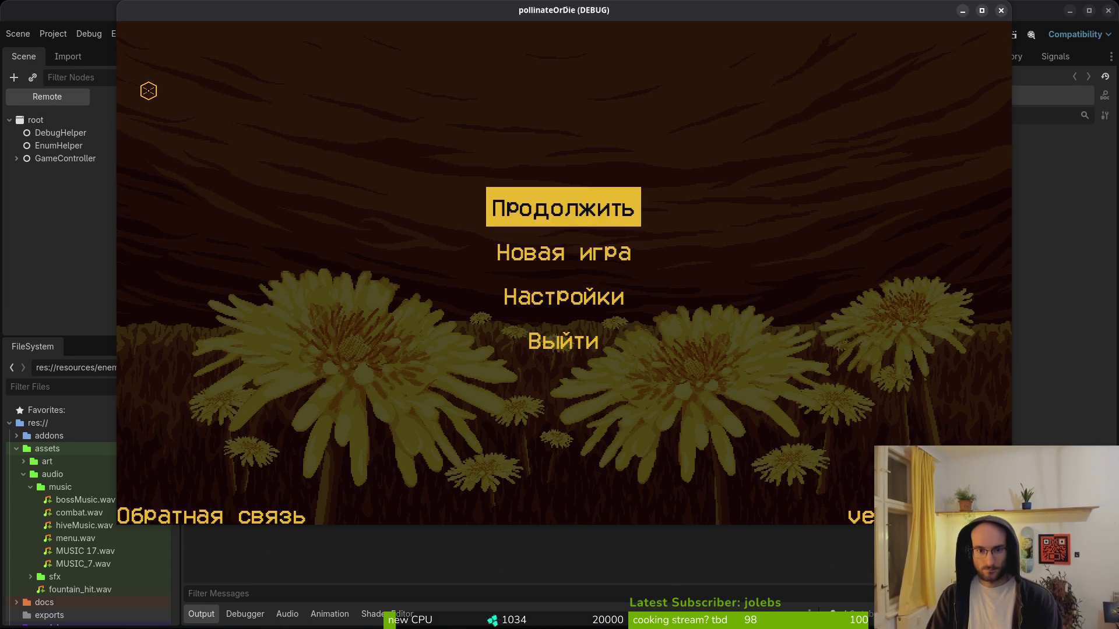
key(Return)
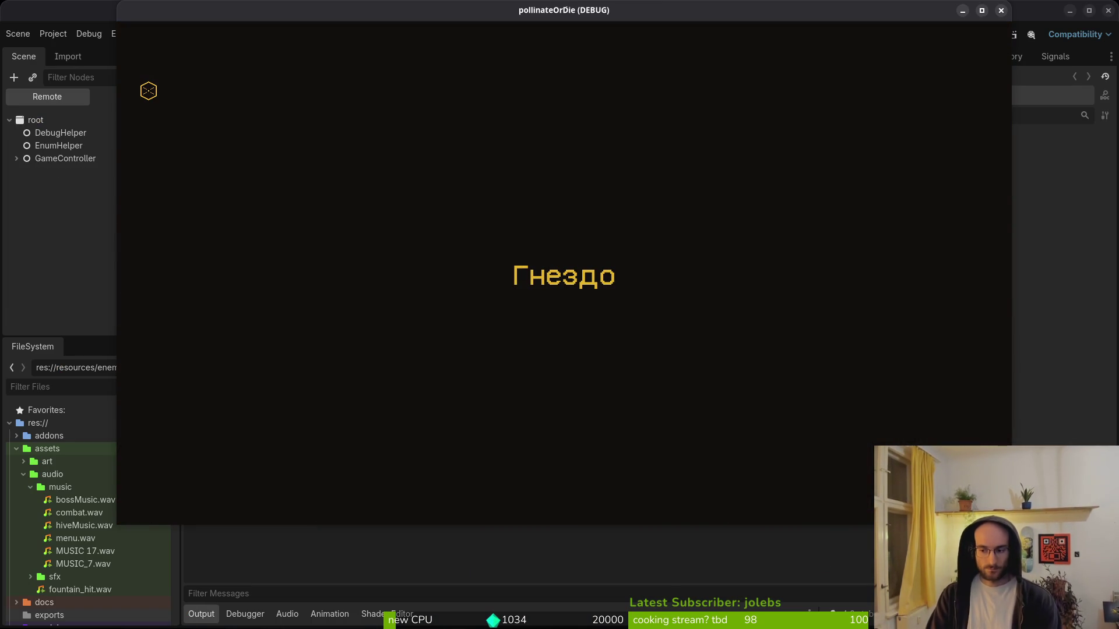
key(Escape)
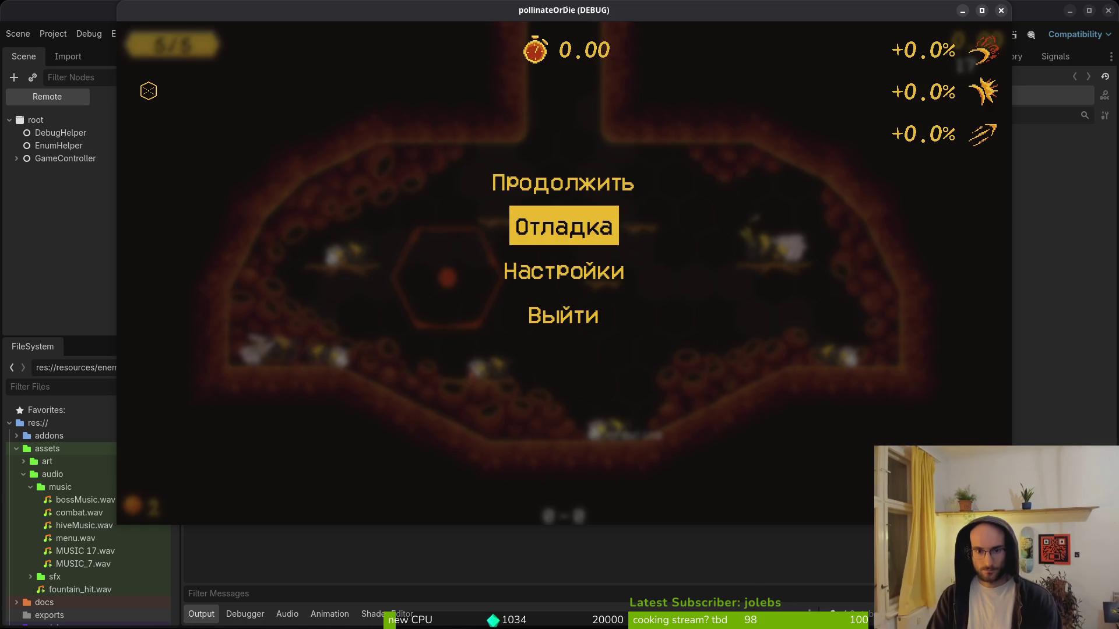
key(Return)
key(Escape)
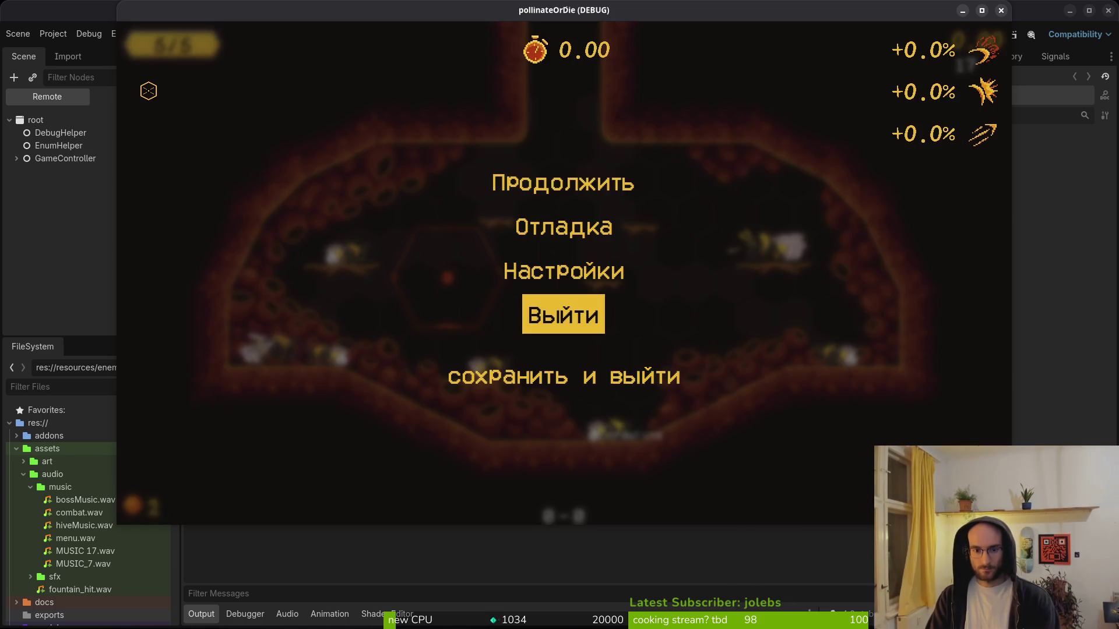
key(Escape)
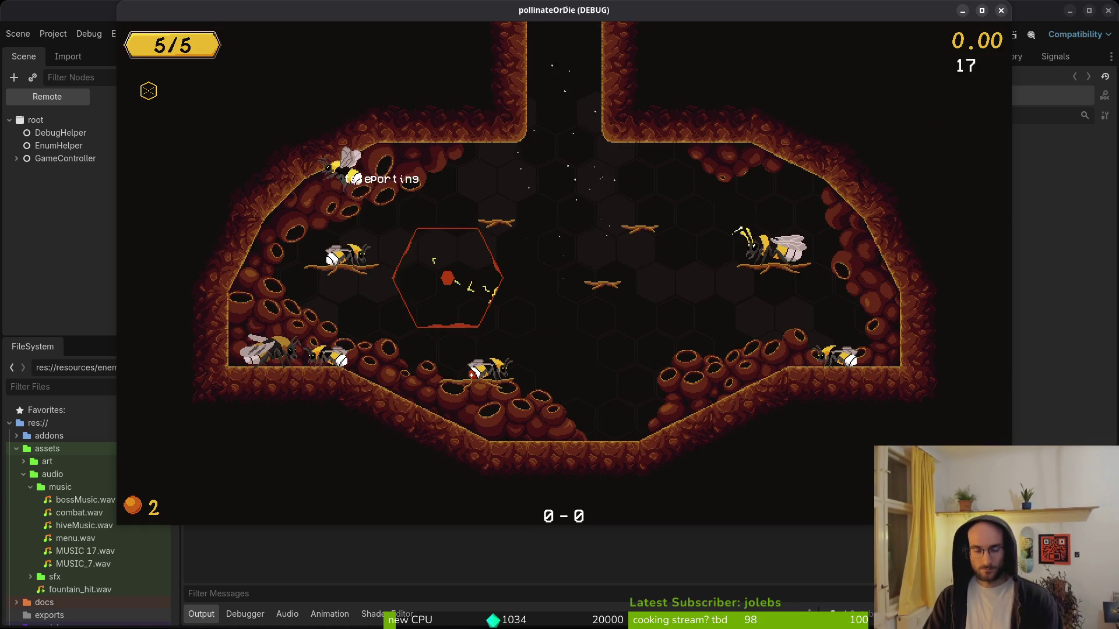
- Load level 5, advance the boss dialogue into the fight, then stop with F8
key(Left)
key(Left)
key(Down)
key(Return)
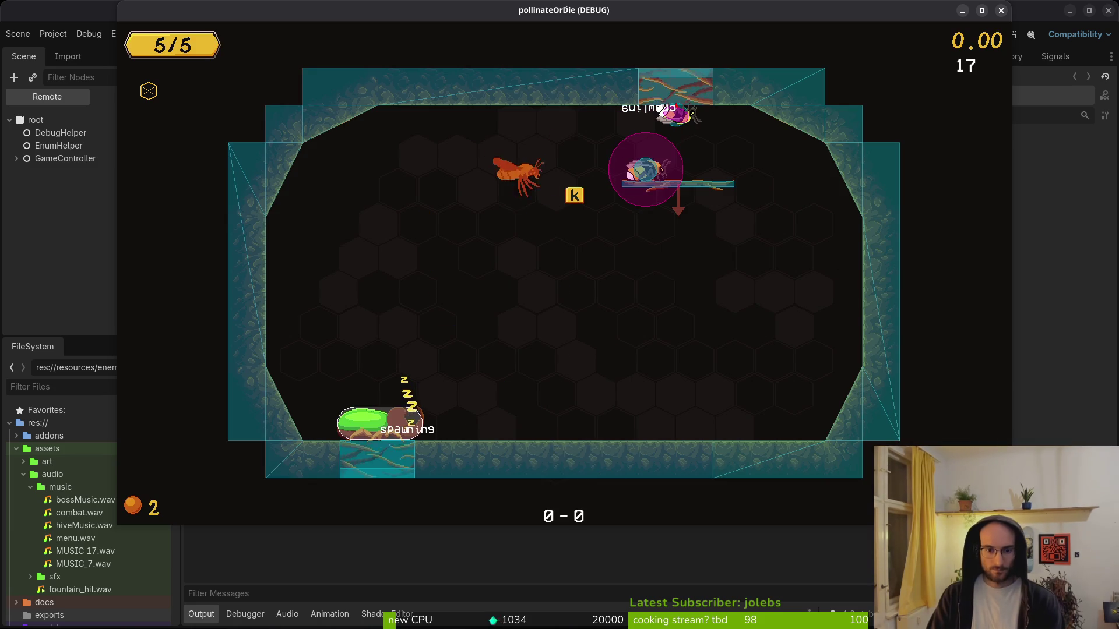
key(j)
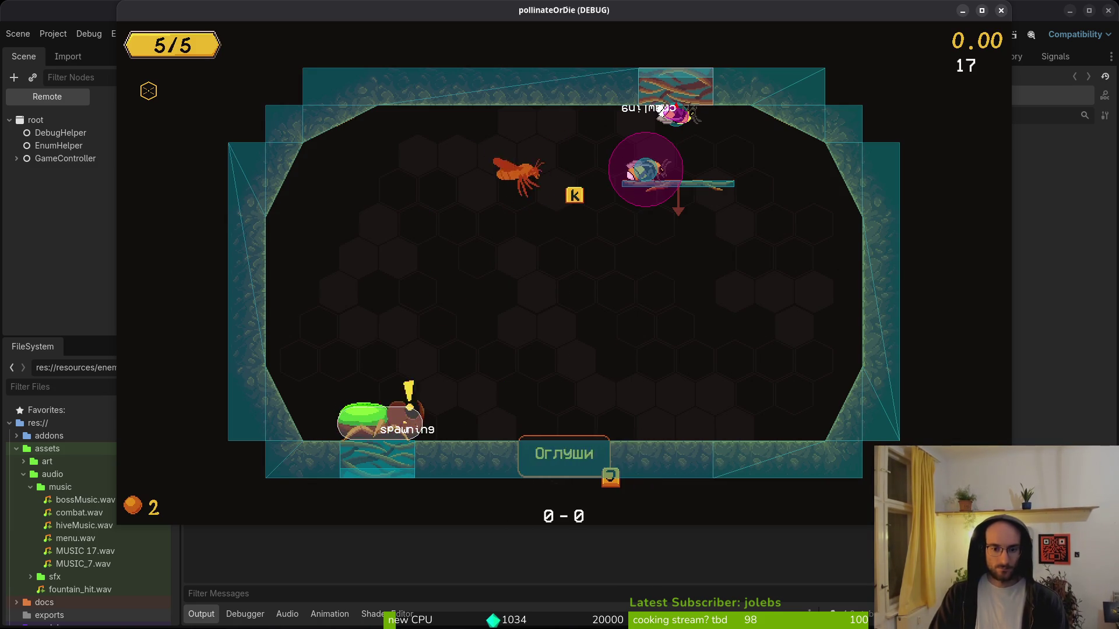
key(j)
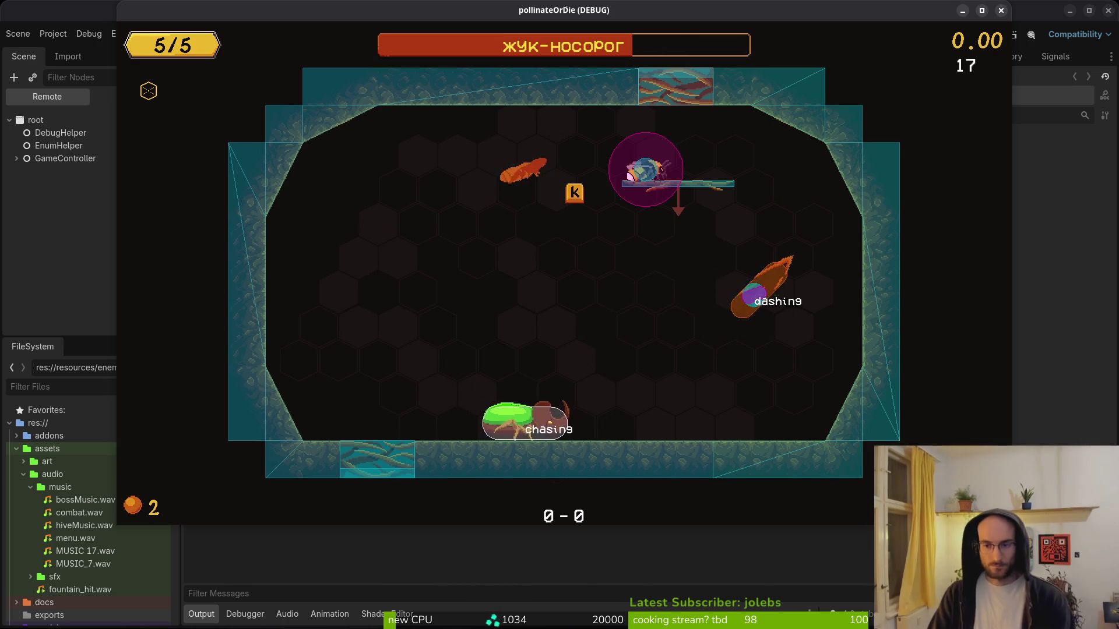
key(F8)
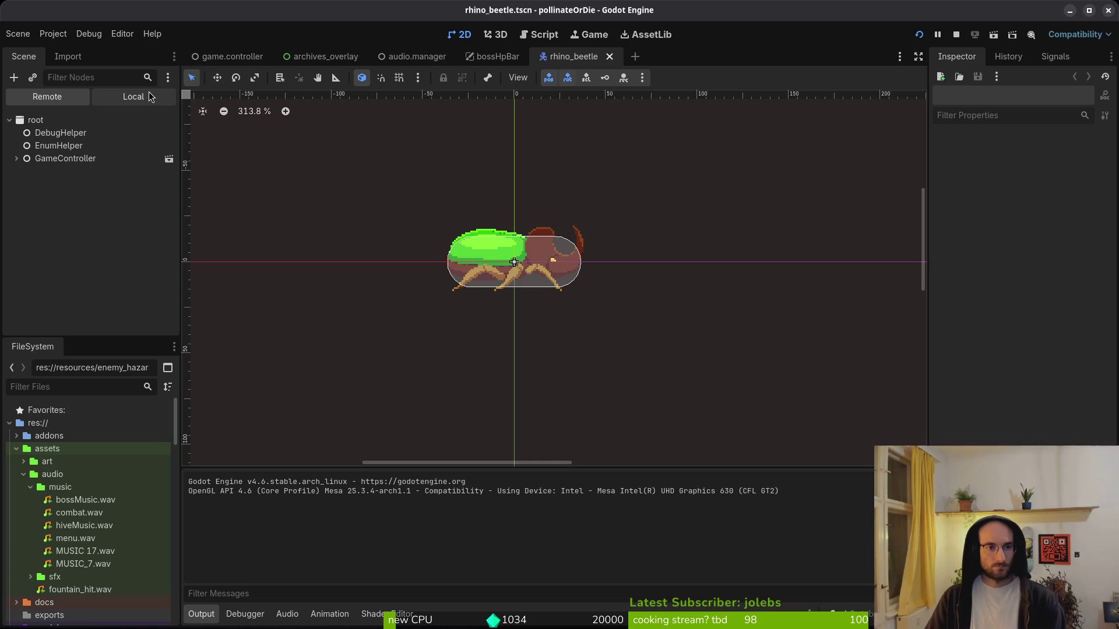
- Undo the armorVfxHurtbox deletion in the local scene tree and save rhino_beetle.tscn
click(149, 97)
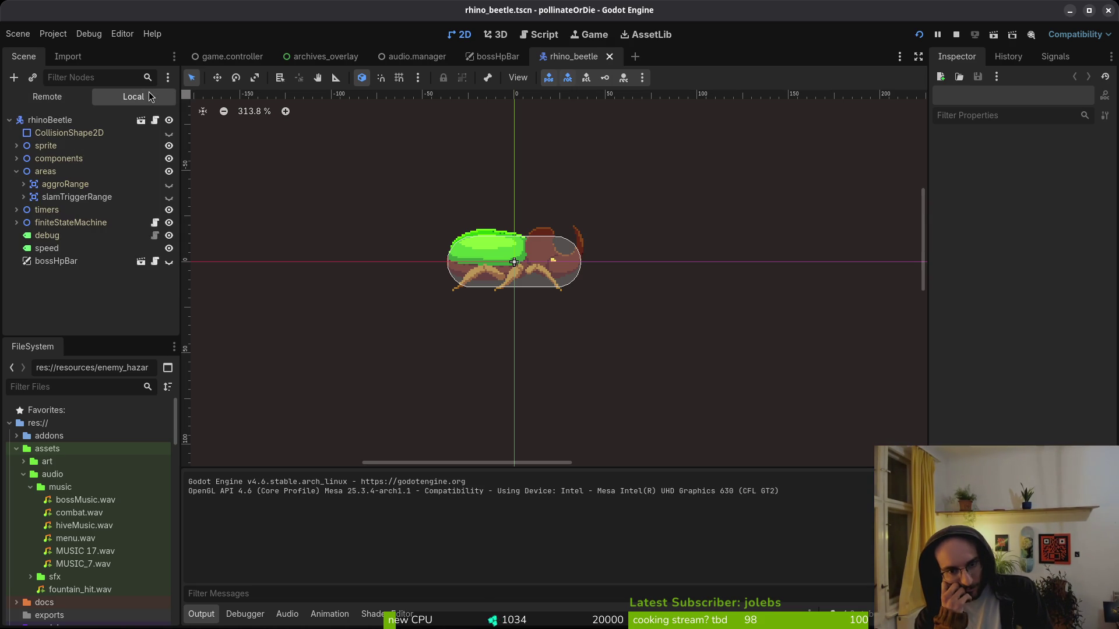
key(ctrl+z)
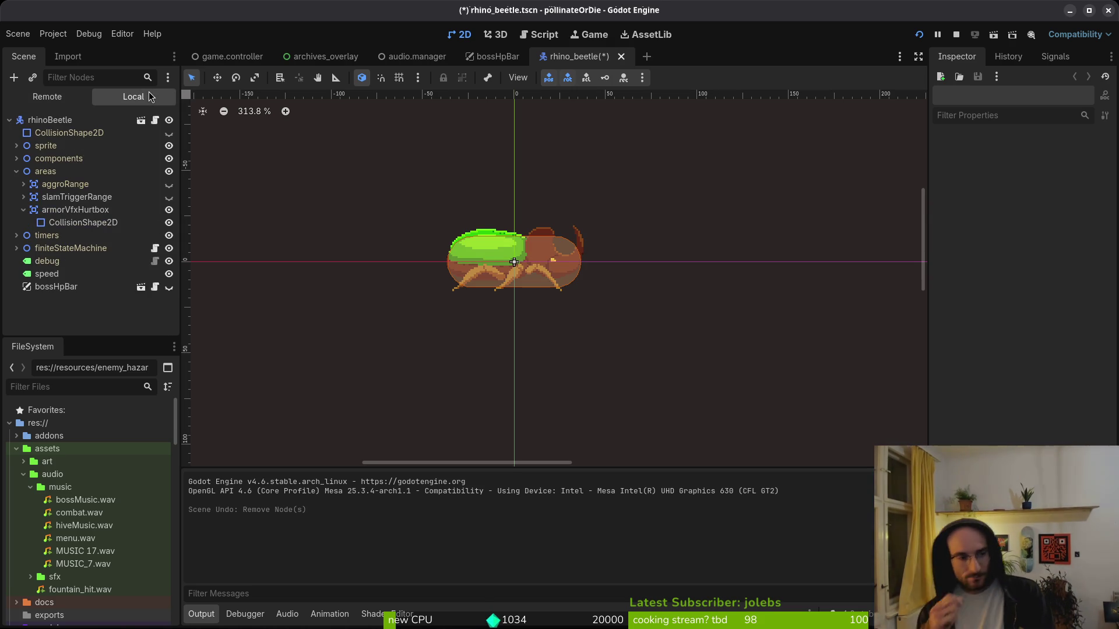
key(ctrl+s)
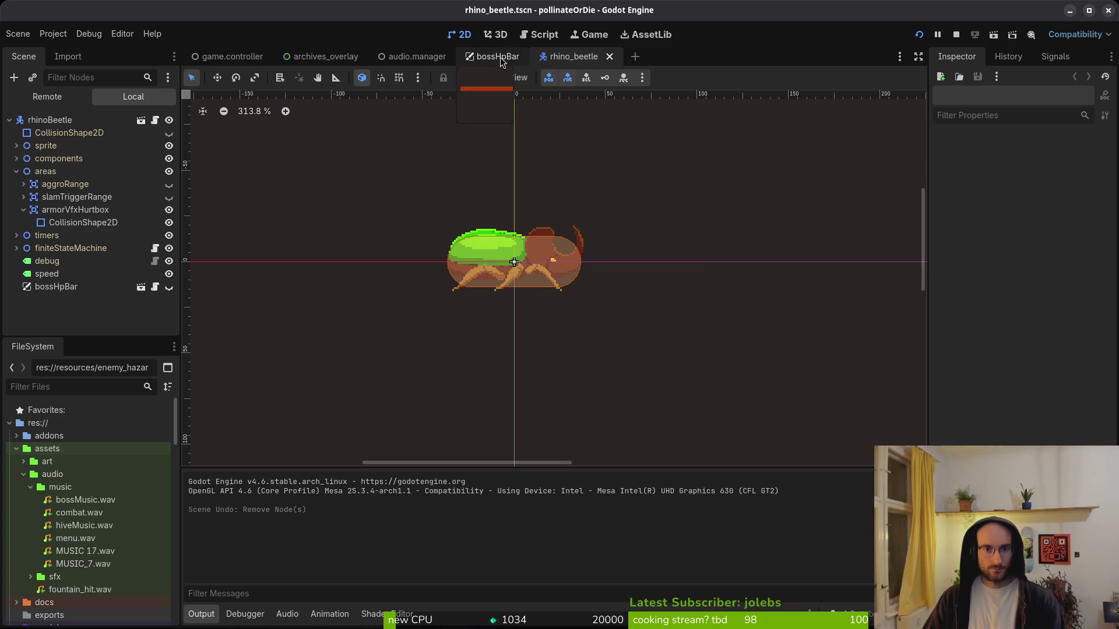
key(alt+Tab)
- Undo the commenting in rhino_beetle.gd, redoing the line 23 prefix removal
key(u)
key(u)
key(u)
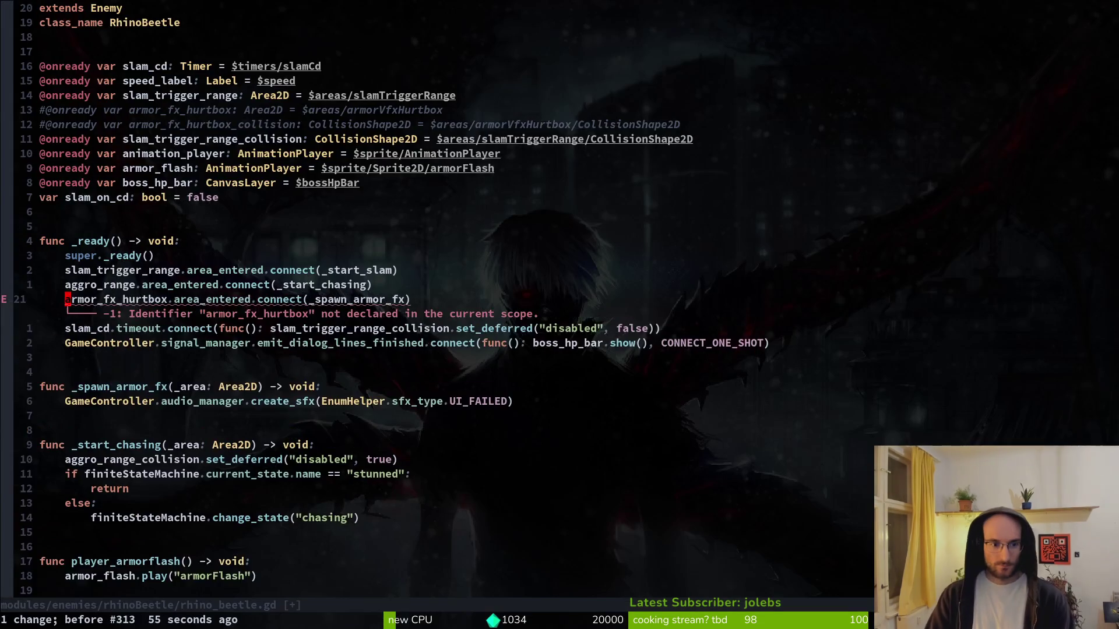
key(u)
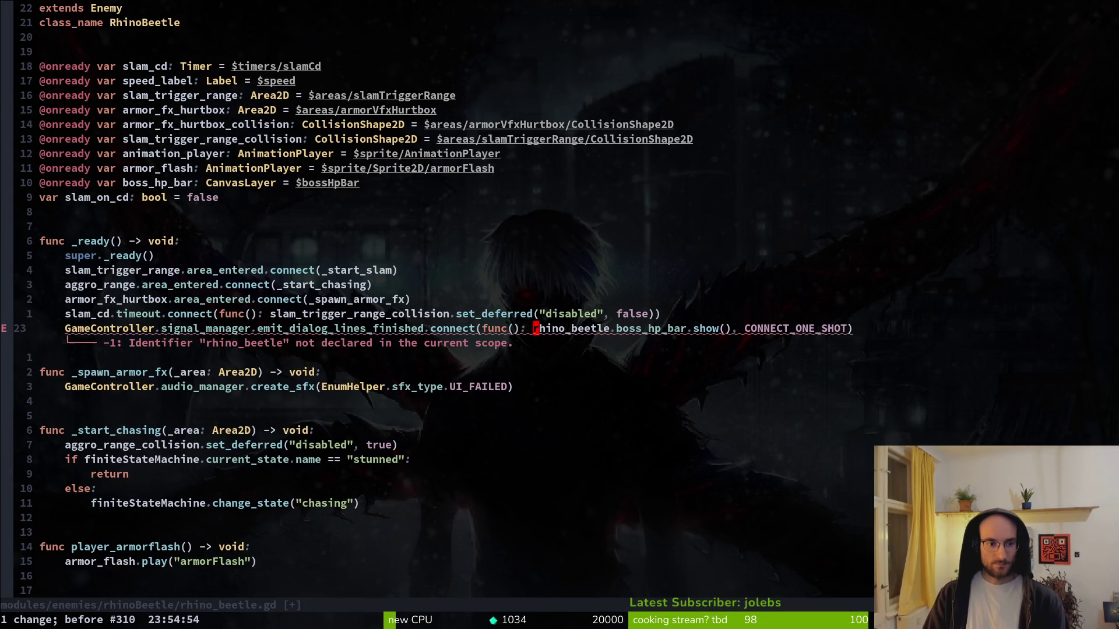
key(ctrl+r)
key(ctrl+o)
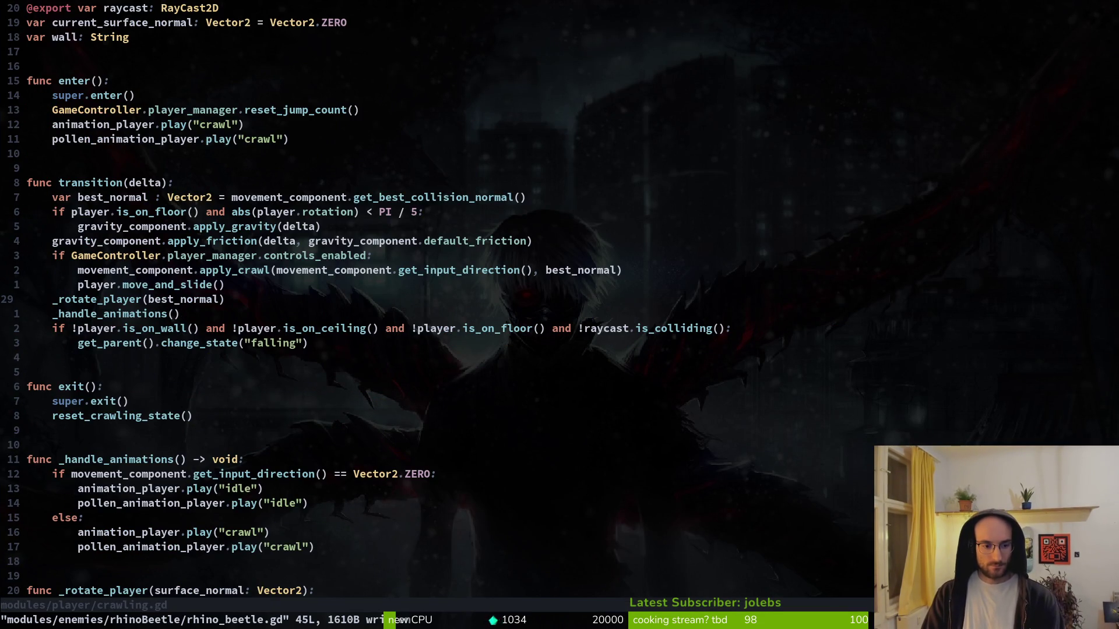
- Open slam.gd through the project file finder
key(ctrl+p)
text(slam)
key(Return)
key(ctrl+p)
text(slam)
key(Return)
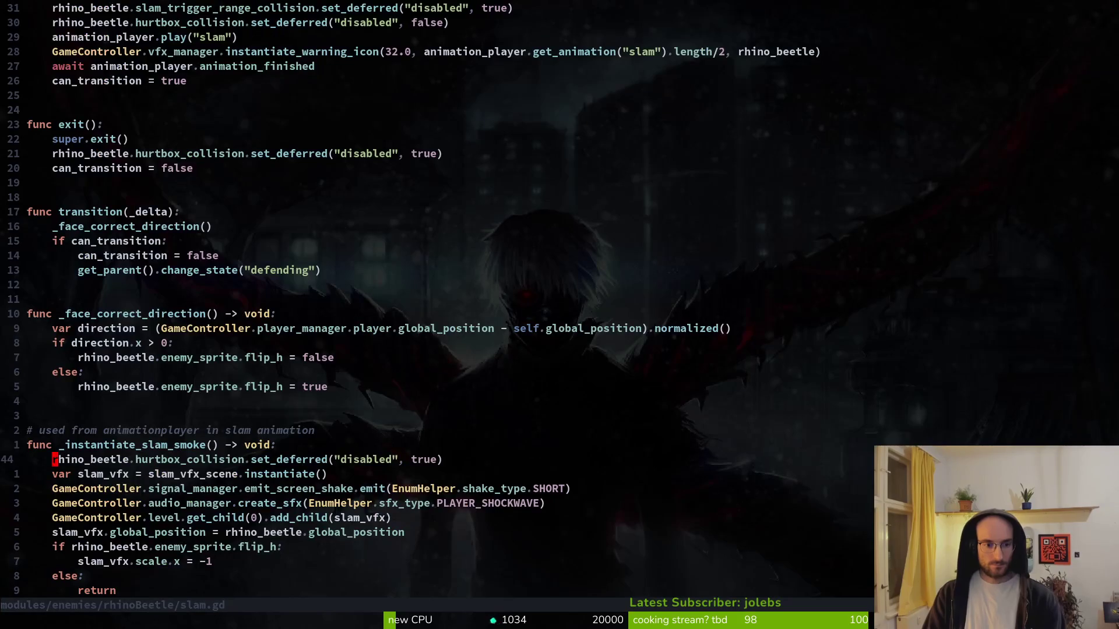
- Duplicate the hurtbox line as armor_fx_hurtbox_collision set to false, and save slam.gd
key(y)
key(y)
text(p)
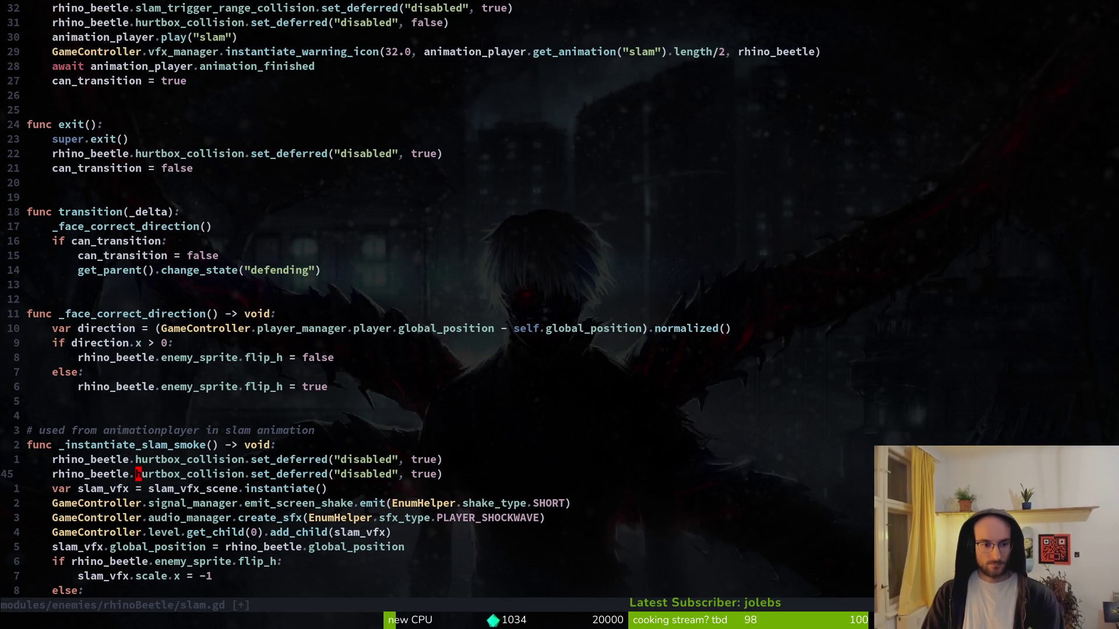
text(ciwarmo)
key(Tab)
key(Tab)
key(Tab)
key(Return)
key(Escape)
text(:w)
key(Return)
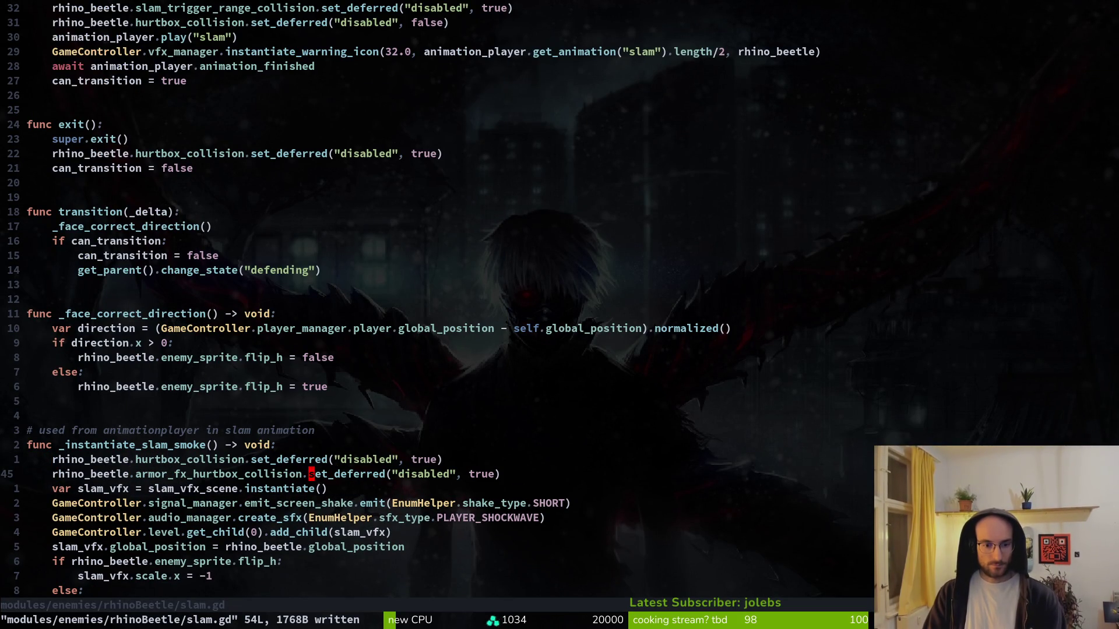
text(ciwfalse)
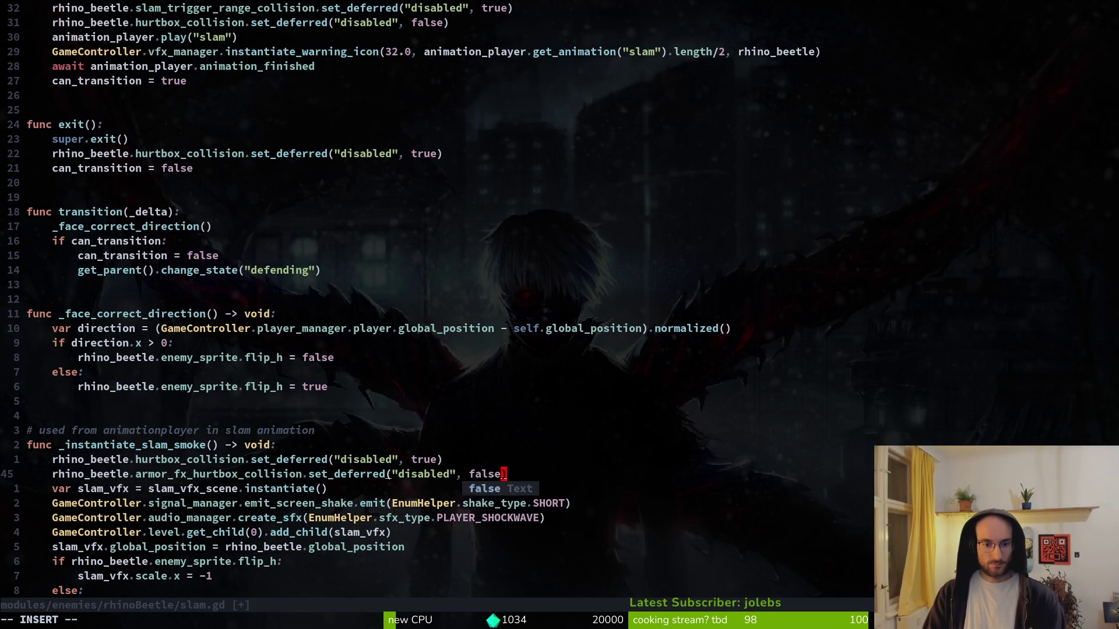
key(Escape)
text(:w)
key(Return)
- Copy line 45 and scroll up and back through slam.gd
key(y)
key(y)
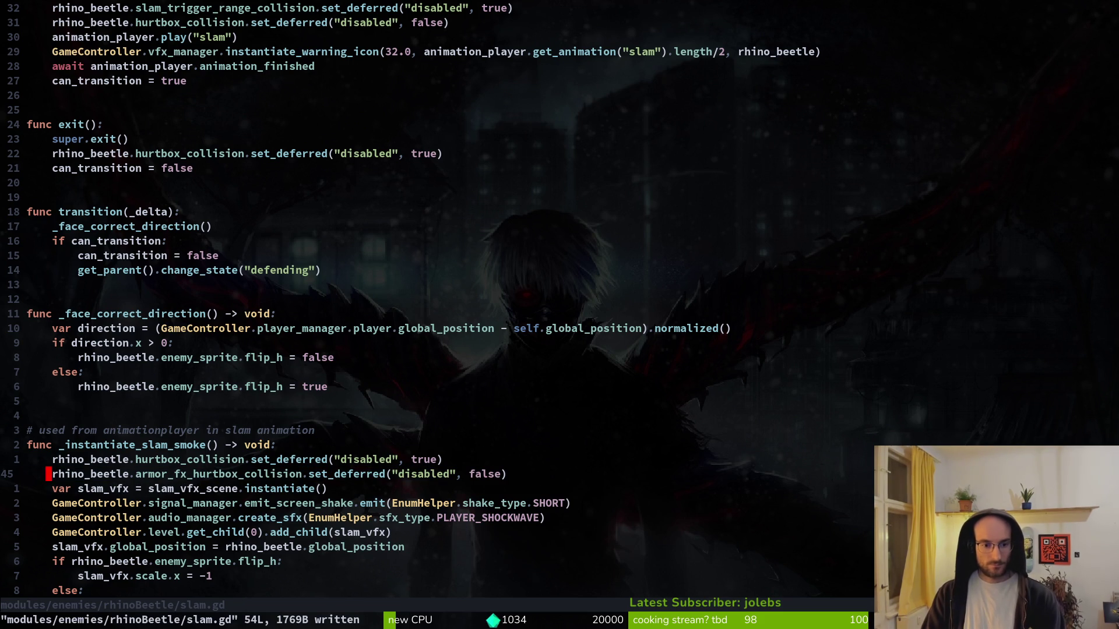
key(ctrl+u)
key(ctrl+d)
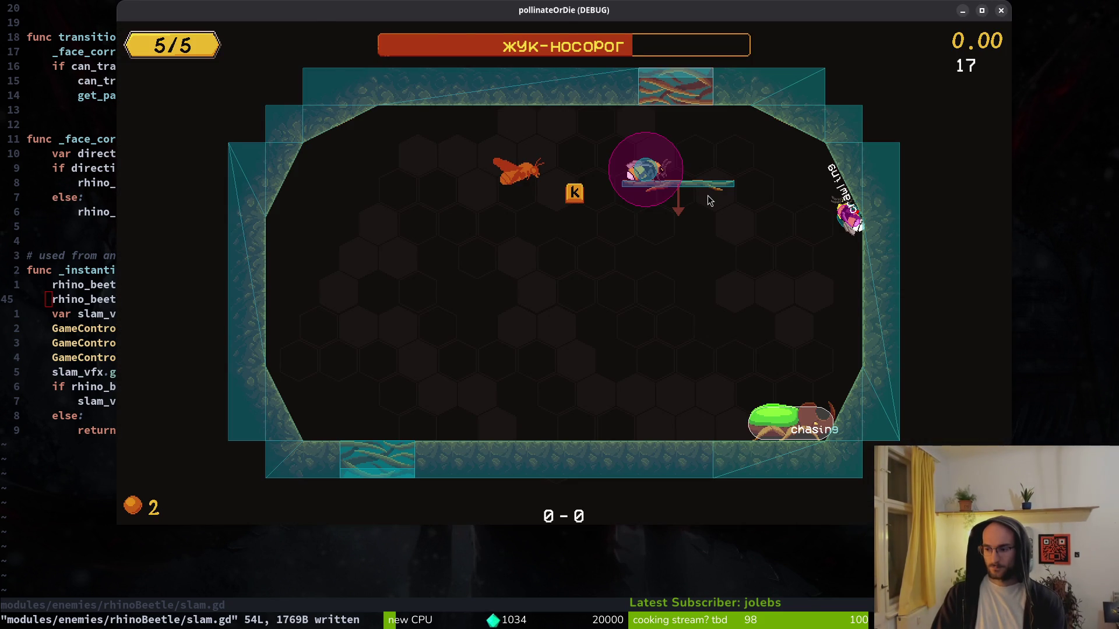
- Set show_collisions = true in debug.helper.gd, save, and relaunch the game
key(F8)
key(F5)
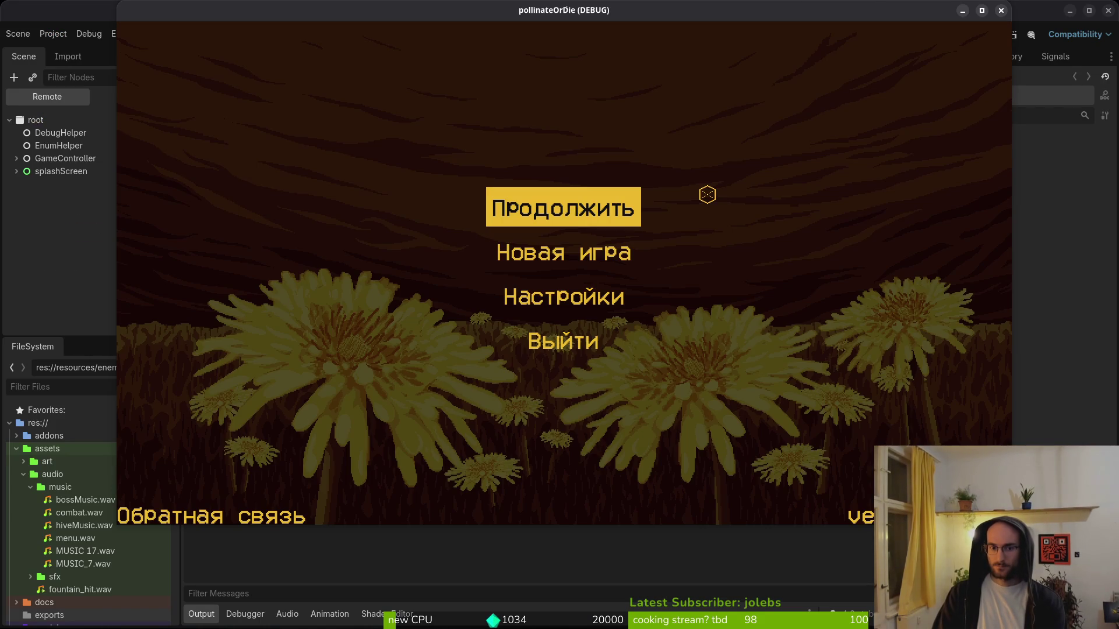
key(Return)
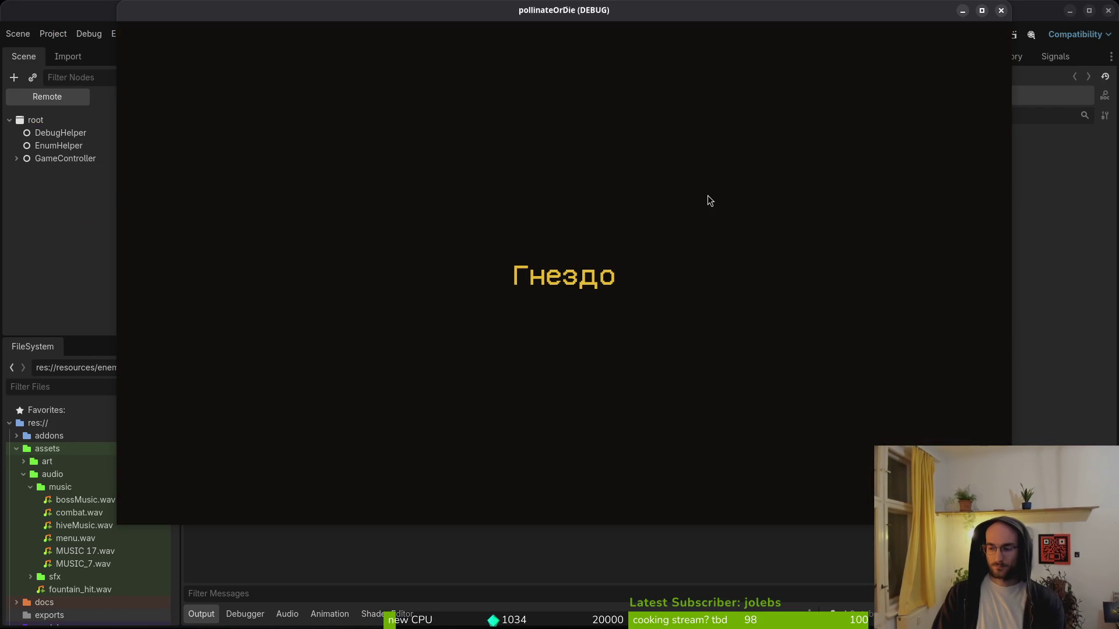
key(alt+Tab)
text(ebug)
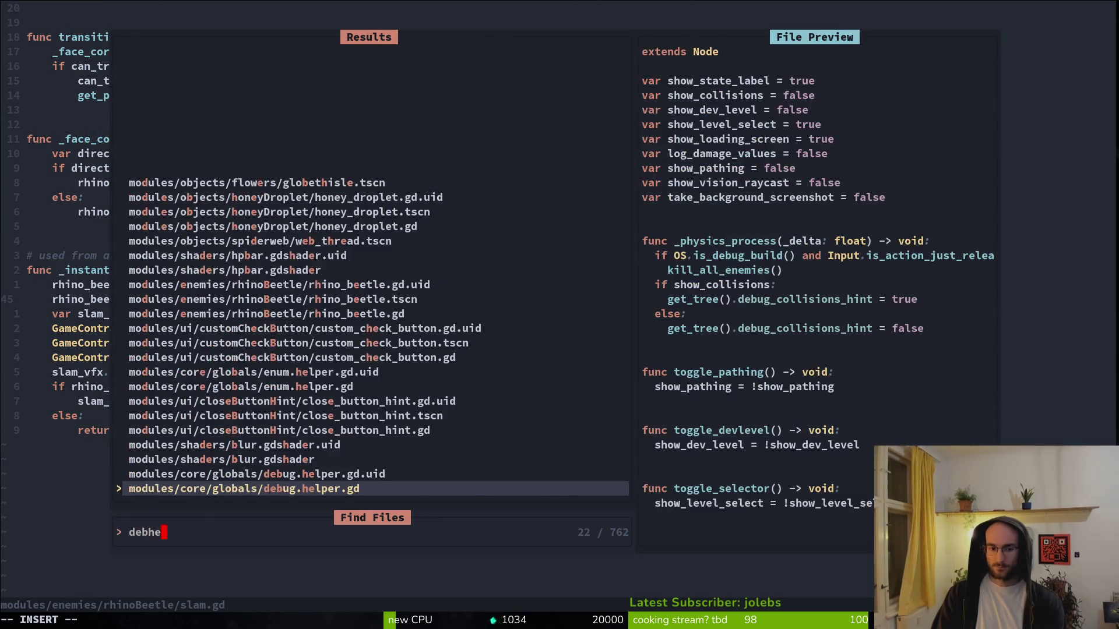
key(Return)
text(ciwtrue)
key(Escape)
key(F5)
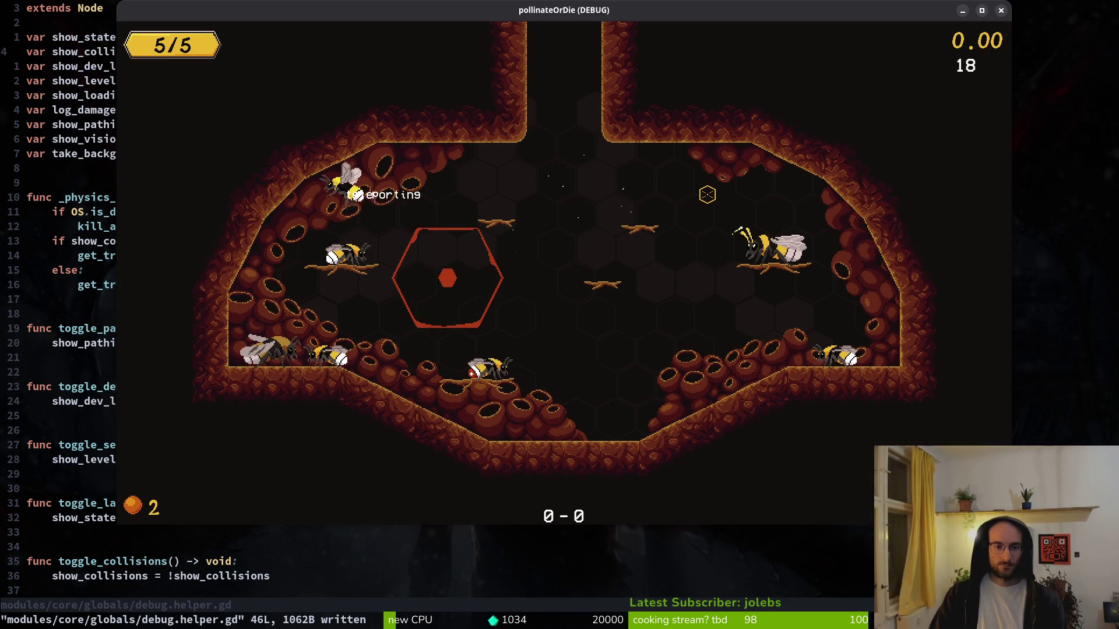
- Load level 5, the rhino beetle arena, from the level selector
key(Escape)
key(Left)
key(Down)
key(Down)
key(Return)
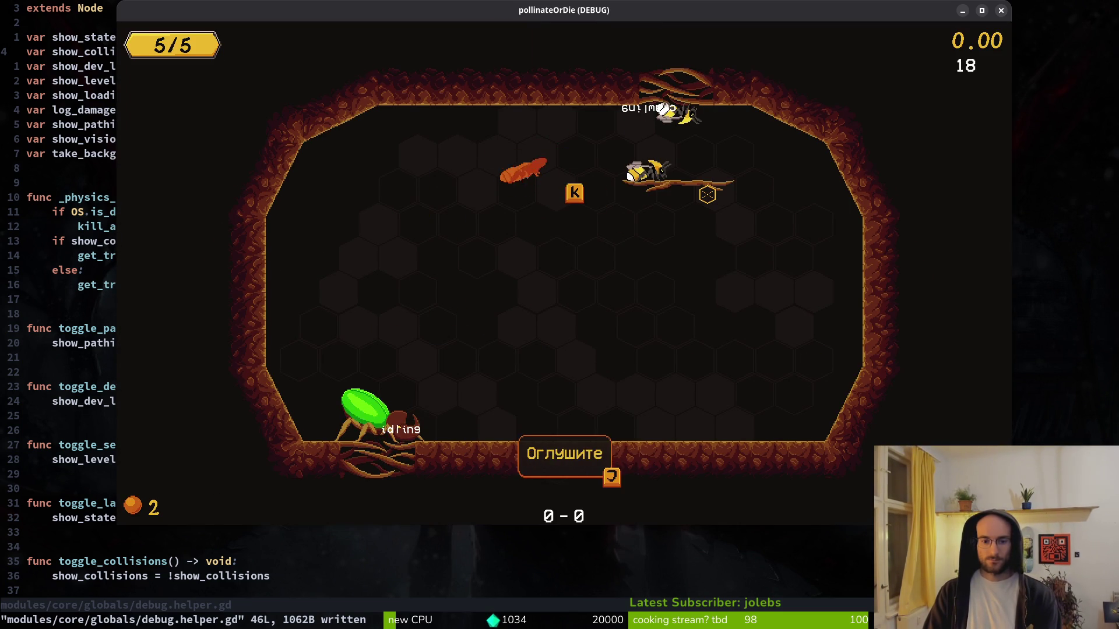
- Dodge the beetle's slam, smash it while stunned, then skip ahead and close the game
key(Left)
key(Down)
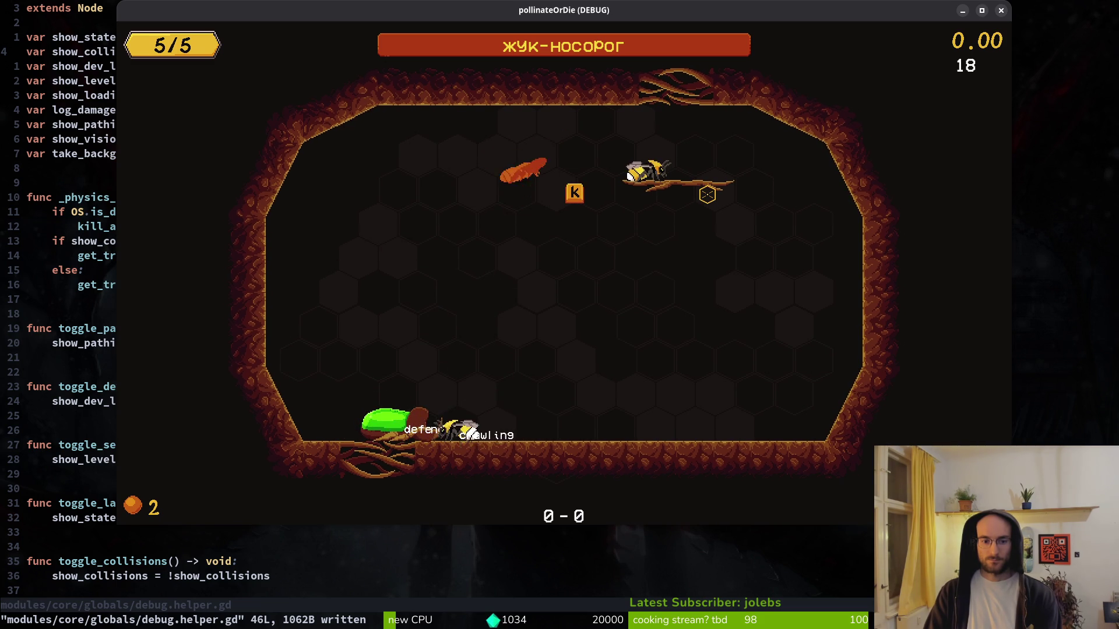
key(Right)
key(Left)
key(Up)
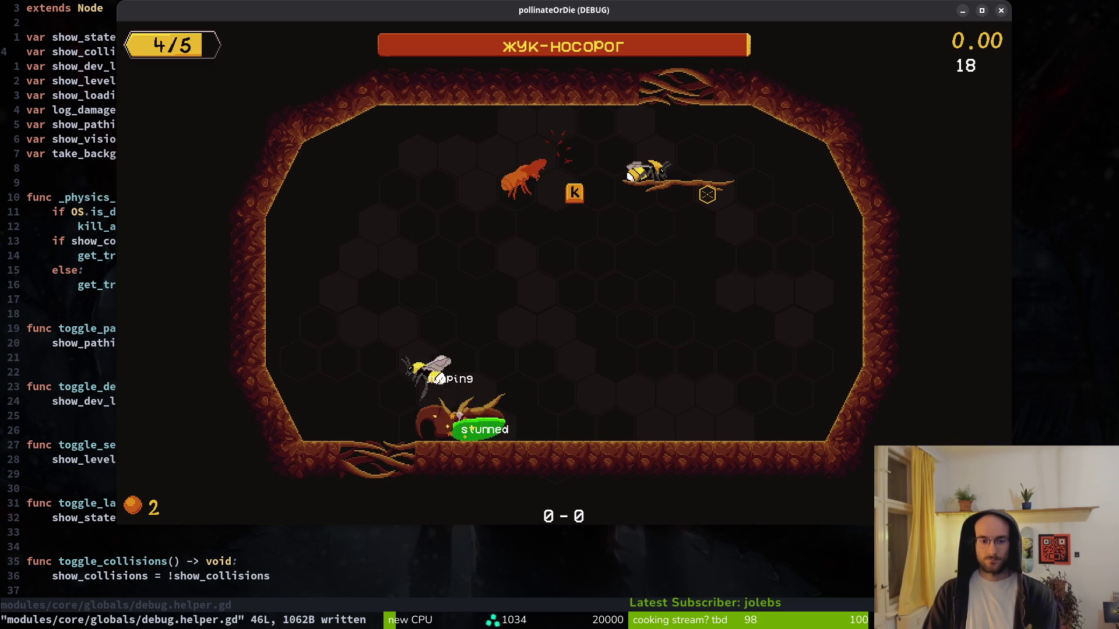
key(Right)
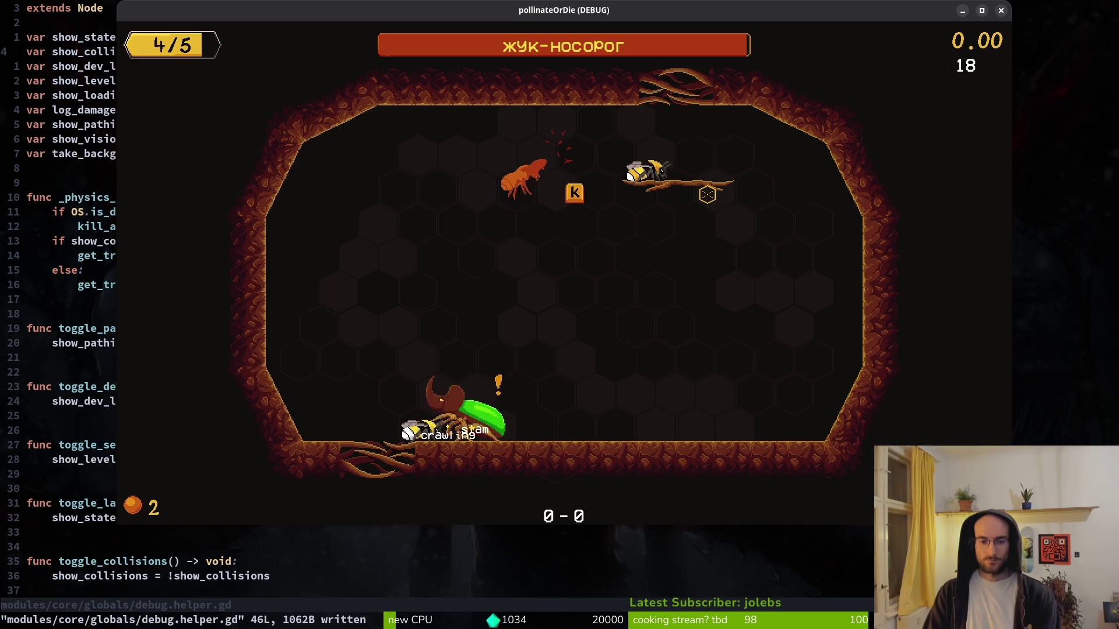
key(Left)
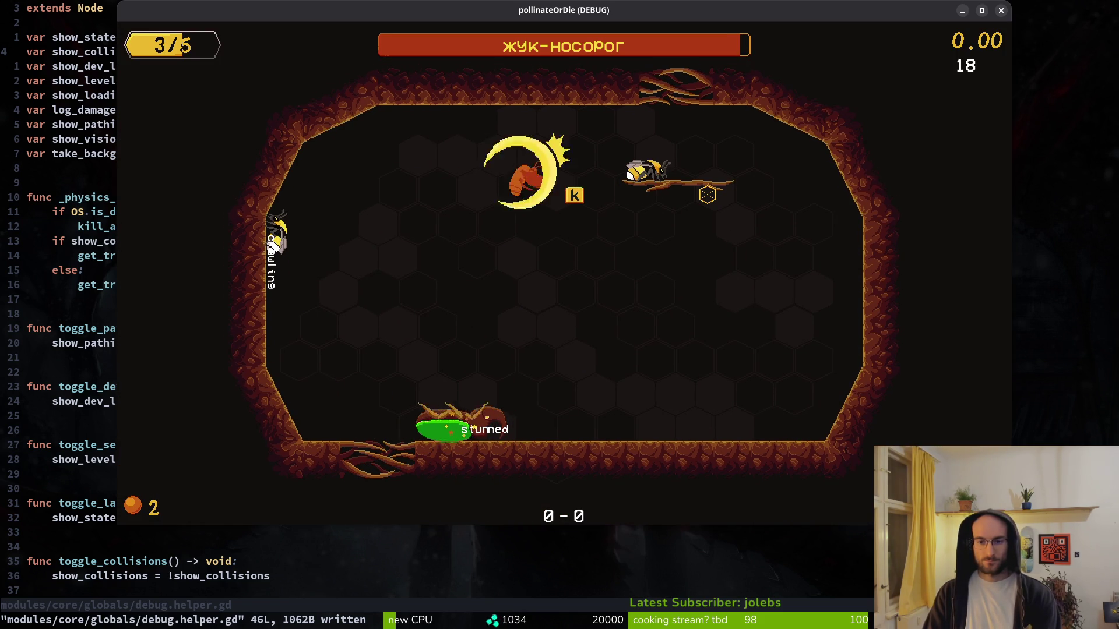
key(r)
key(F8)
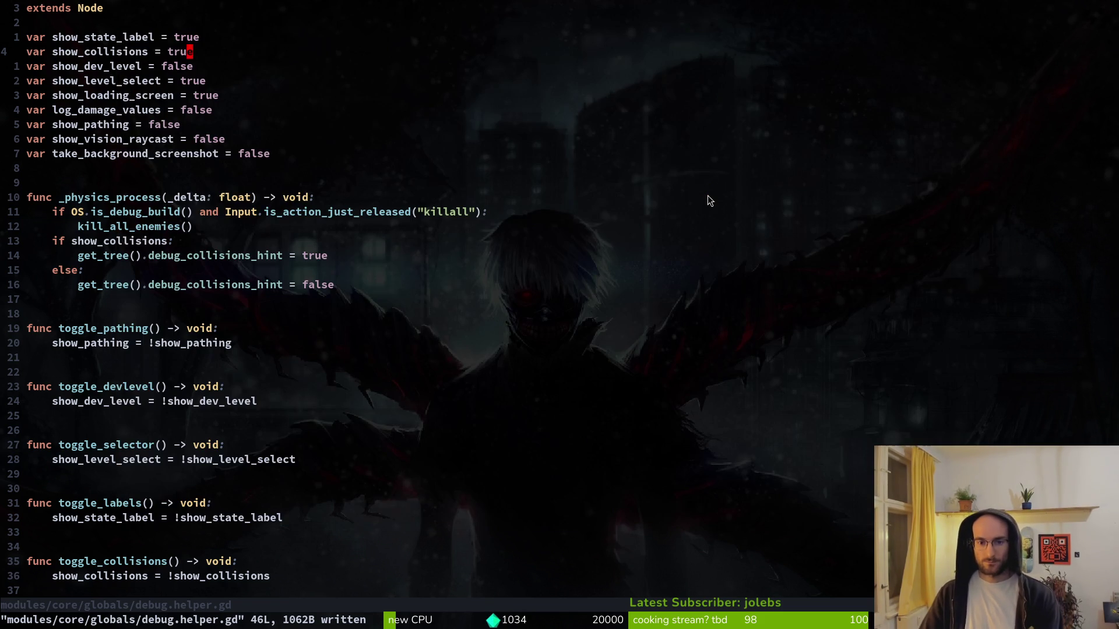
- Inspect the armorVfxHurtbox area's properties in the Inspector, then collapse its node
key(alt+Tab)
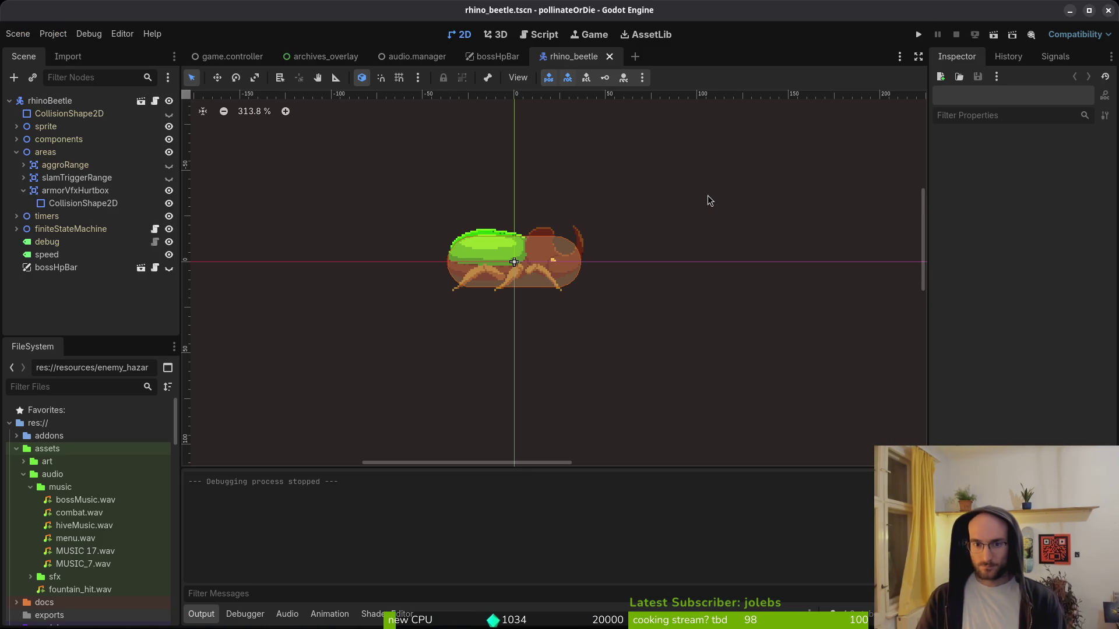
click(75, 190)
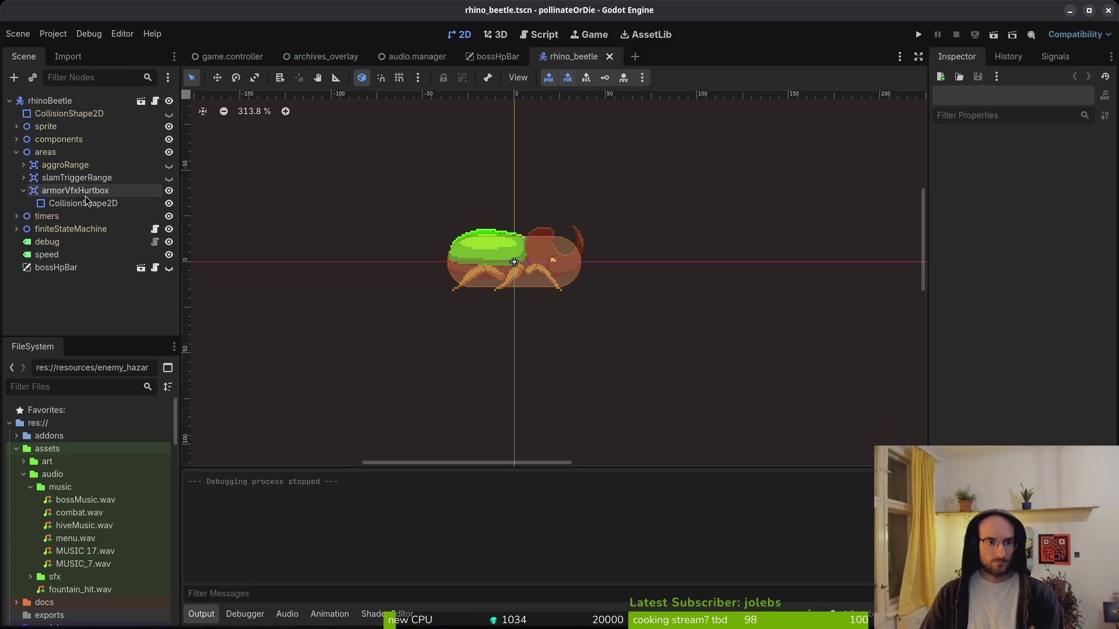
click(24, 190)
- Open the player's smash.gd in Neovim and scroll to its _start_vfx function
key(alt+Tab)
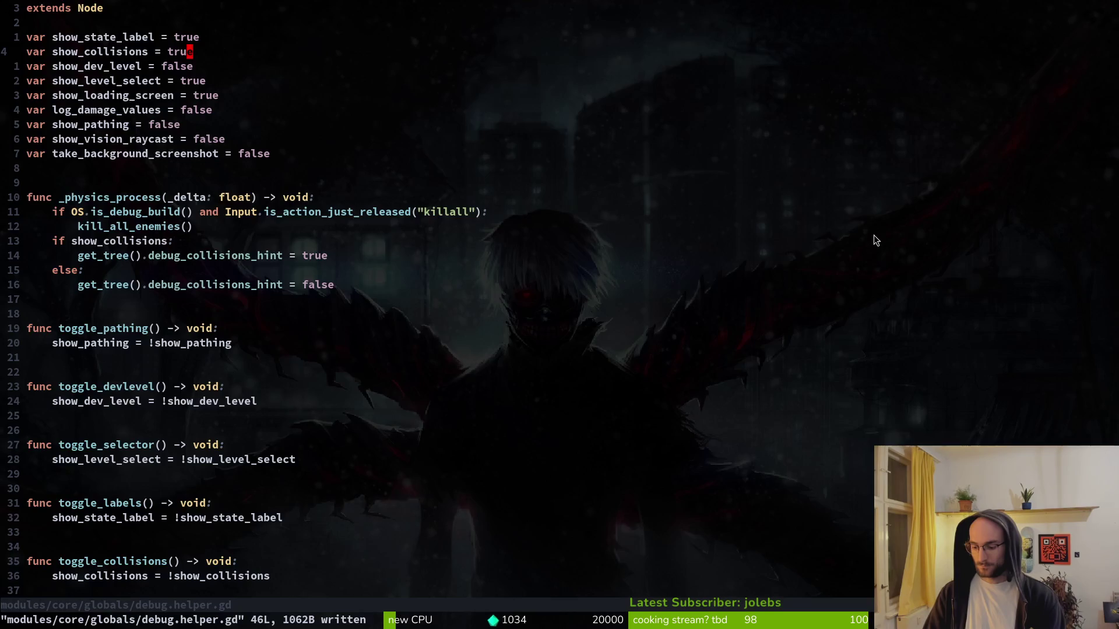
key(space)
key(f)
key(f)
text(smash)
key(Up)
key(Return)
scroll(337, 347, down, 1)
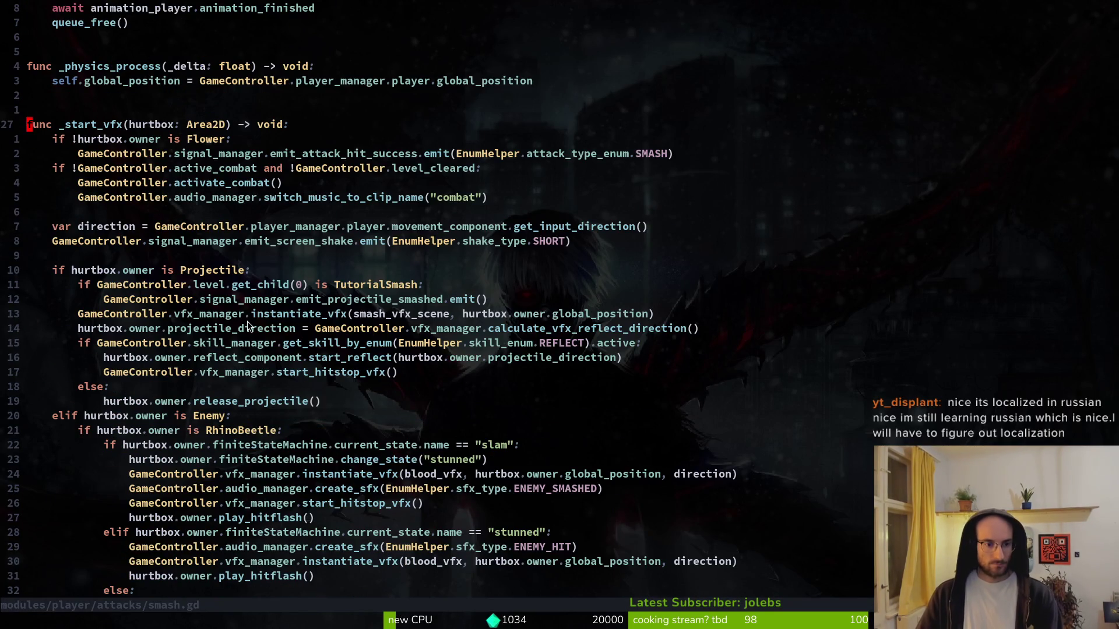
- Extend smash.gd's line 49 slam check with a hurtbox owner/name comparison
scroll(343, 354, down, 2)
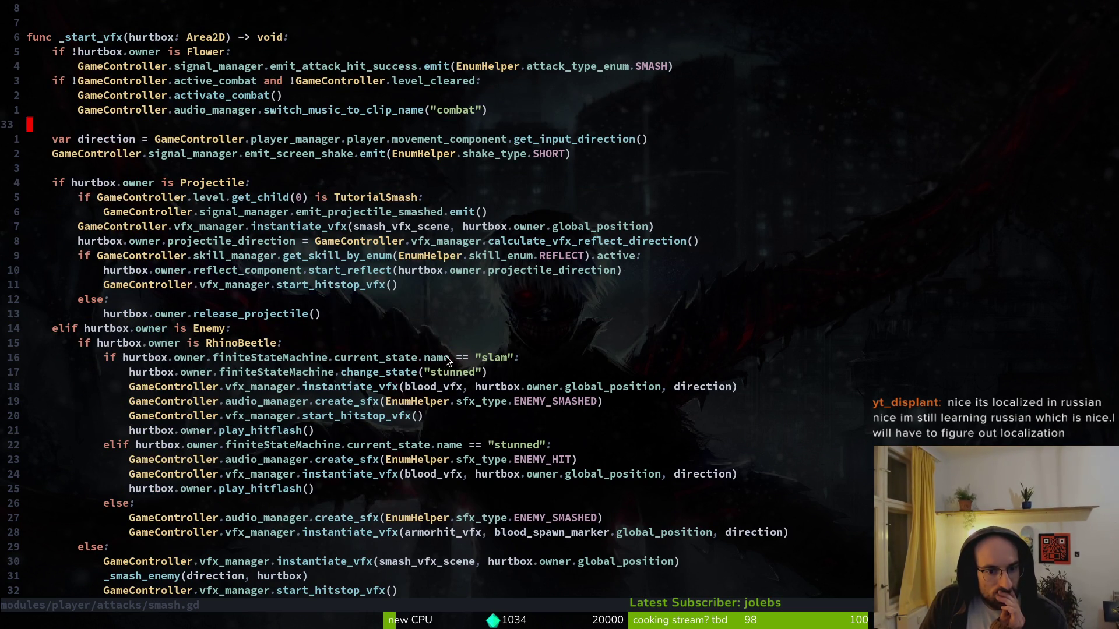
click(517, 361)
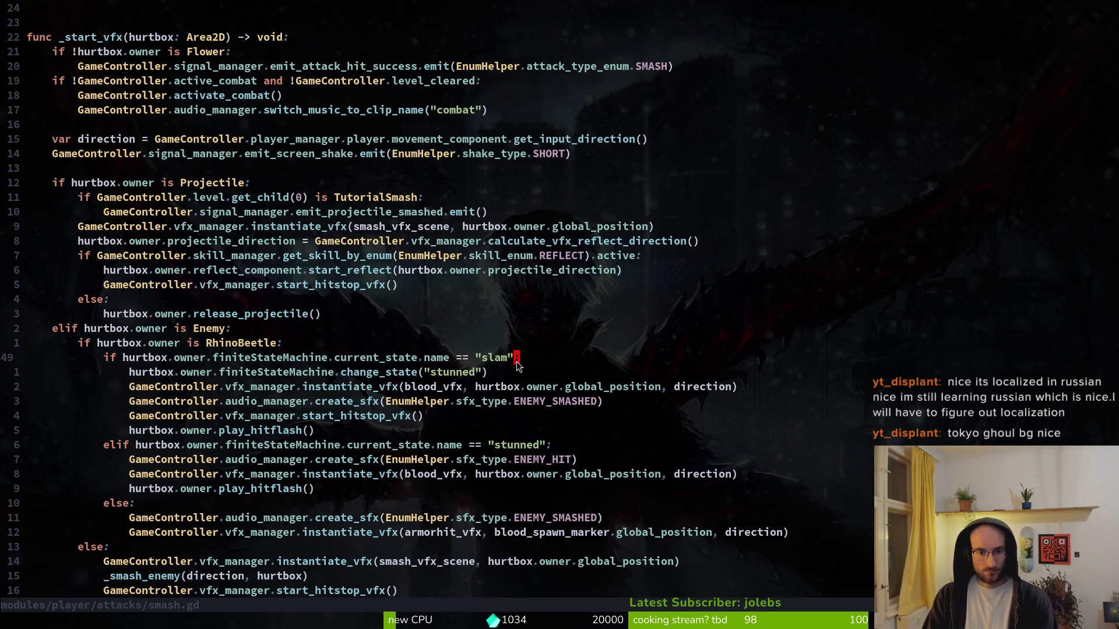
text(i and )
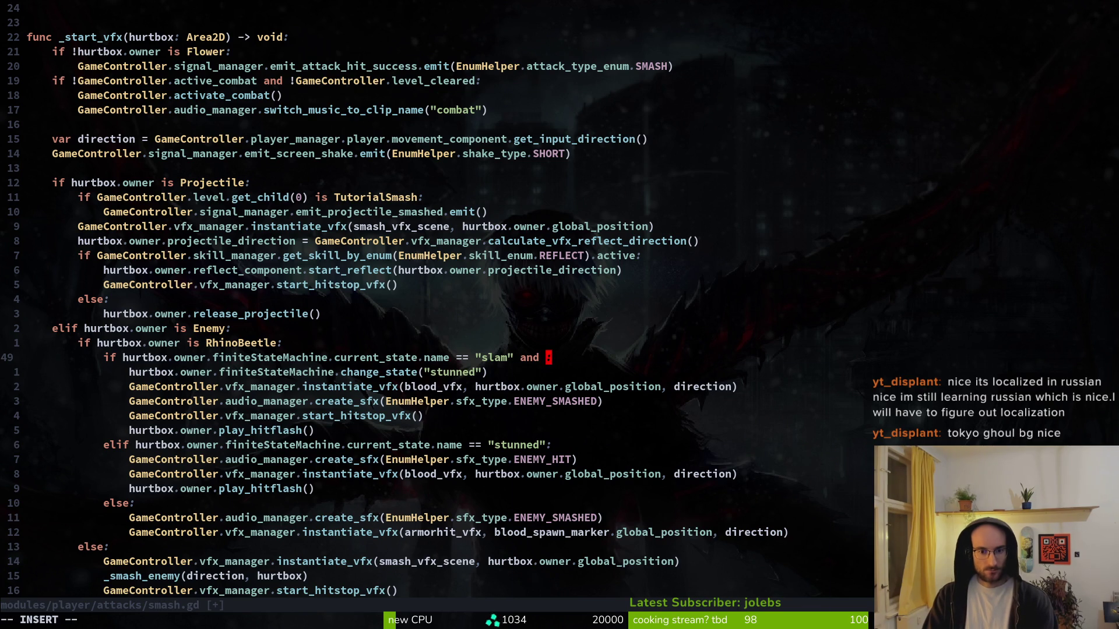
text(urtbox.own)
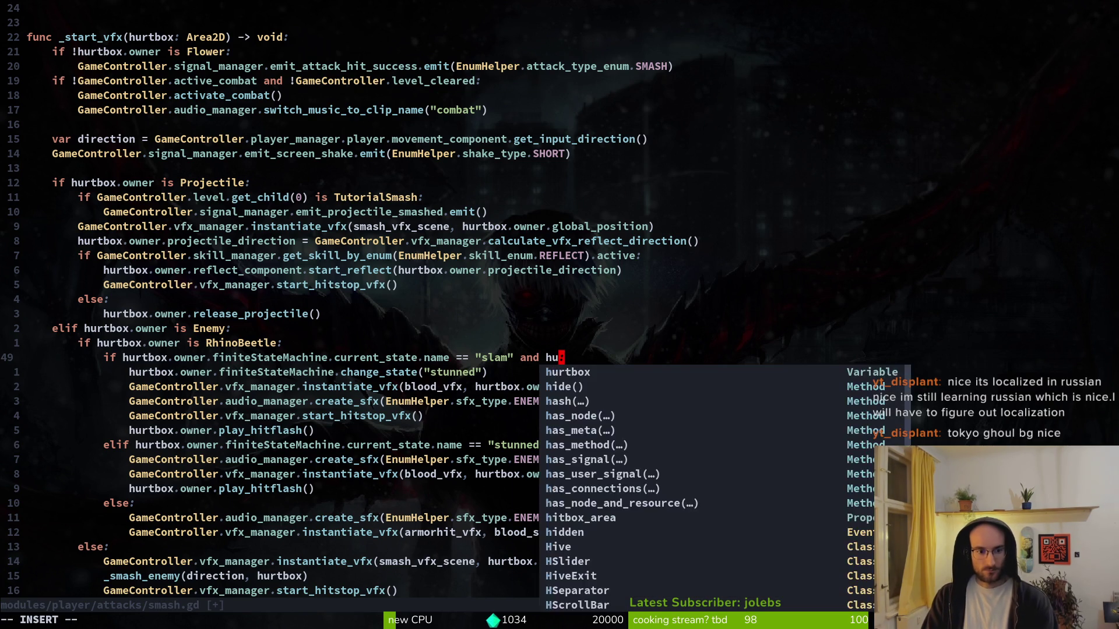
key(Tab)
key(Return)
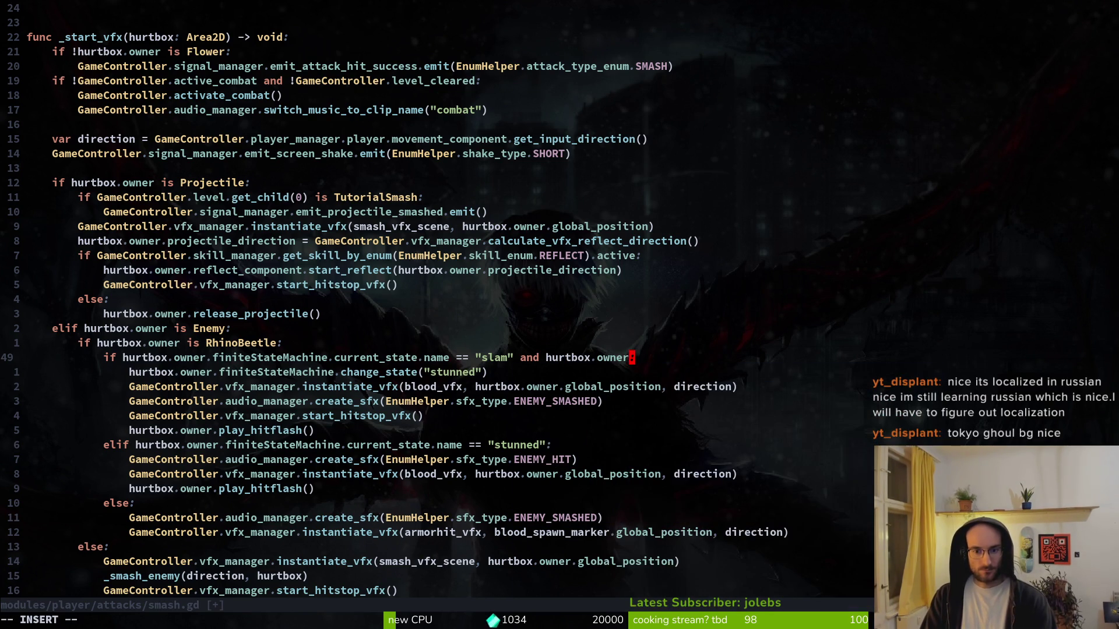
key(BackSpace)
key(BackSpace)
key(BackSpace)
text(name)
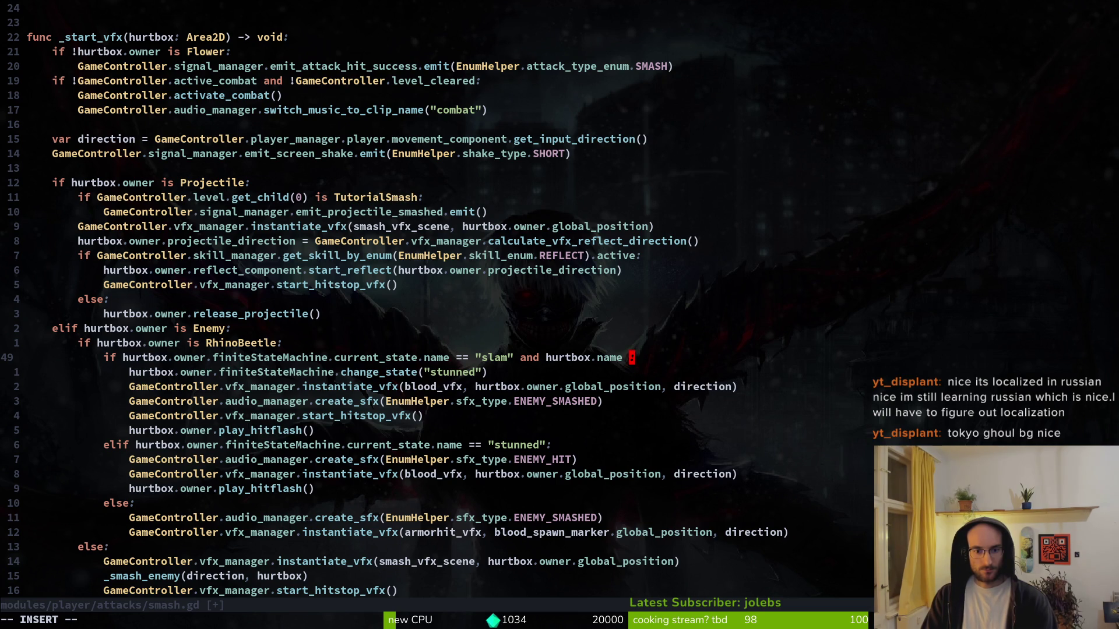
key(BackSpace)
key(BackSpace)
text(urtboc)
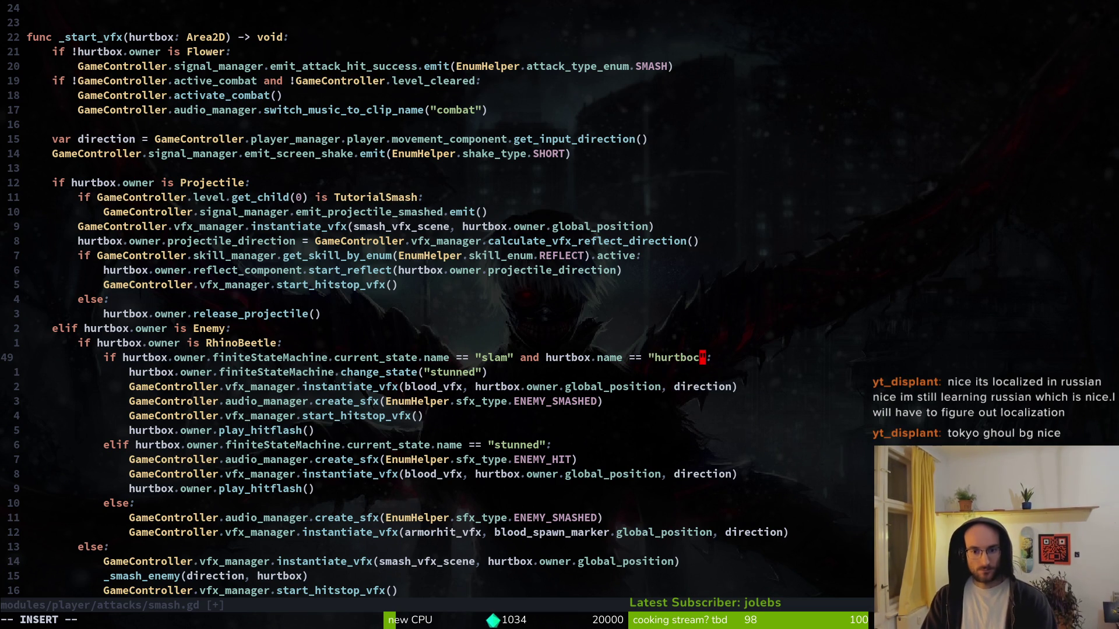
text(c)
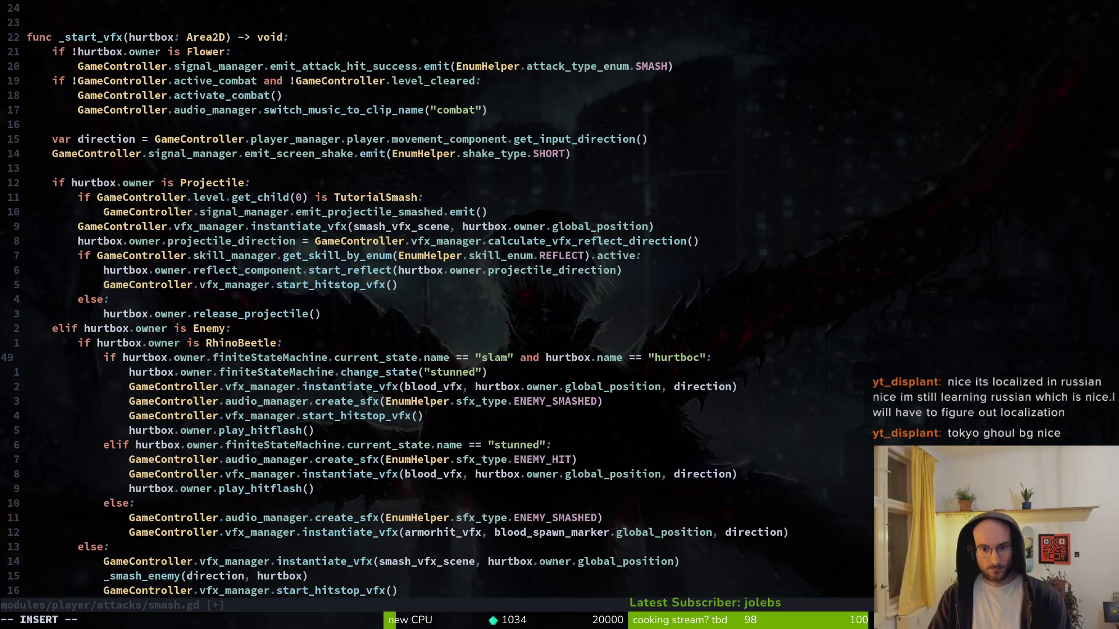
key(BackSpace)
text(x)
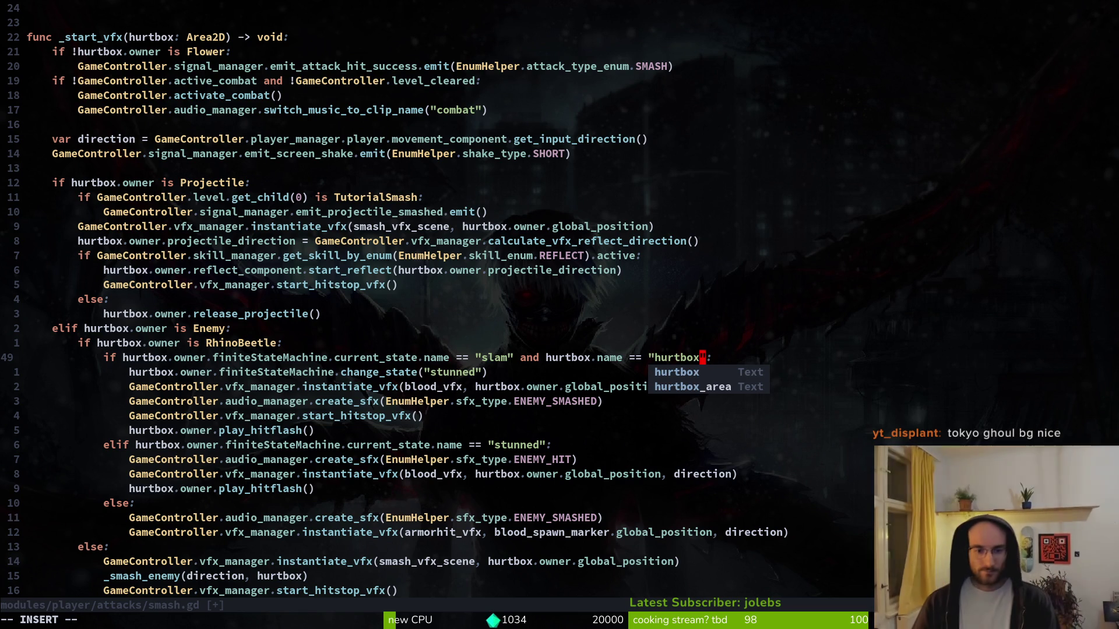
- Replace the name comparison with `hurtbox is HurtboxComponent`, save smash.gd, and run the game
key(BackSpace)
key(BackSpace)
key(BackSpace)
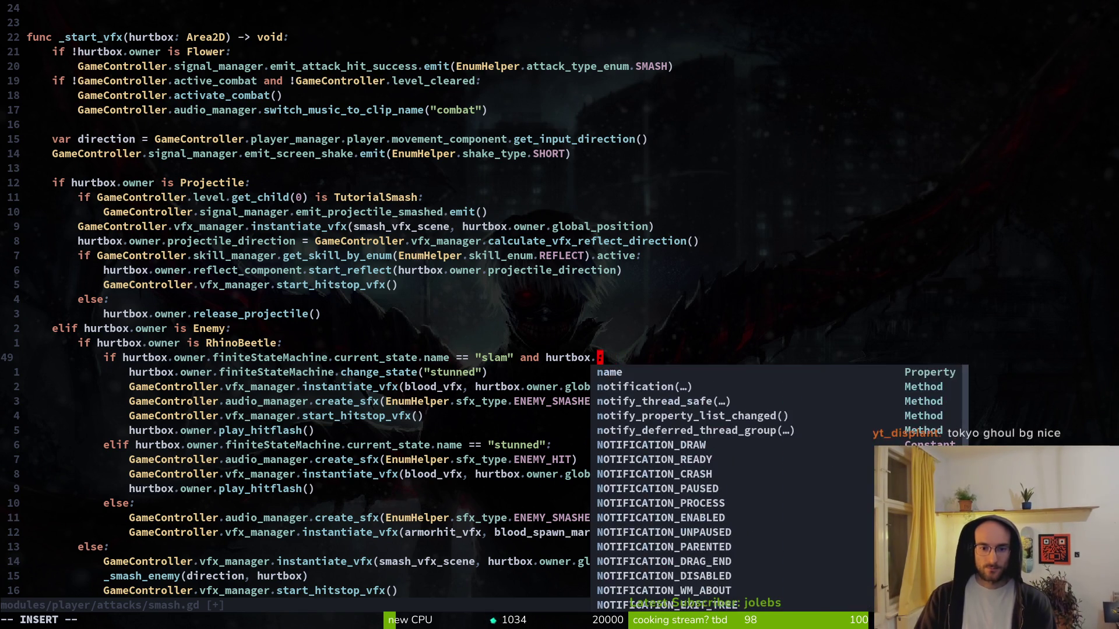
text(isHu)
key(Tab)
key(Tab)
key(Tab)
key(Return)
key(Escape)
text(:w)
key(Return)
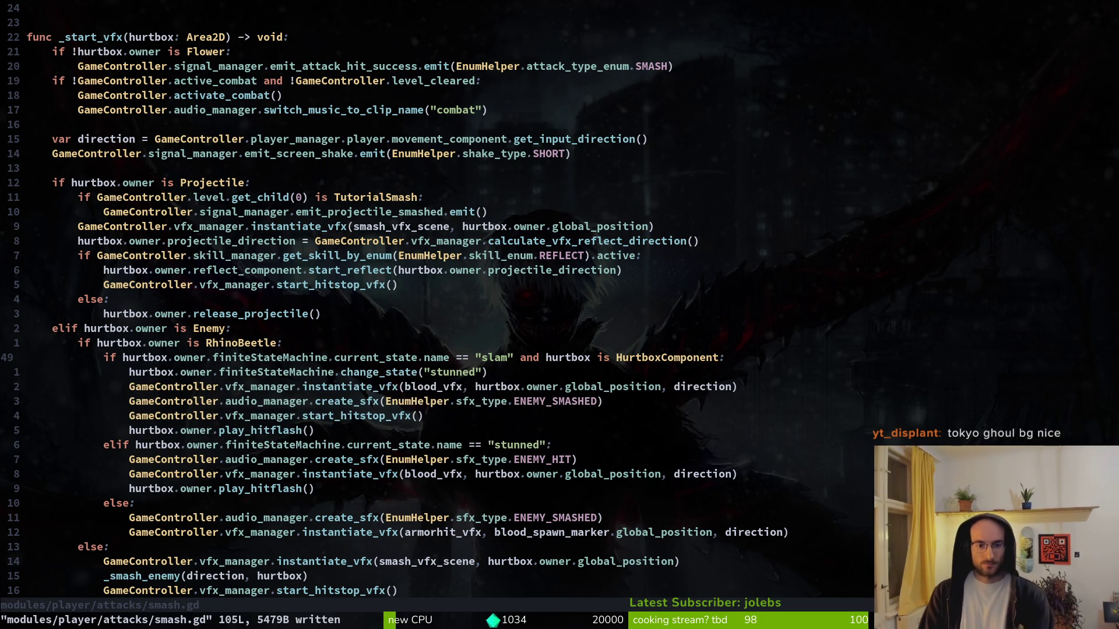
key(alt+Tab)
key(F5)
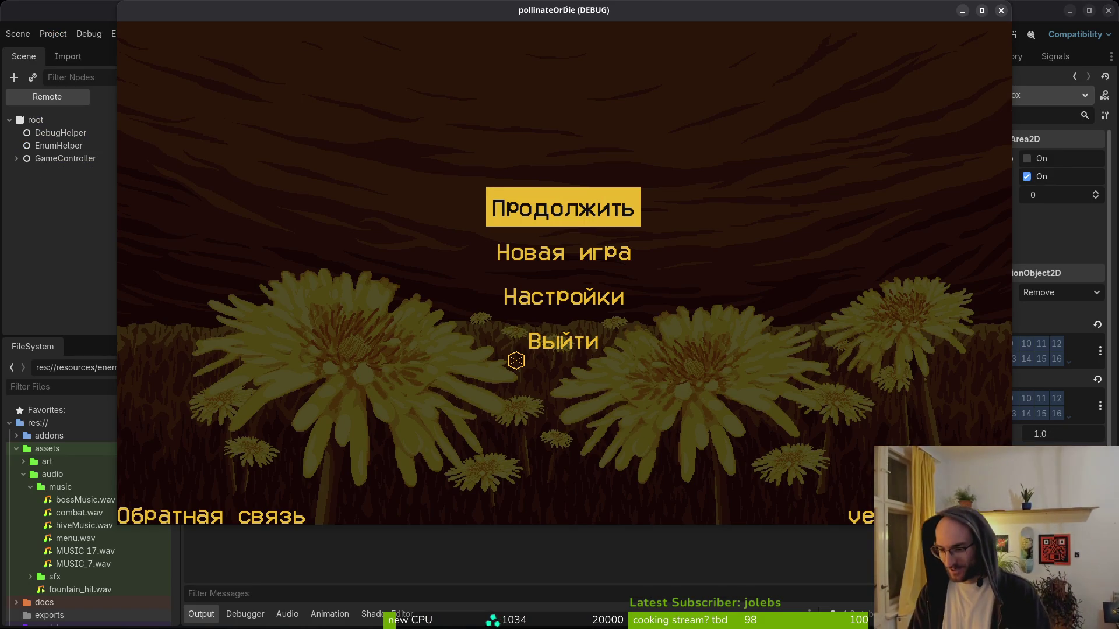
- Continue the saved game and load level 5 from level select
key(Down)
key(Up)
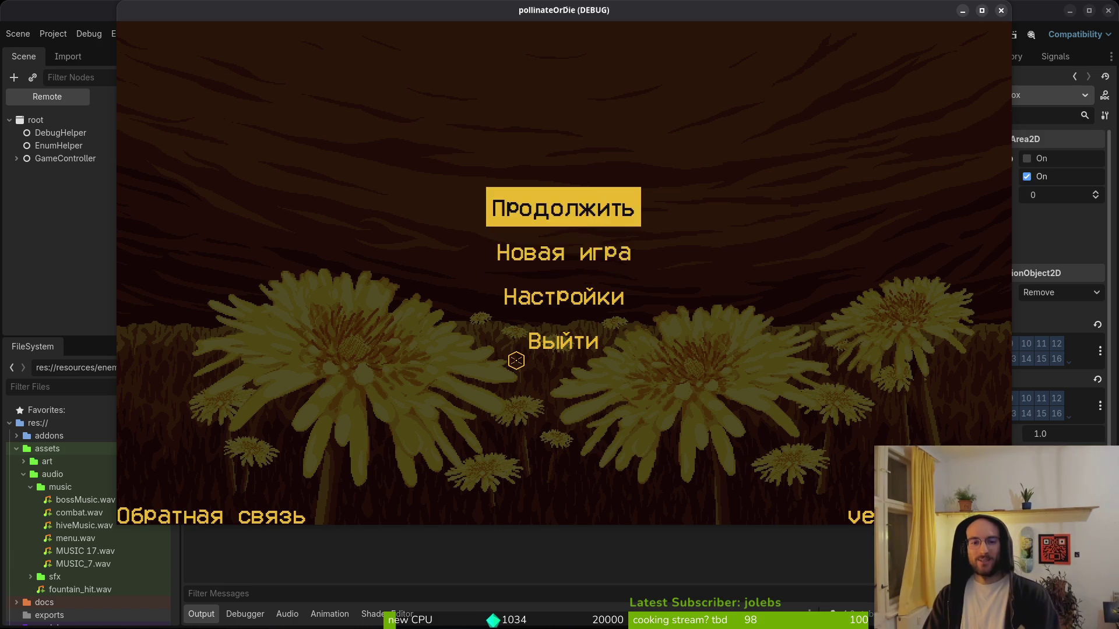
key(Return)
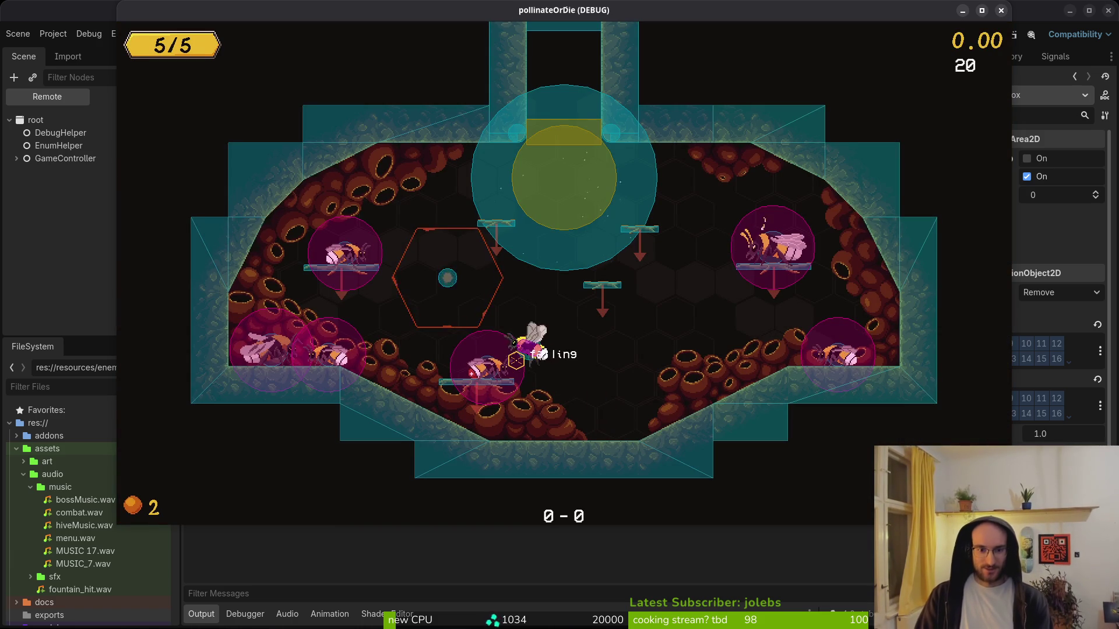
key(Escape)
key(Left)
key(Left)
key(Left)
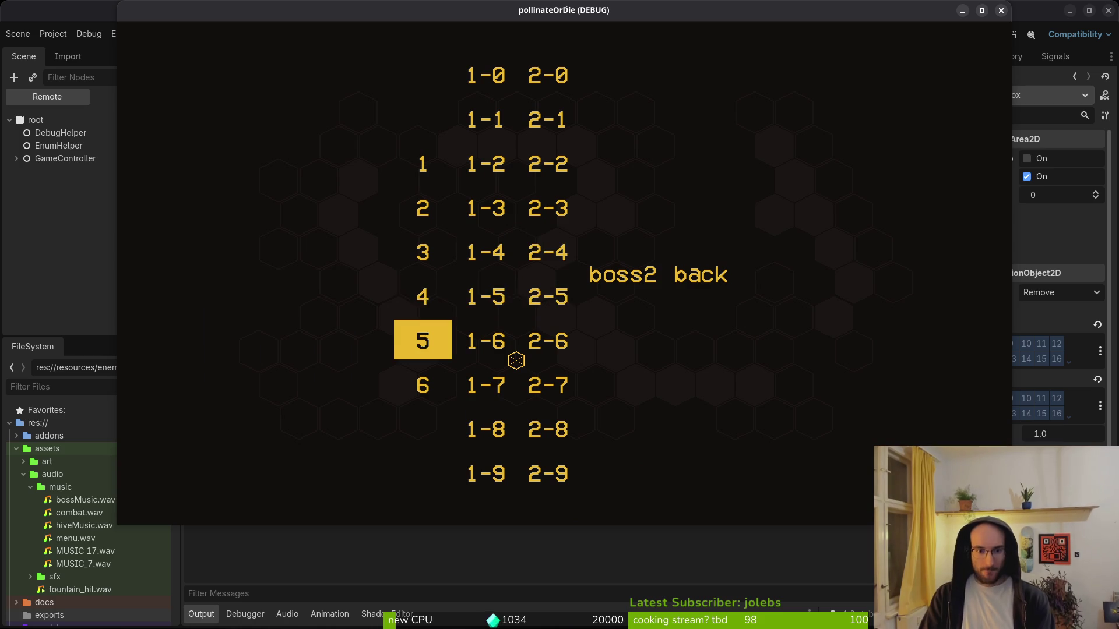
key(Return)
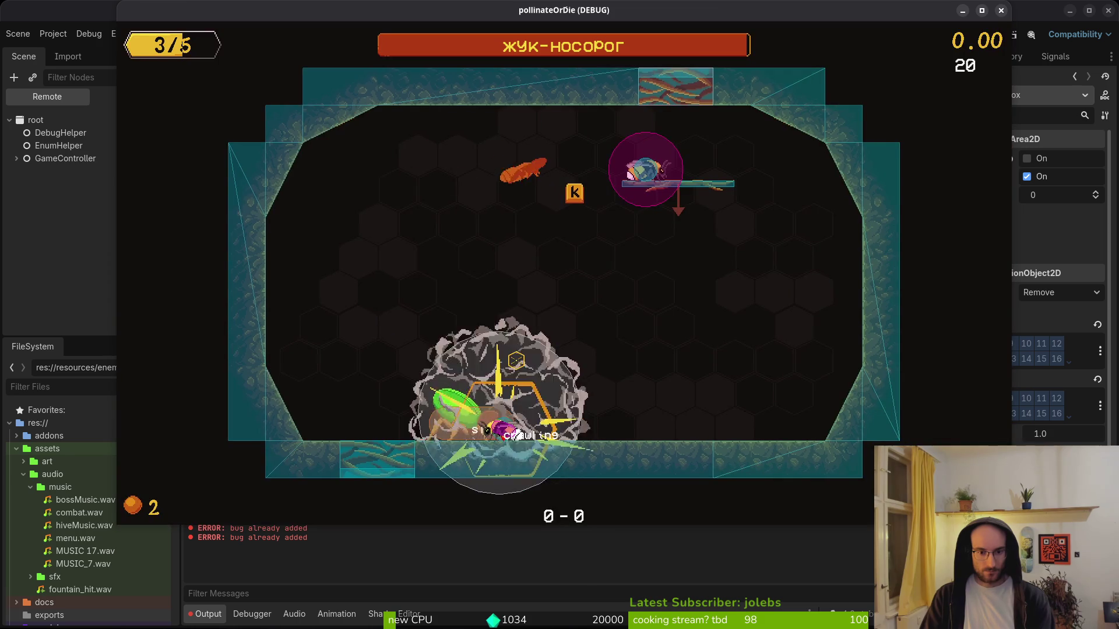
- Attack the rhino beetle boss three times to test the new slam check
key(k)
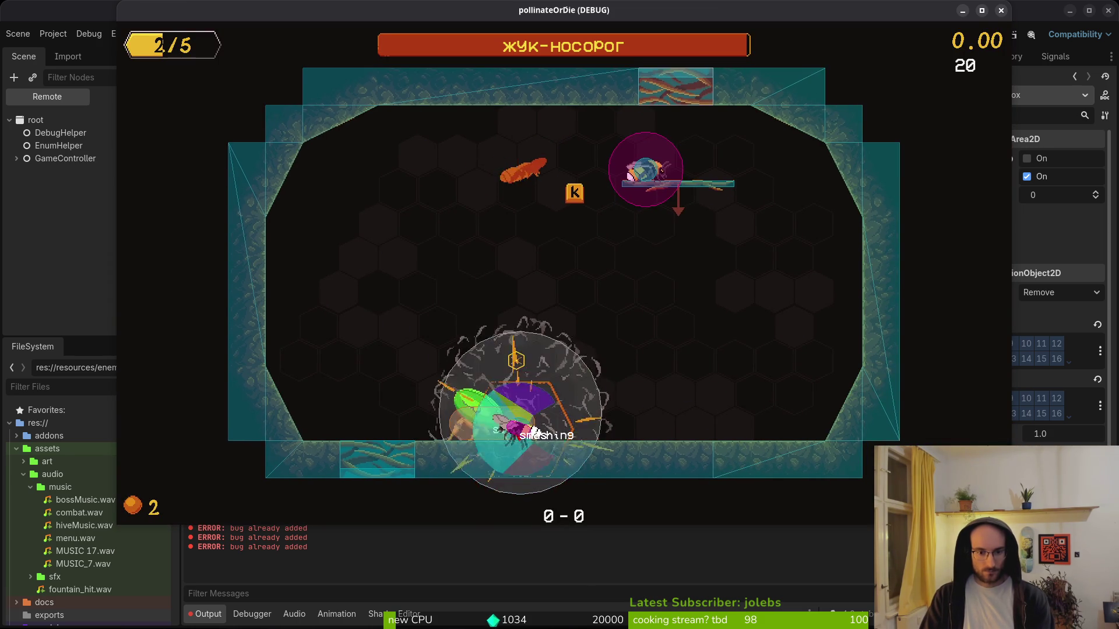
key(k)
key(k)
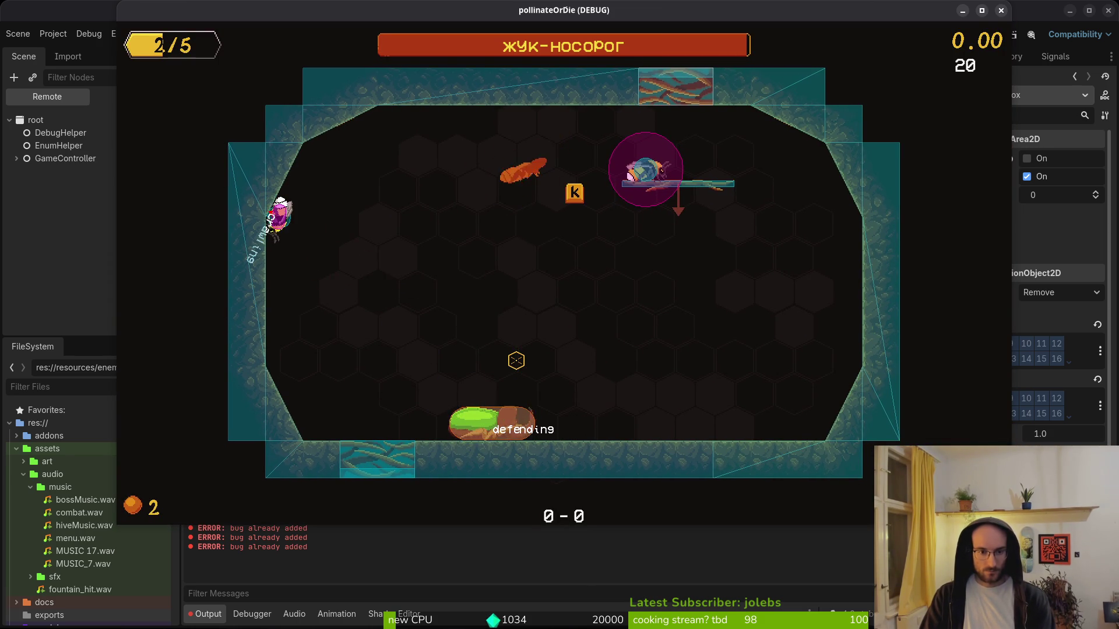
key(k)
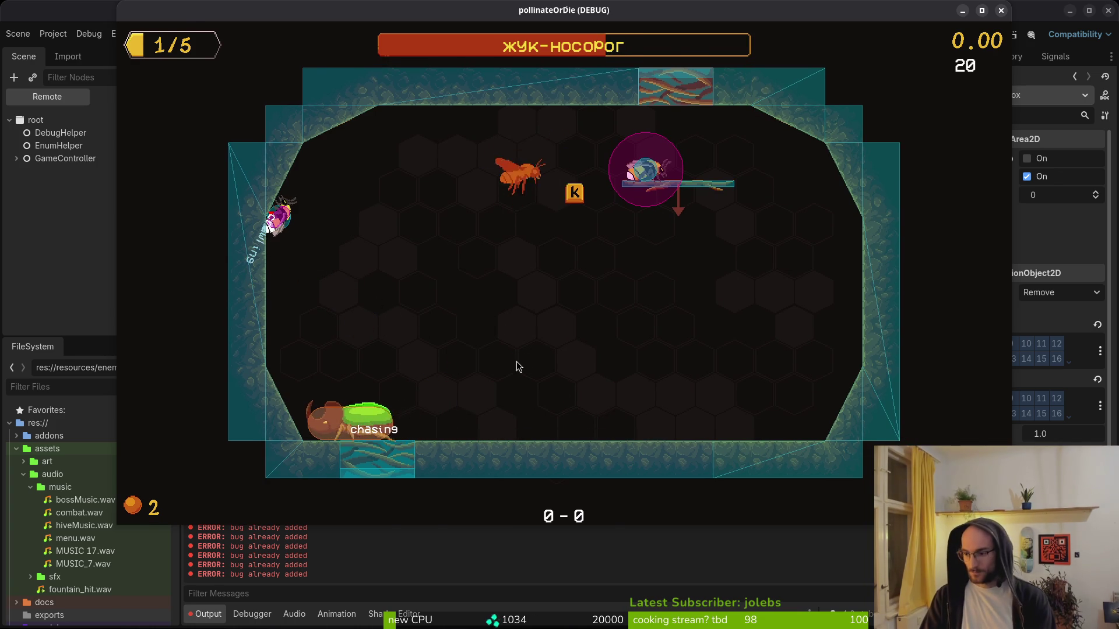
key(alt+Tab)
key(space)
- Open slash.gd via the file finder and copy smash.gd's HurtboxComponent slam condition
key(f)
key(f)
text(slash)
key(Up)
key(Up)
key(Up)
key(Up)
key(Up)
key(Return)
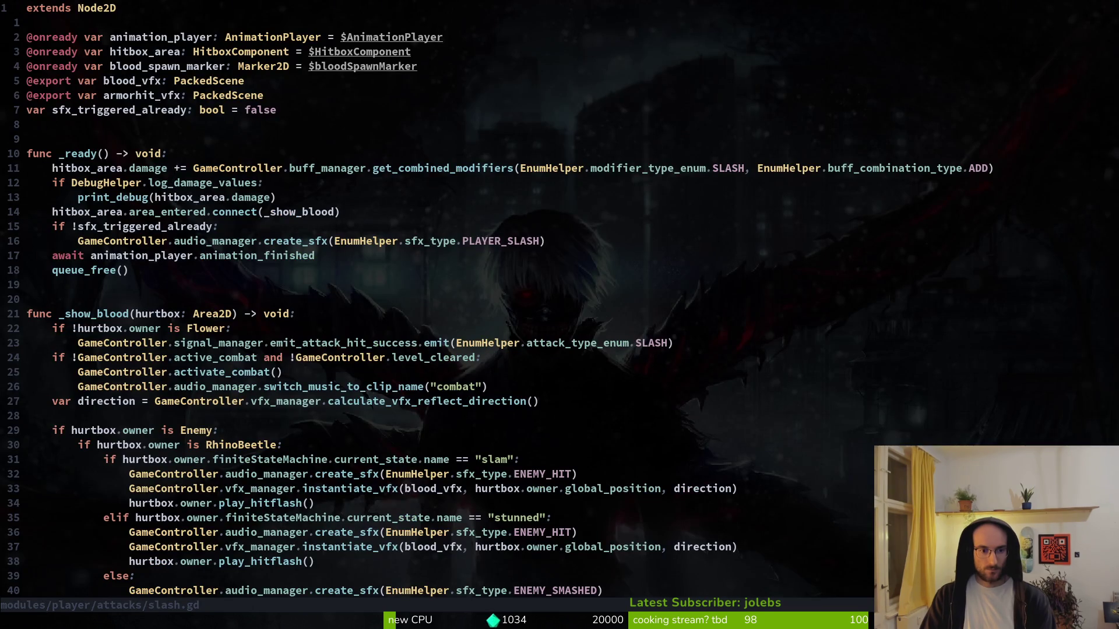
key(ctrl+6)
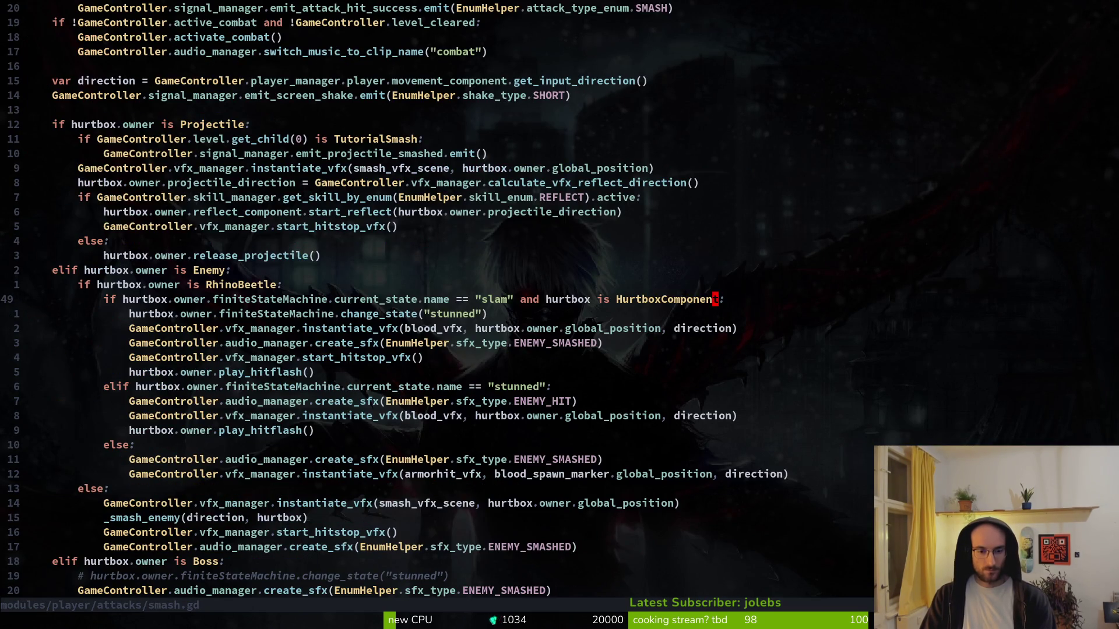
key(ctrl+6)
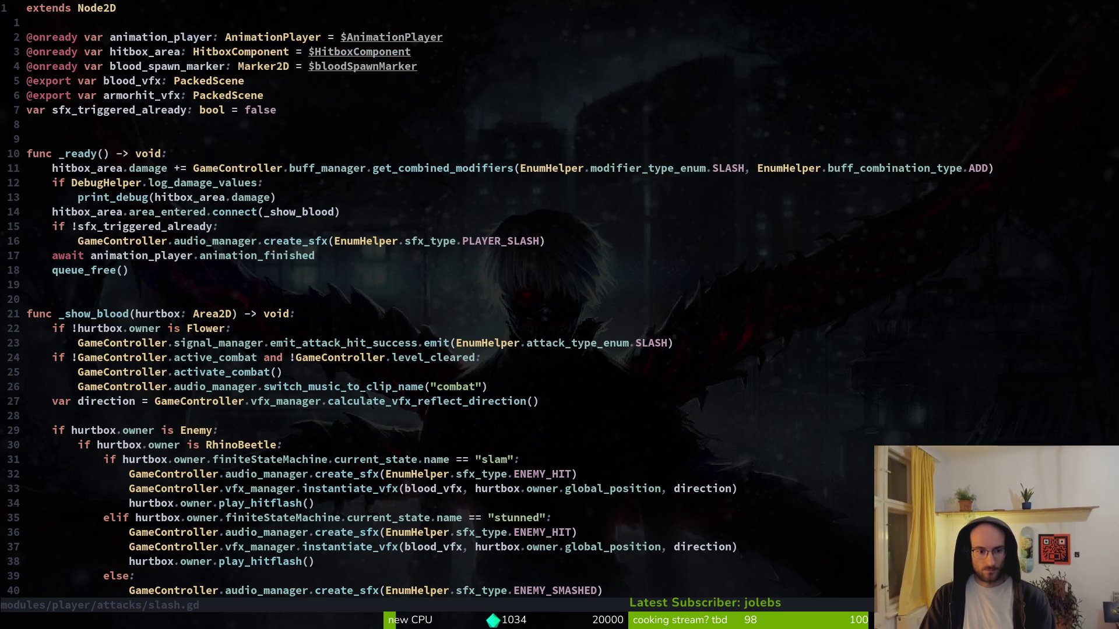
- Paste the HurtboxComponent slam condition over slash.gd's old condition line and save
key(5)
key(j)
key(9)
key(j)
text(12j)
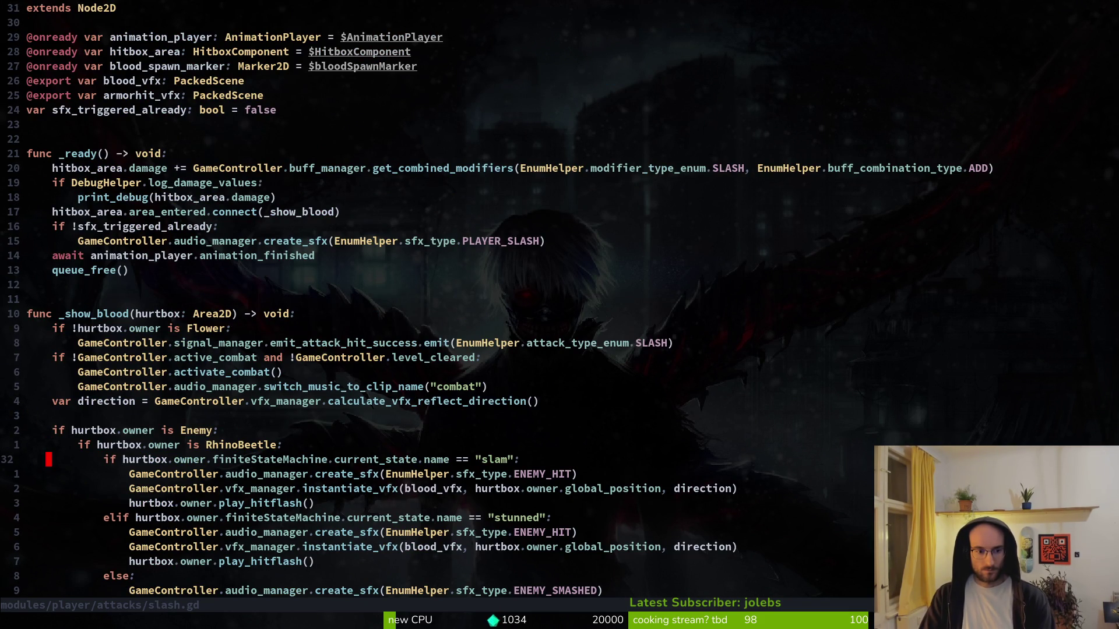
text(Vp)
text(:w)
key(Return)
- Restart the game with the updated code using Godot's Run Project button
key(3)
key(j)
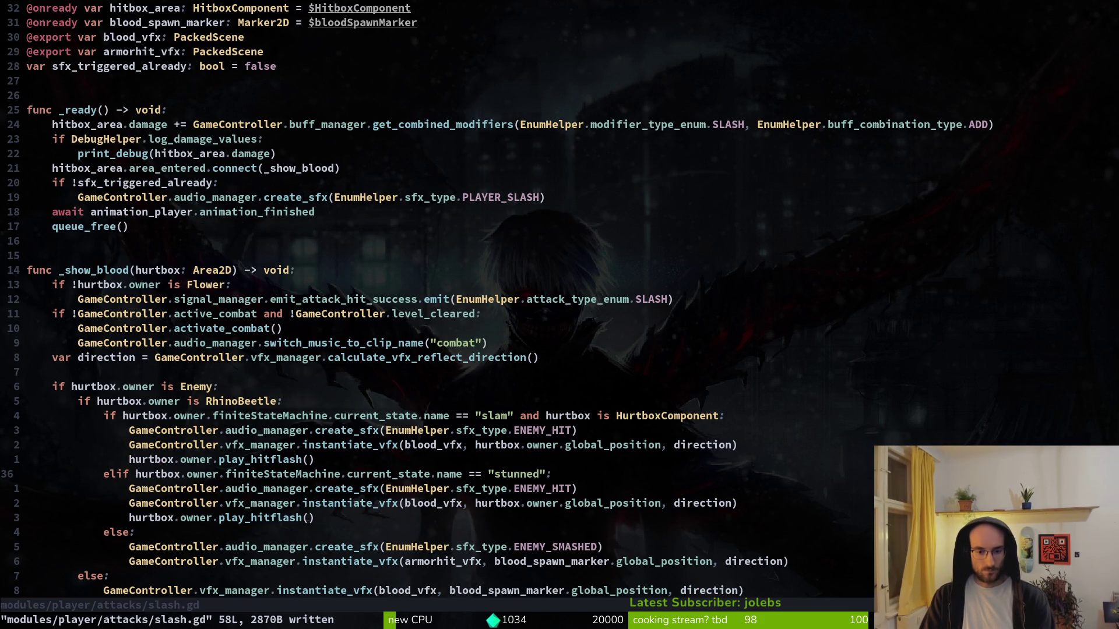
key(alt+Tab)
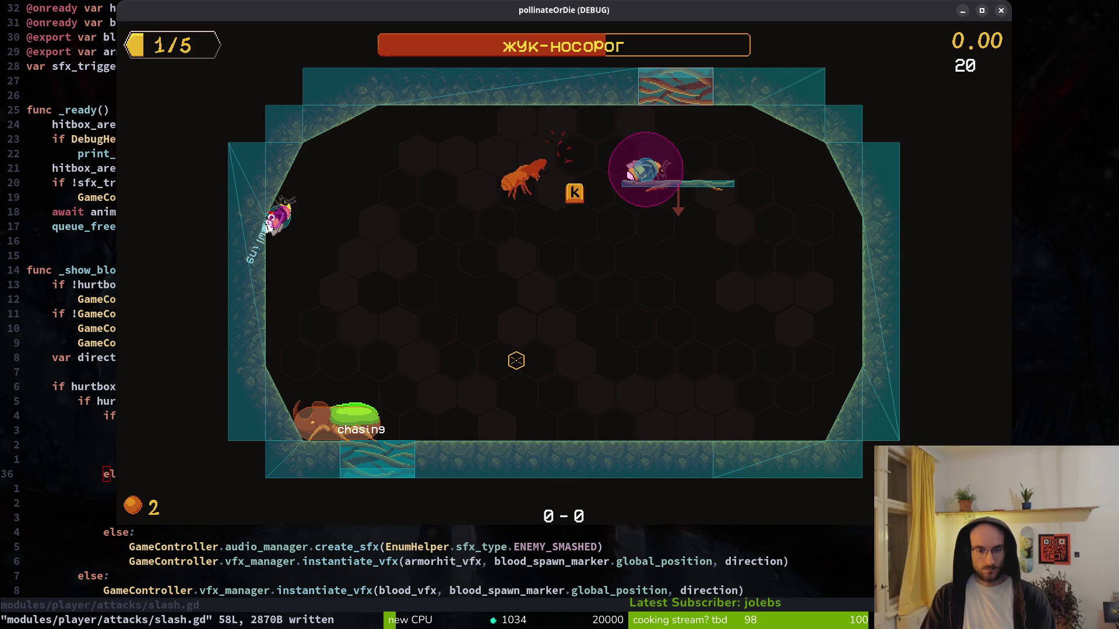
key(alt+Tab)
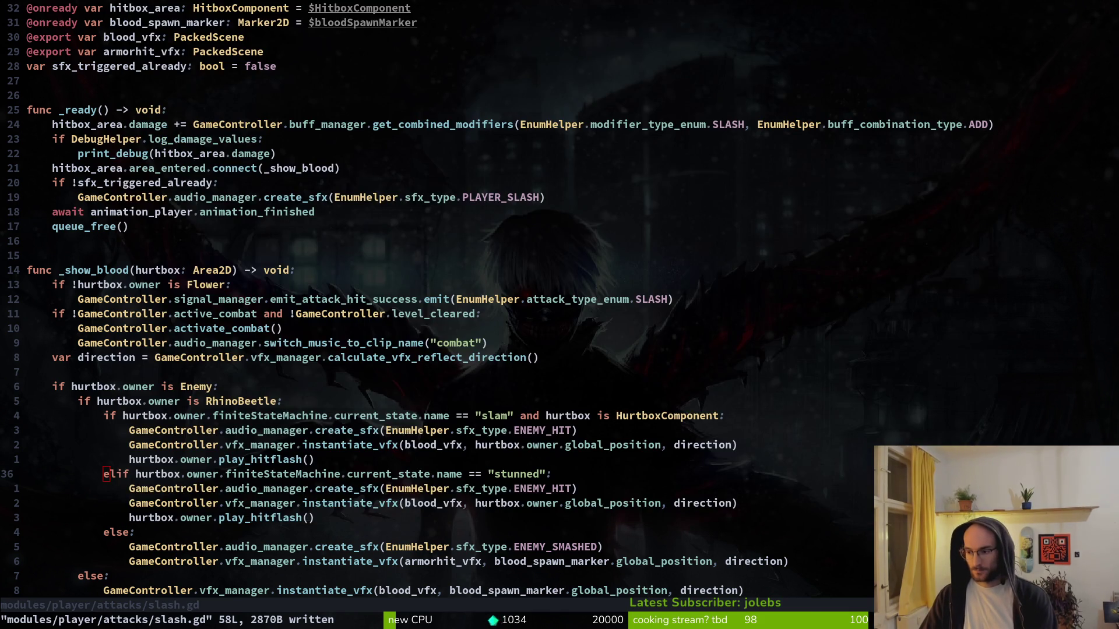
key(alt+Tab)
click(919, 35)
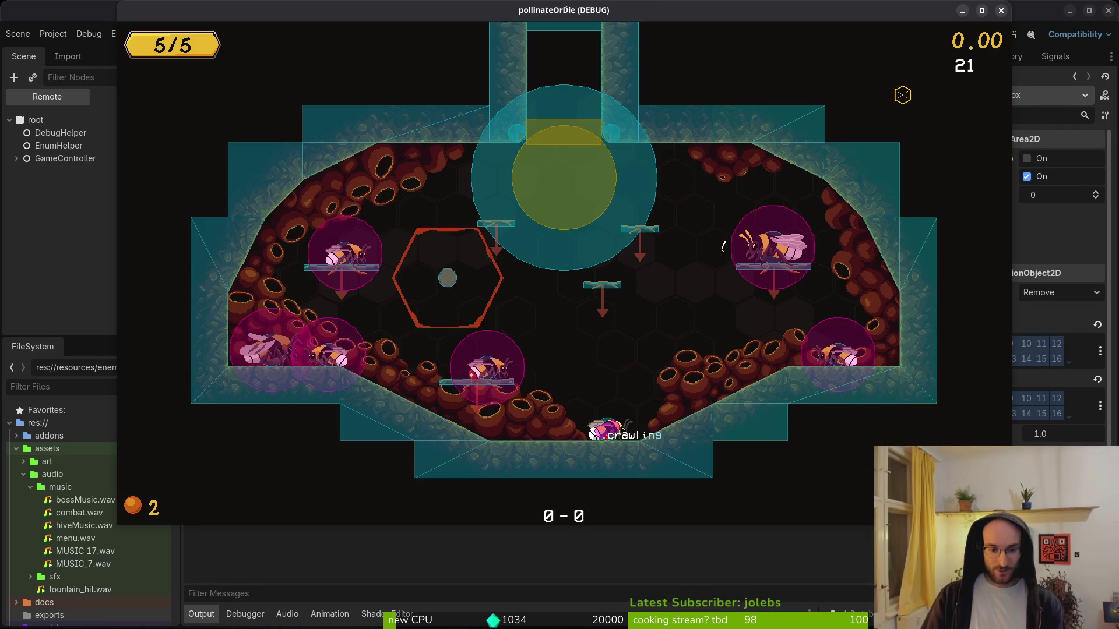
- Enter the game and load level 5 from level select
key(space)
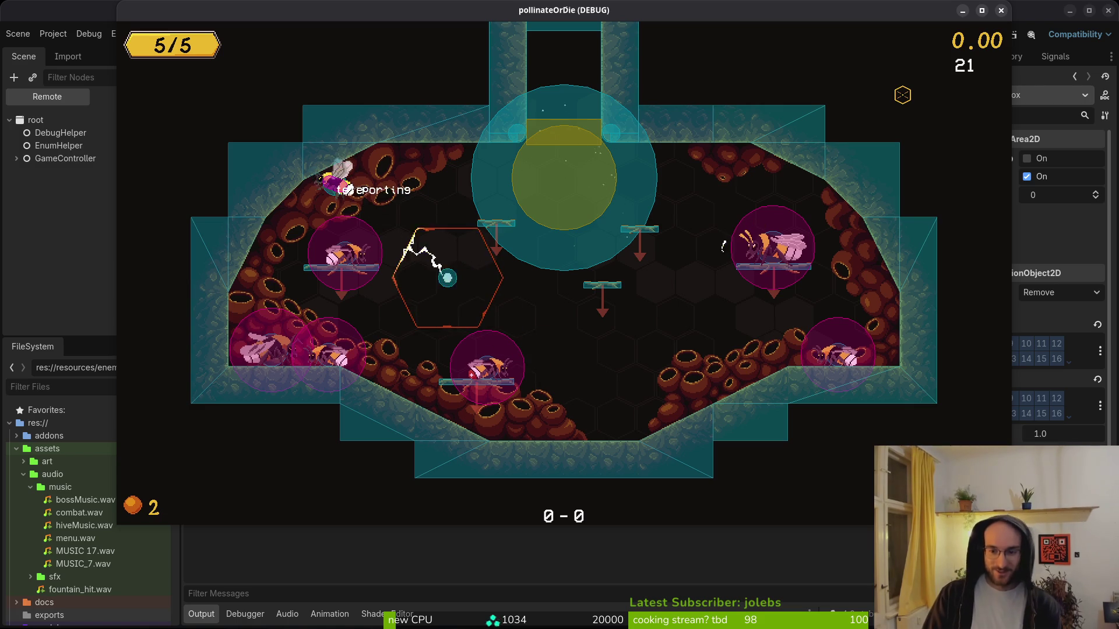
key(space)
key(Left)
key(Left)
key(Left)
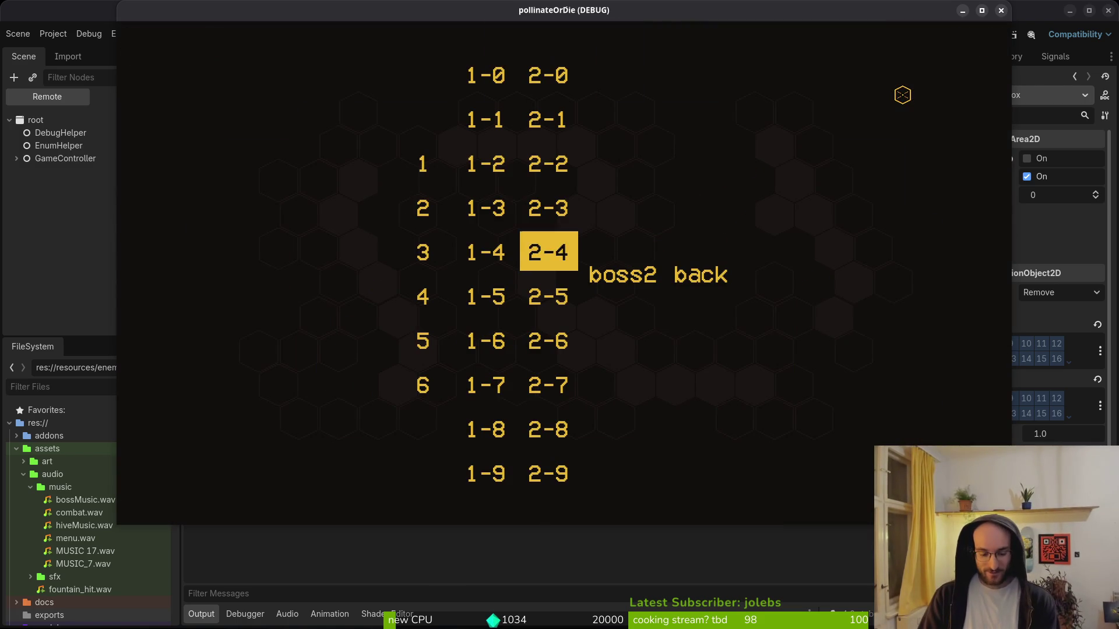
key(Down)
key(Down)
key(Return)
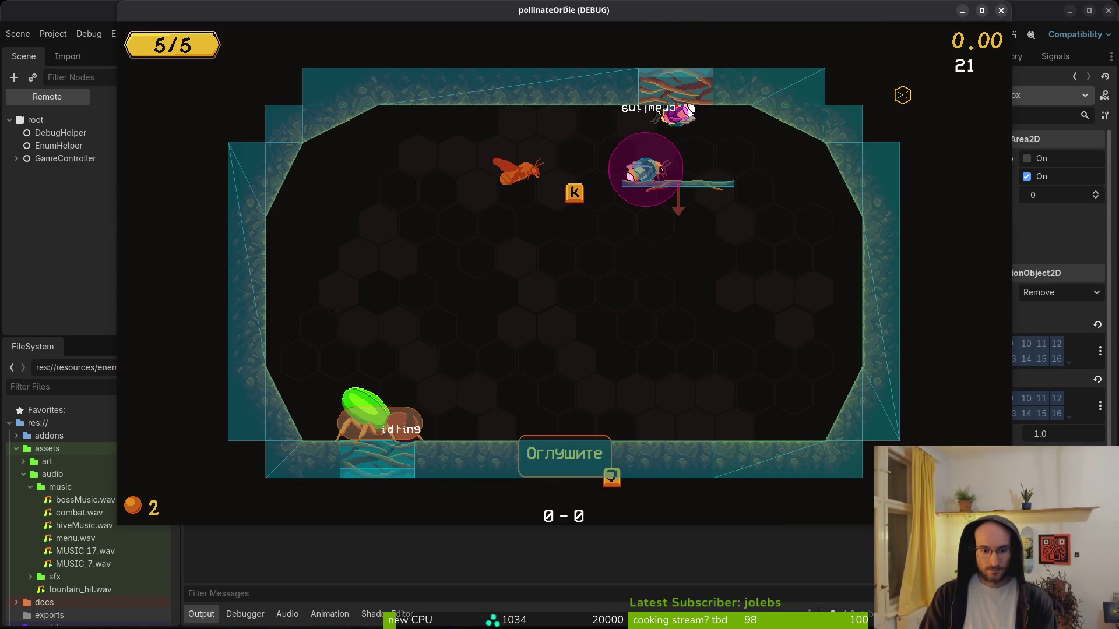
- Slash the rhino beetle boss twice to check its damage, then quit the game
key(a)
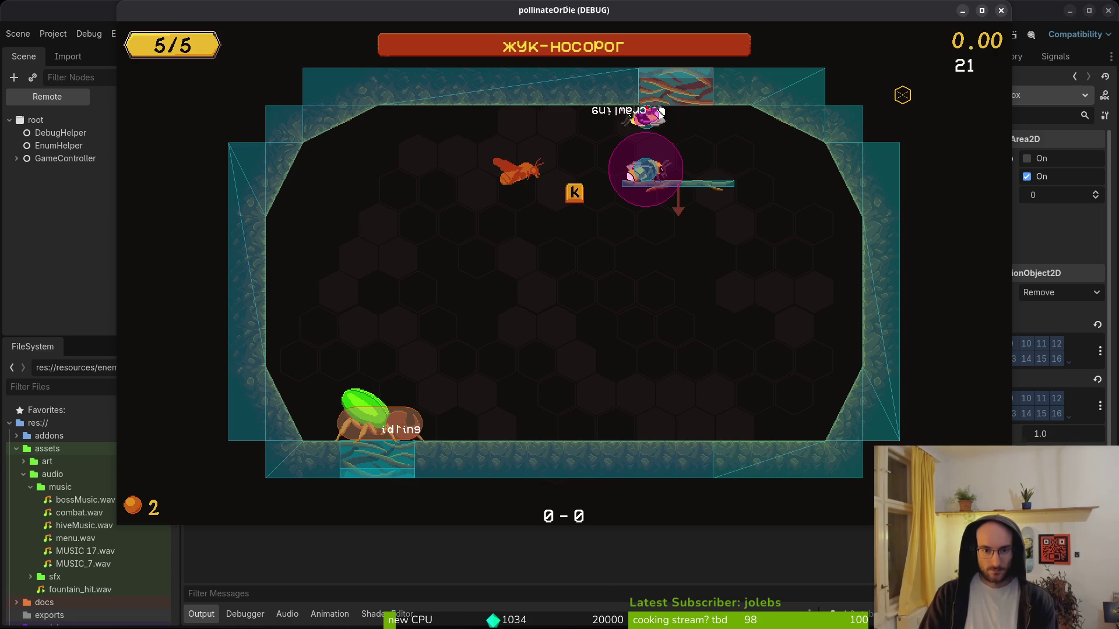
key(space)
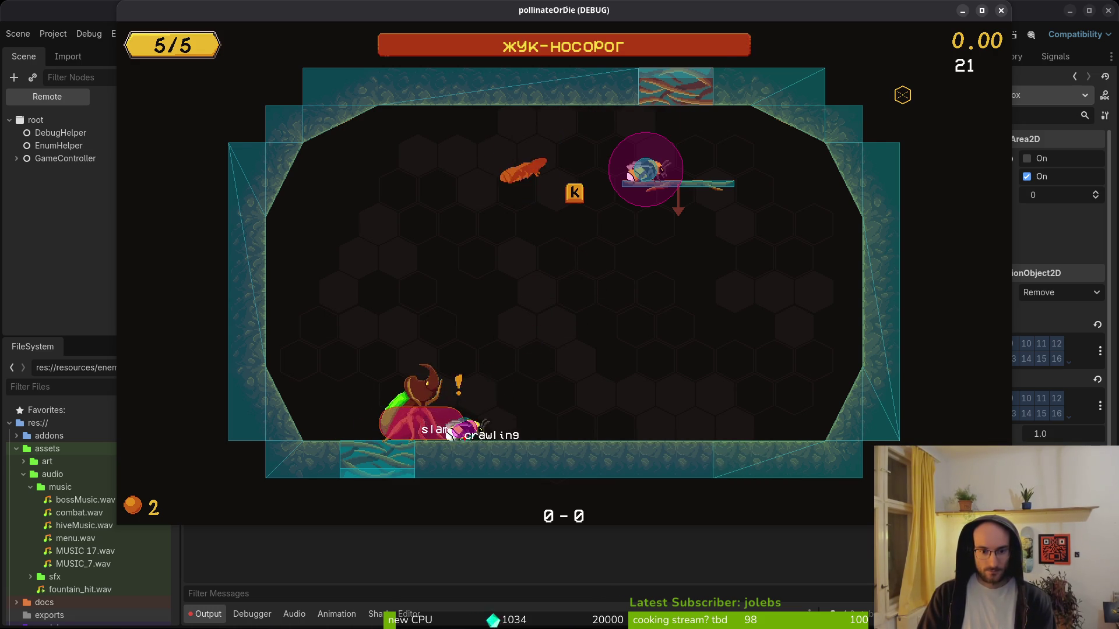
key(k)
key(k)
key(k)
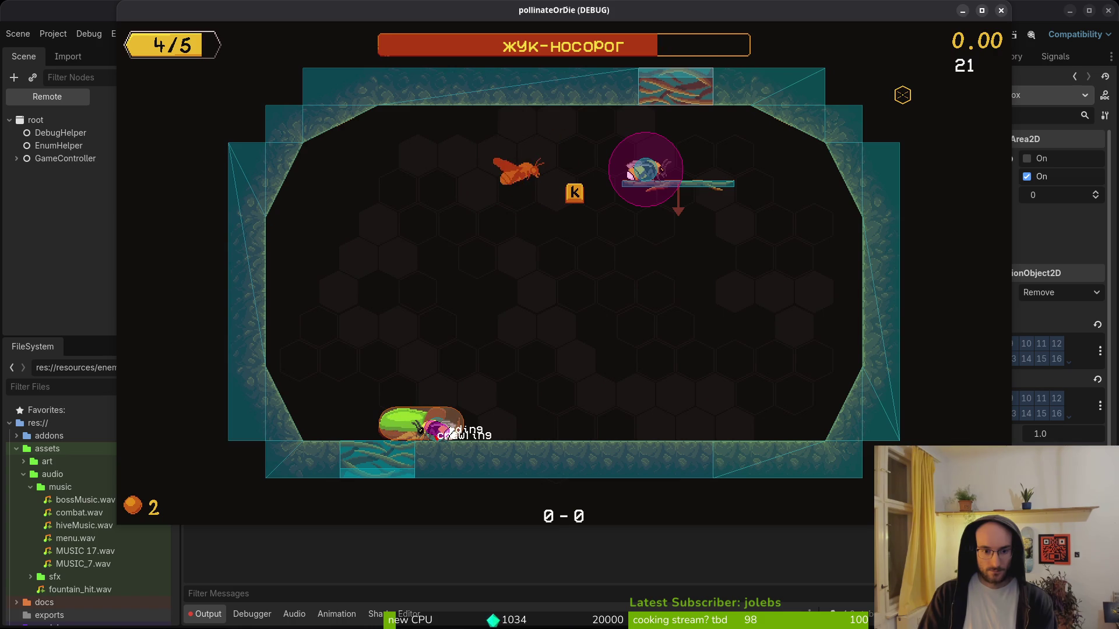
key(k)
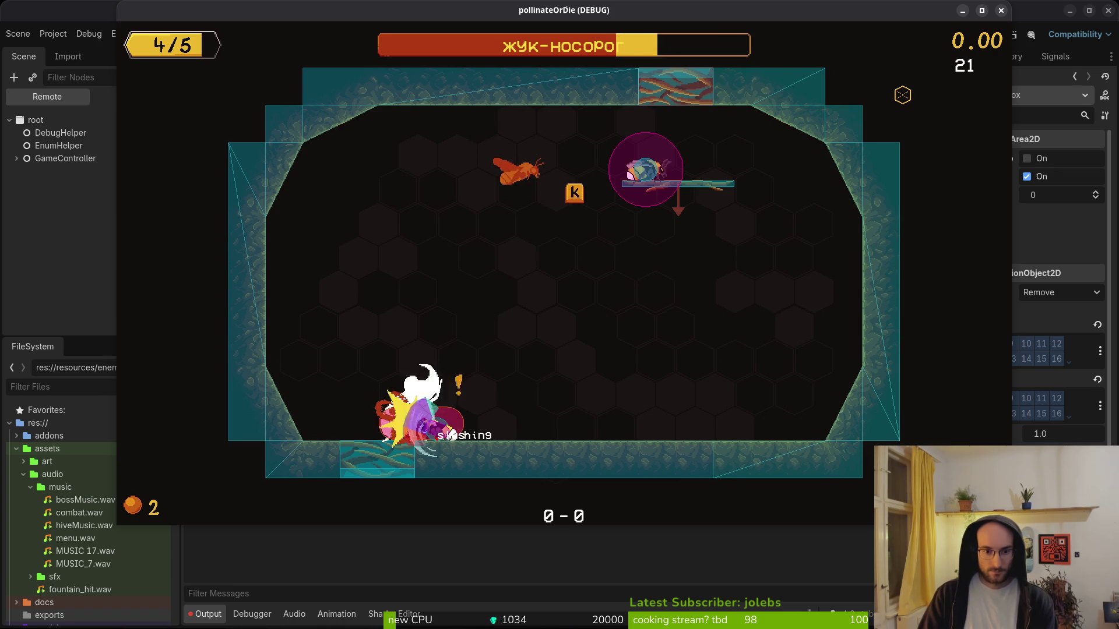
key(Escape)
key(F8)
key(alt+Tab)
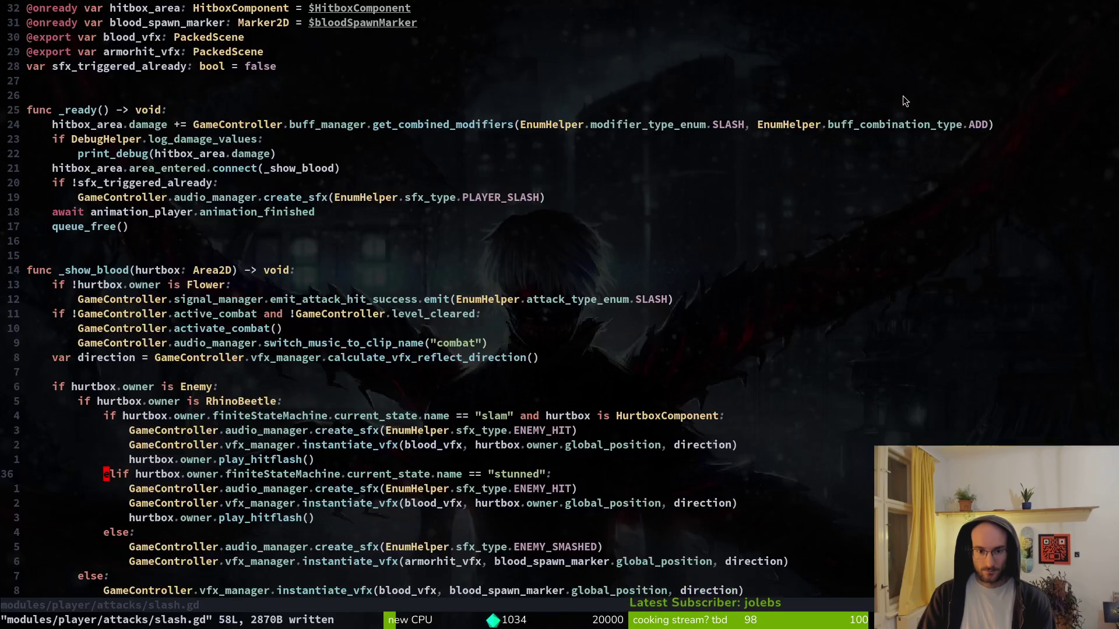
- Look over slash.gd's stunned and slam hit branches, then save the file with :w
key(j)
key(j)
key(j)
key(k)
key(k)
key(k)
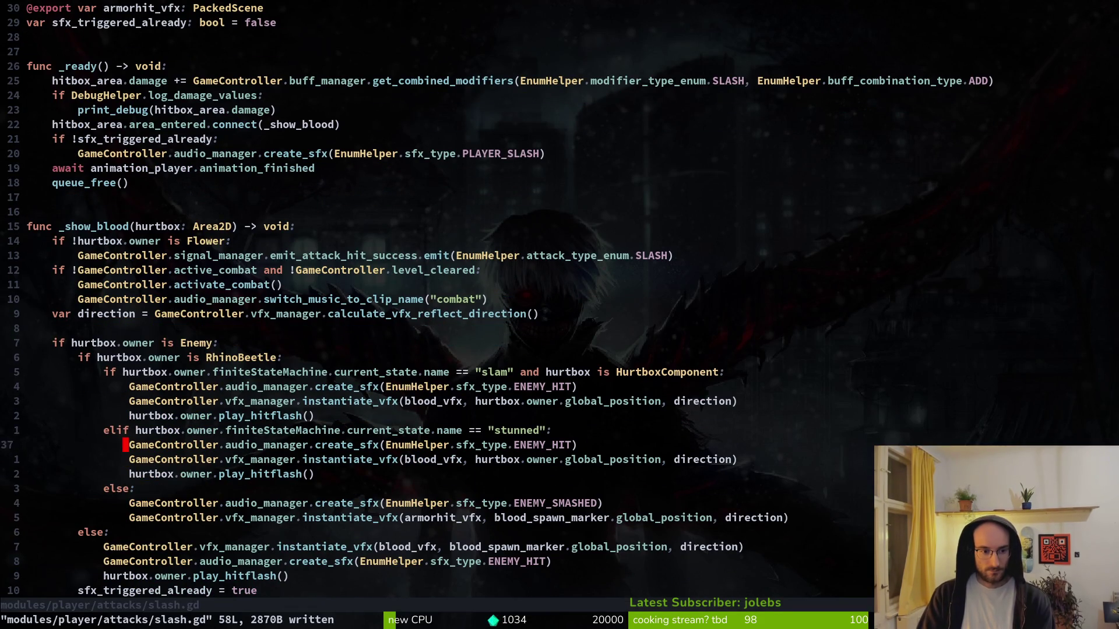
key(k)
key(k)
key(k)
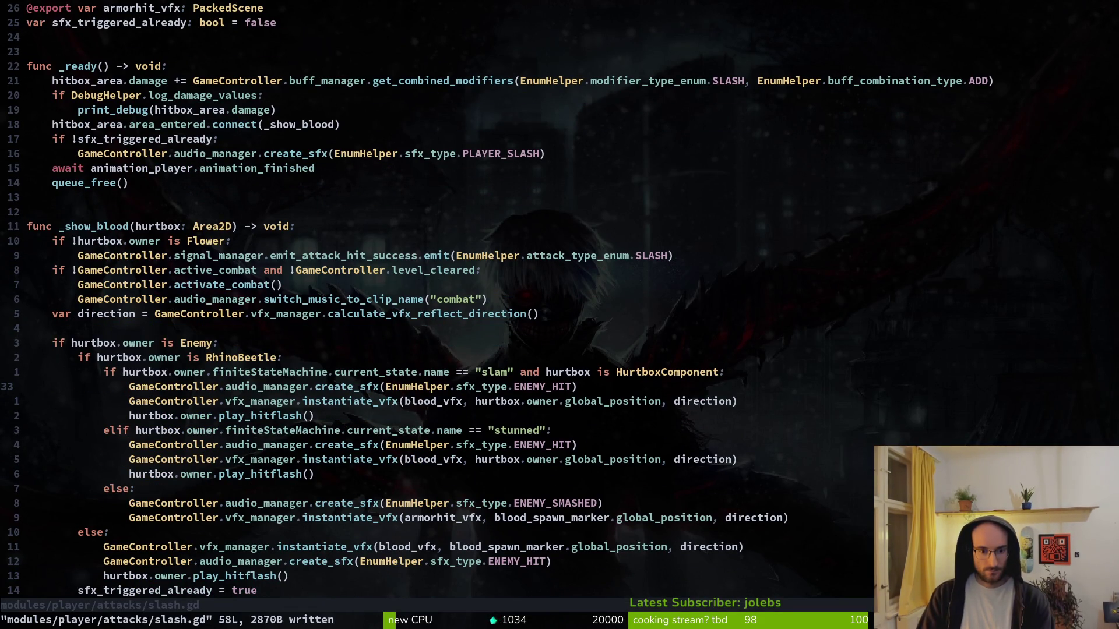
key(k)
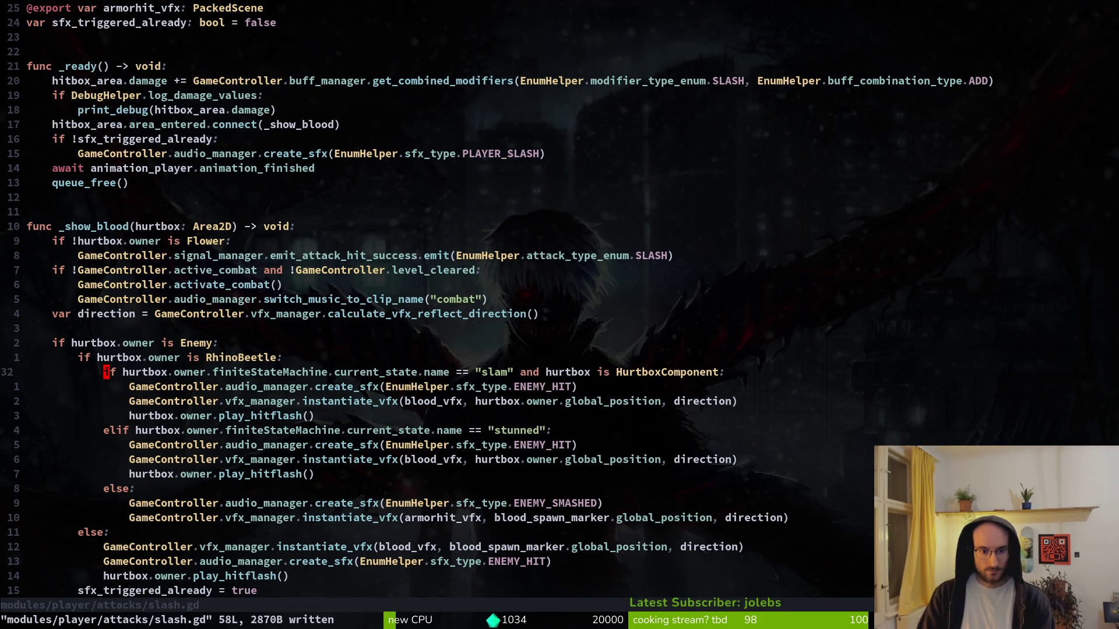
key(shift+v)
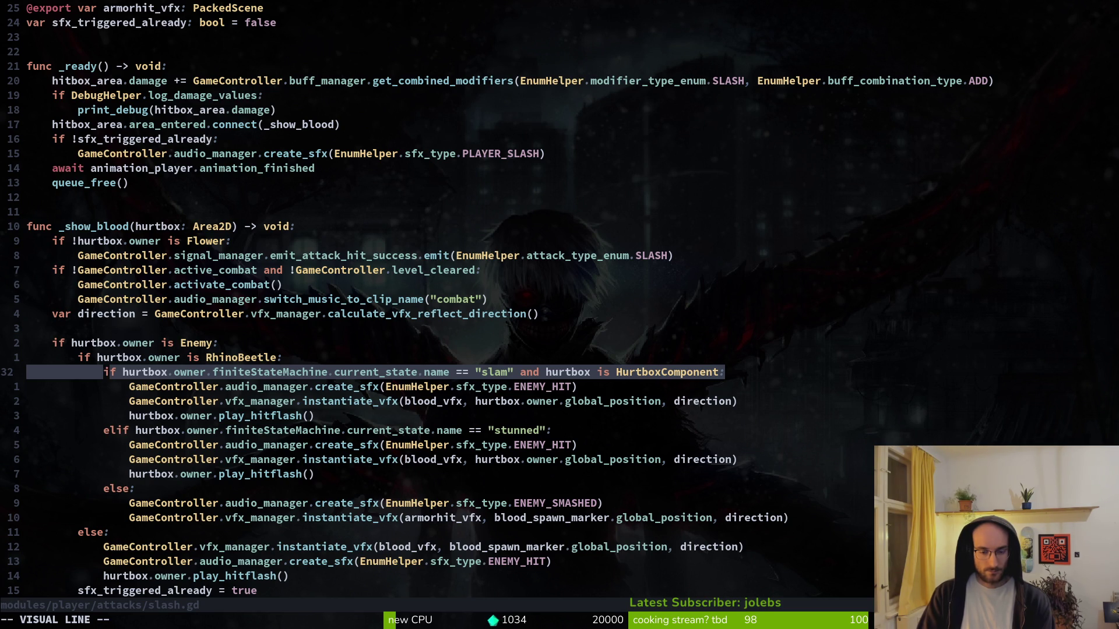
key(Escape)
text(:w)
key(Return)
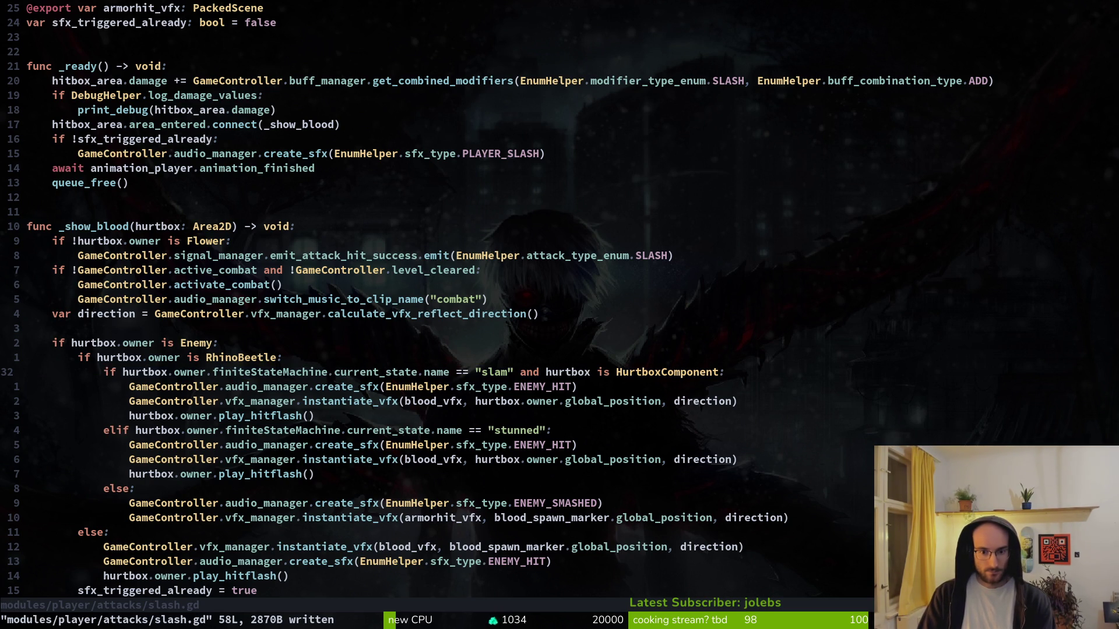
key(space)
- Open the rhino beetle's slam.gd and copy its armor_fx hurtbox collision line
key(f)
key(f)
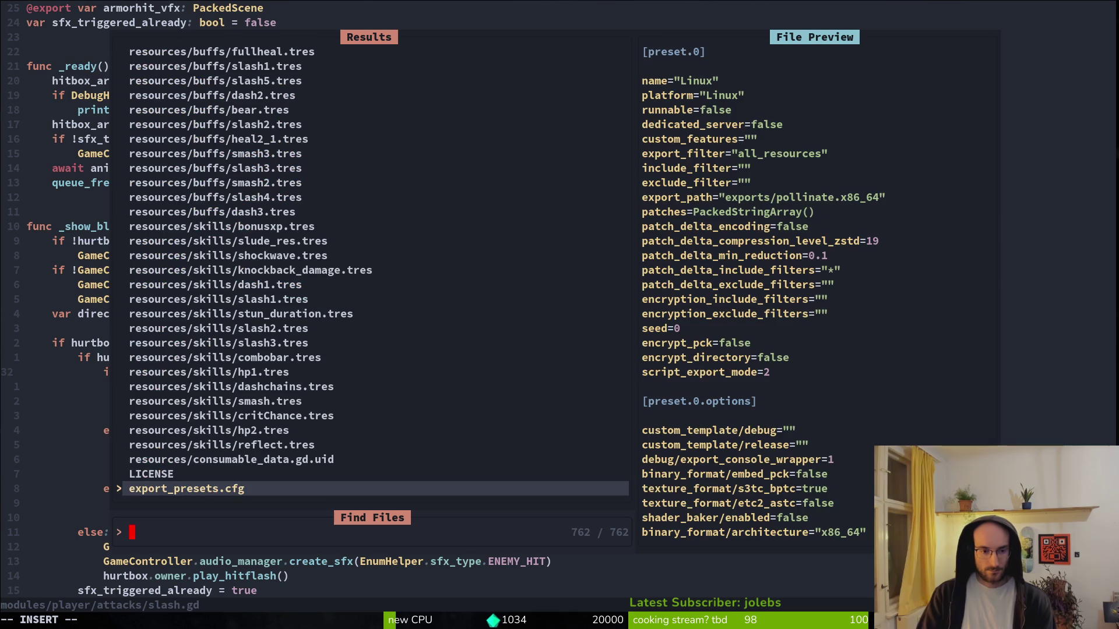
text(slam)
key(Up)
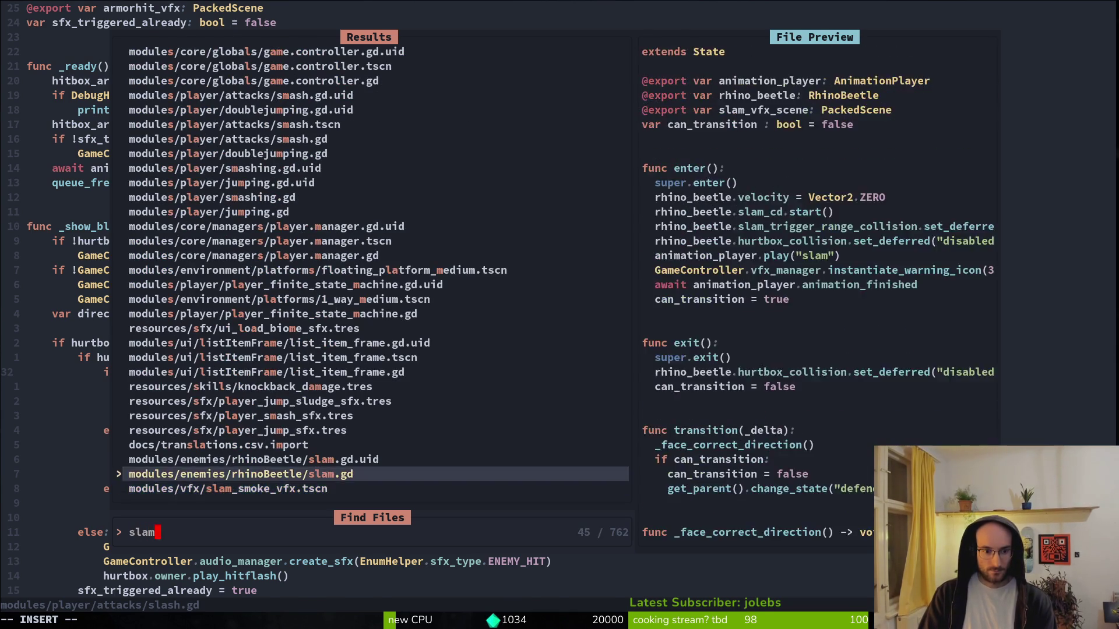
key(Return)
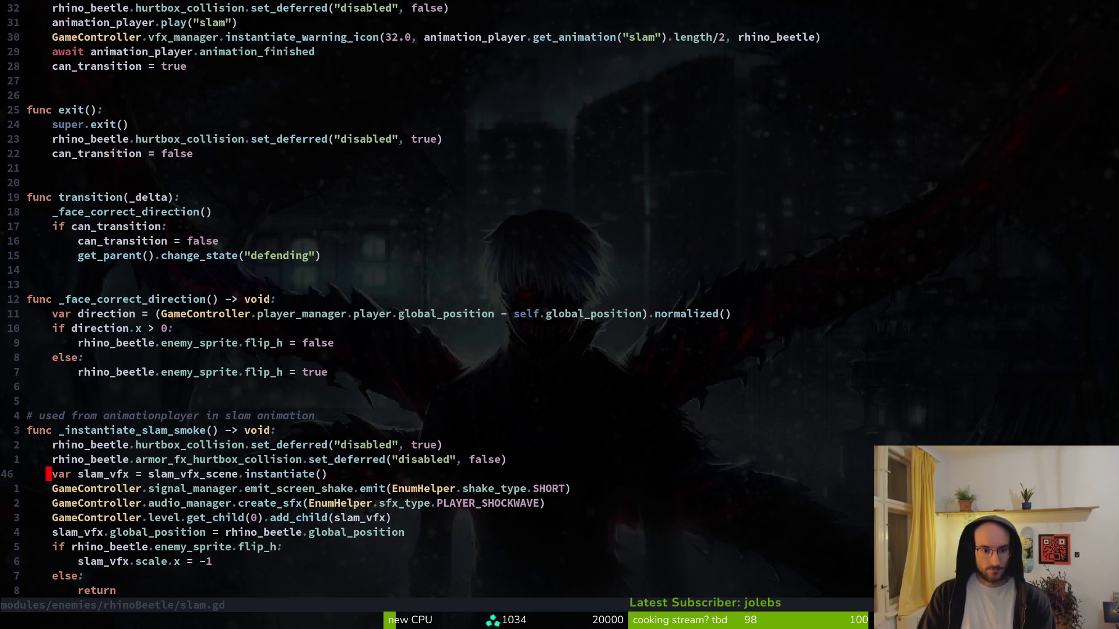
key(y)
key(y)
text(:w)
key(Return)
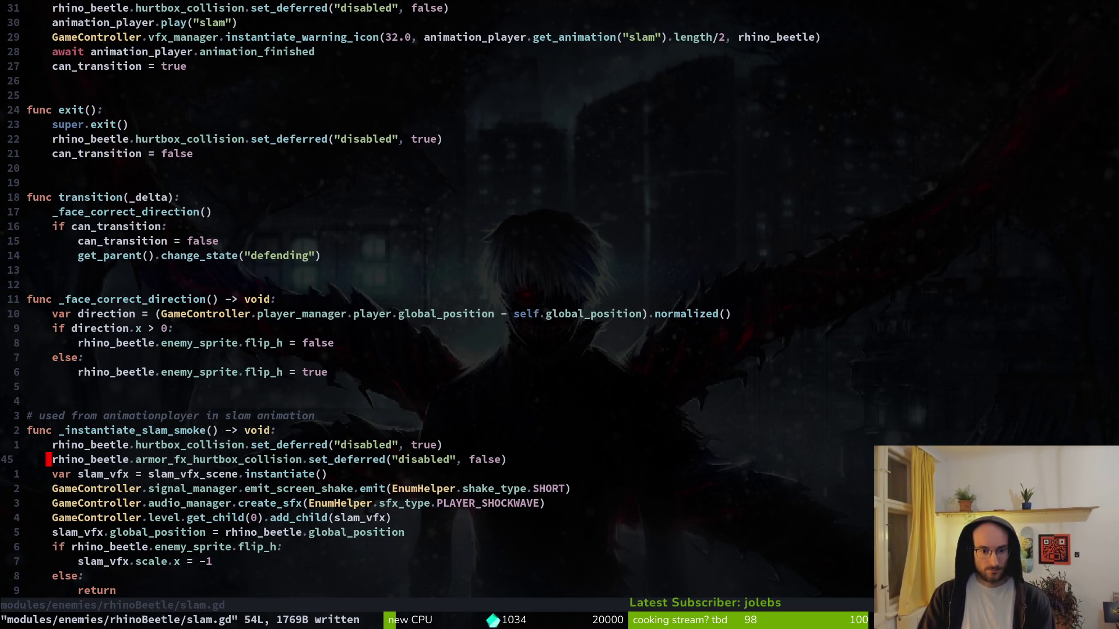
- Add the armor_fx hurtbox collision line to enter() with its value set to true
key(ctrl+u)
key(k)
key(k)
key(k)
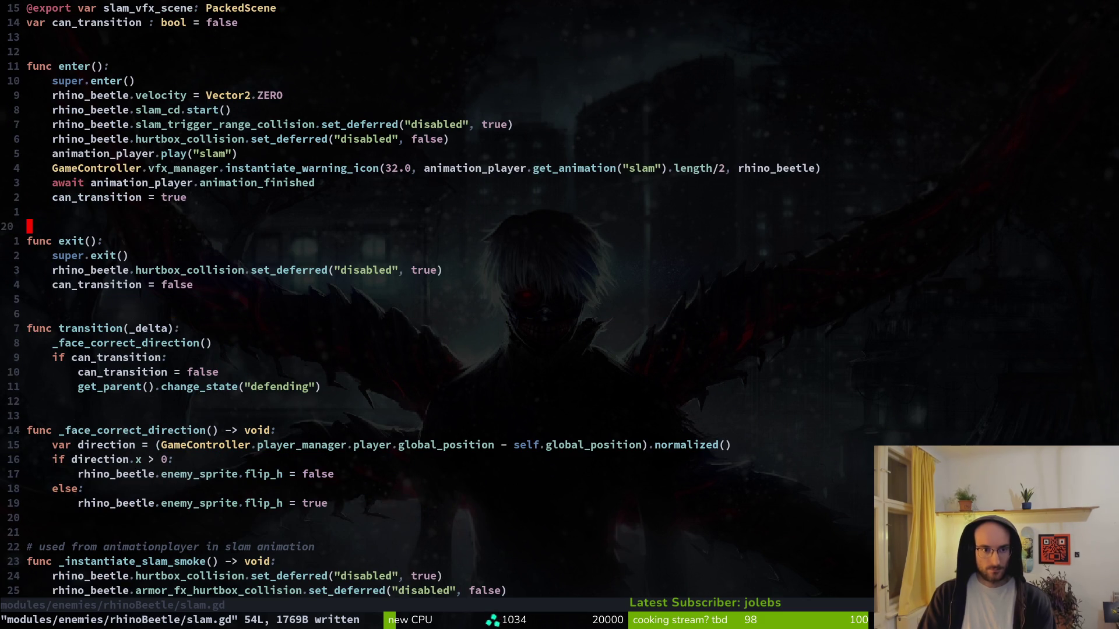
key(k)
key(k)
key(k)
text(p)
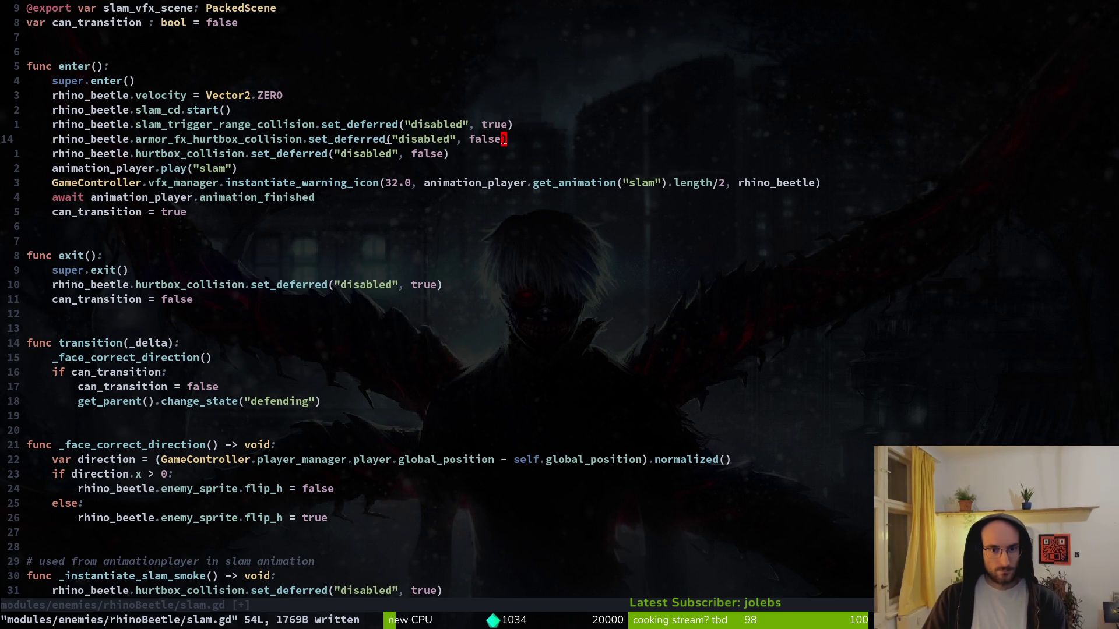
text(itru)
key(ctrl+w)
text(true)
key(Escape)
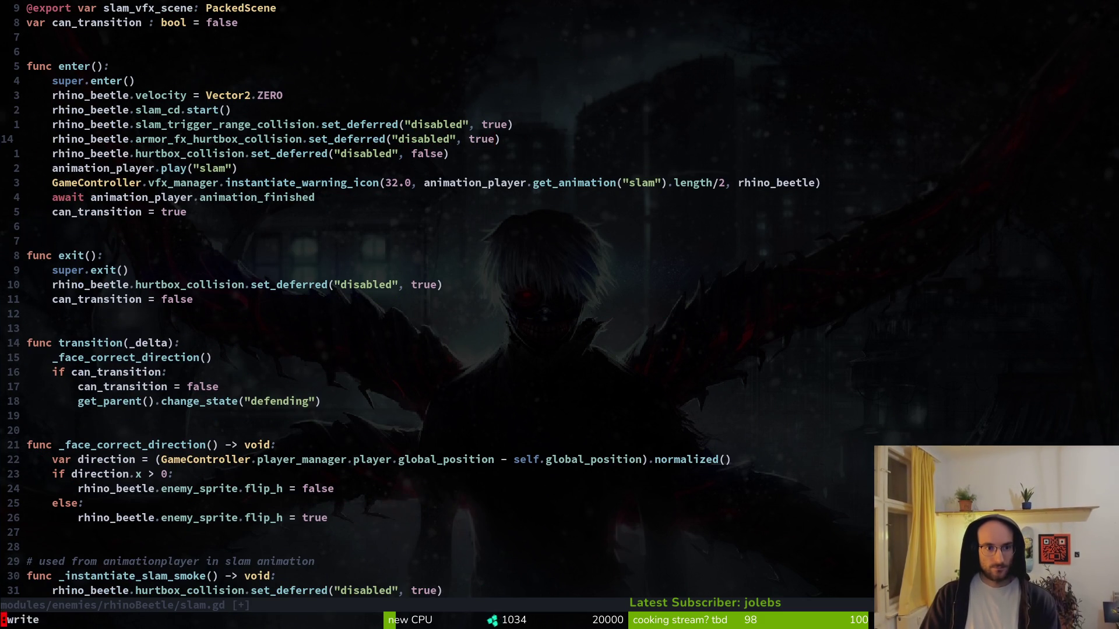
key(Return)
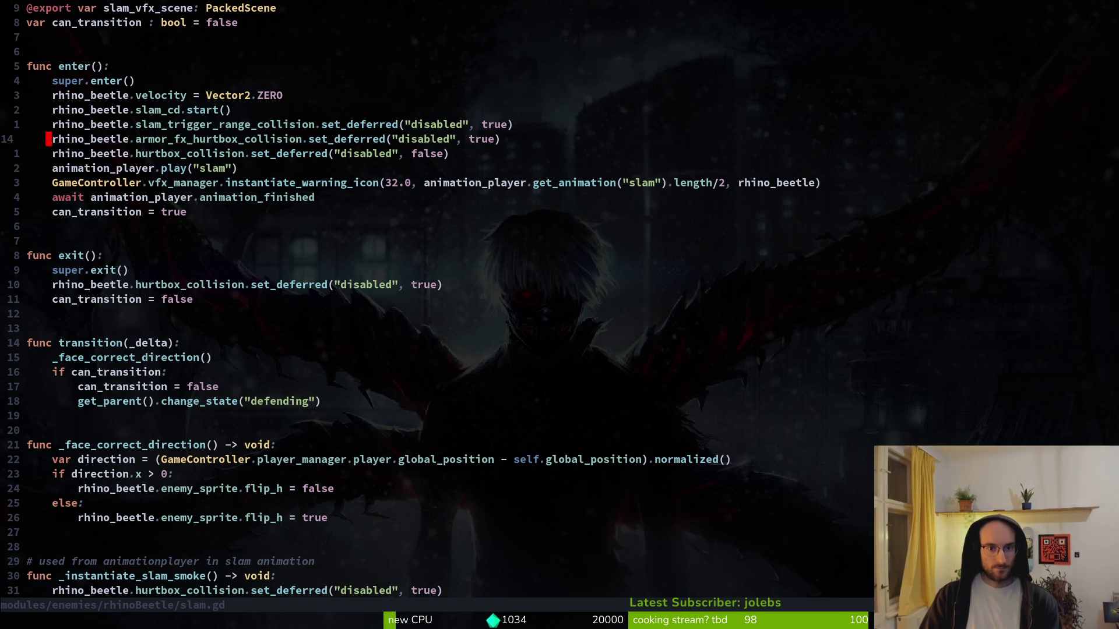
- Add the armor_fx hurtbox collision line to exit() set to false, and save slam.gd
key(j)
key(0)
key(j)
key(j)
key(j)
key(j)
key(p)
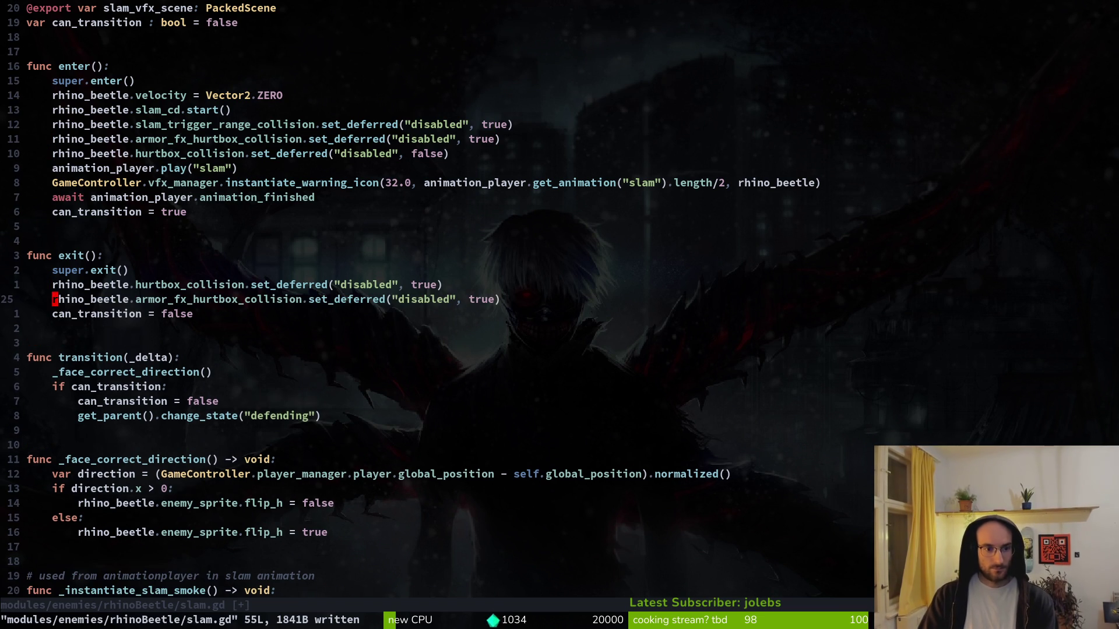
text(ciwfalse)
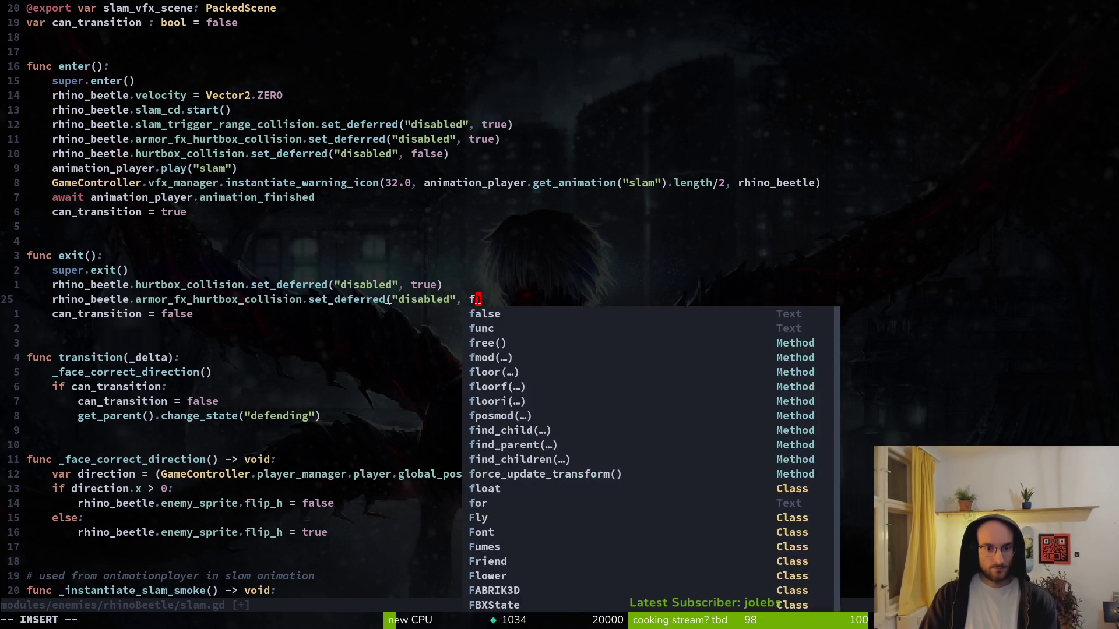
key(Escape)
text(:write)
key(Return)
- Copy the slam smoke's armor hurtbox line and search the file finder for 'stunn'
key(ctrl+d)
key(j)
key(j)
key(k)
key(V)
key(y)
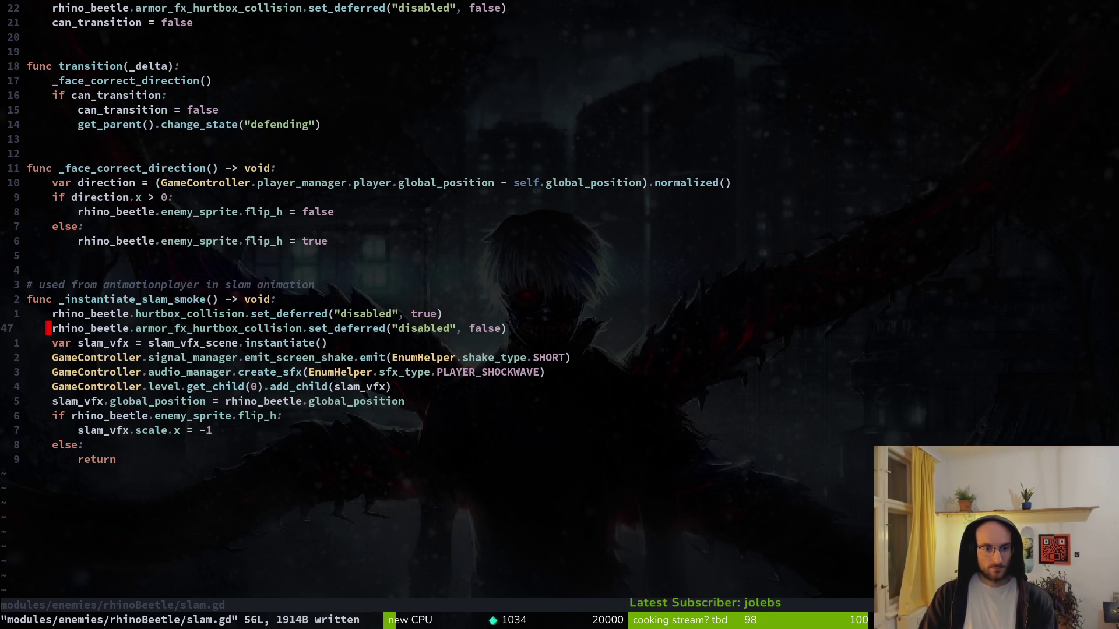
key(space)
key(f)
key(f)
text(stunn)
key(BackSpace)
key(BackSpace)
key(BackSpace)
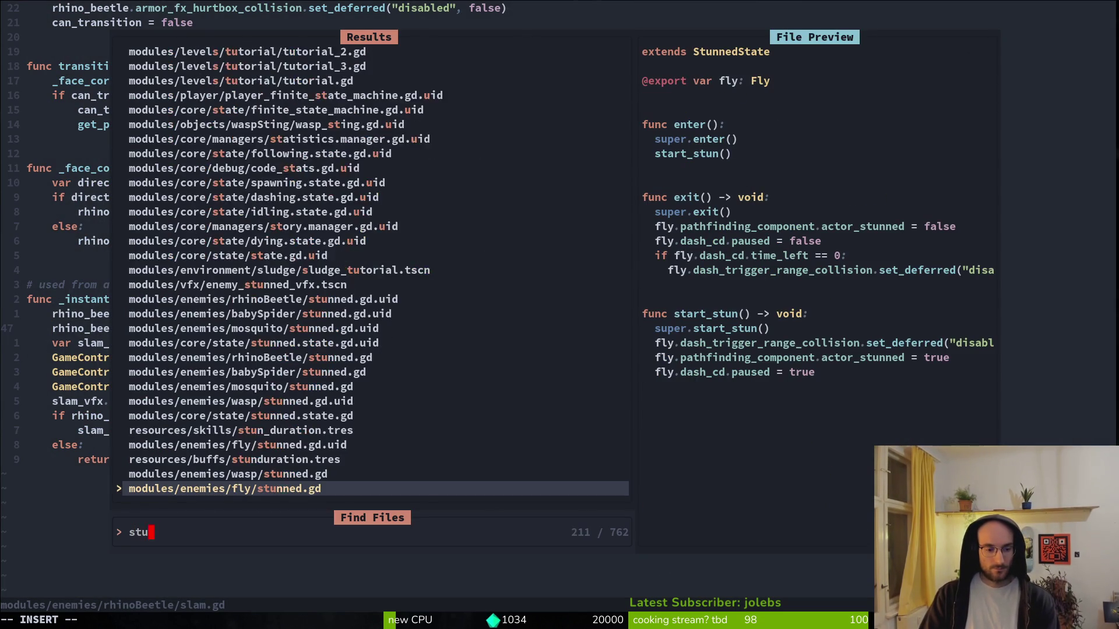
- Open the rhinoBeetle stunned.gd script through a Telescope search for 'rhsun'
text(rhsu)
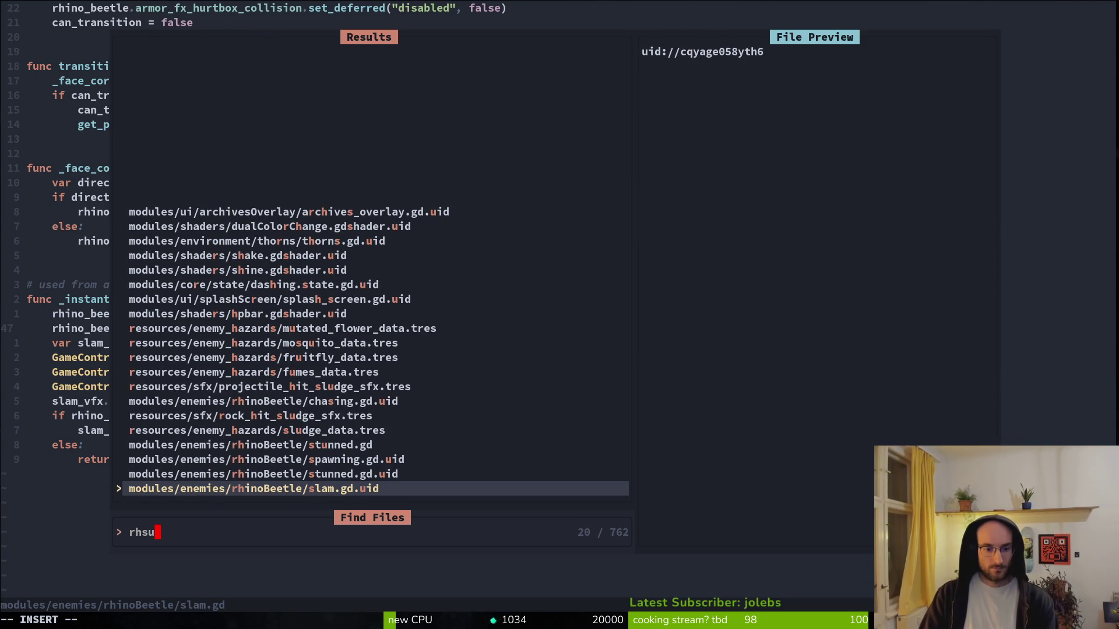
click(263, 473)
text(n)
key(Return)
- Paste the armor_fx_hurtbox_collision line into enter() and exit(), set enter()'s value to true, and save
key(j)
key(j)
key(j)
key(p)
key(j)
key(j)
key(j)
key(j)
key(j)
key(p)
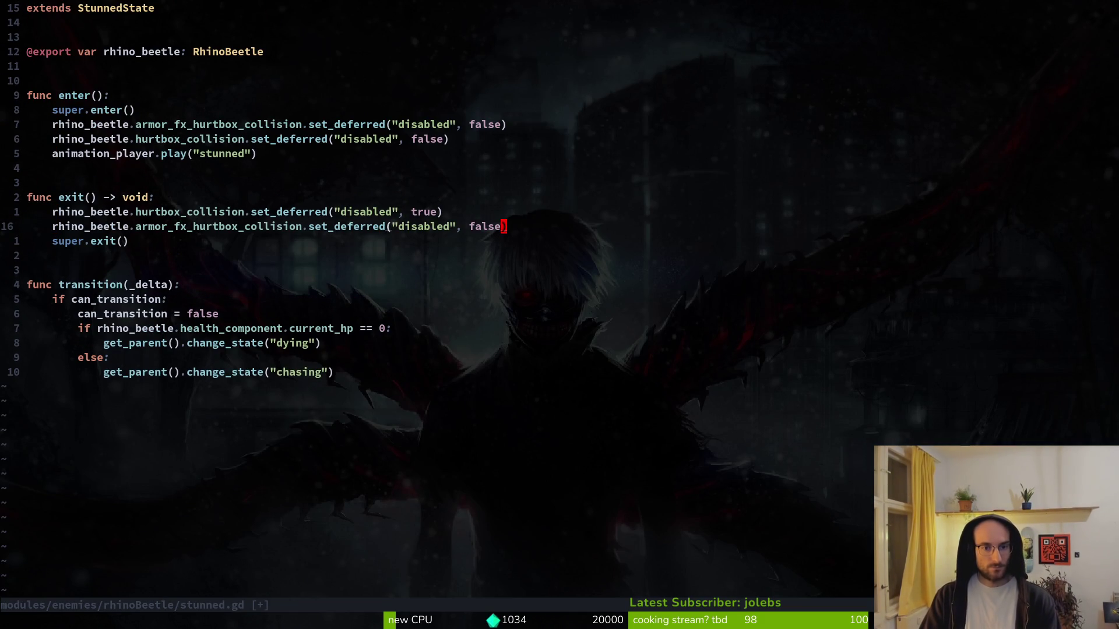
key(k)
key(k)
key(k)
text(ciwtrue)
key(Escape)
text(:w)
key(Return)
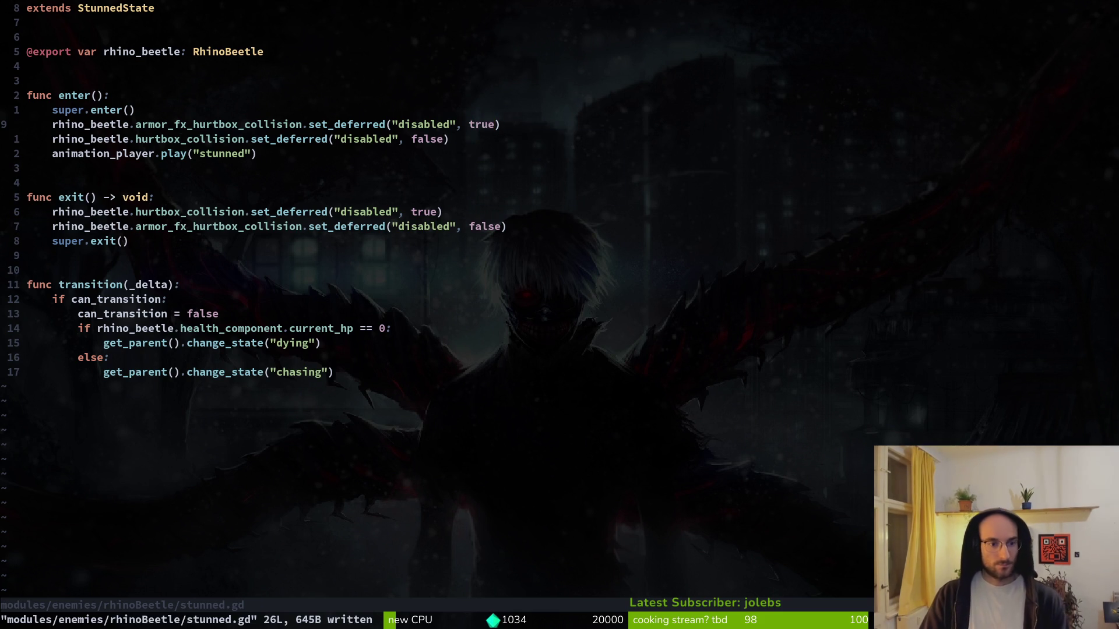
- Add an indented copy of the armor line, set to false, in the can_transition block and save
key(shift+v)
text(y:w)
key(Return)
key(j)
key(j)
key(j)
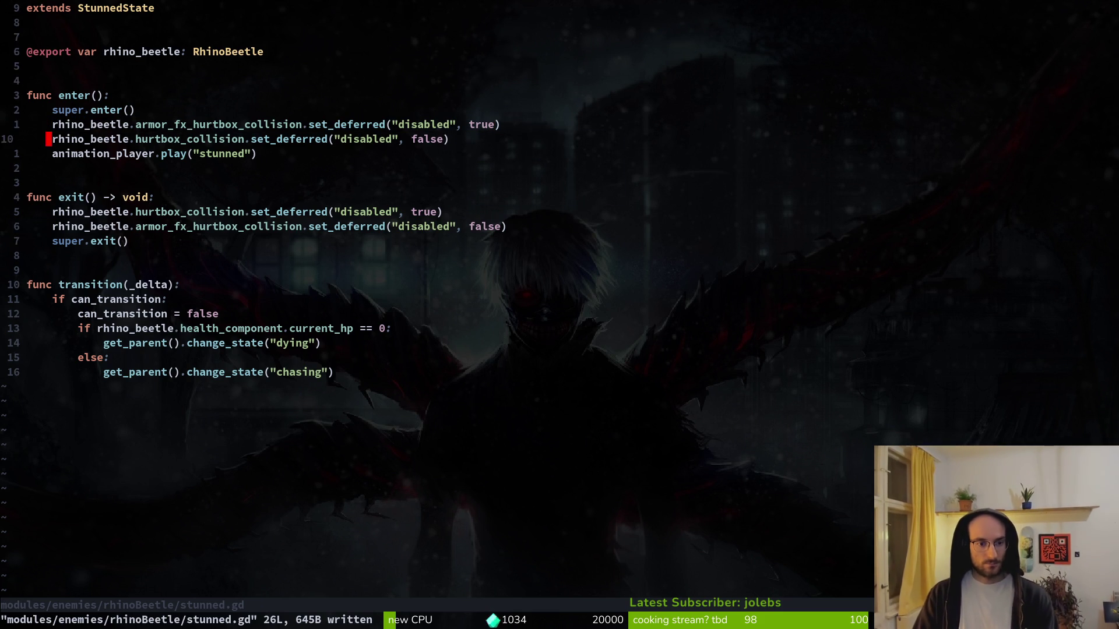
key(j)
key(j)
key(j)
key(p)
key(greater)
key(greater)
text(:w)
key(Return)
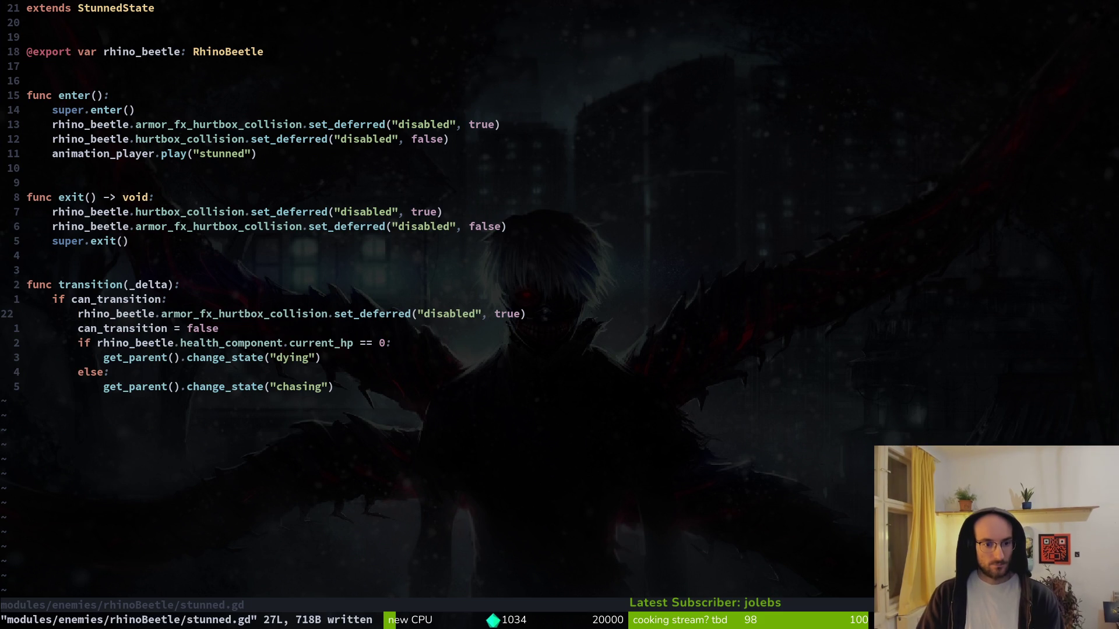
text(ciwfalse)
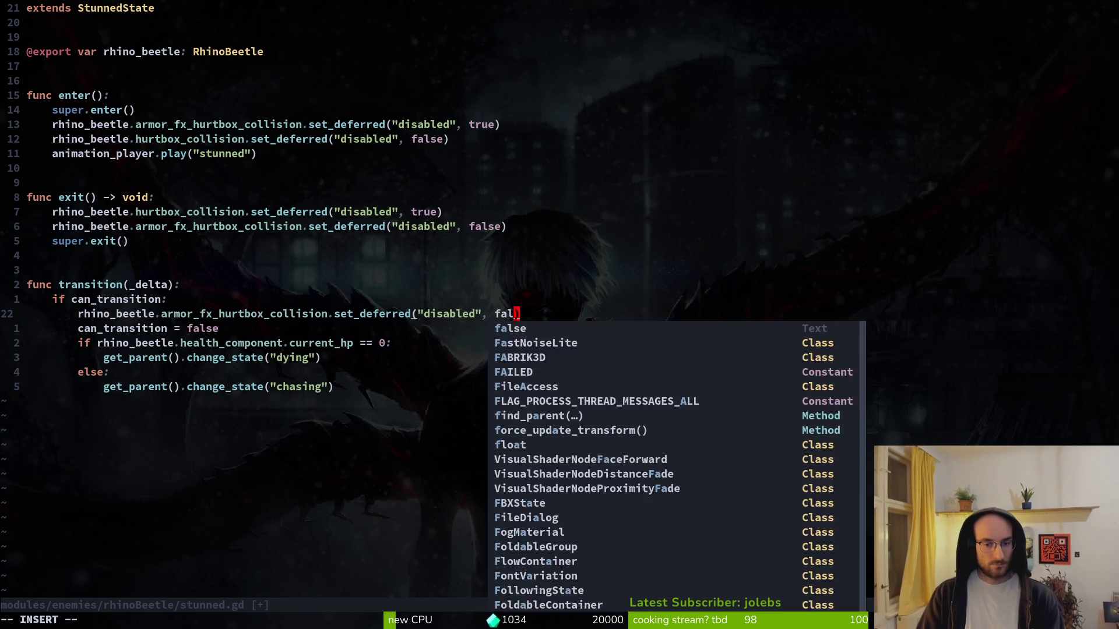
key(Escape)
text(:w)
key(Return)
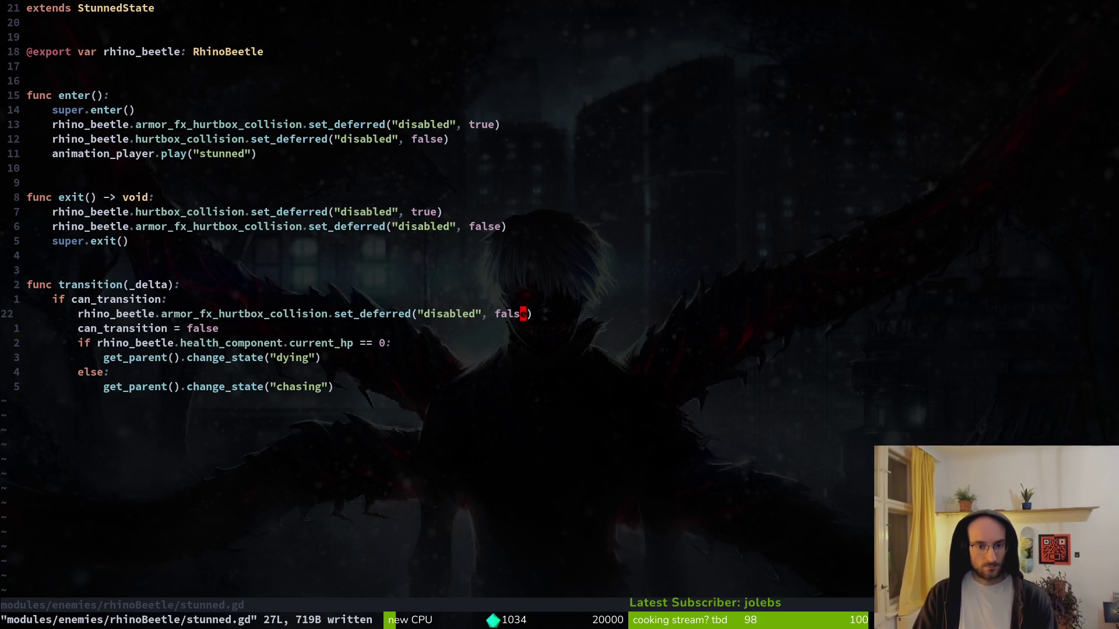
- Remove the armor line from the transition block again, keeping stunned.gd at 26 lines, and save
key(shift+v)
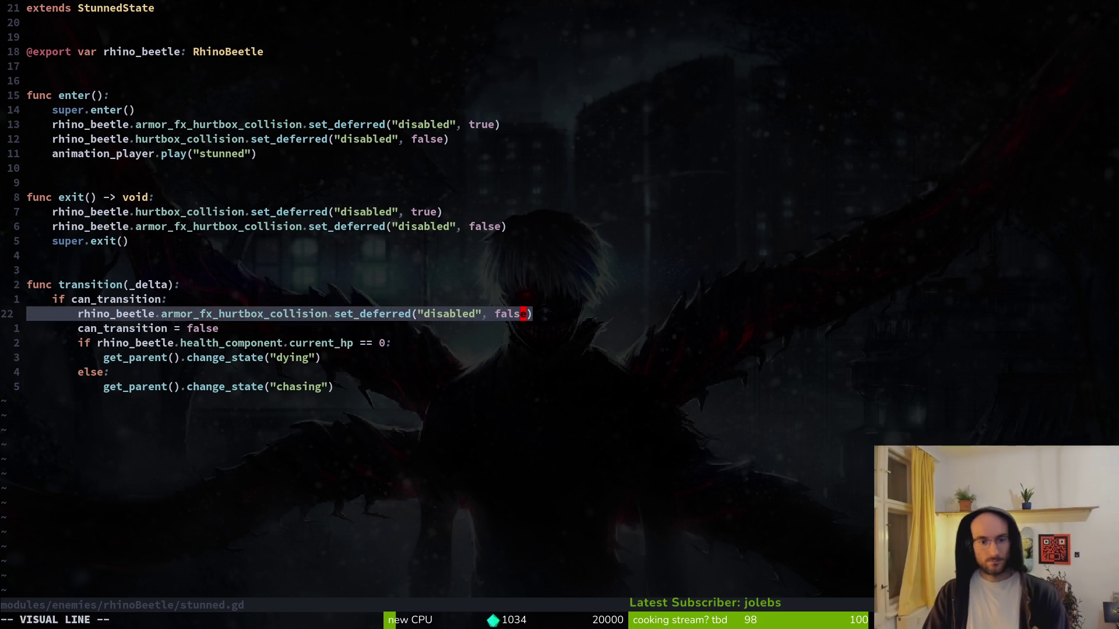
key(Escape)
key(d)
key(d)
text(:w)
key(Return)
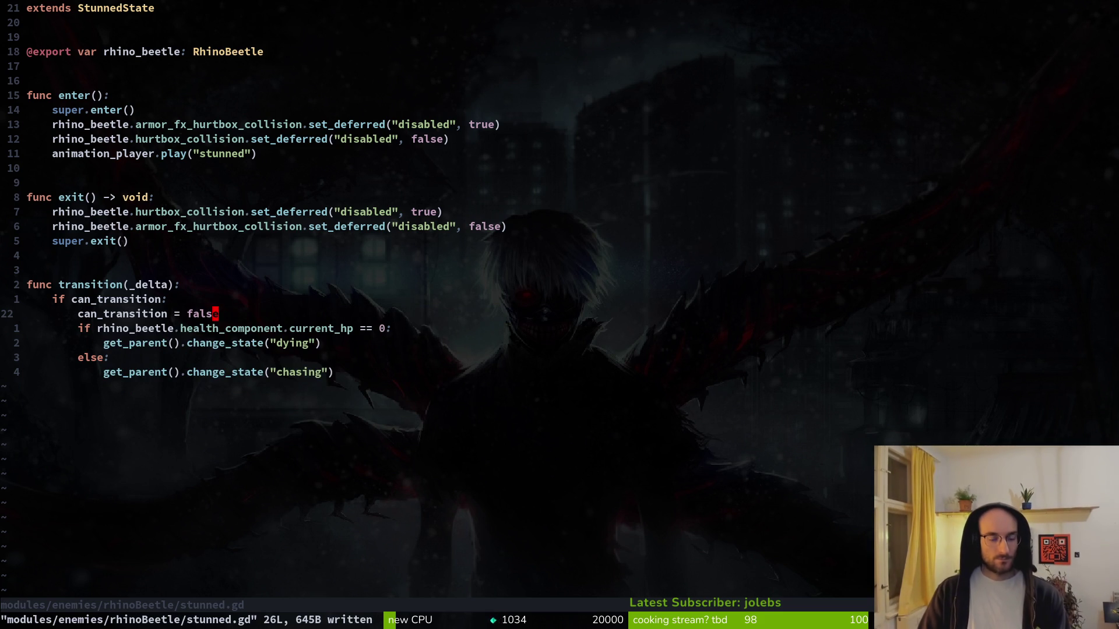
text(:write)
key(Return)
text(u:w)
key(Return)
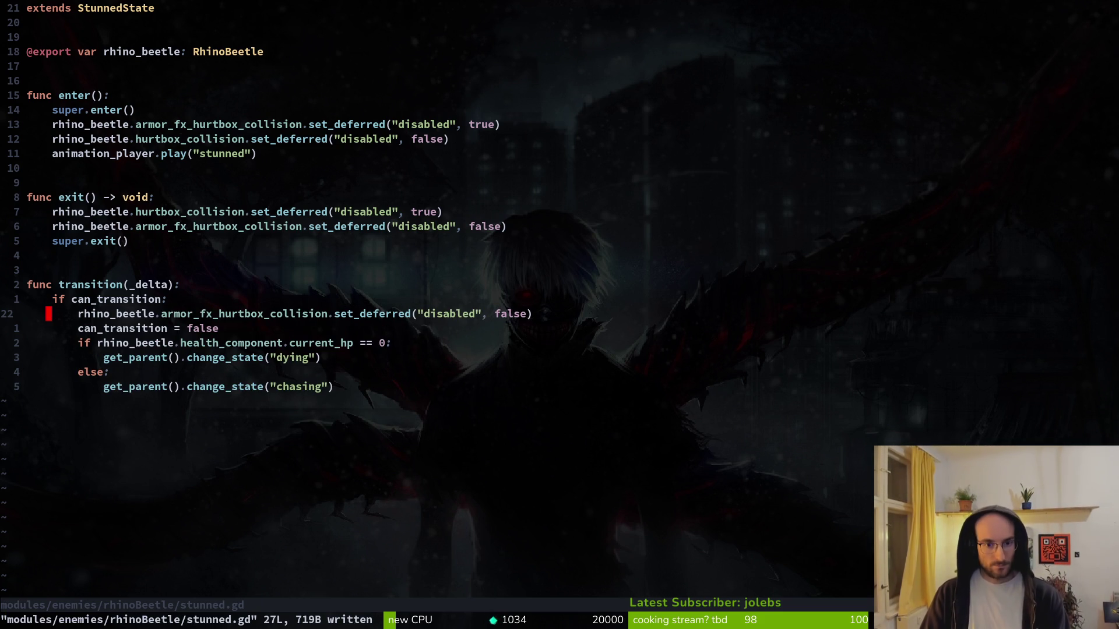
key(d)
key(d)
text(:w)
key(Return)
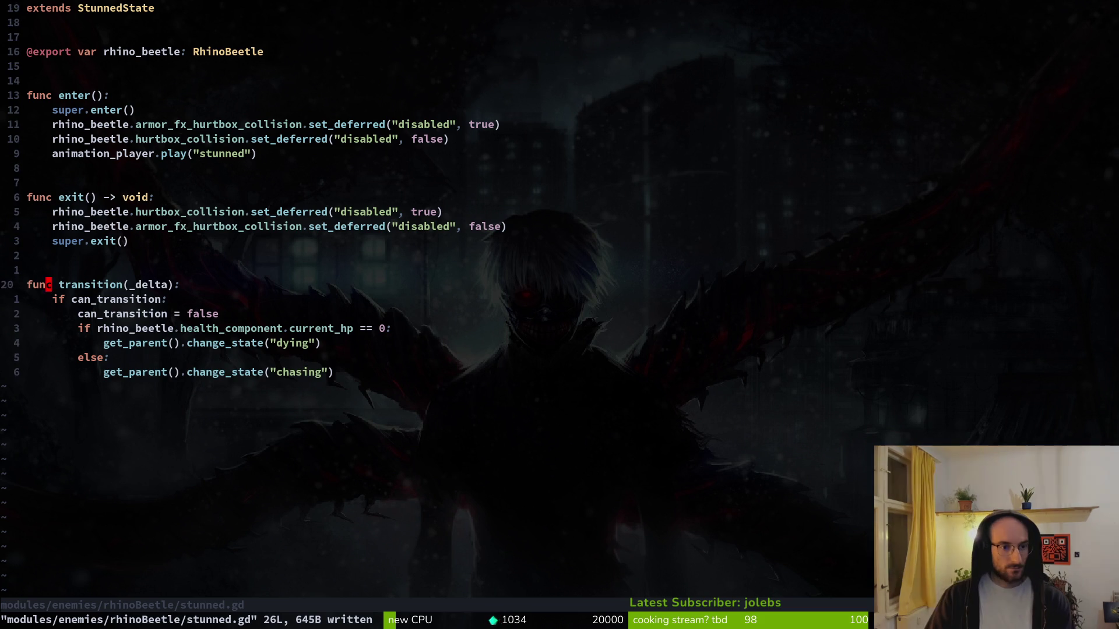
- Check the exit() armor line, then browse the rhinoBeetle folder listing, peeking into idling.gd
key(k)
key(j)
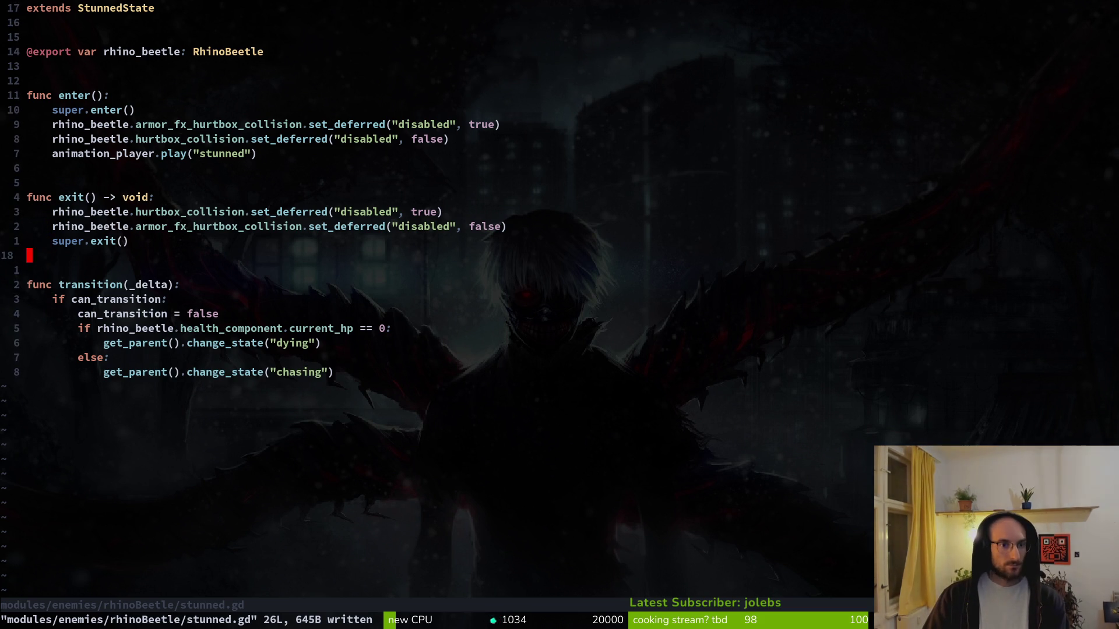
key(minus)
key(j)
key(j)
key(j)
key(j)
key(j)
key(j)
key(Return)
key(minus)
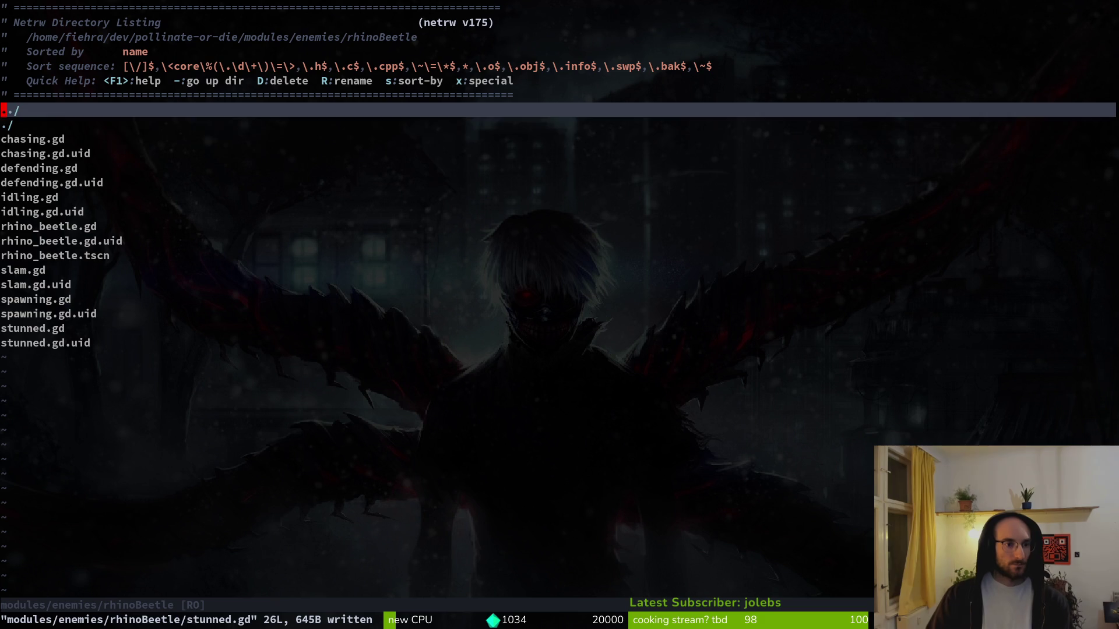
- Look through defending.gd from the rhinoBeetle listing, then open slam.gd
key(j)
key(j)
key(j)
key(j)
key(j)
key(k)
key(Return)
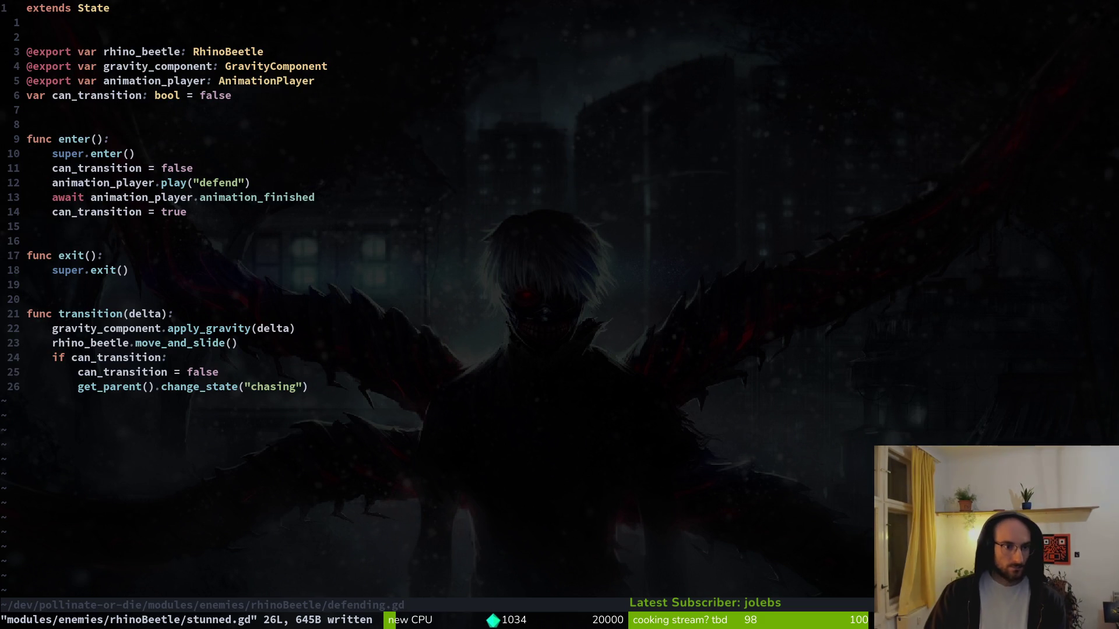
key(minus)
key(j)
key(j)
key(j)
key(j)
key(j)
key(k)
key(Return)
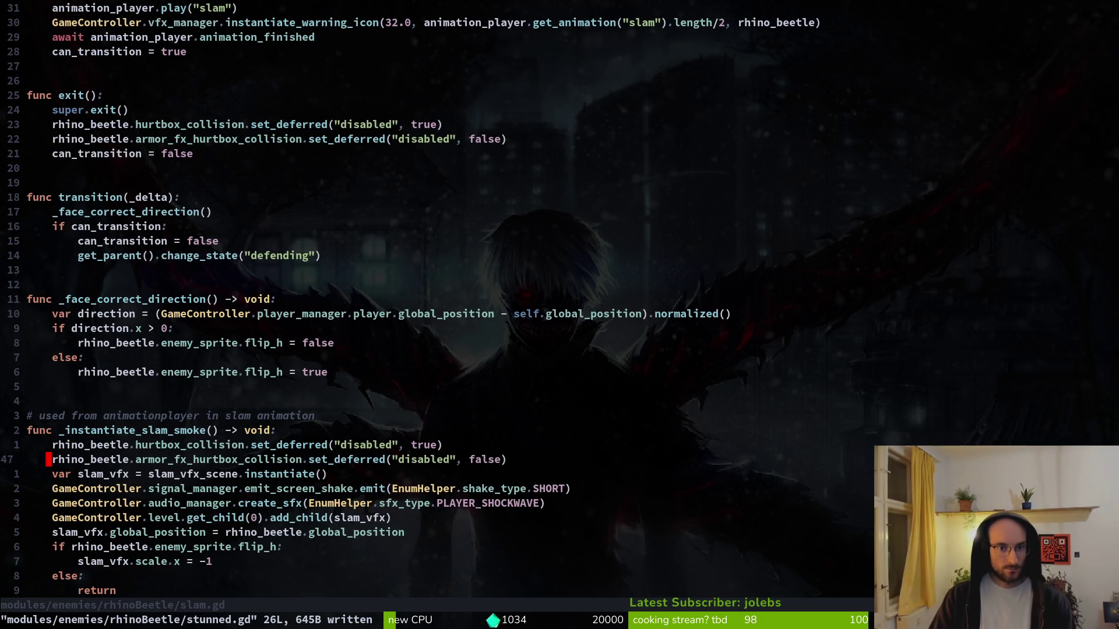
- Save slam.gd, review its armor hurtbox line in enter(), and return to the Godot editor
key(k)
key(k)
key(k)
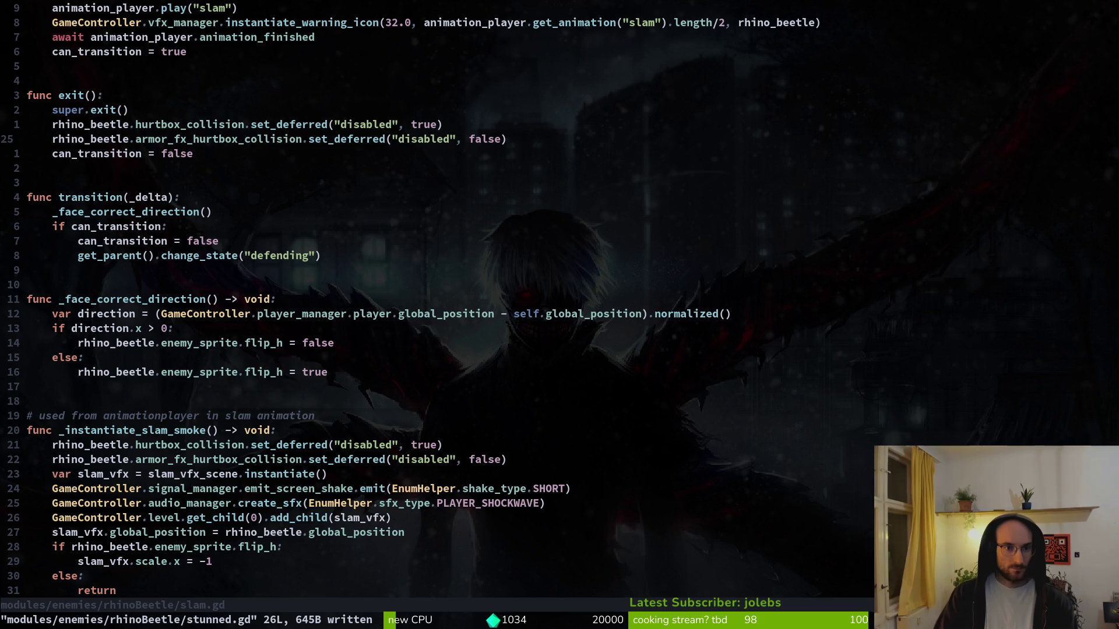
text(:w)
key(Return)
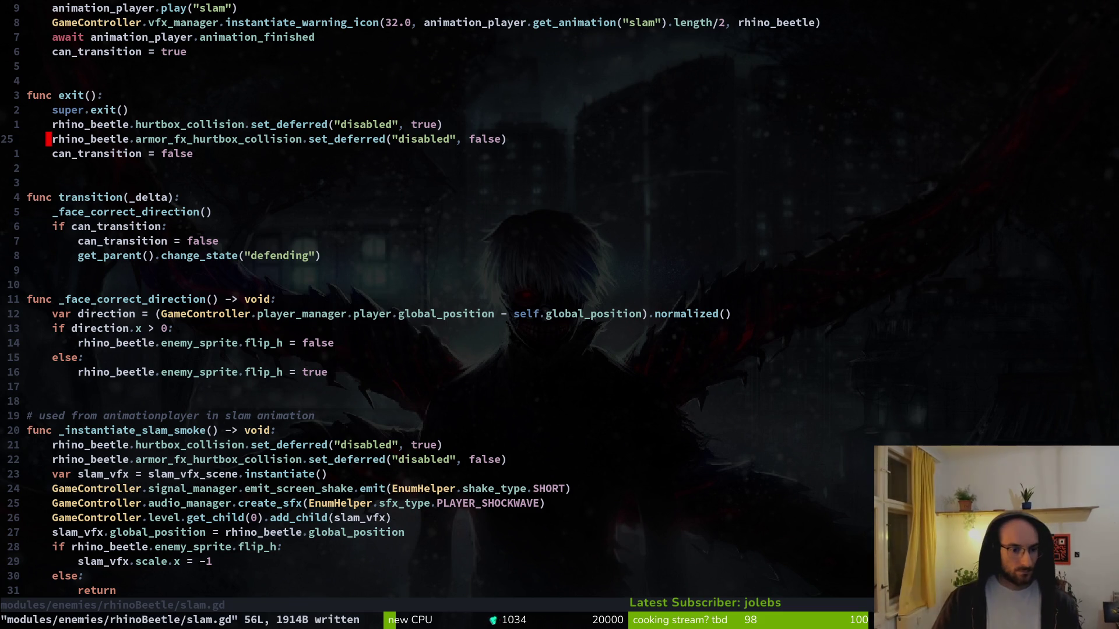
key(ctrl+u)
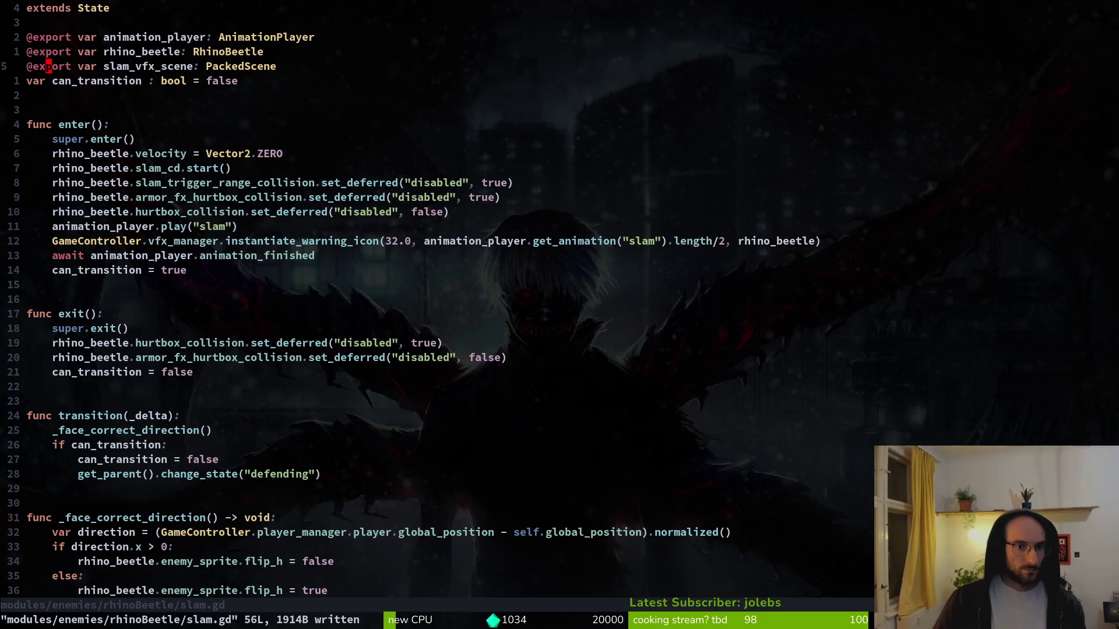
key(j)
key(j)
key(j)
key(k)
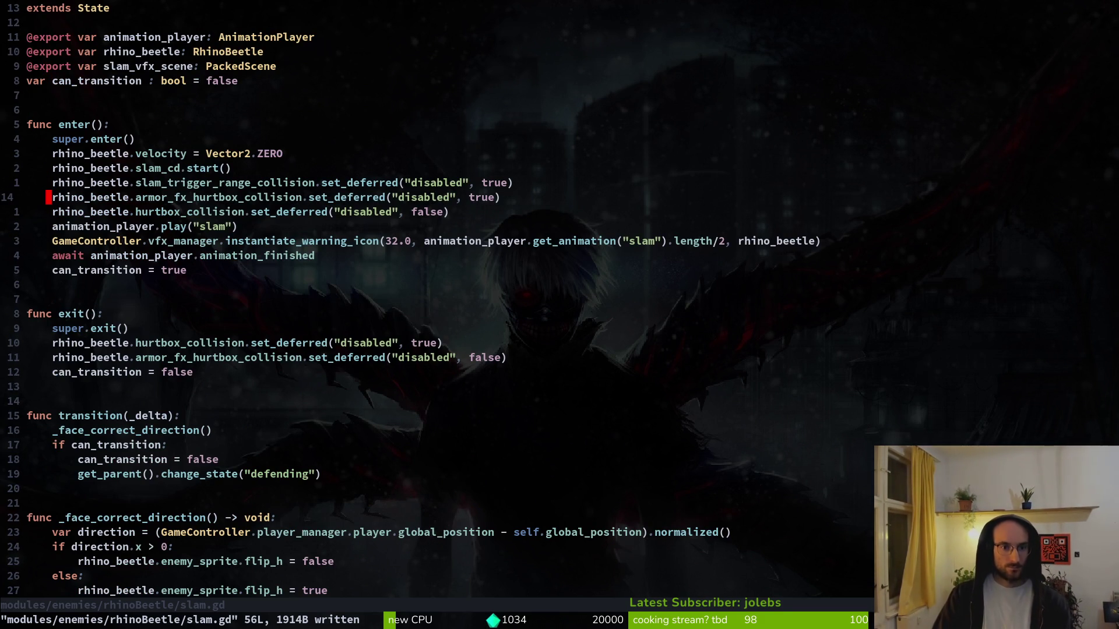
key(alt+Tab)
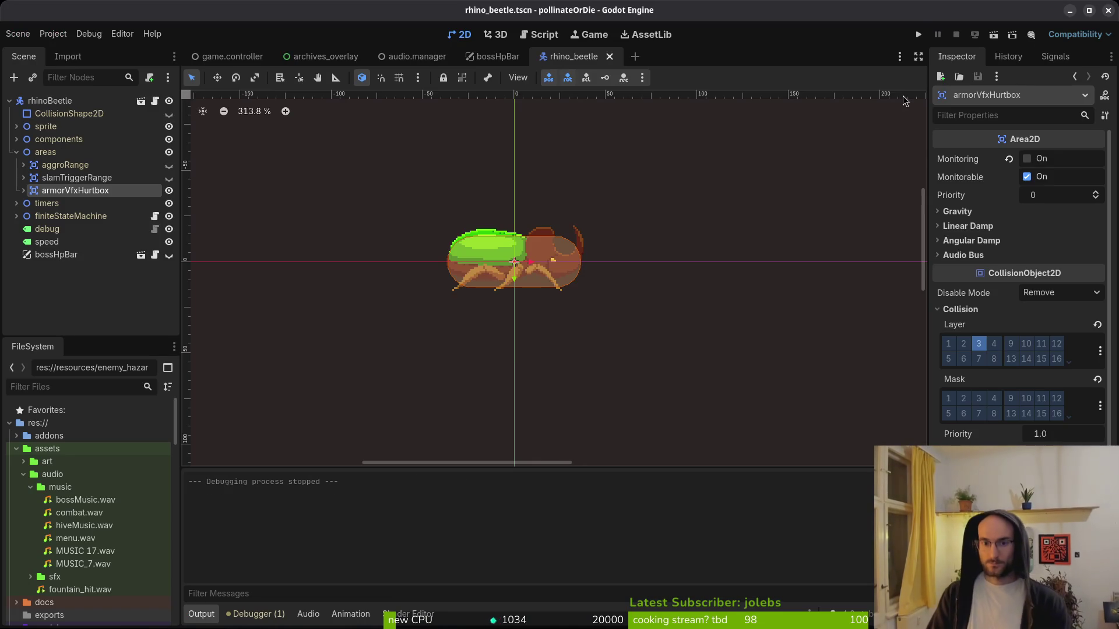
- Launch the game, browse the debug level-select grid toward 1-5, then quit the run
key(F5)
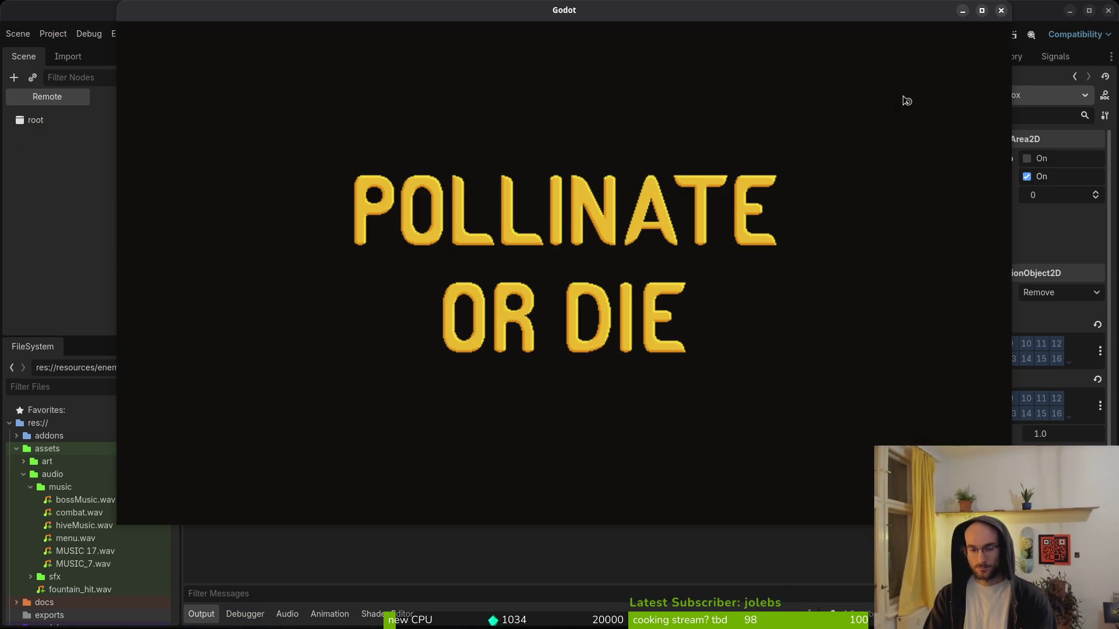
key(Return)
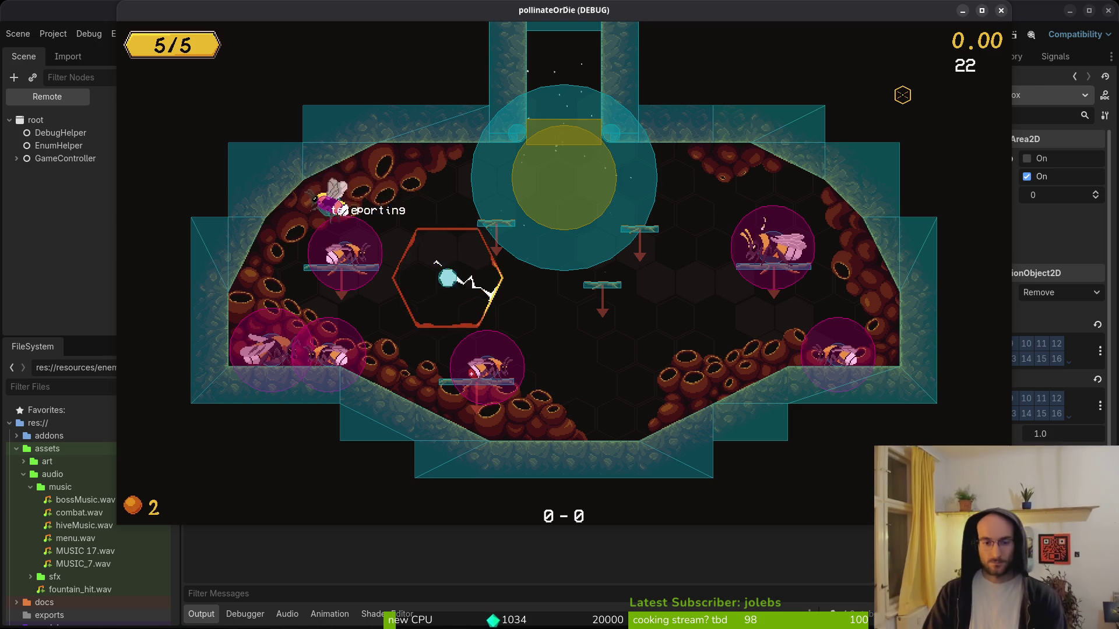
key(Left)
key(Down)
key(Left)
key(F8)
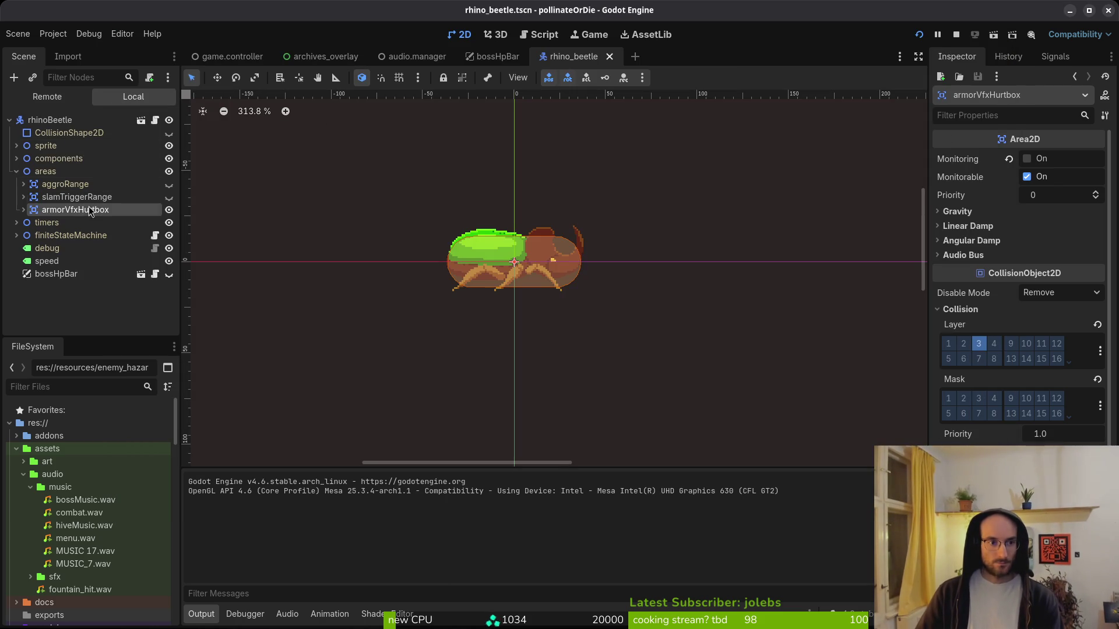
- Expand and collapse the components node and toggle the areas collision shapes' visibility
click(17, 159)
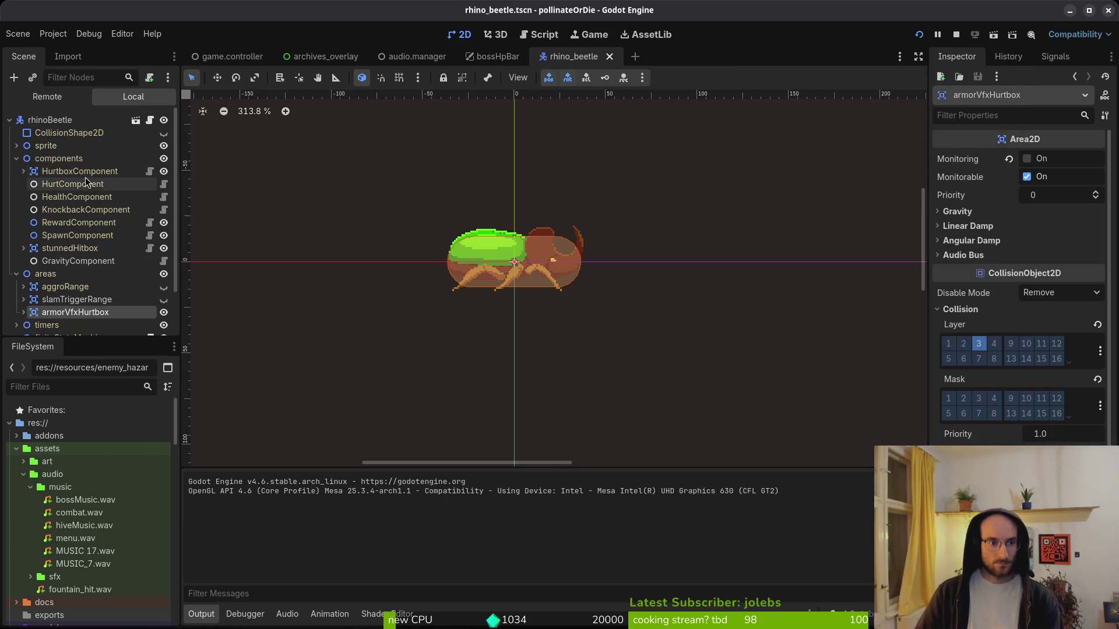
click(17, 159)
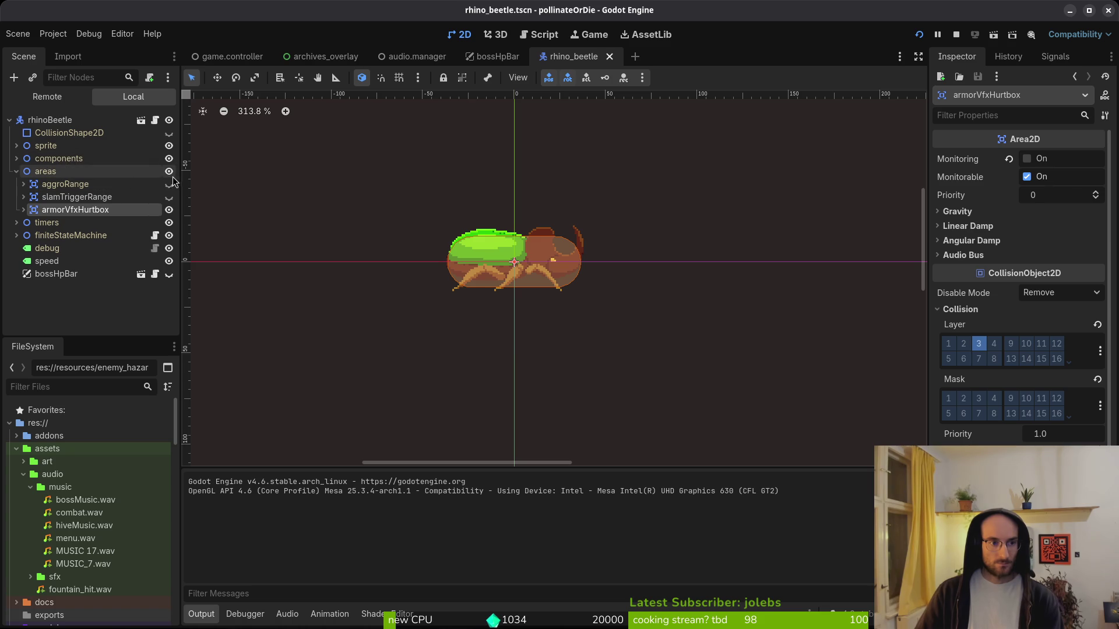
click(169, 171)
click(169, 171)
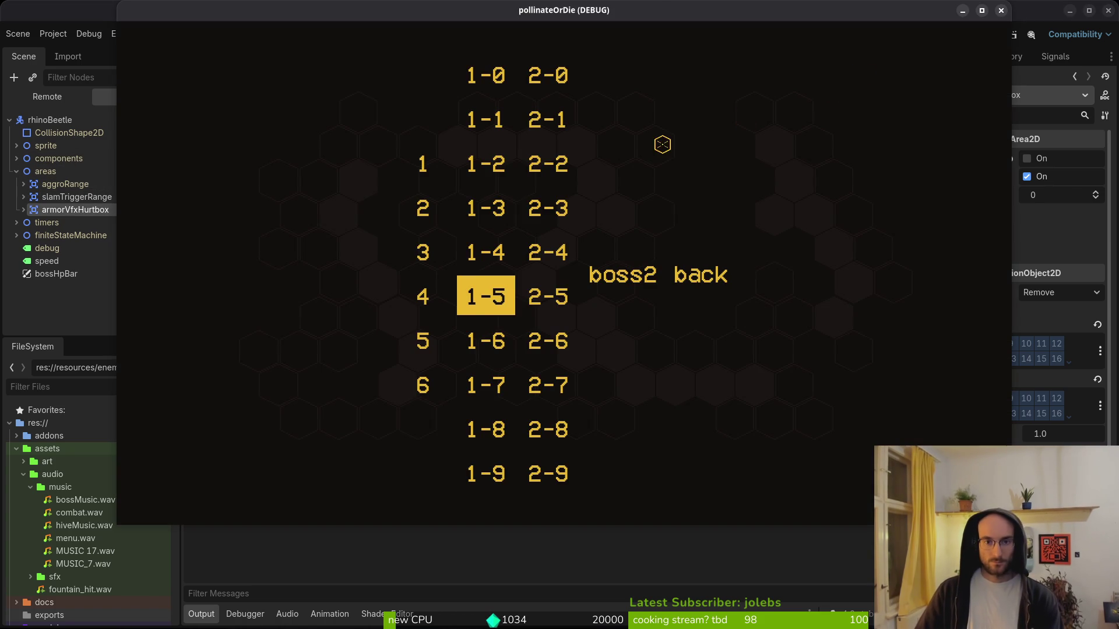
- Load level 5, skip the boss intro, and fight the rhino beetle as it chases and slams
key(Left)
key(Return)
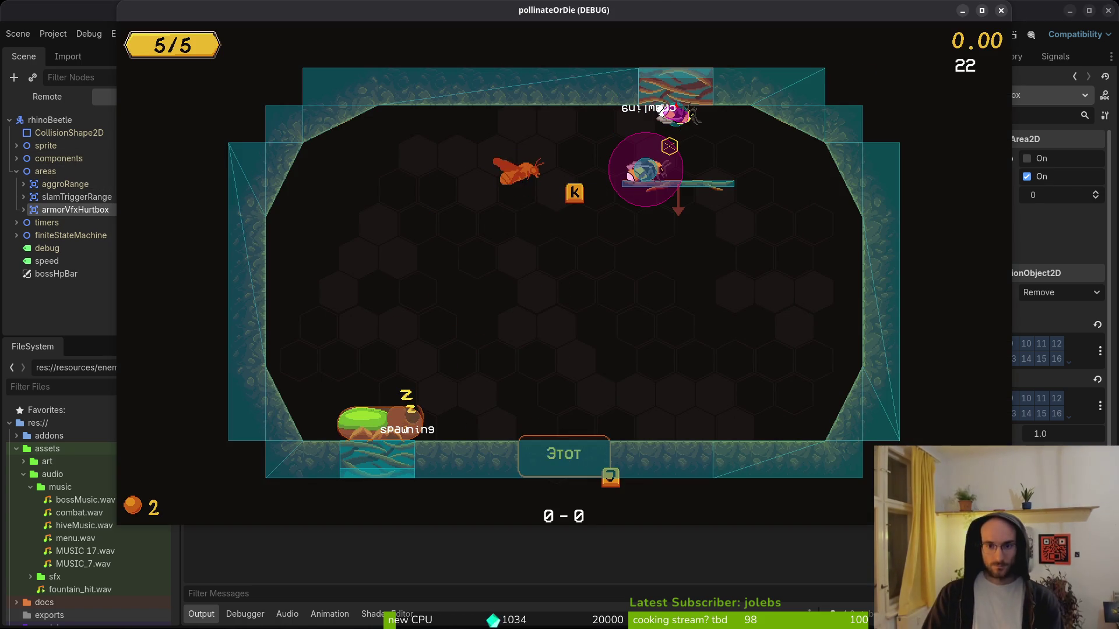
key(j)
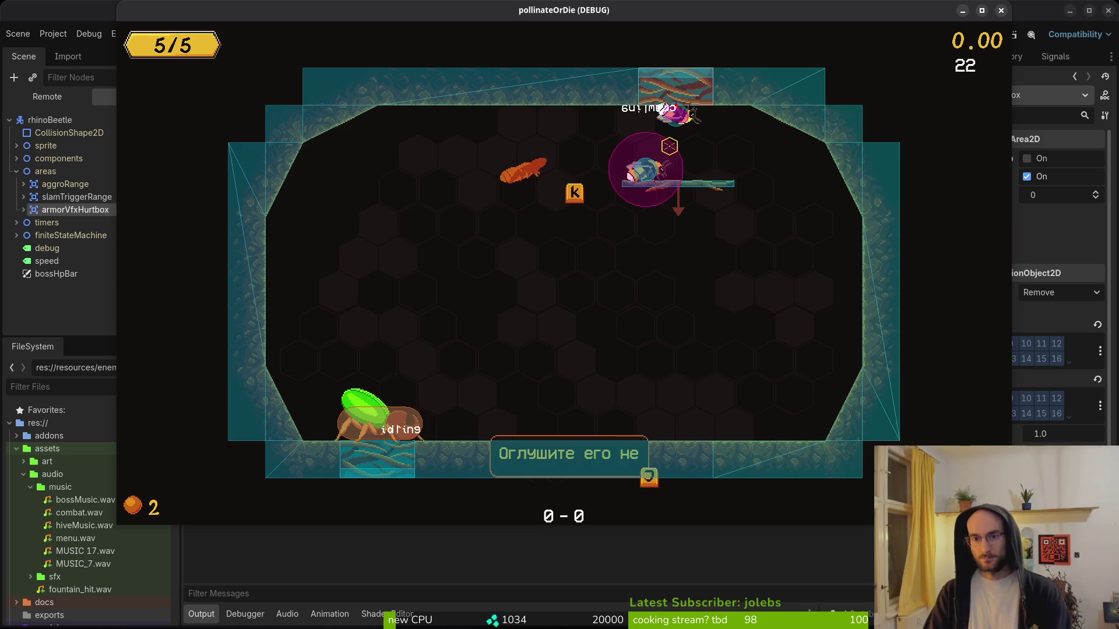
key(j)
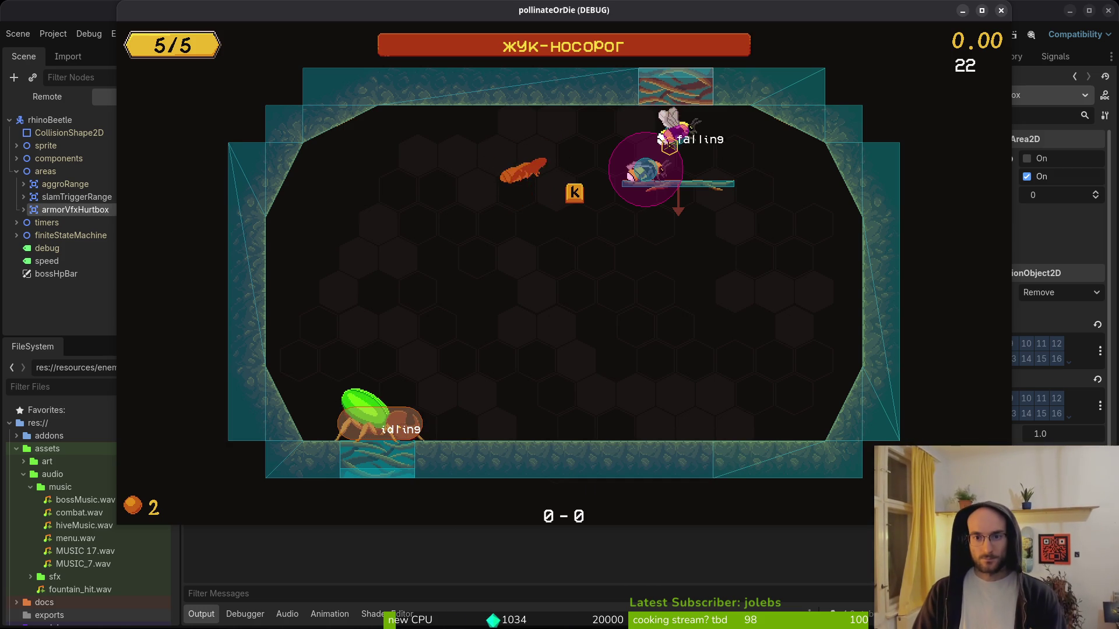
key(a)
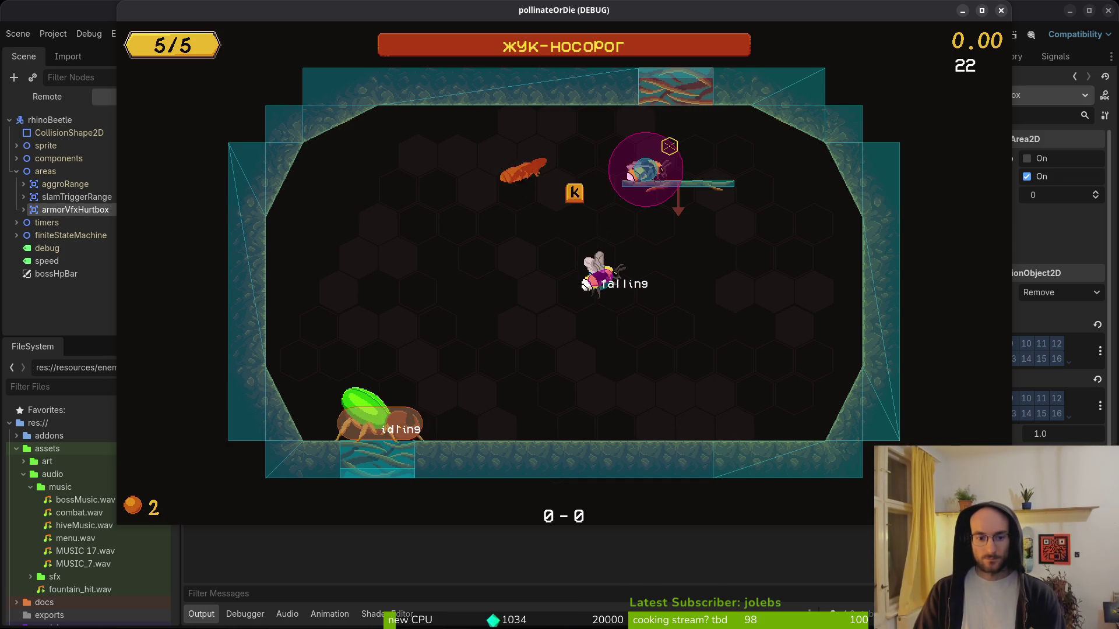
key(d)
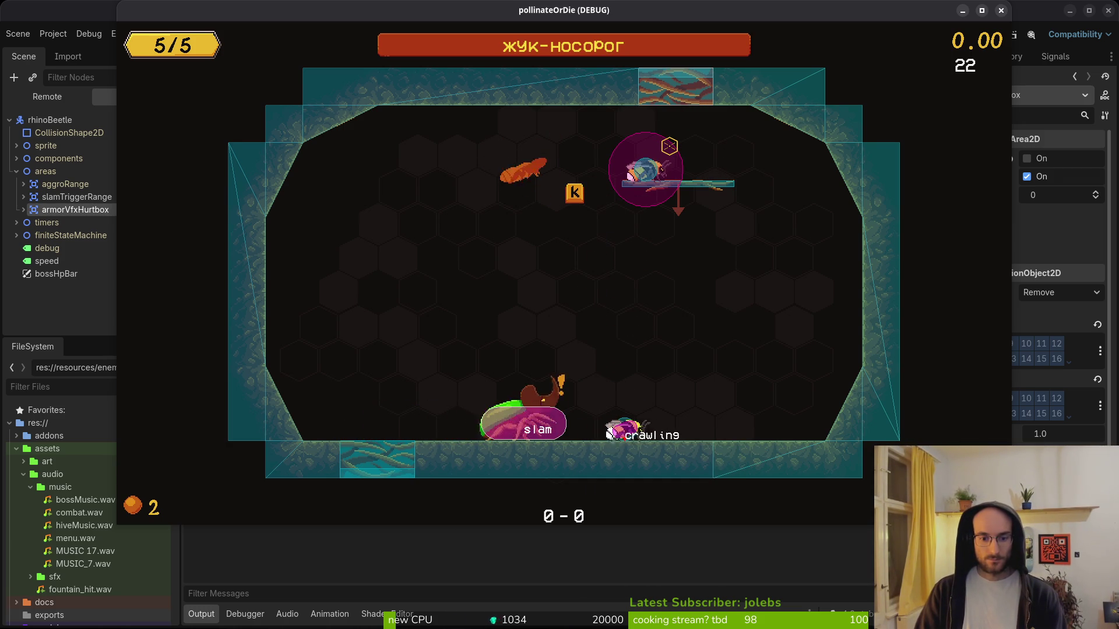
key(a)
key(d)
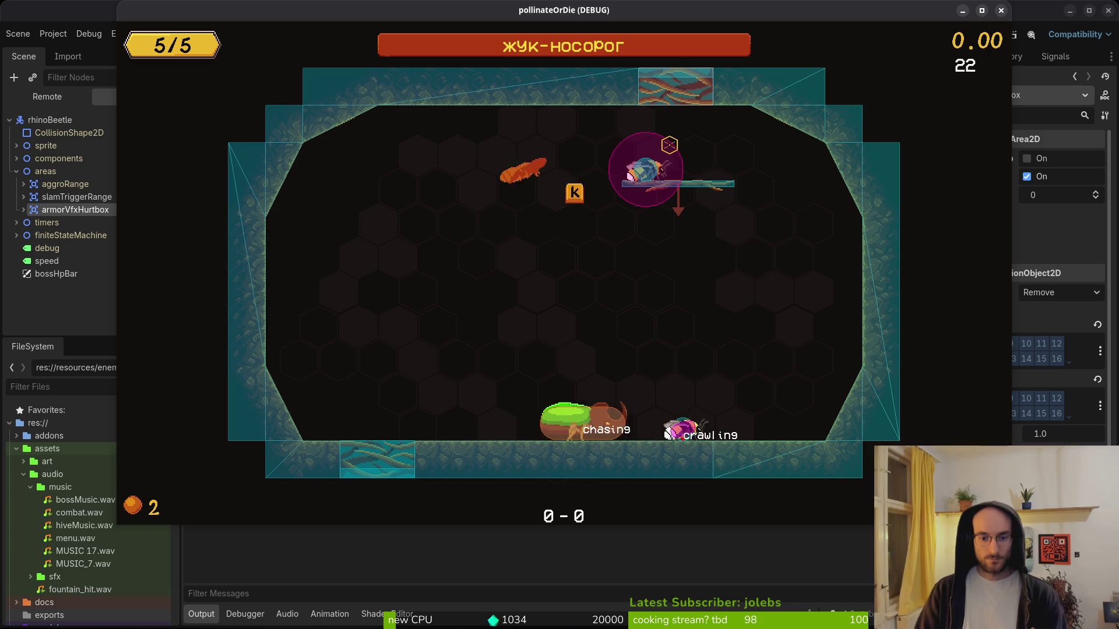
key(a)
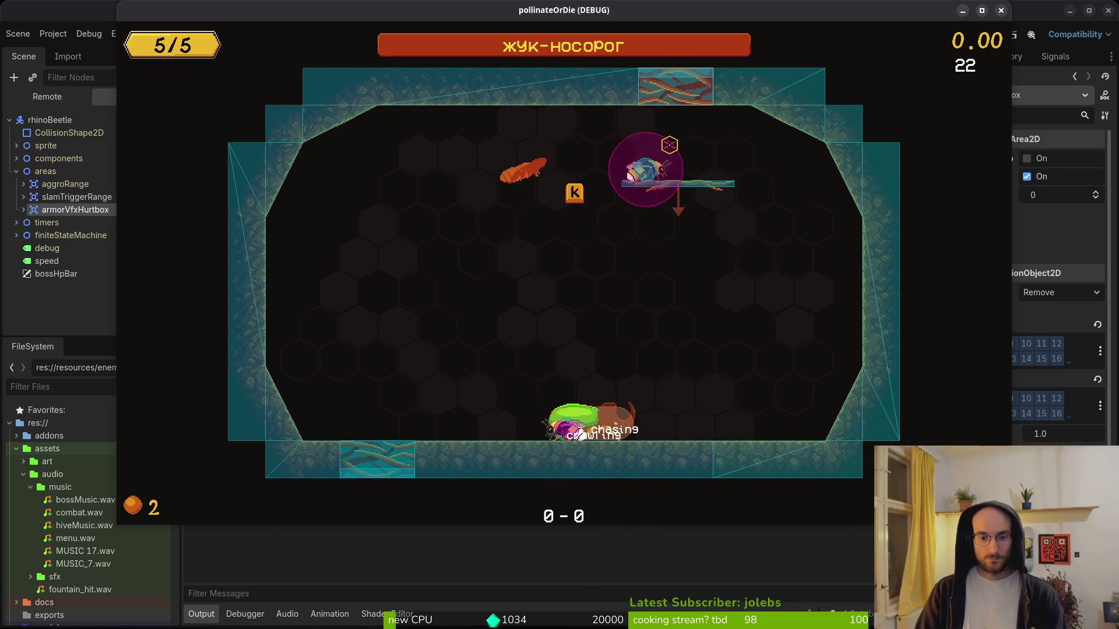
- Pause the game and return to the editor's scene quick search
key(Escape)
key(Escape)
key(Escape)
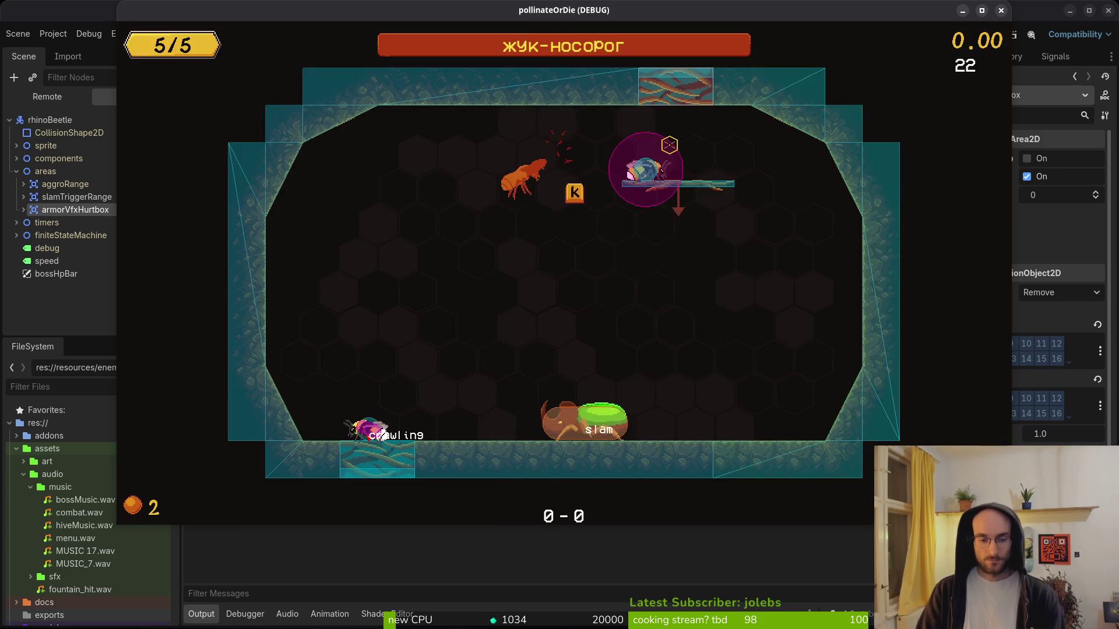
key(alt+Tab)
key(shift+alt+o)
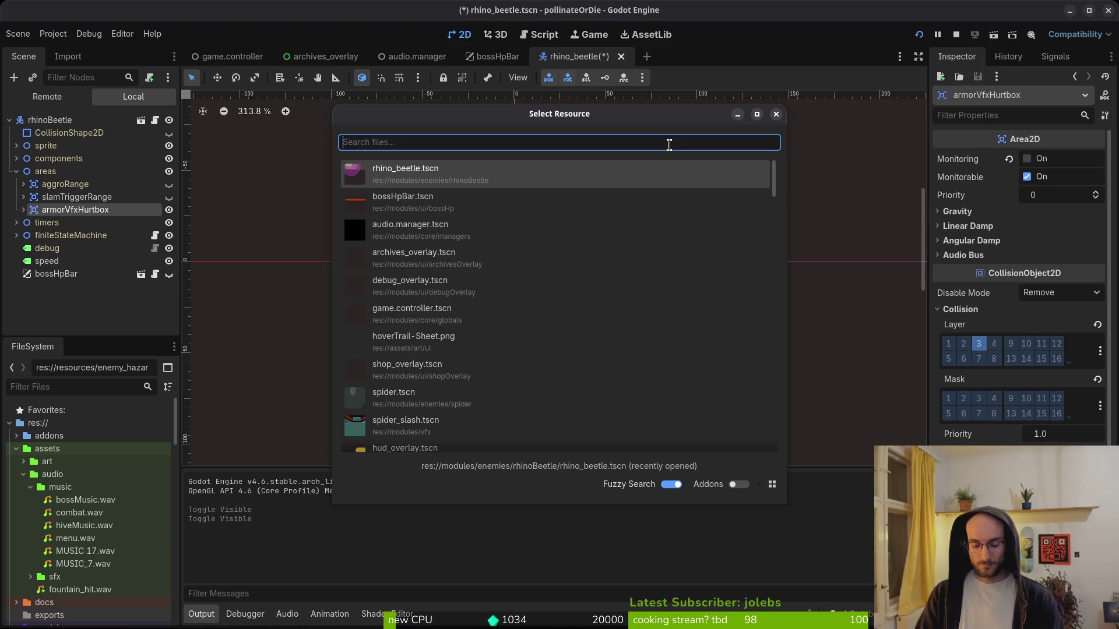
- In the smash attack scene, move the bloodSpawnMarker right to x 37
text(smag)
key(BackSpace)
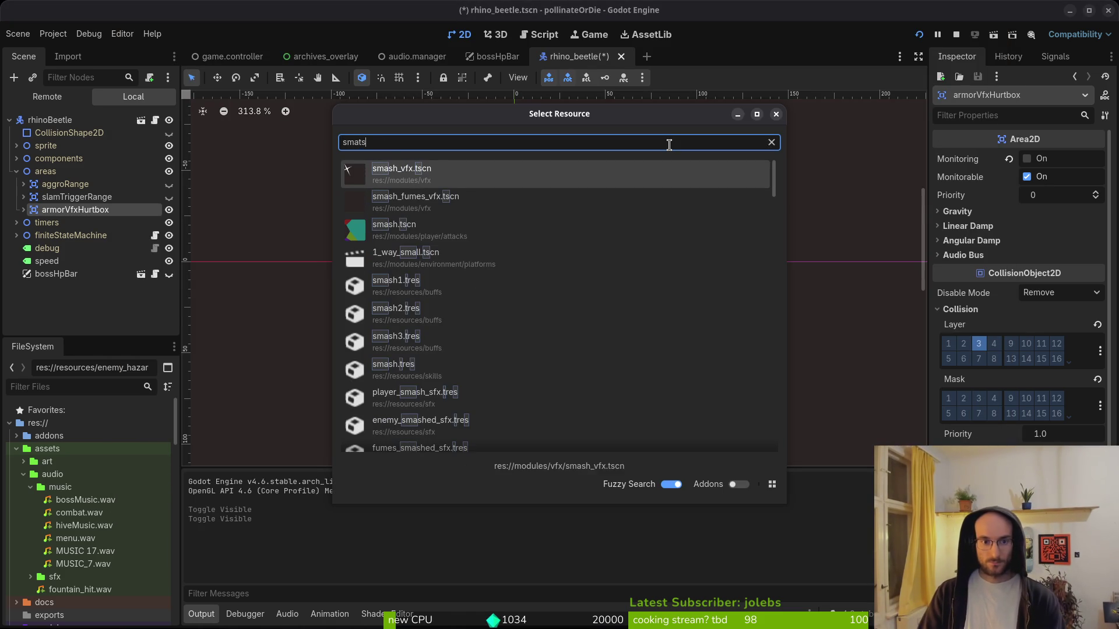
key(Down)
key(Return)
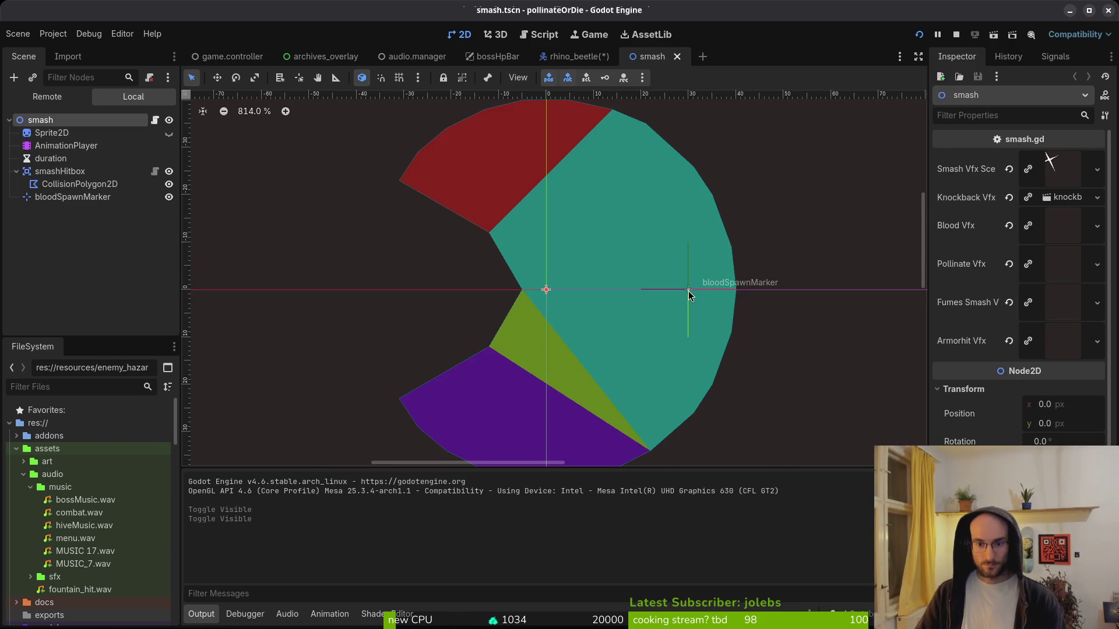
click(689, 296)
scroll(692, 292, up, 3)
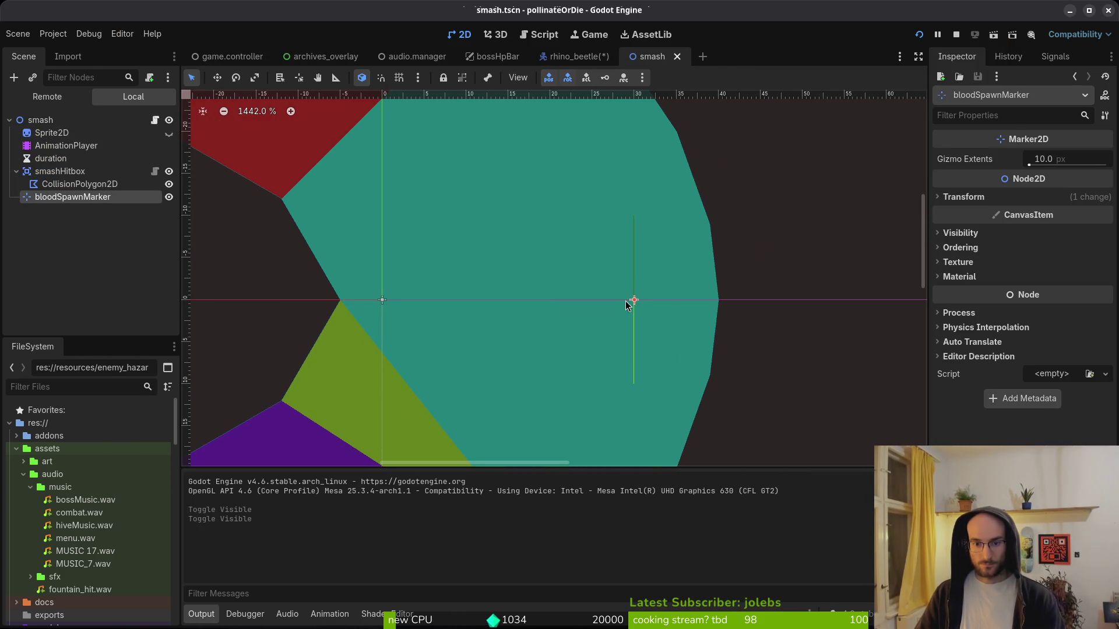
mouse_move(633, 301)
mouse_down()
mouse_move(712, 300)
mouse_move(692, 302)
mouse_up()
scroll(693, 304, down, 4)
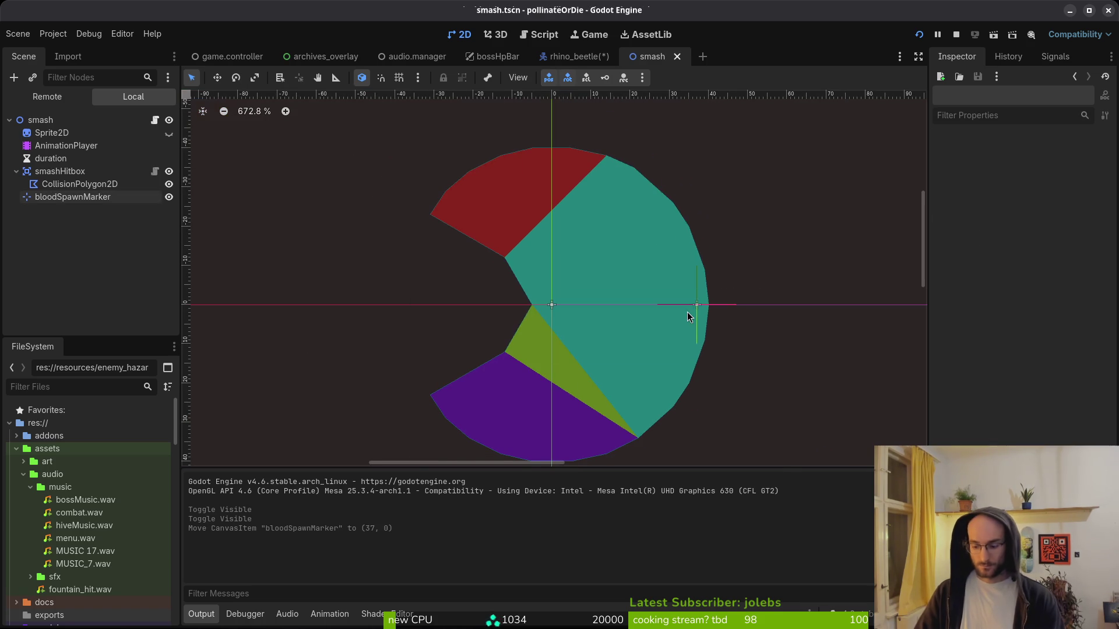
- In the slash attack scene, shift the blood marker right to x 25
key(alt+shift+o)
text(slasts)
key(Down)
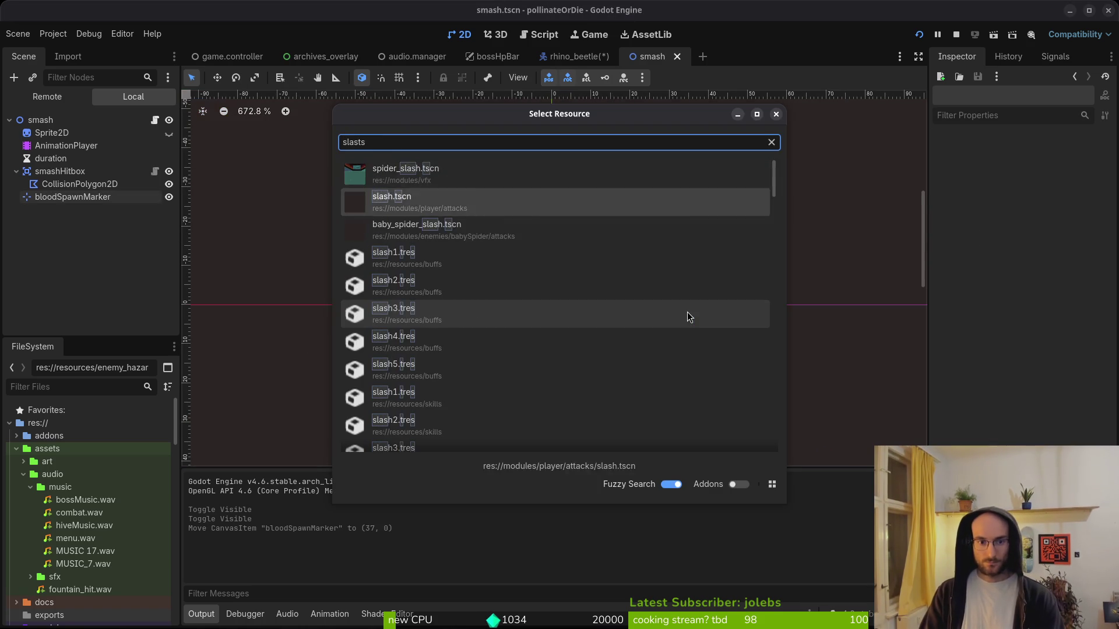
key(Return)
drag(417, 154, 646, 332)
scroll(646, 332, up, 2)
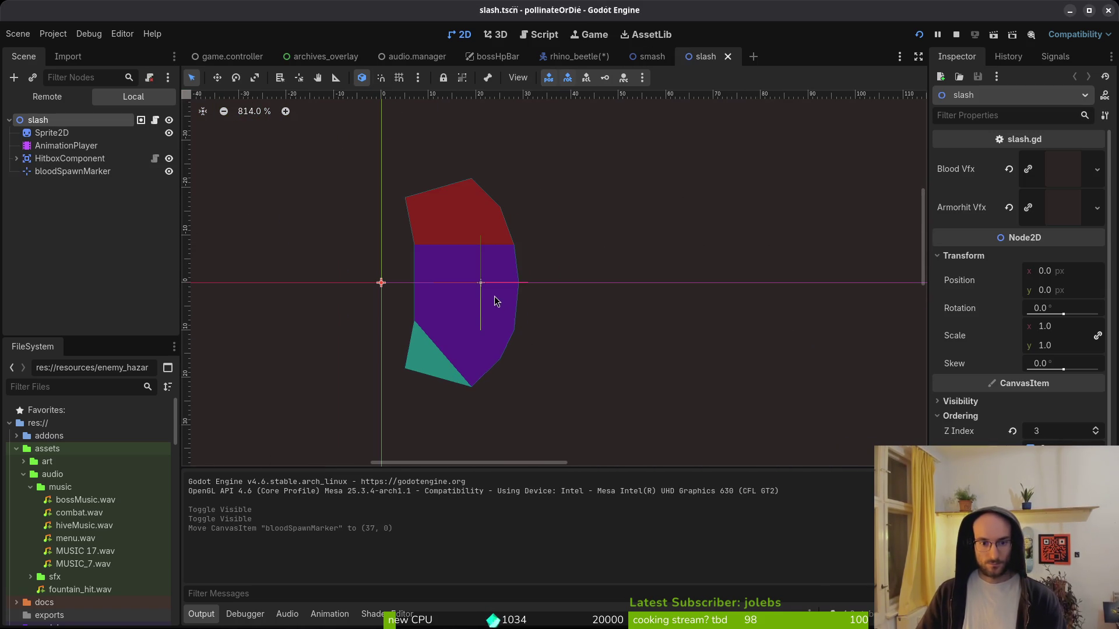
drag(482, 292, 501, 286)
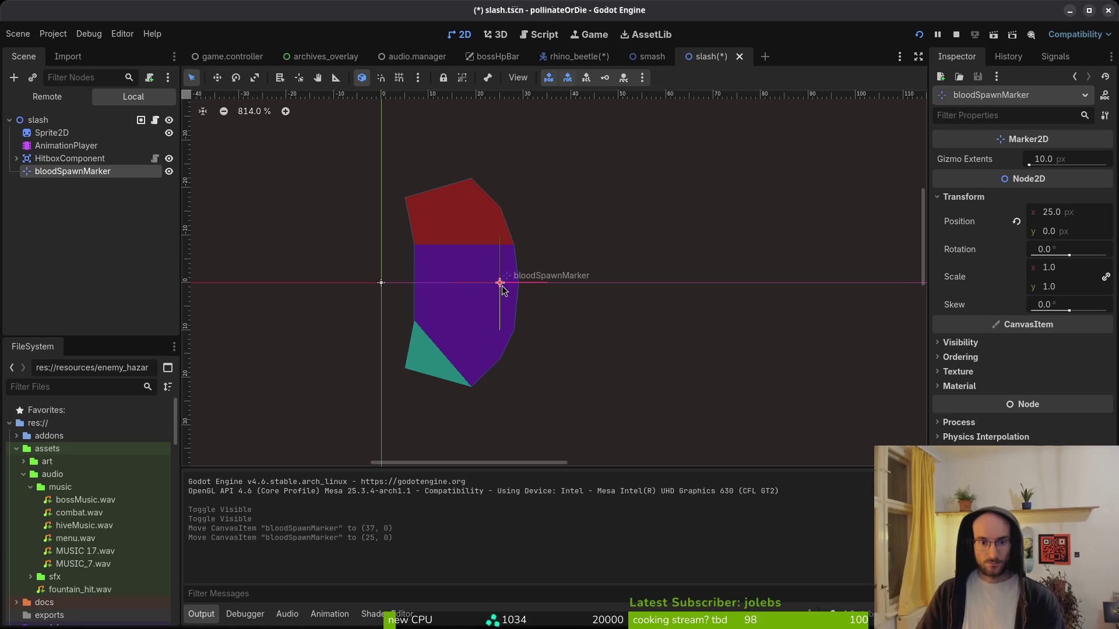
key(Escape)
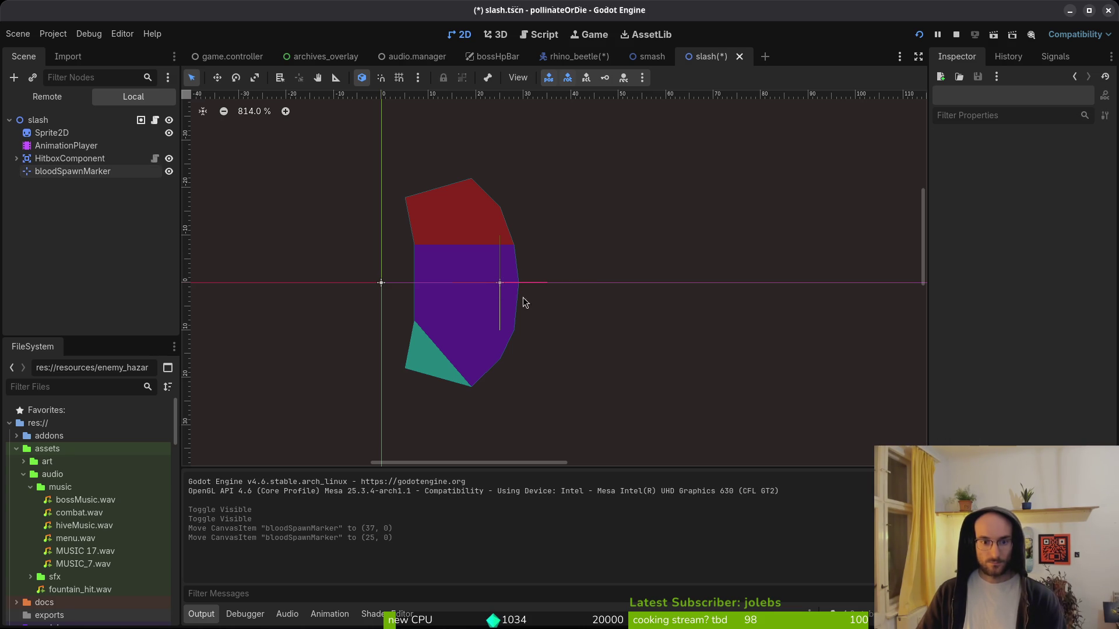
- Save the dash attack scene and nudge its blood marker to (36, 0)
key(ctrl+shift+o)
text(dash)
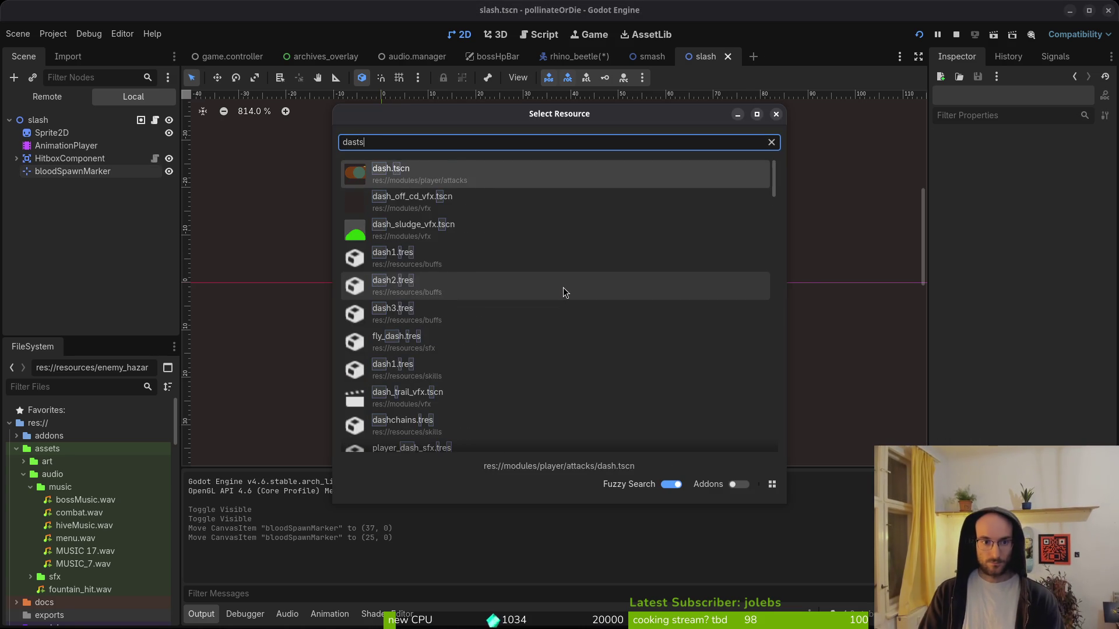
key(Return)
key(ctrl+s)
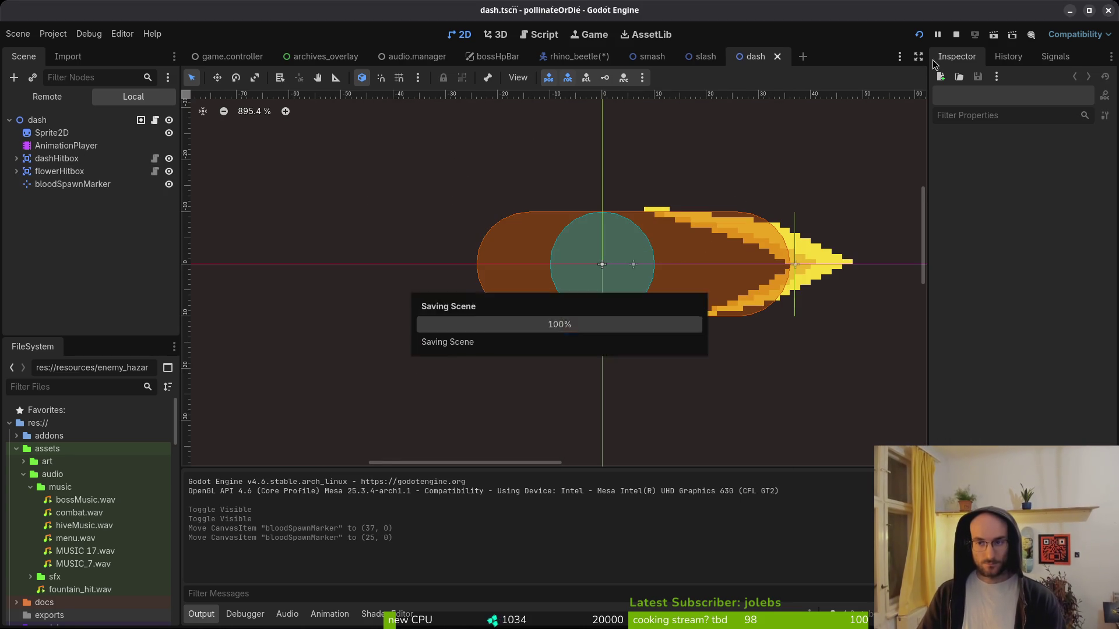
drag(795, 264, 791, 267)
key(Escape)
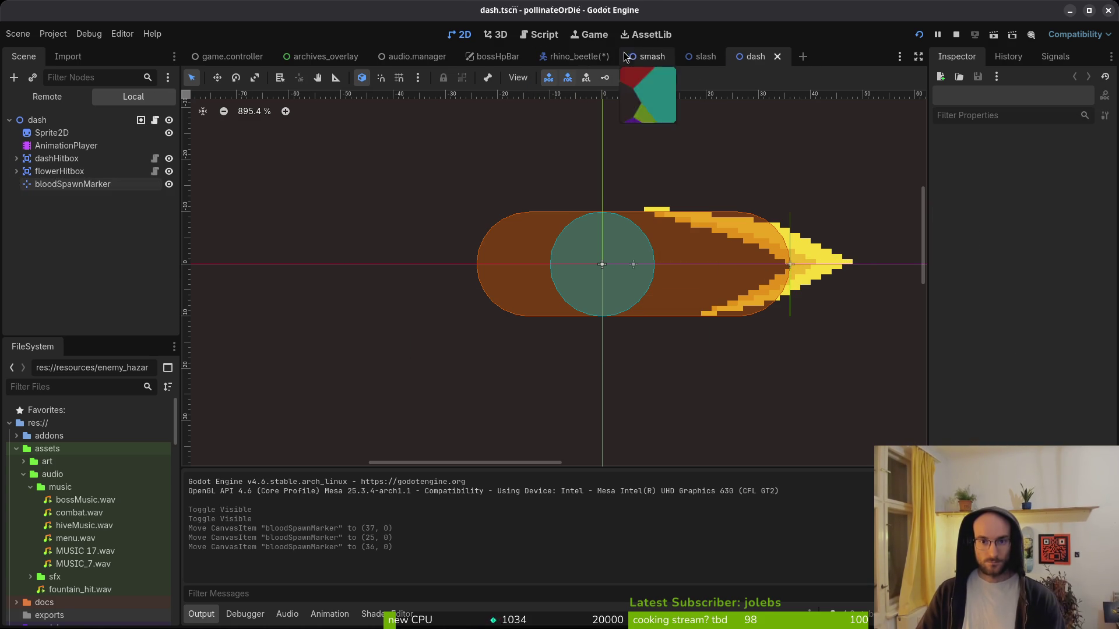
- Close the attack scenes, show the slamTriggerRange and aggroRange collision shapes, and relaunch the game
middle_click(644, 56)
middle_click(644, 56)
middle_click(644, 56)
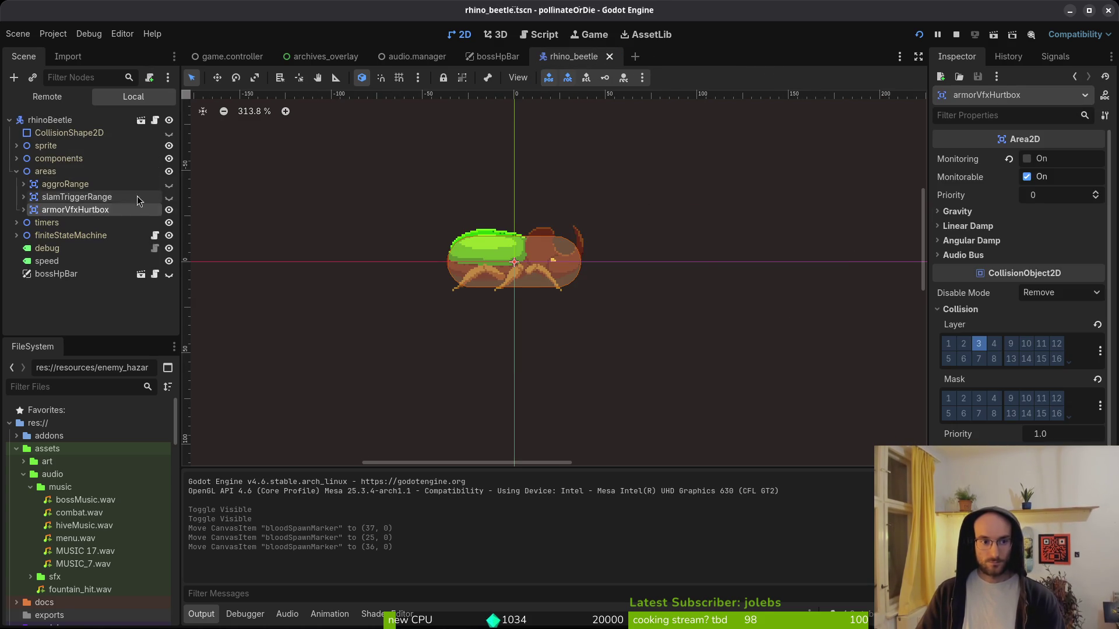
click(169, 197)
click(169, 184)
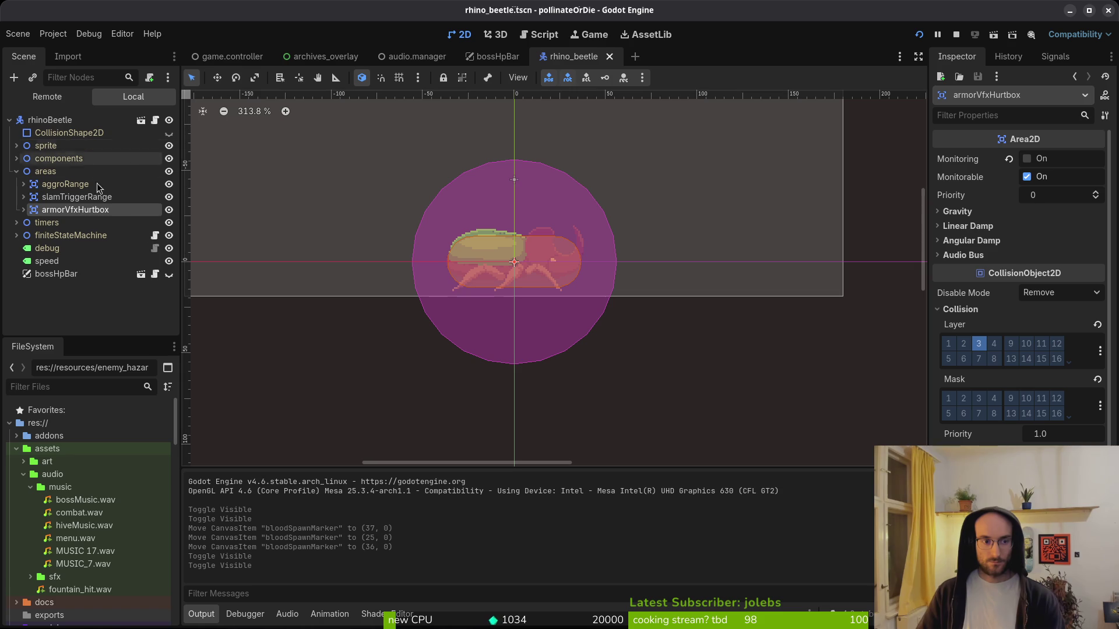
click(919, 35)
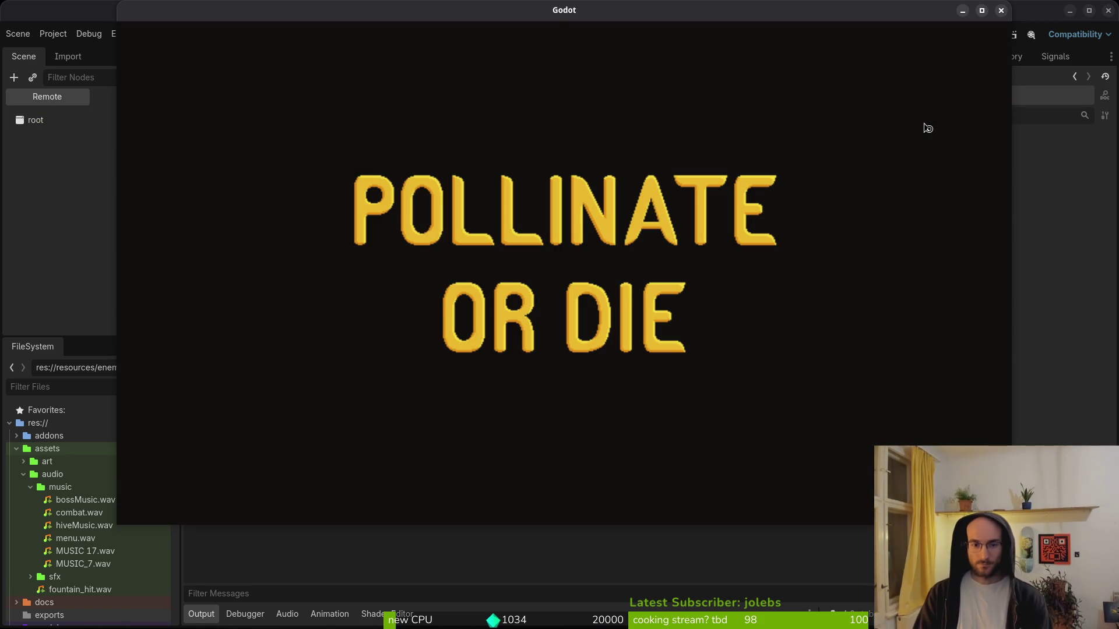
- Continue from the main menu into the Гнездо hive arena
key(Return)
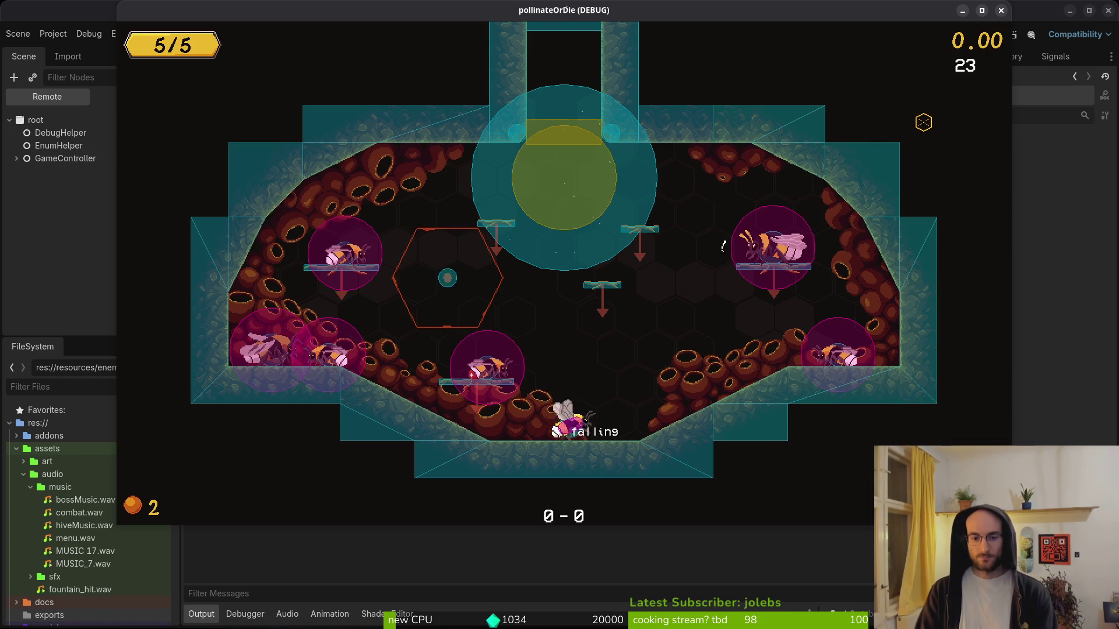
- Set show_collisions and show_level_select to false in debug.helper.gd, save, and rerun the game
key(alt+Tab)
text(debug.helper)
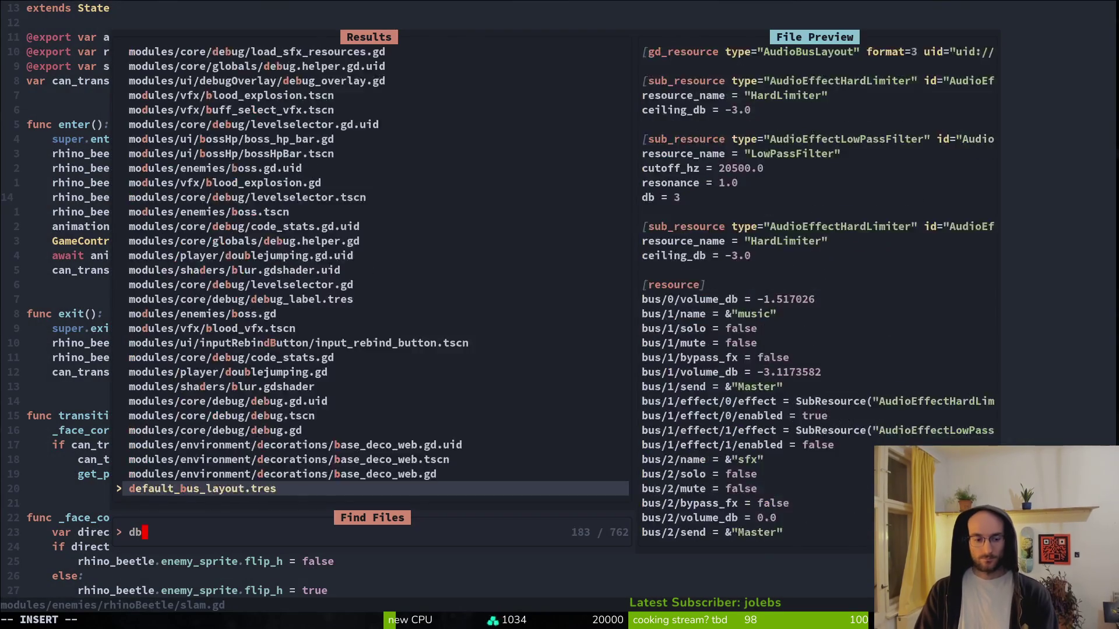
key(Return)
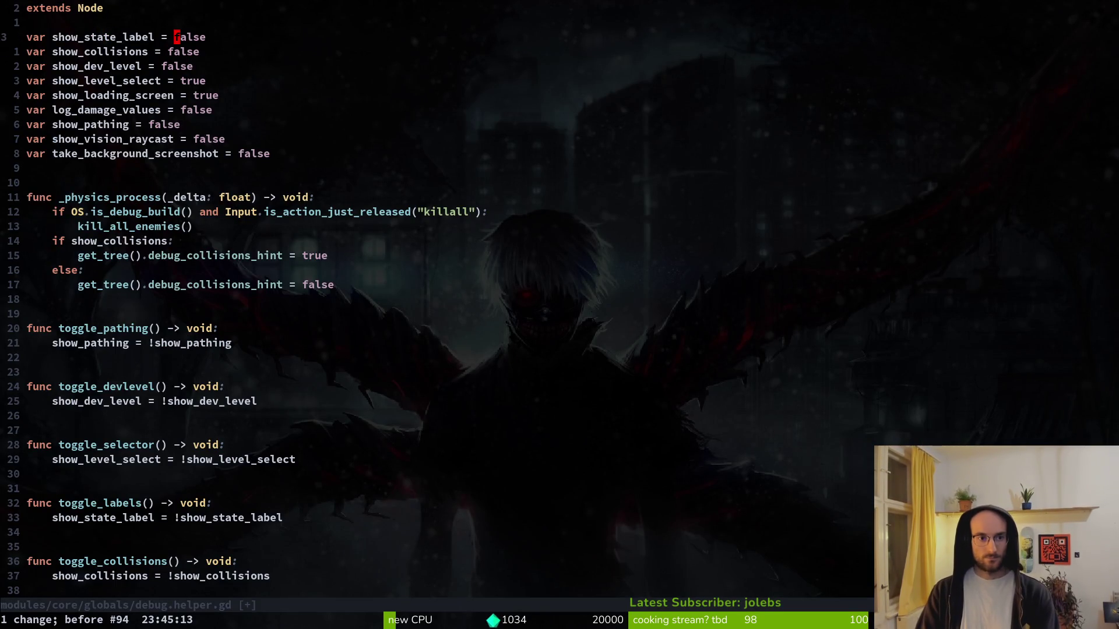
key(u)
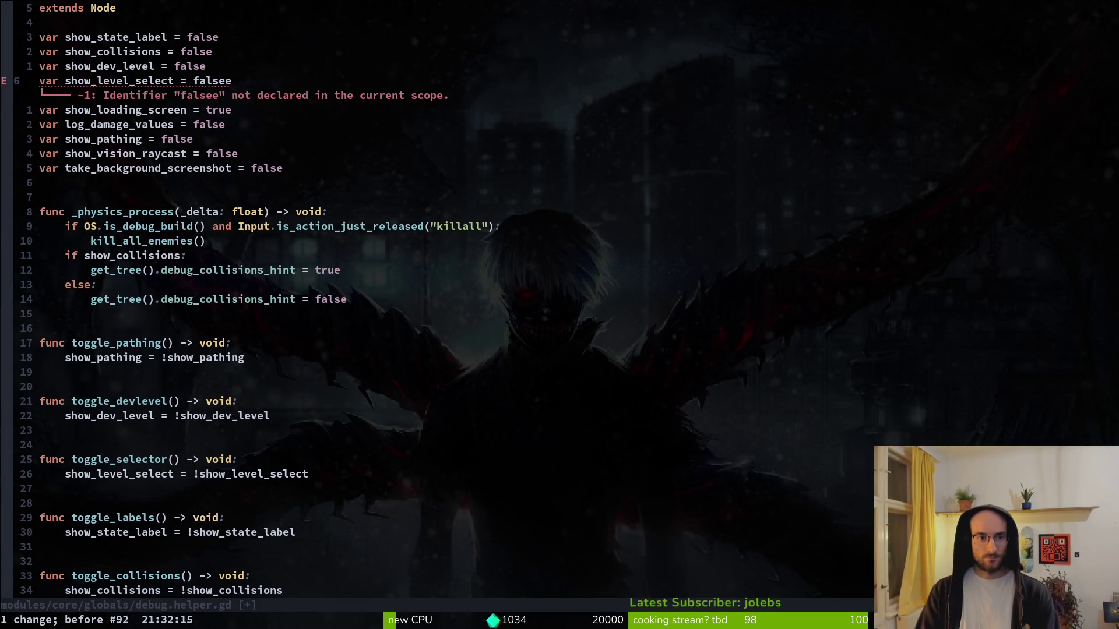
key(ctrl+r)
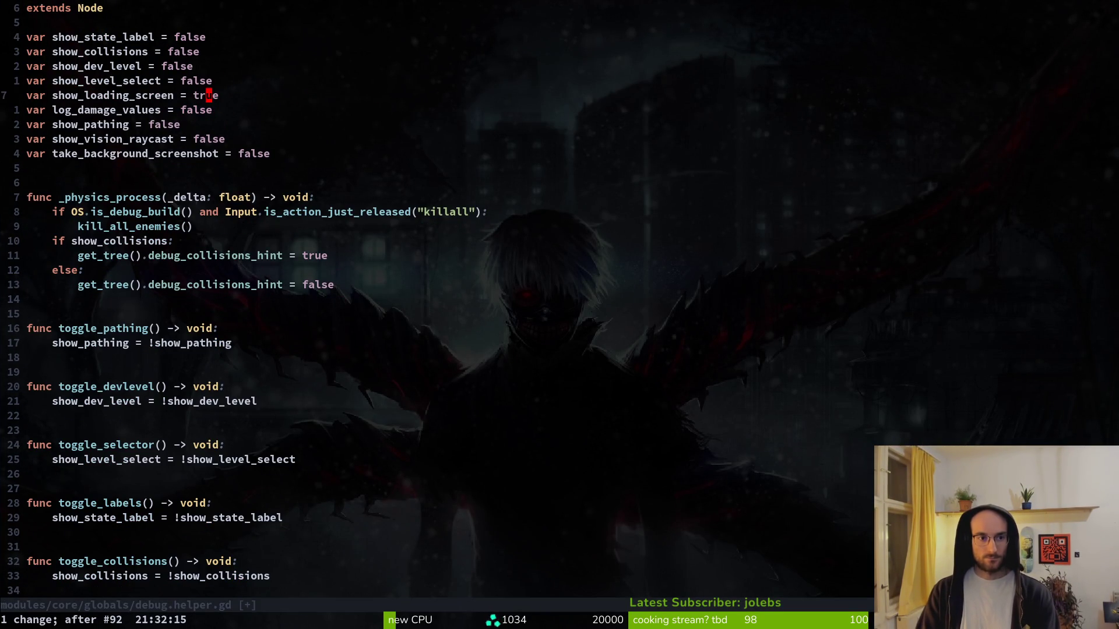
key(Escape)
key(u)
key(Return)
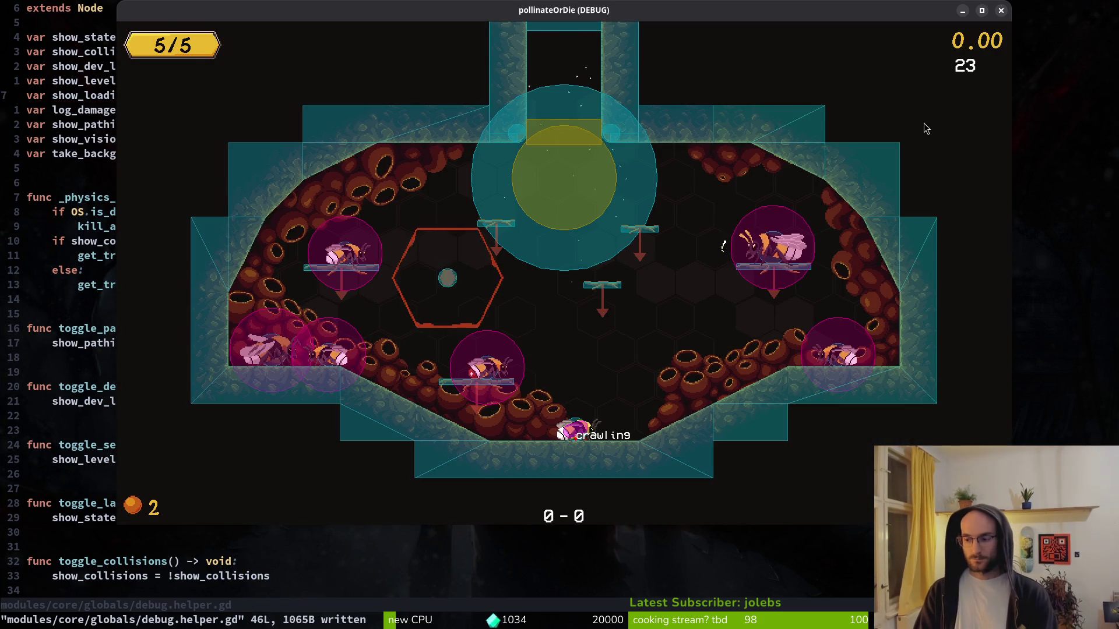
key(F8)
key(F5)
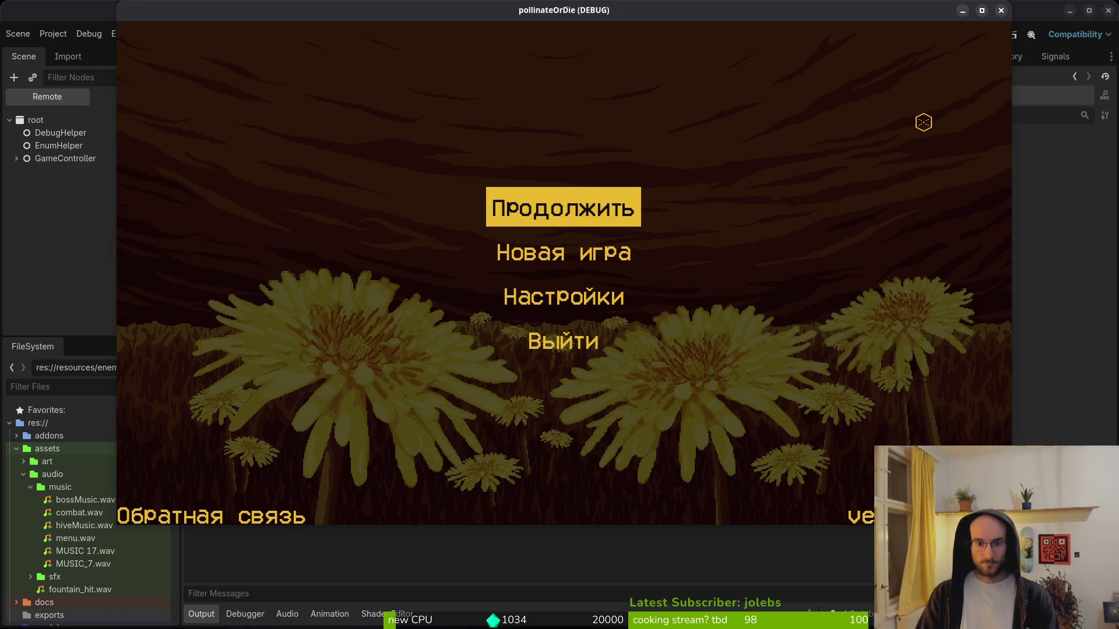
- Continue, then quit via the pause menu (Выйти) and start a Новая игра
key(Return)
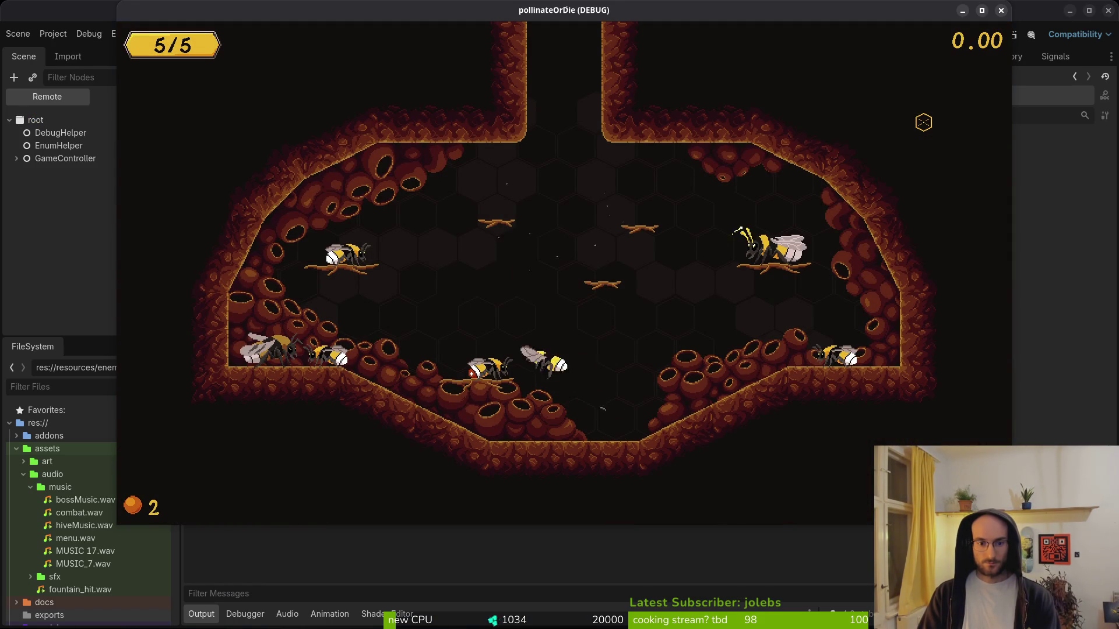
key(Escape)
key(Down)
key(Down)
key(Down)
key(Return)
key(Left)
key(Return)
key(Down)
key(Return)
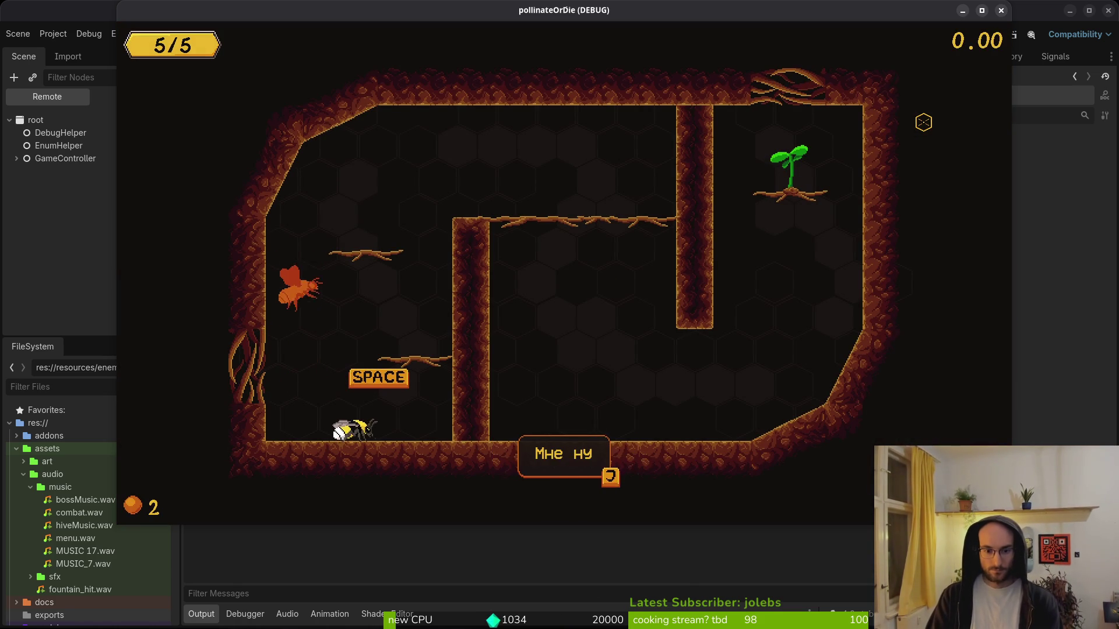
- Dismiss the intro and fly the bee through the tutorial rooms to the 'Помоги' room
key(Return)
key(space)
key(space)
key(Right)
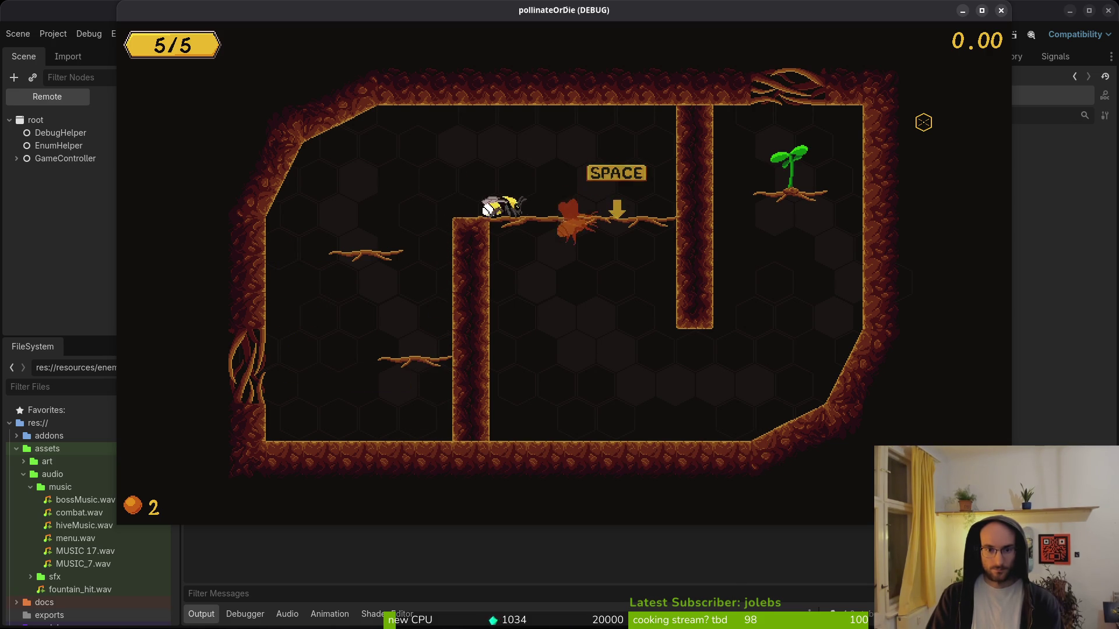
key(Down)
key(Right)
key(space)
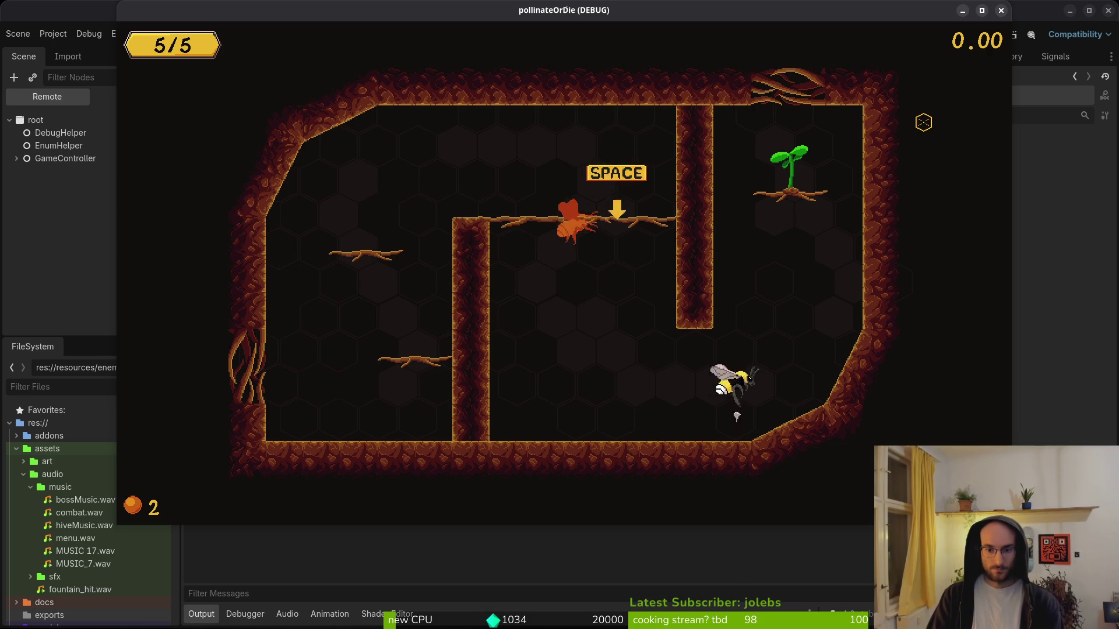
key(space)
key(space)
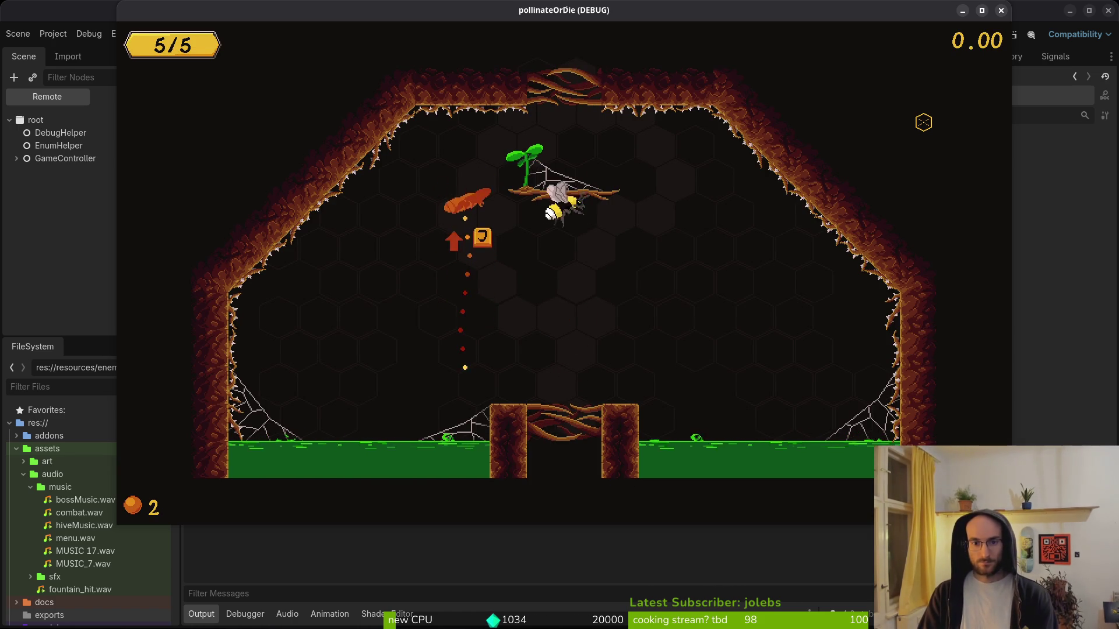
key(space)
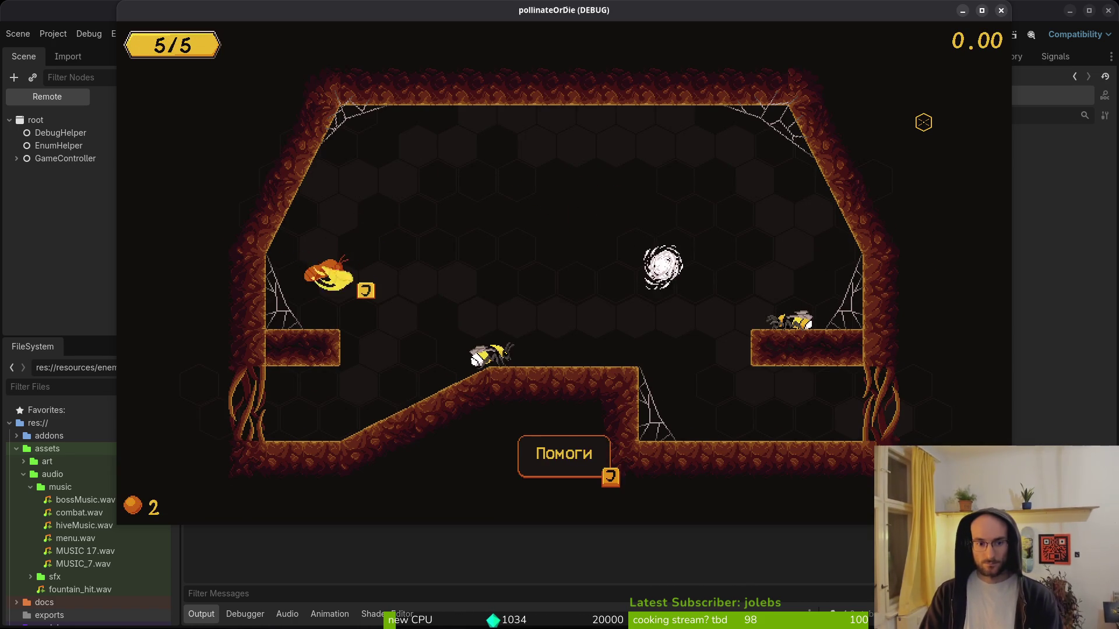
- Fly across the ledges, kill the flies and falling enemy, and talk to the rescued bee
key(space)
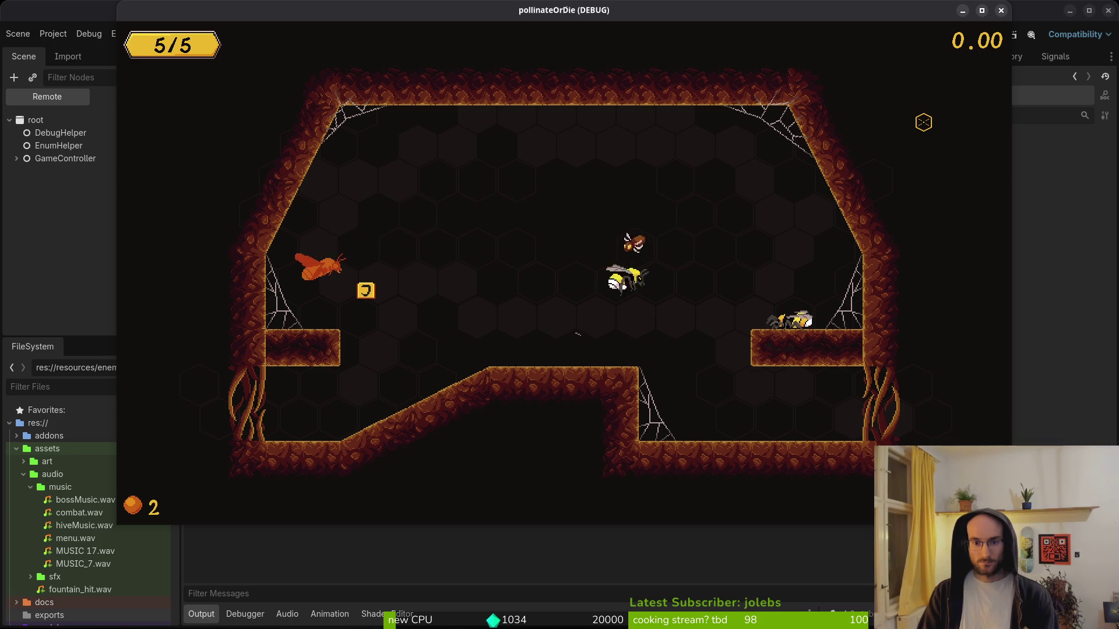
key(space)
key(Left)
key(Right)
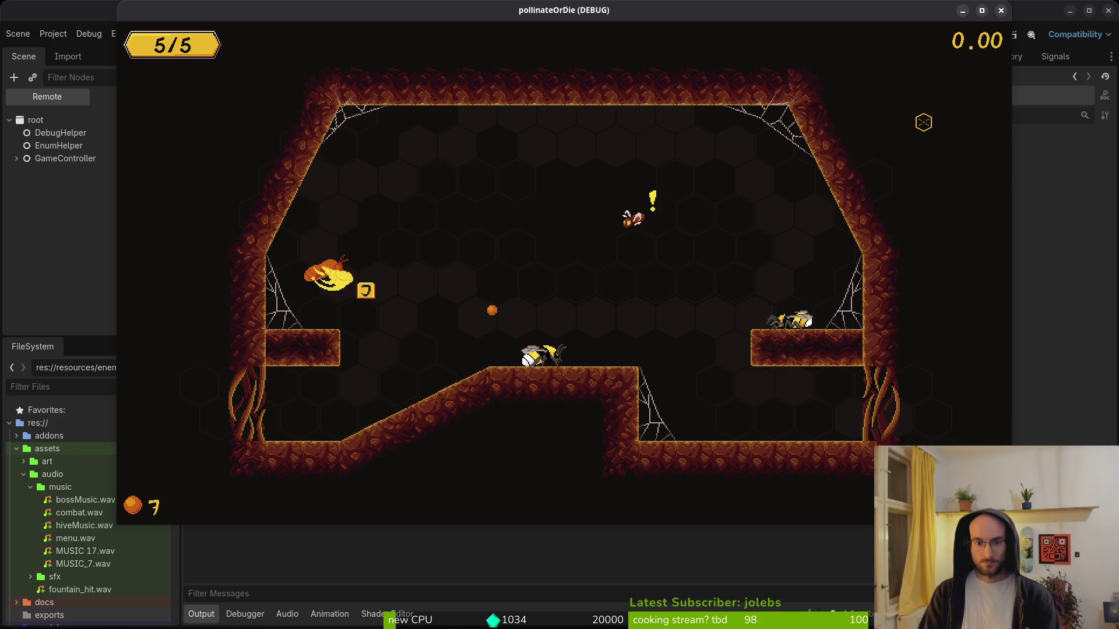
key(space)
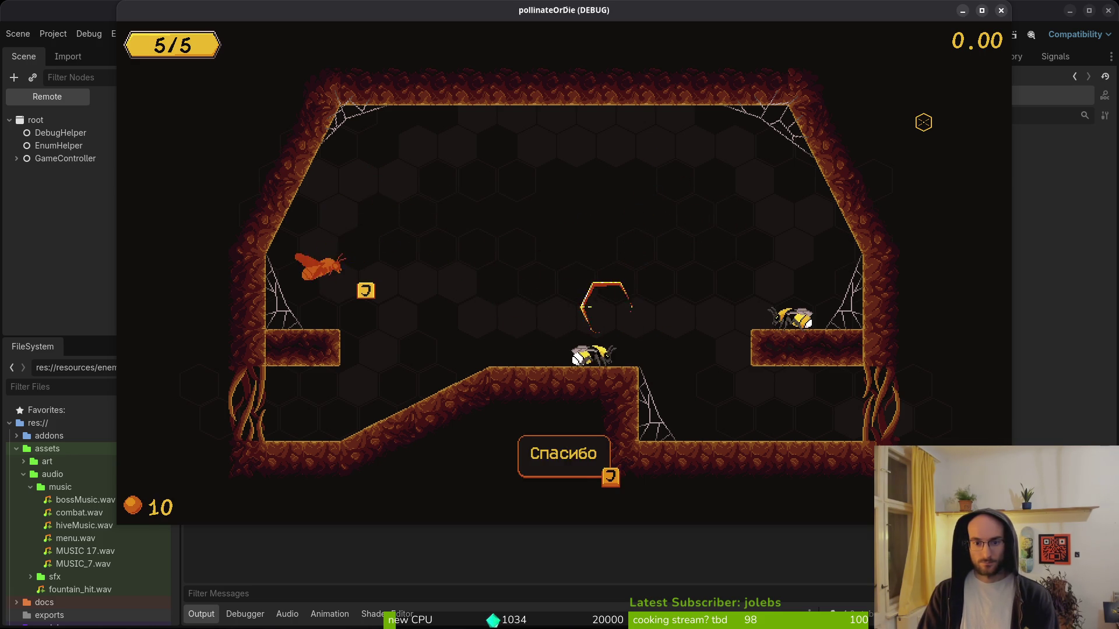
key(j)
key(j)
key(j)
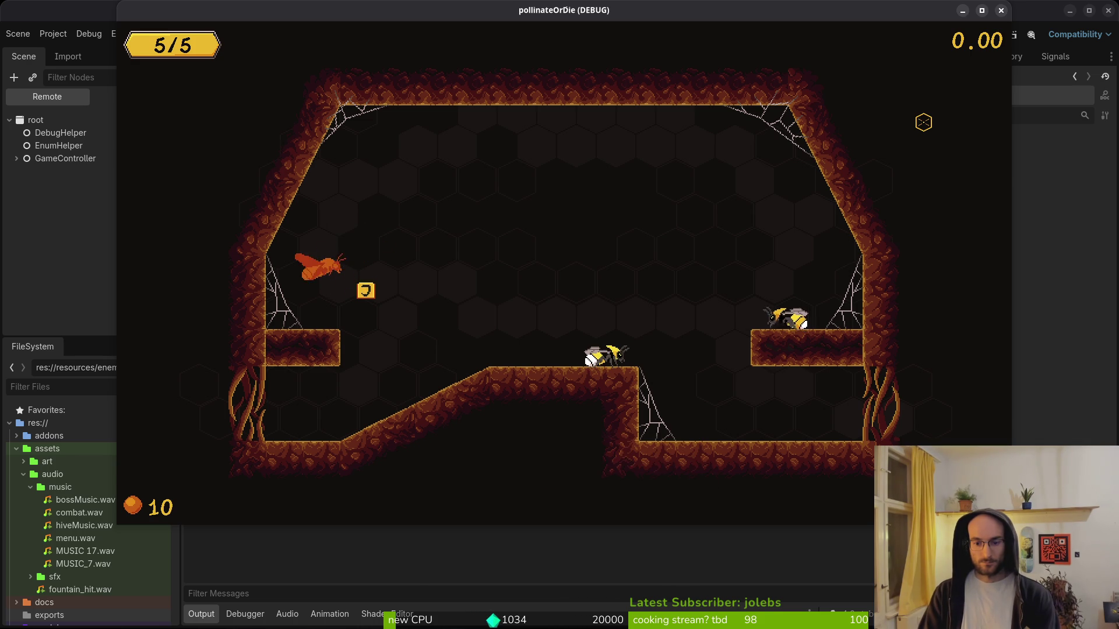
key(Right)
key(Right)
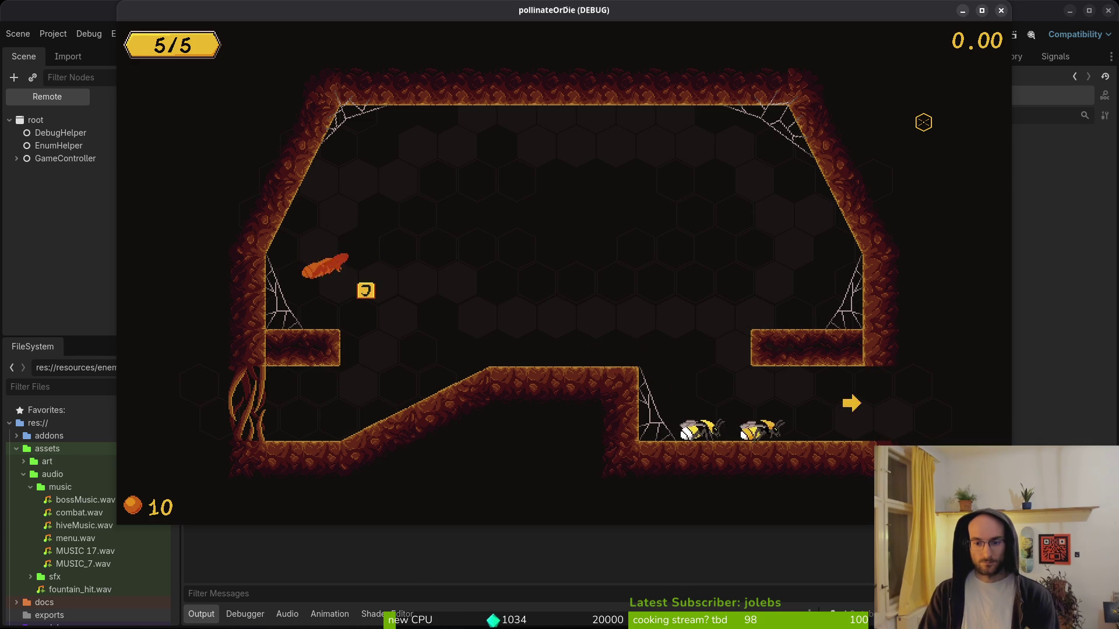
- Clear the next flies, finish the bee's dialogue at pollen 12, and drop through the floor gap
key(j)
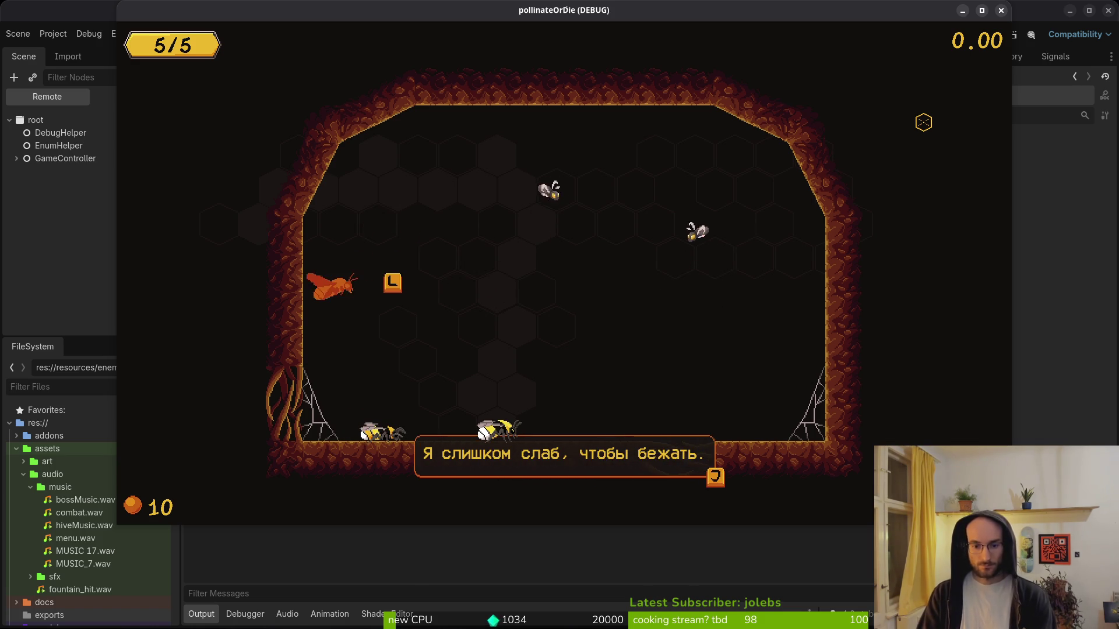
key(j)
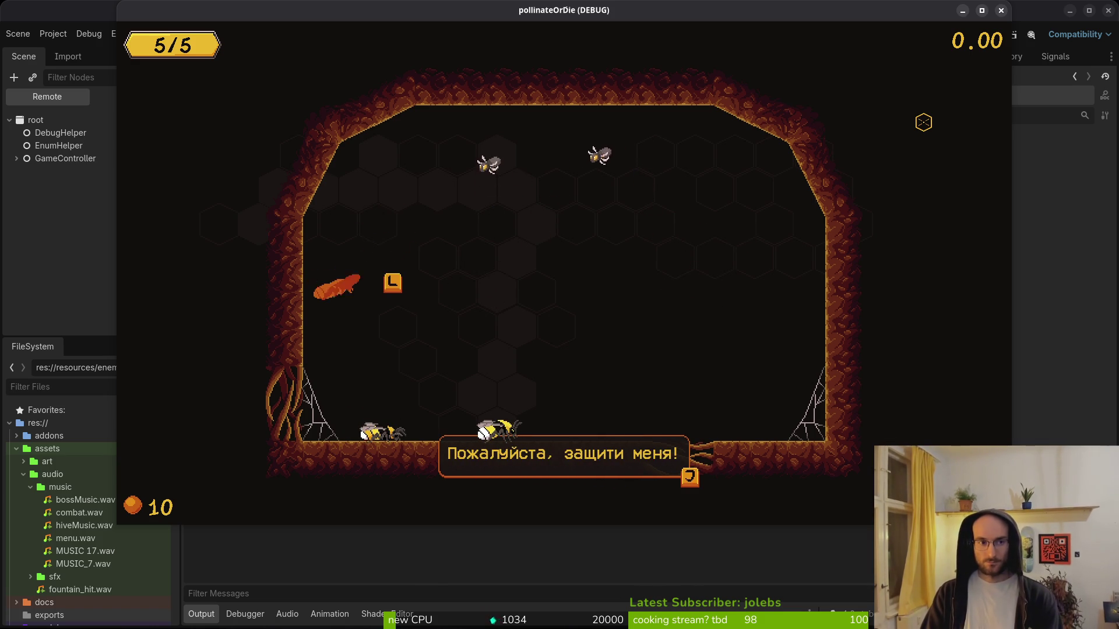
key(j)
key(w)
key(j)
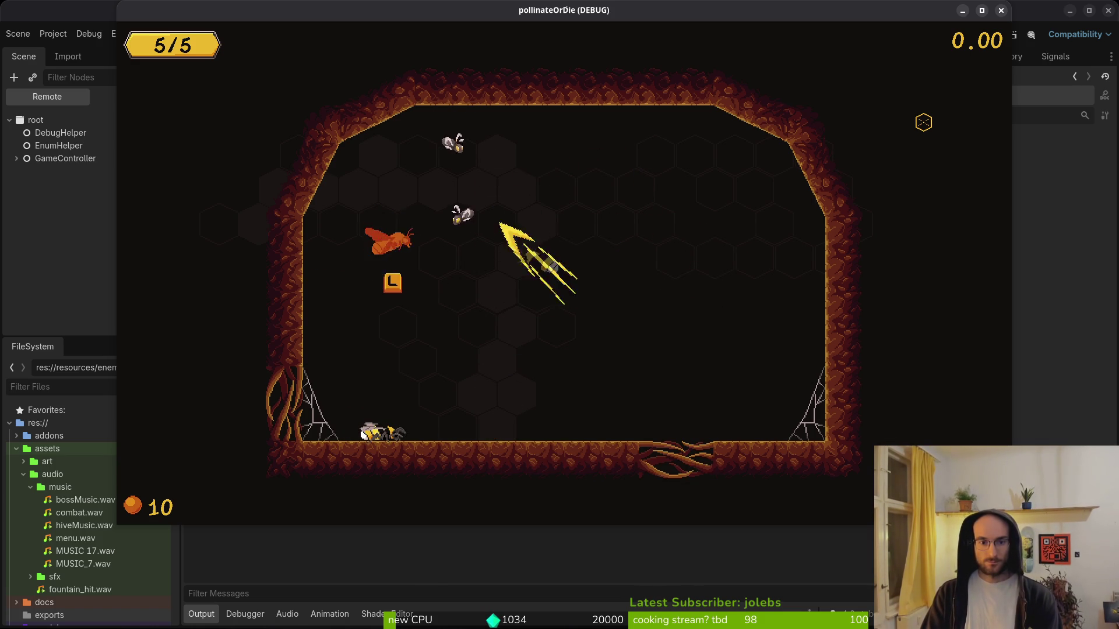
key(j)
key(j)
key(j)
key(j)
key(d)
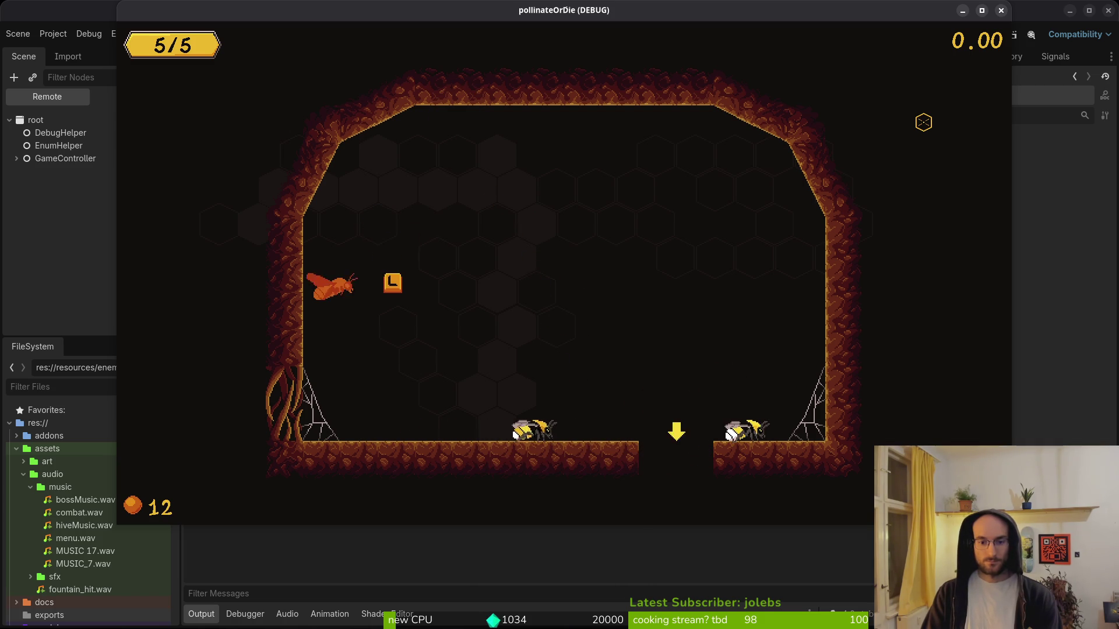
key(d)
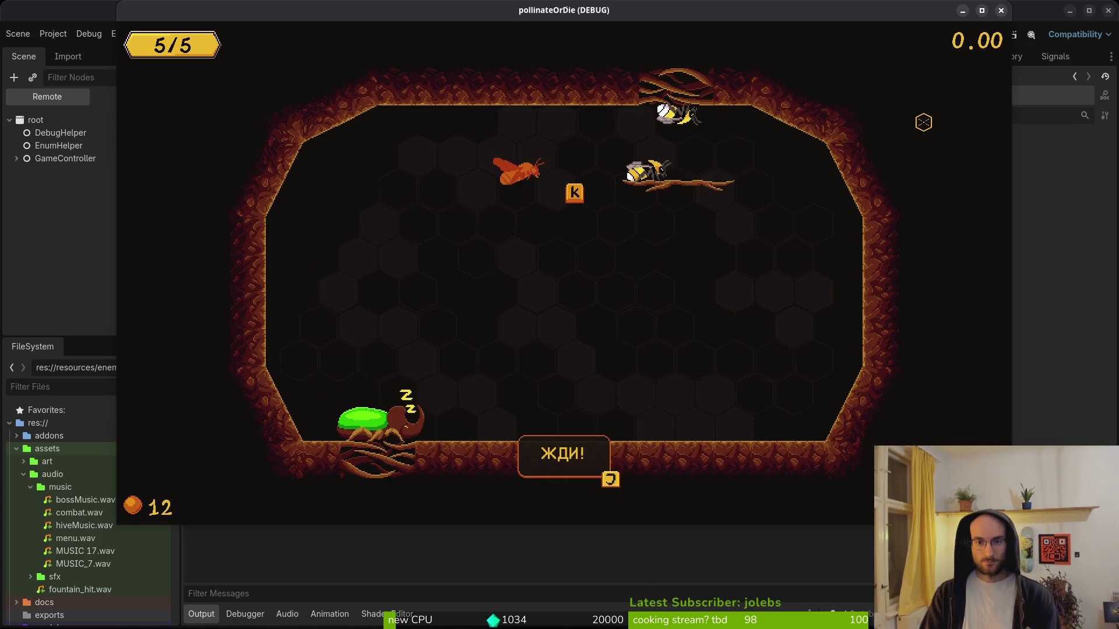
- Skip the boss-room dialogue, fight the ЖУК-НОСОРОГ boss to low health, then pause the game
key(j)
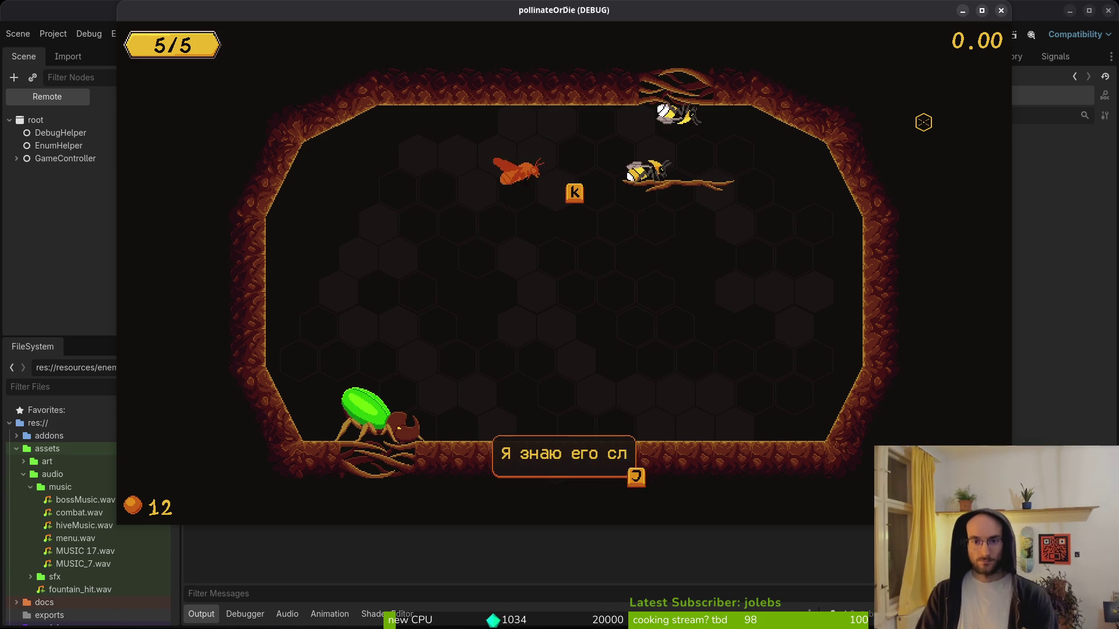
key(j)
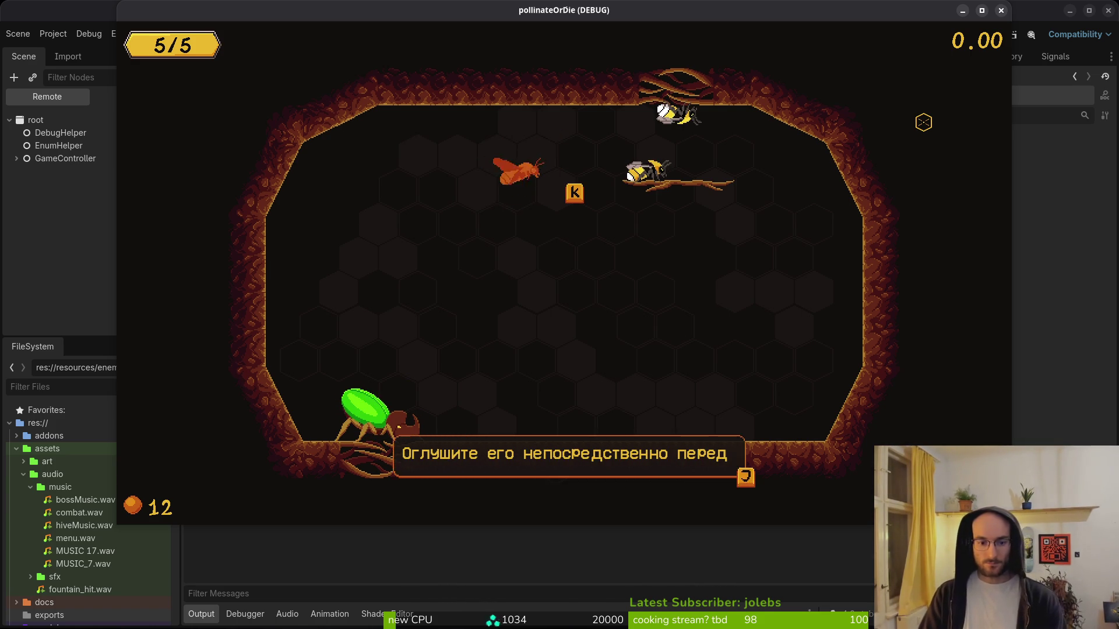
key(j)
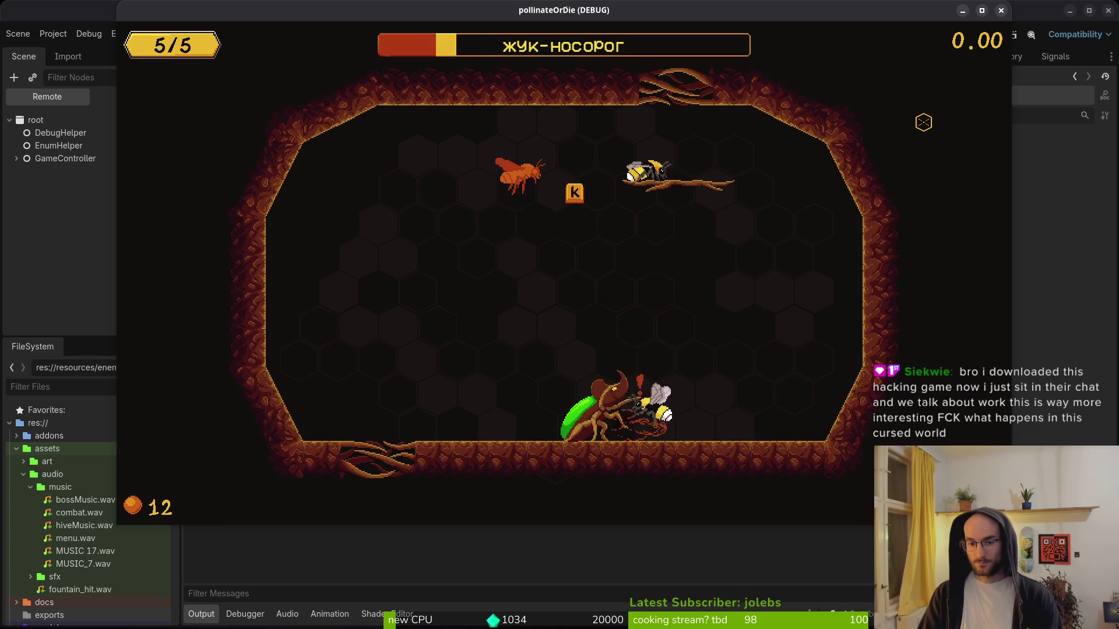
key(Escape)
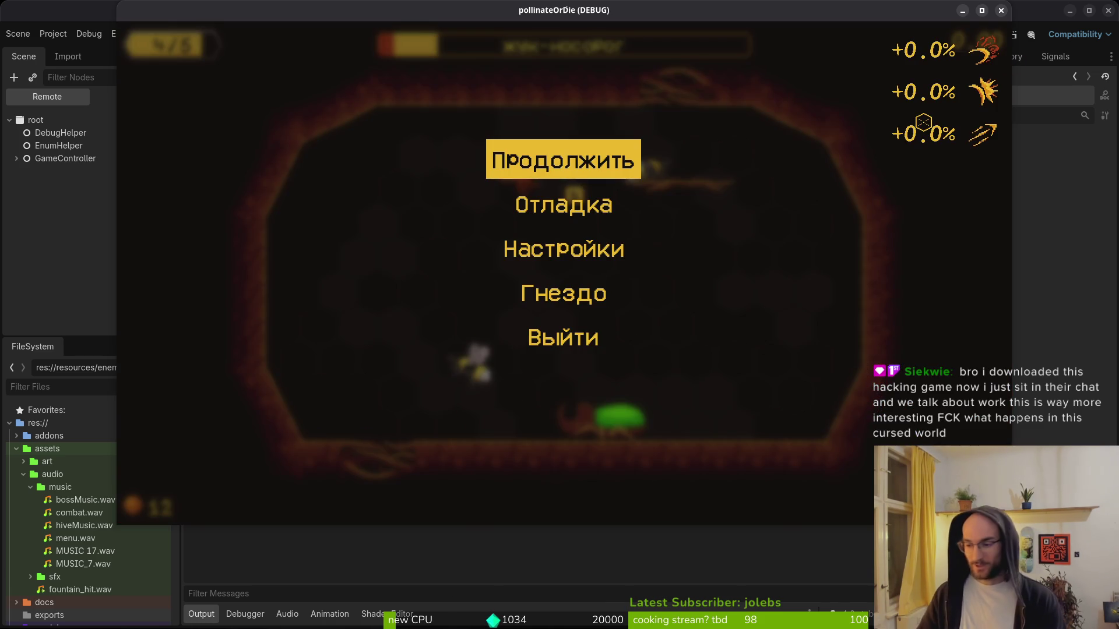
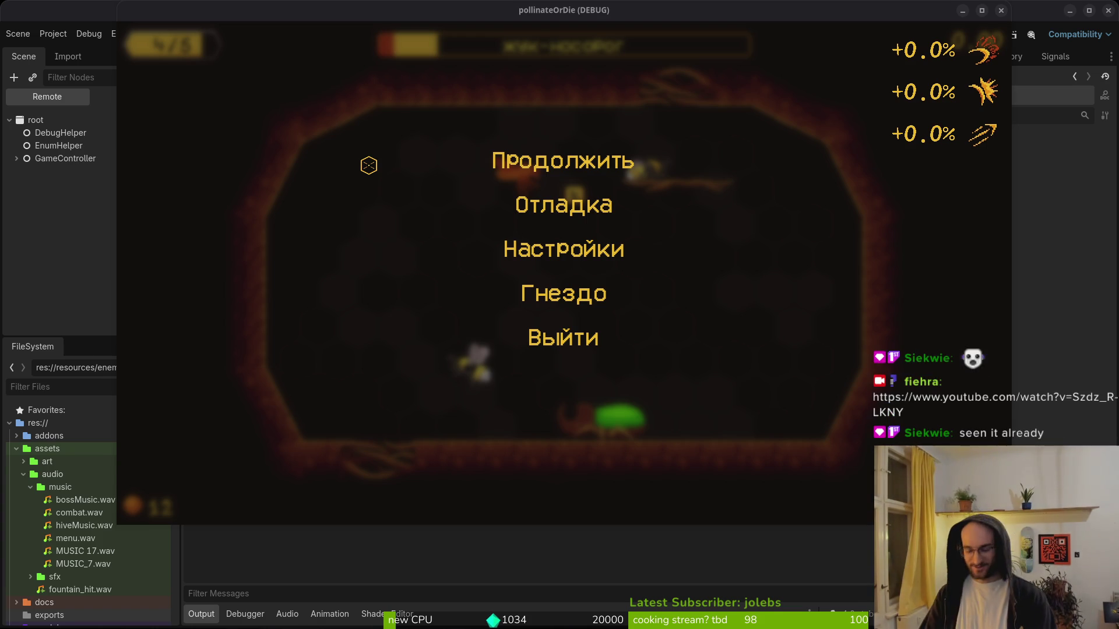
- Resume the paused game, then stop the debug run to return to the rhino_beetle scene
click(521, 164)
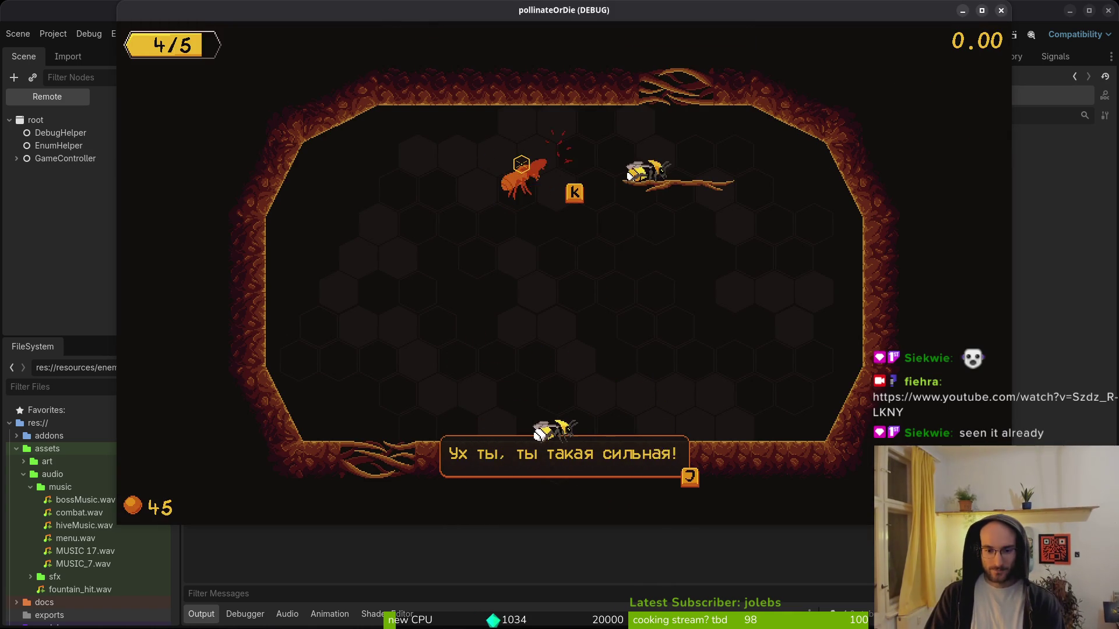
key(F8)
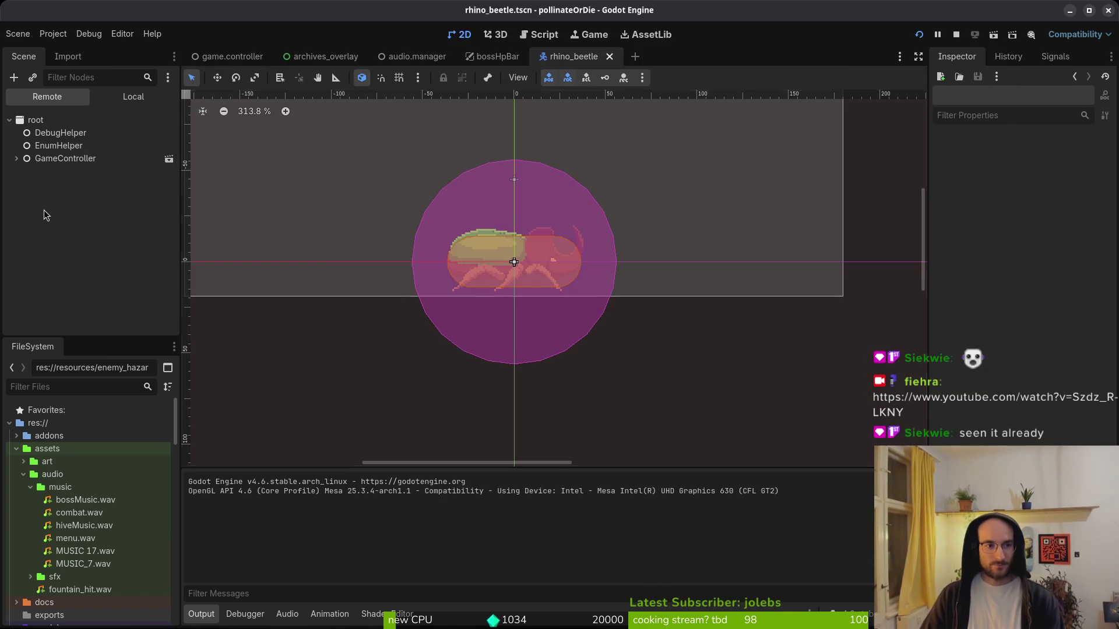
- Show the local scene tree and inspect rhinoBeetle's Hurt, Knockback and Reward components
click(120, 104)
click(57, 123)
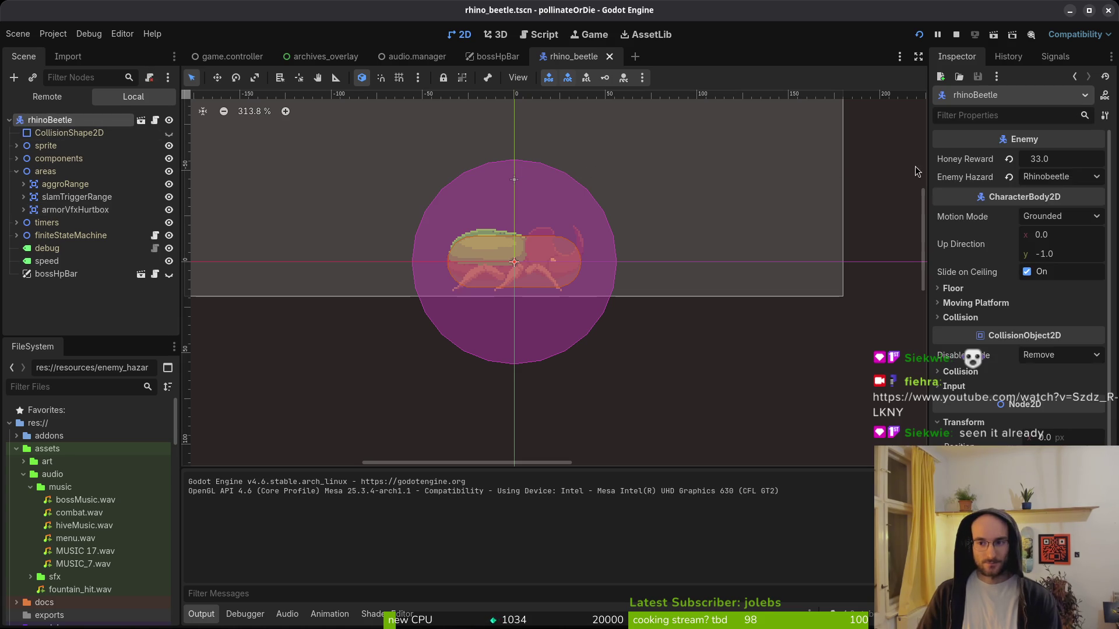
click(17, 170)
click(16, 158)
click(66, 184)
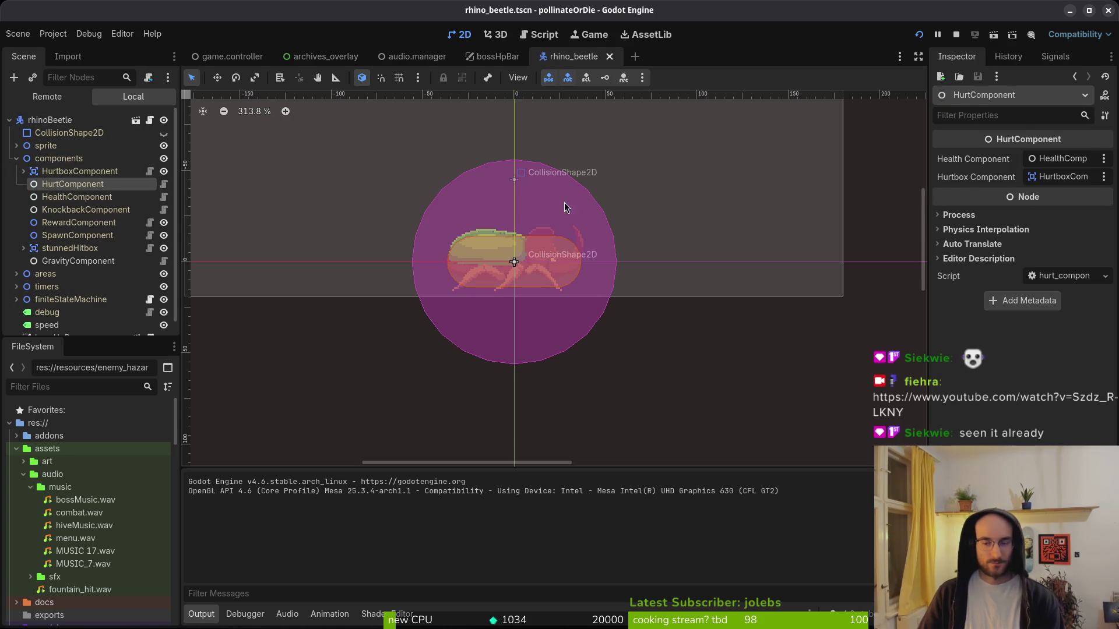
click(53, 209)
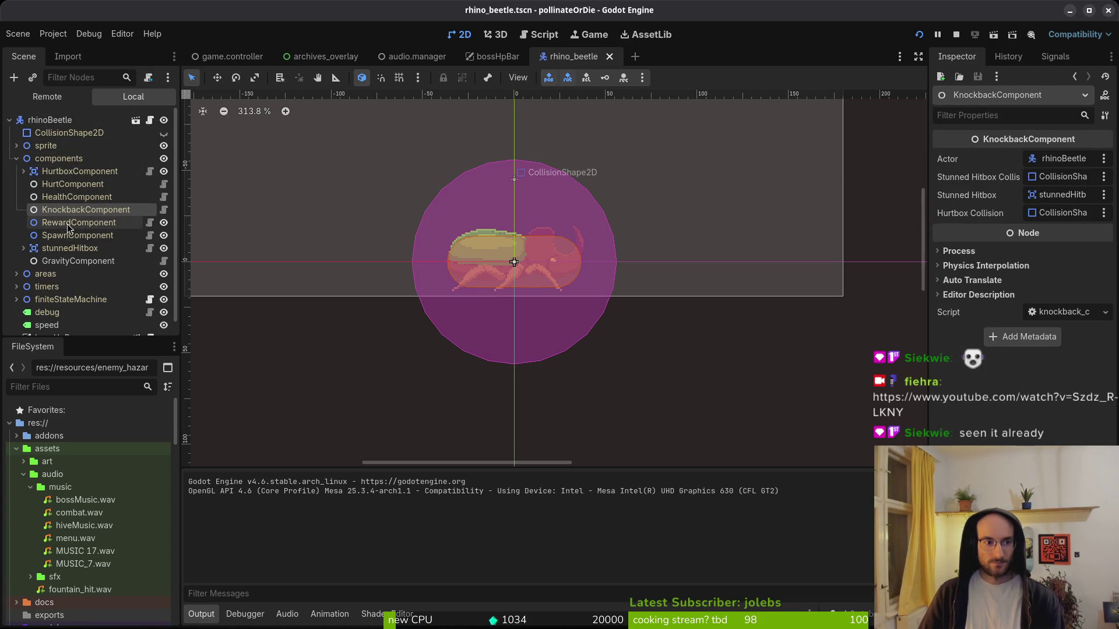
click(63, 222)
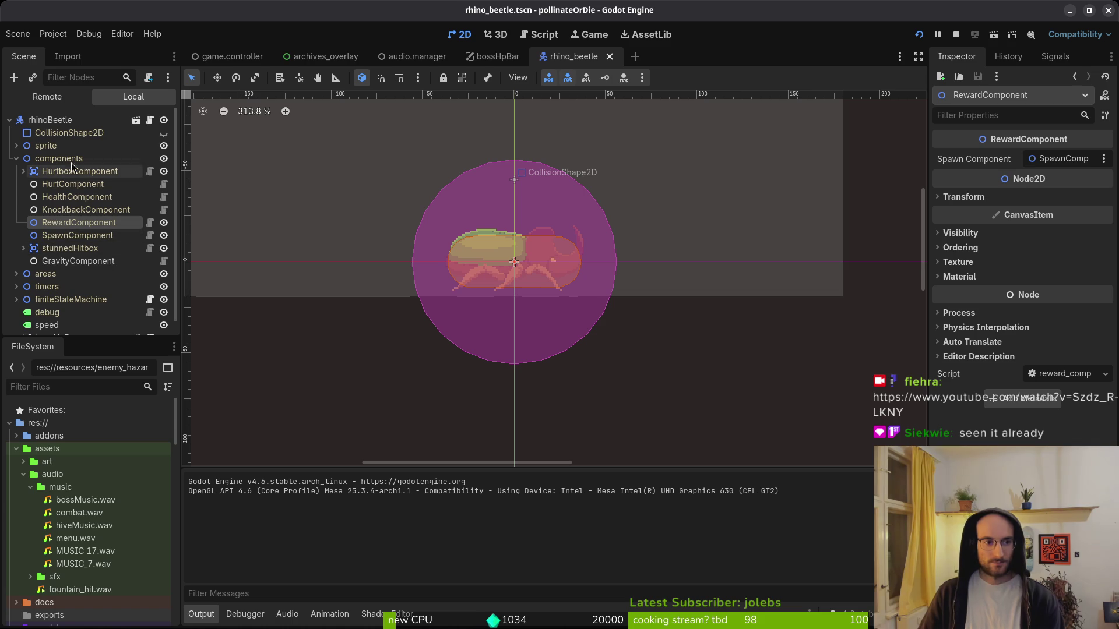
- Return to the rhinoBeetle node and set its Honey Reward to 38
click(51, 120)
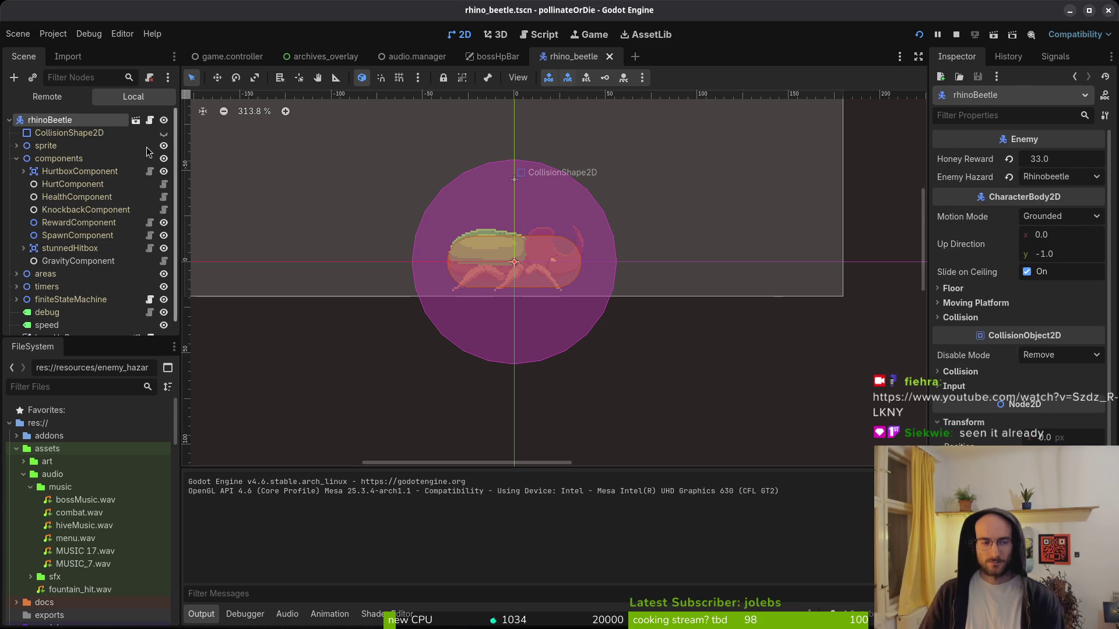
click(79, 227)
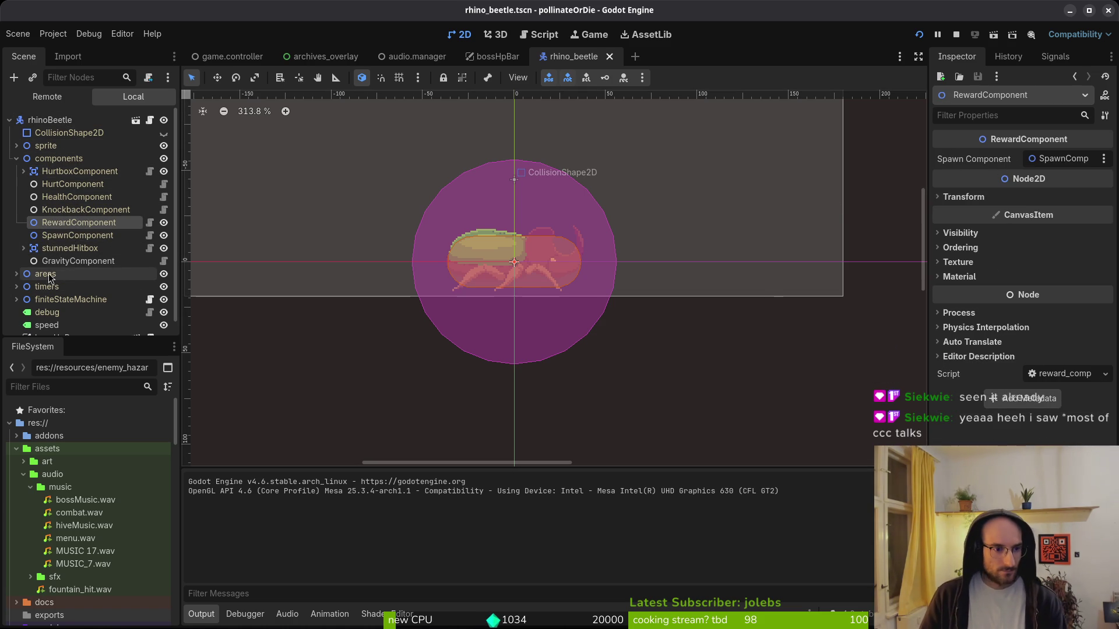
click(37, 120)
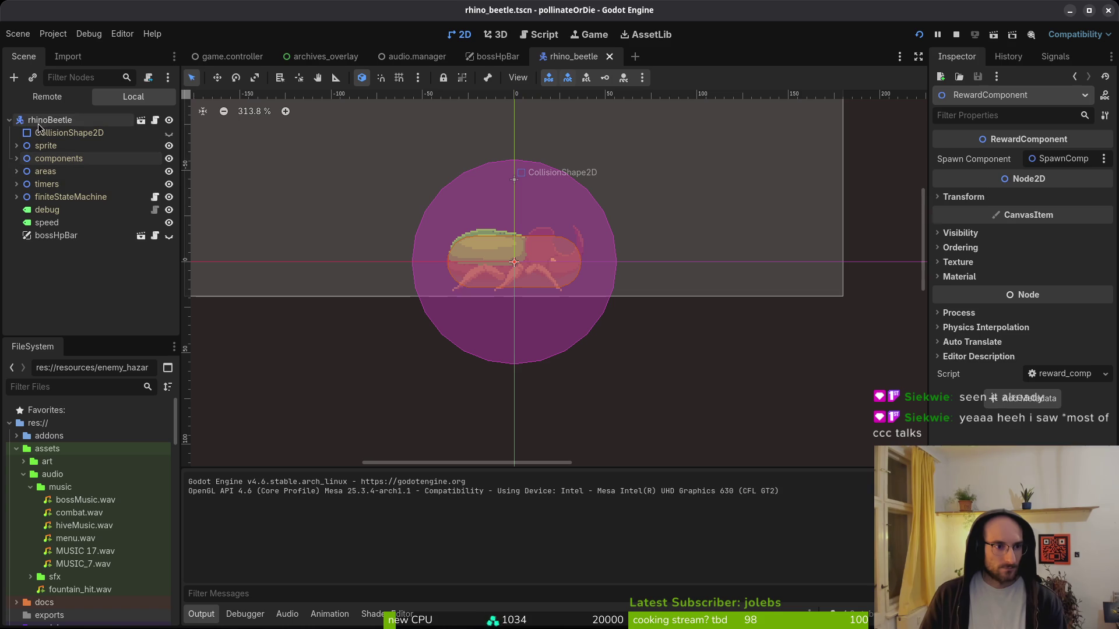
click(1085, 163)
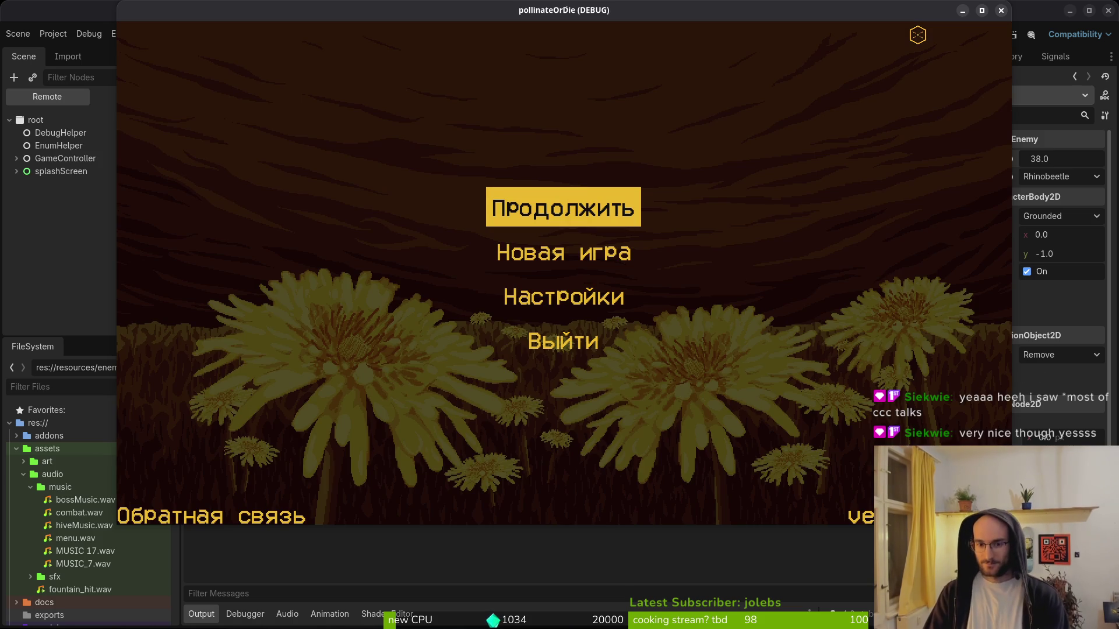
- Start a new game and fly the bee up through the first caves
key(Down)
key(Return)
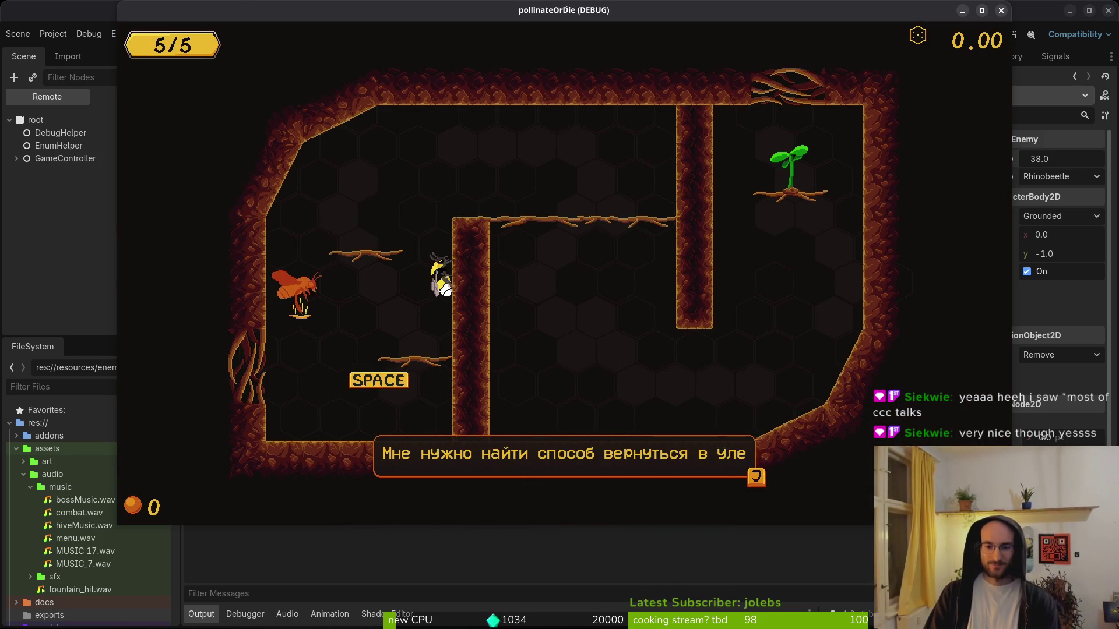
key(space)
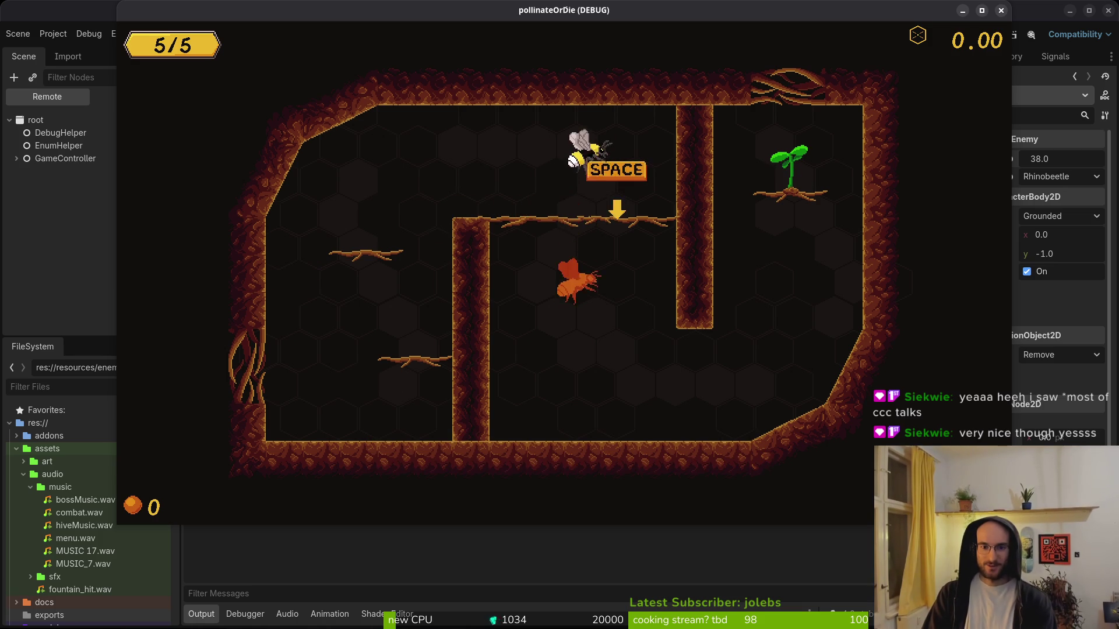
key(Up)
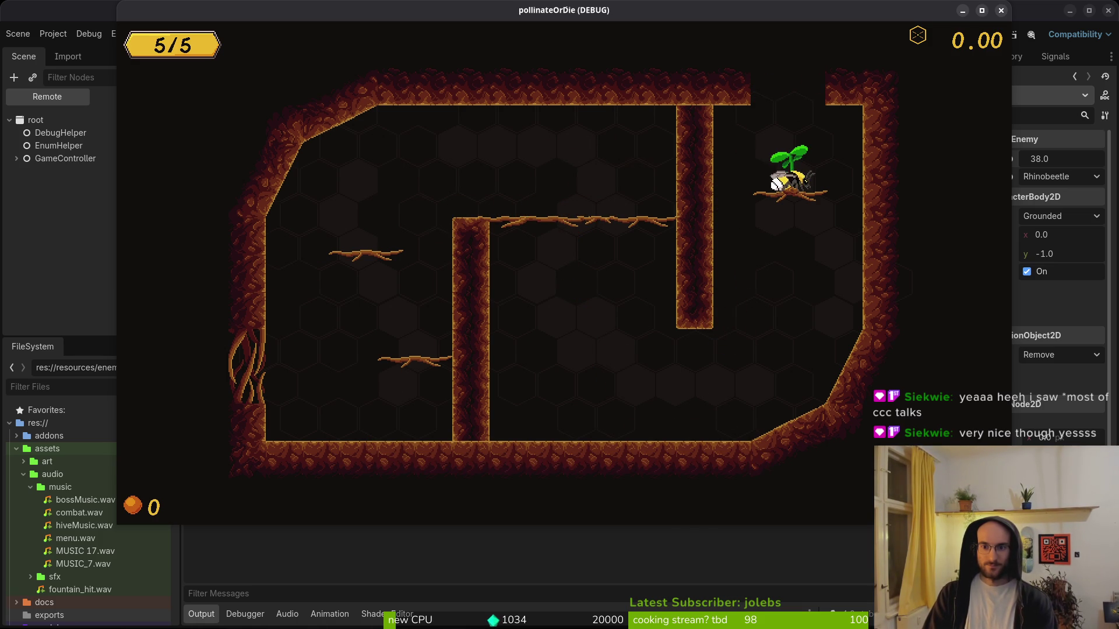
key(Up)
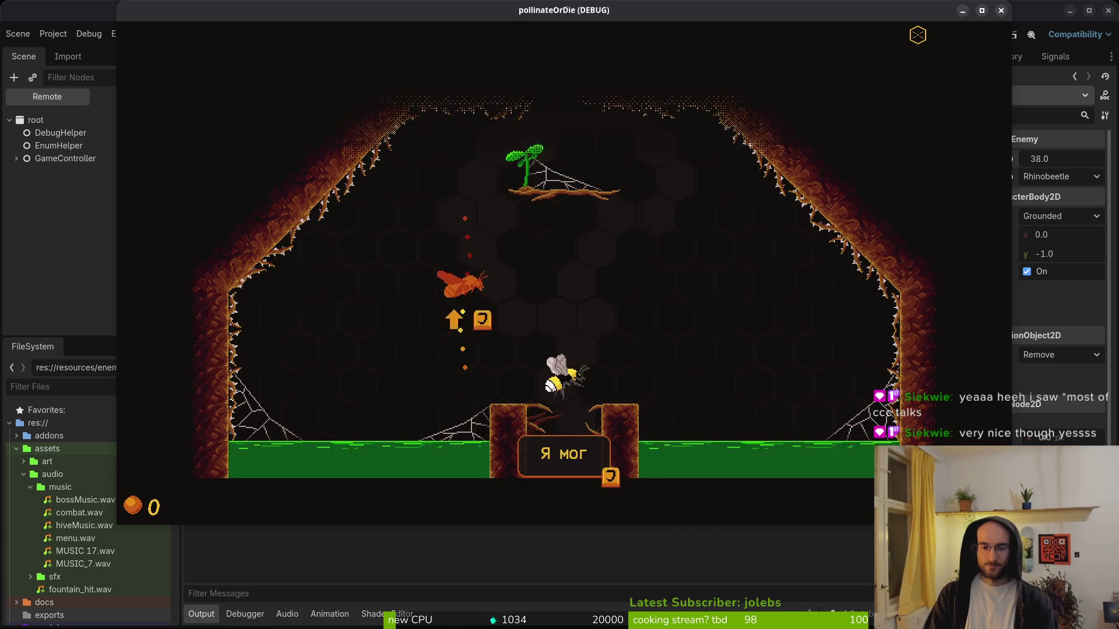
key(Up)
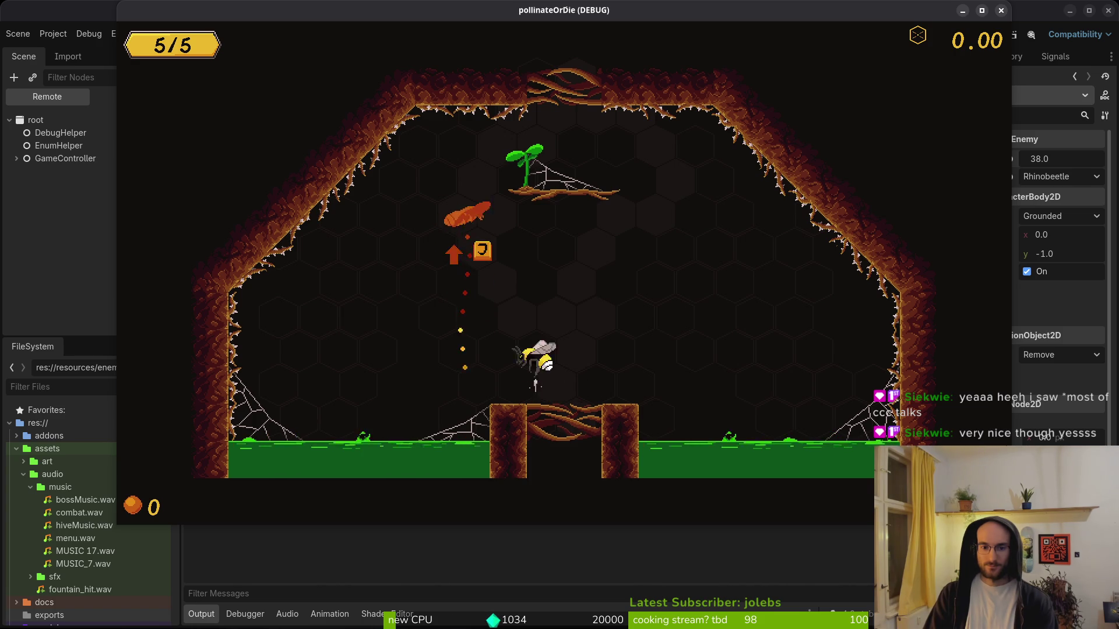
key(Up)
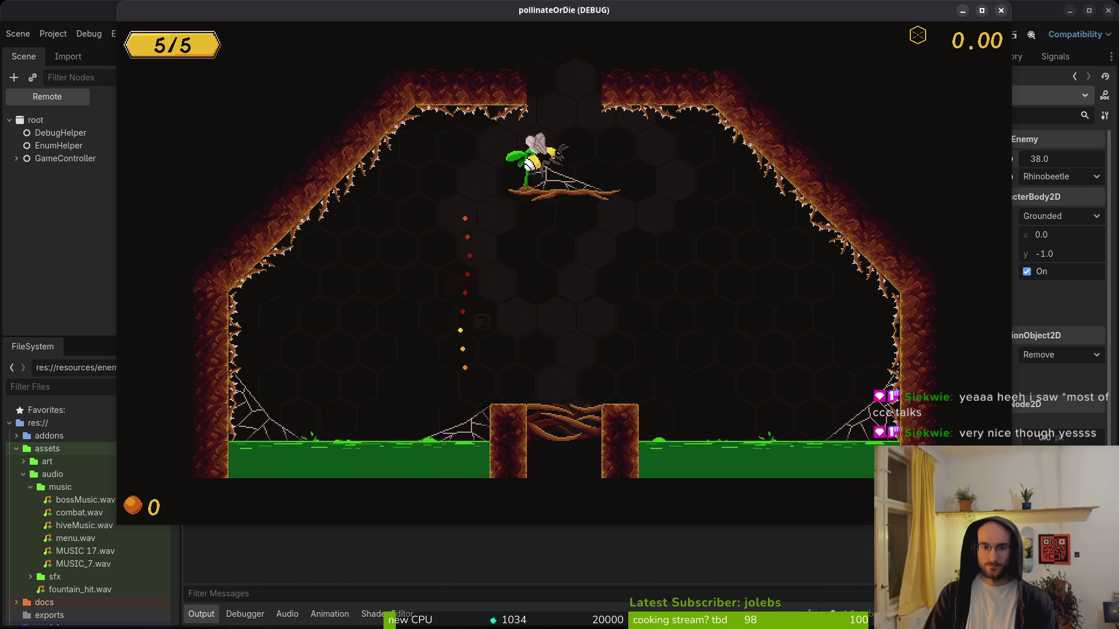
key(Up)
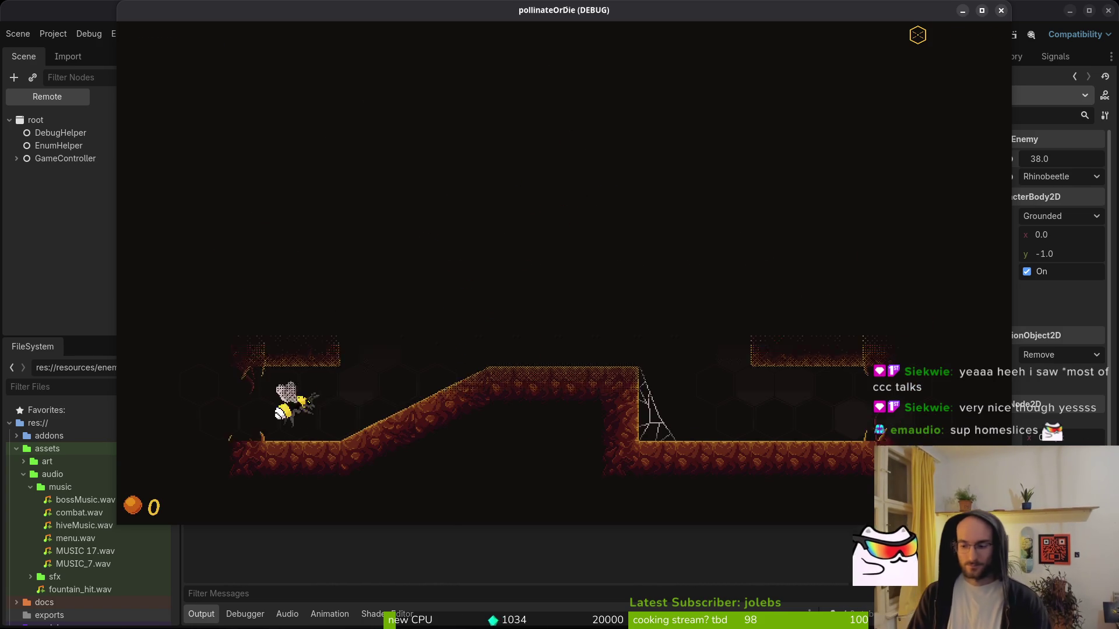
- Reach the middle ledge and attack along it to collect pollen
key(Left)
key(Up)
key(Right)
key(Up)
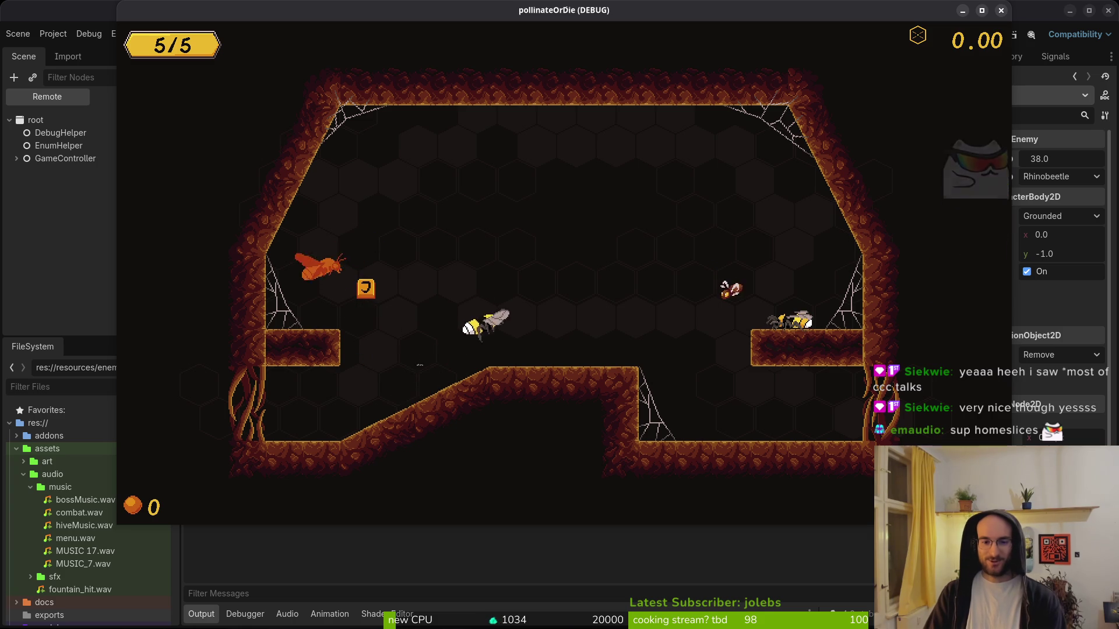
key(Right)
key(Left)
key(Up)
- Clear the webs for more pollen, then drop down and leave through the exit
key(Left)
key(Right)
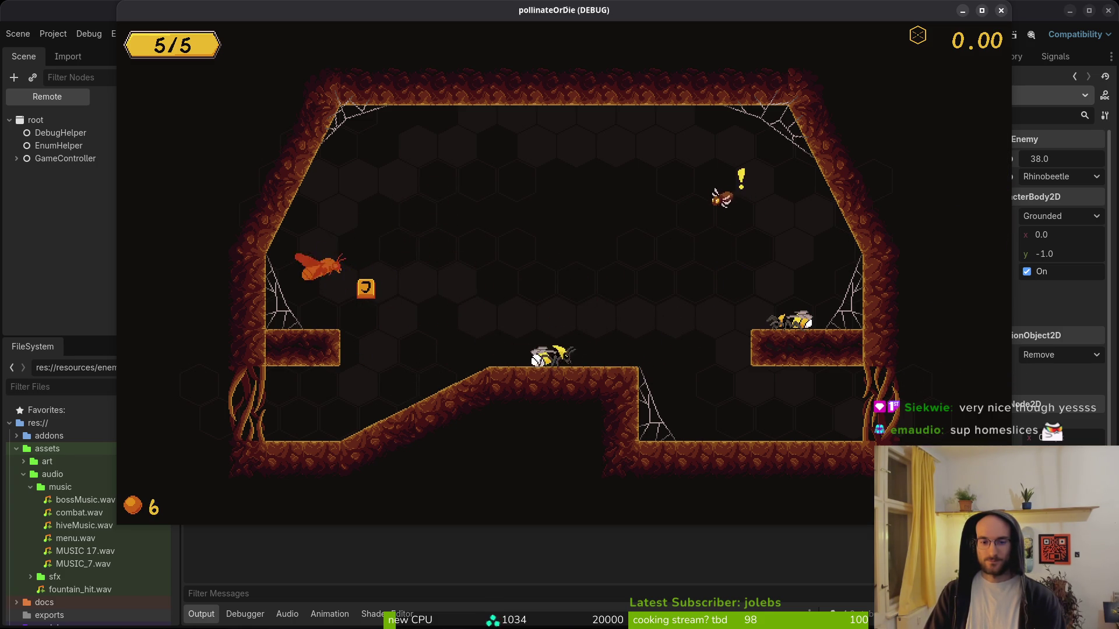
key(Up)
key(Left)
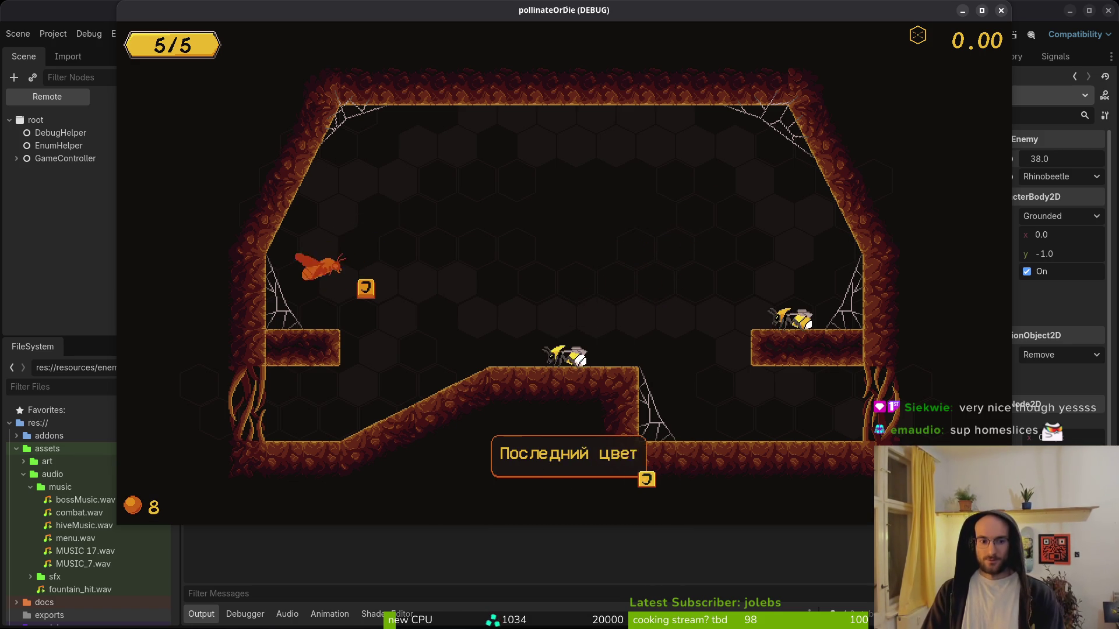
key(Right)
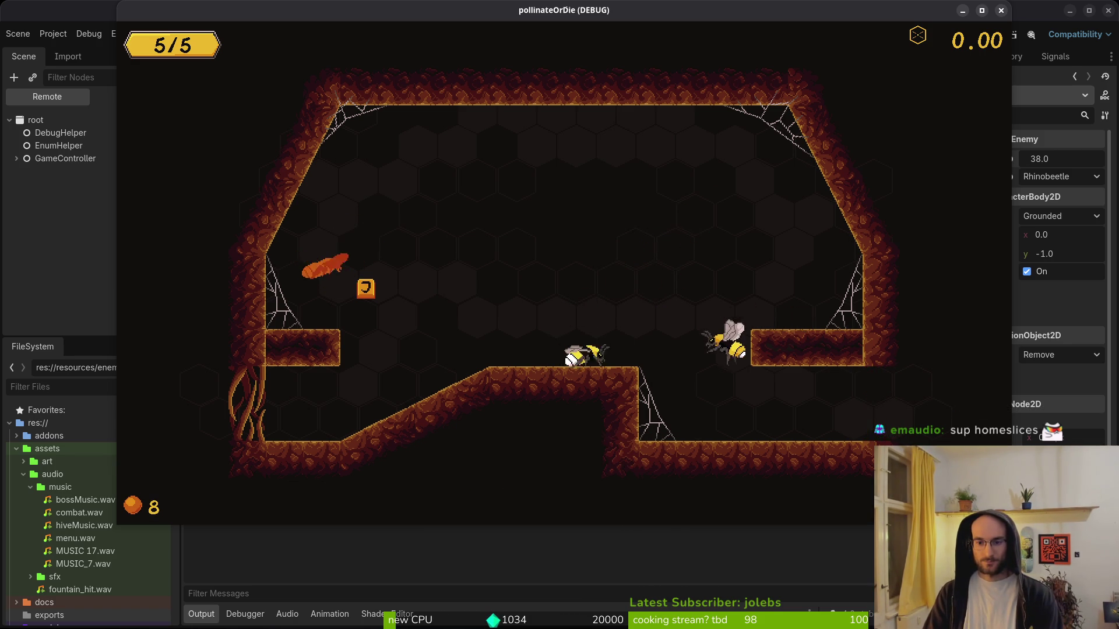
key(Right)
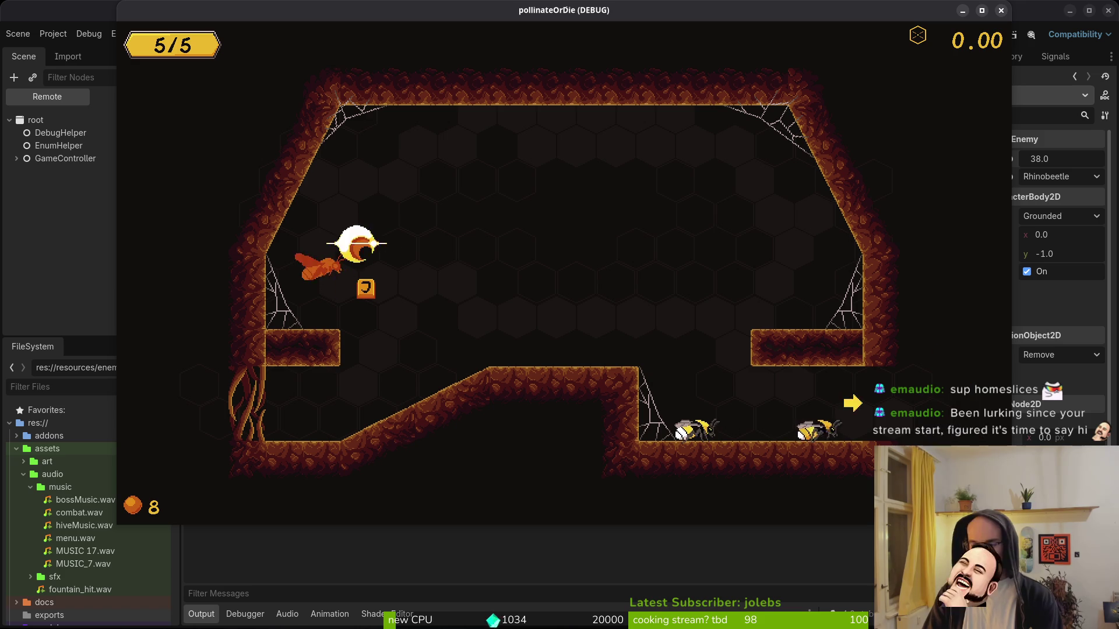
key(Right)
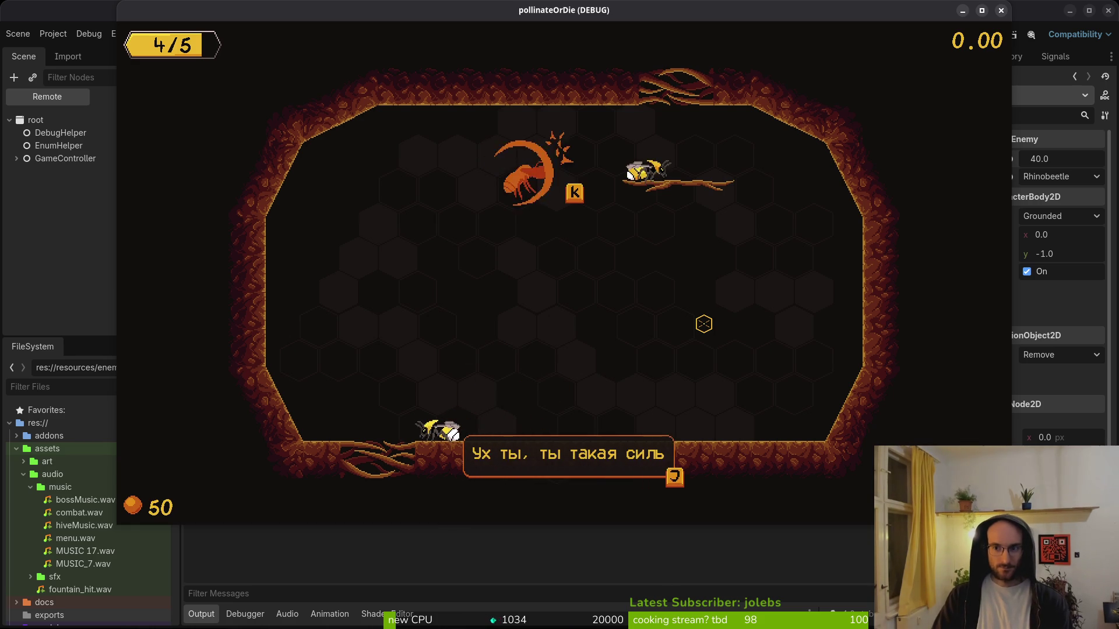
- Advance the dandelion dialogues and collect the flower's upgrades
key(j)
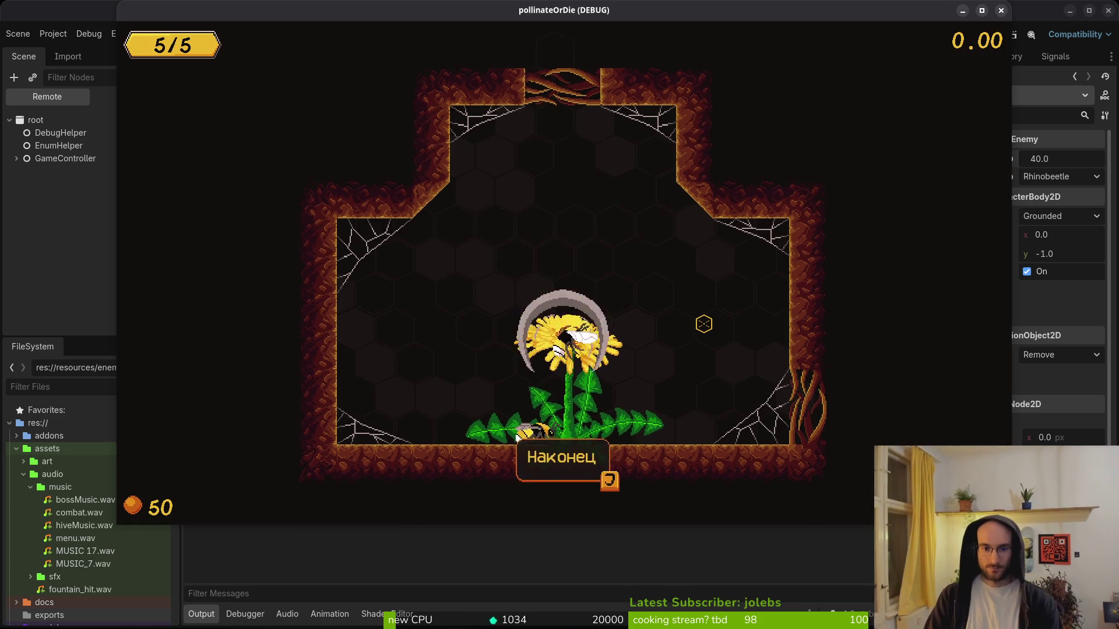
key(j)
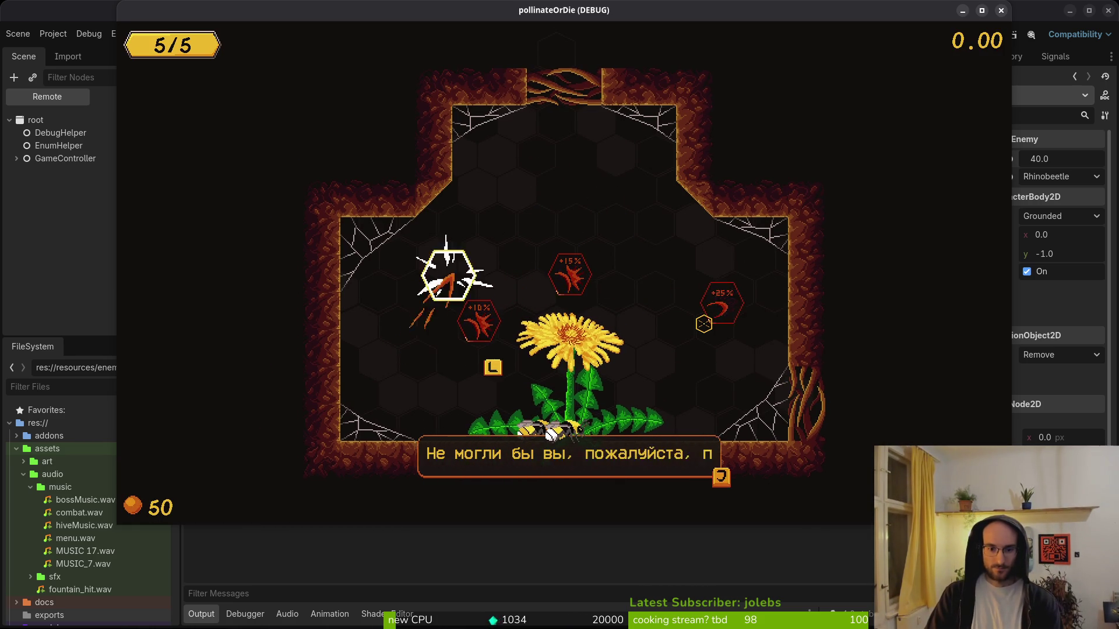
key(j)
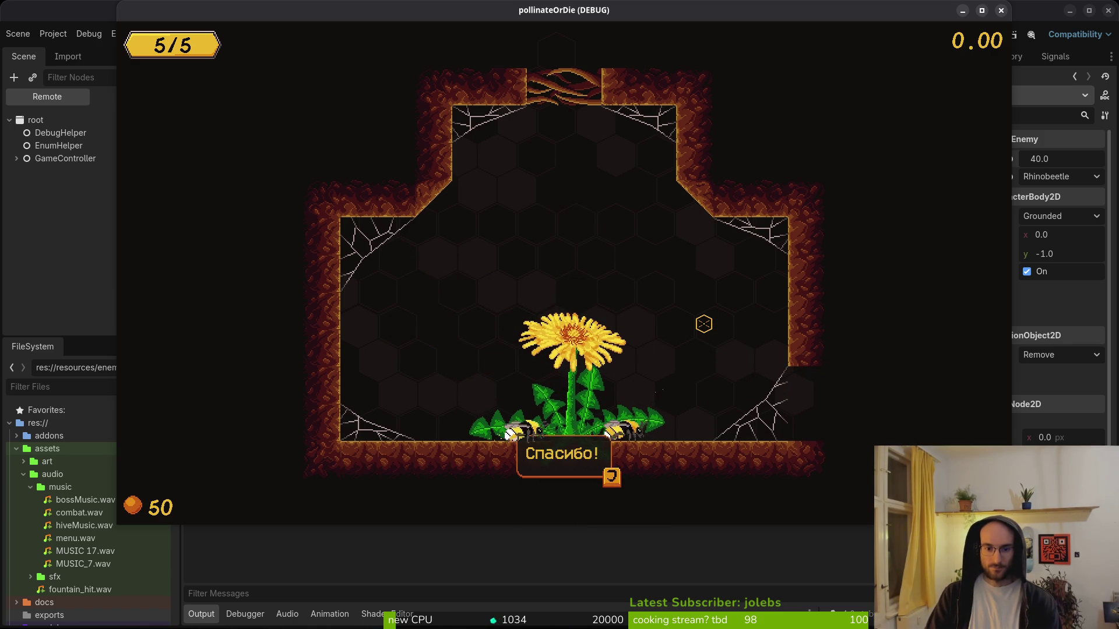
key(j)
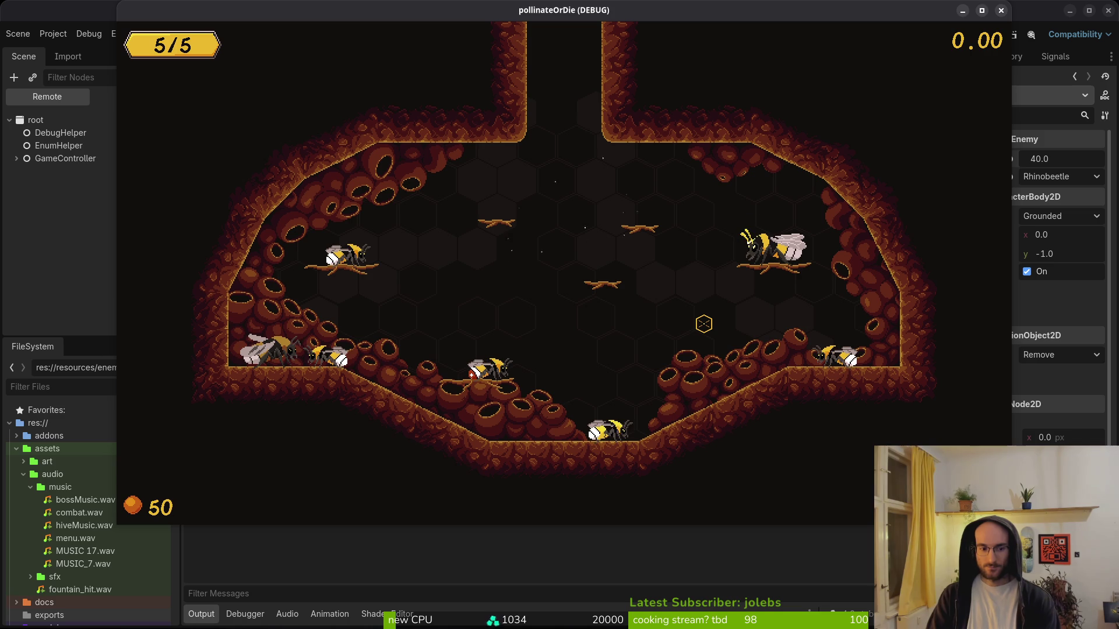
- Fly to the hive's right platform, open the upgrade menu and browse to Комбо-полоса and Сокрушитель
key(w)
key(d)
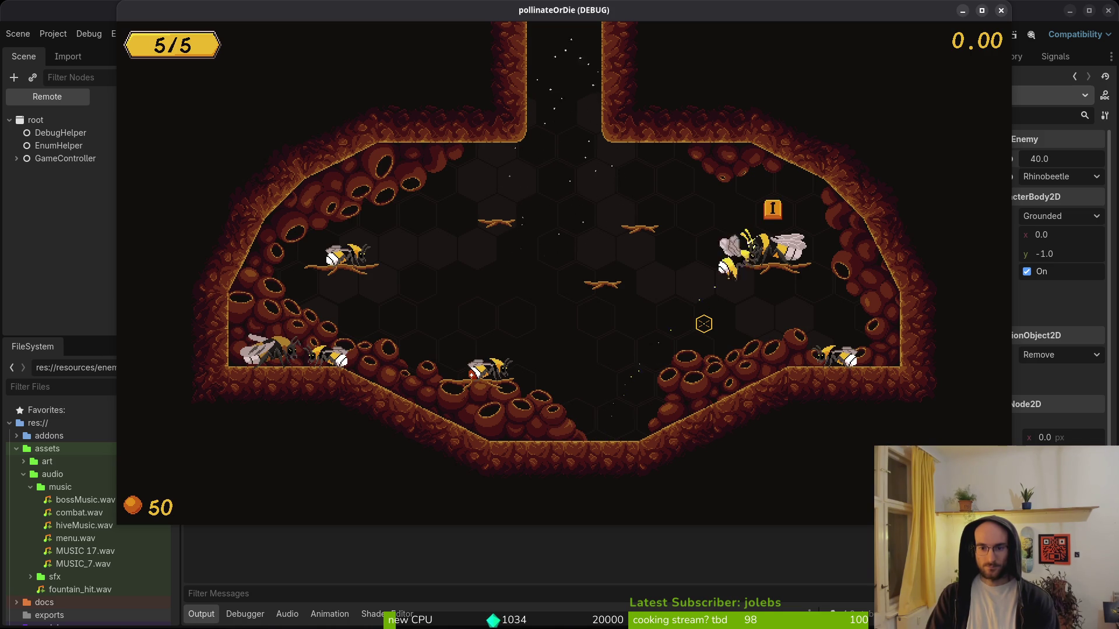
key(e)
key(d)
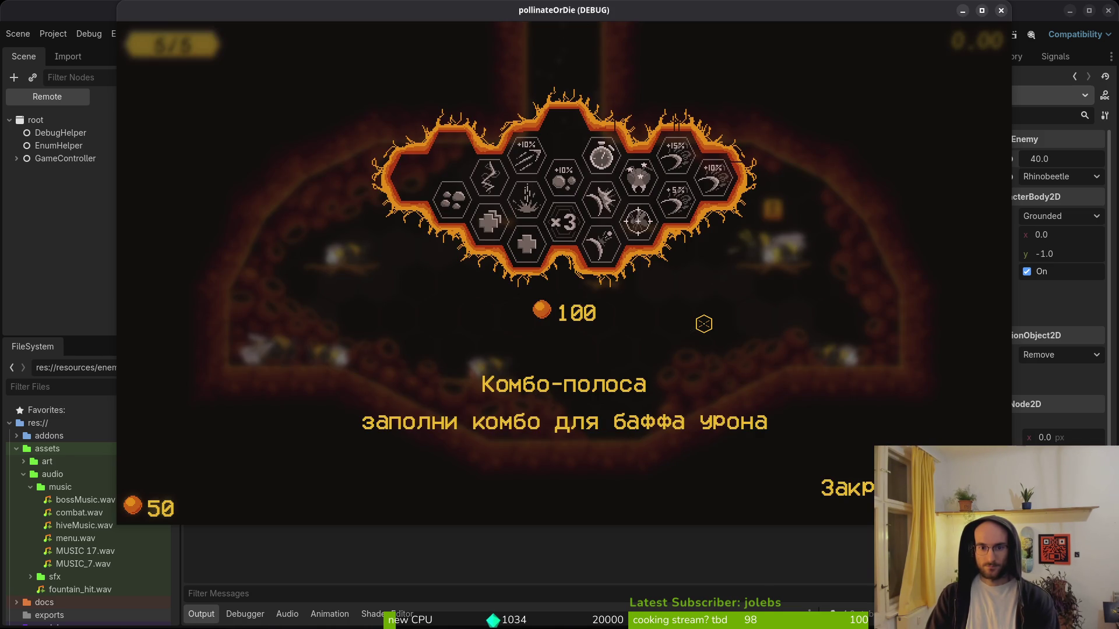
key(d)
key(d)
key(d)
key(w)
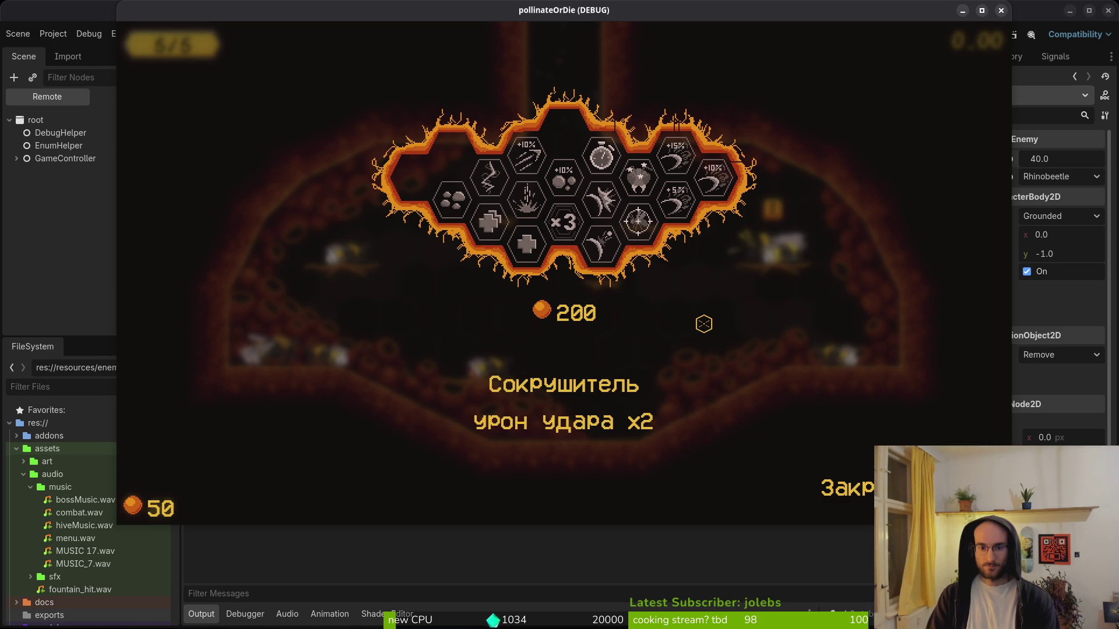
- Step through the upgrades past Живучесть, pick Иммунитет, and stop the debug run
key(a)
key(s)
key(a)
key(s)
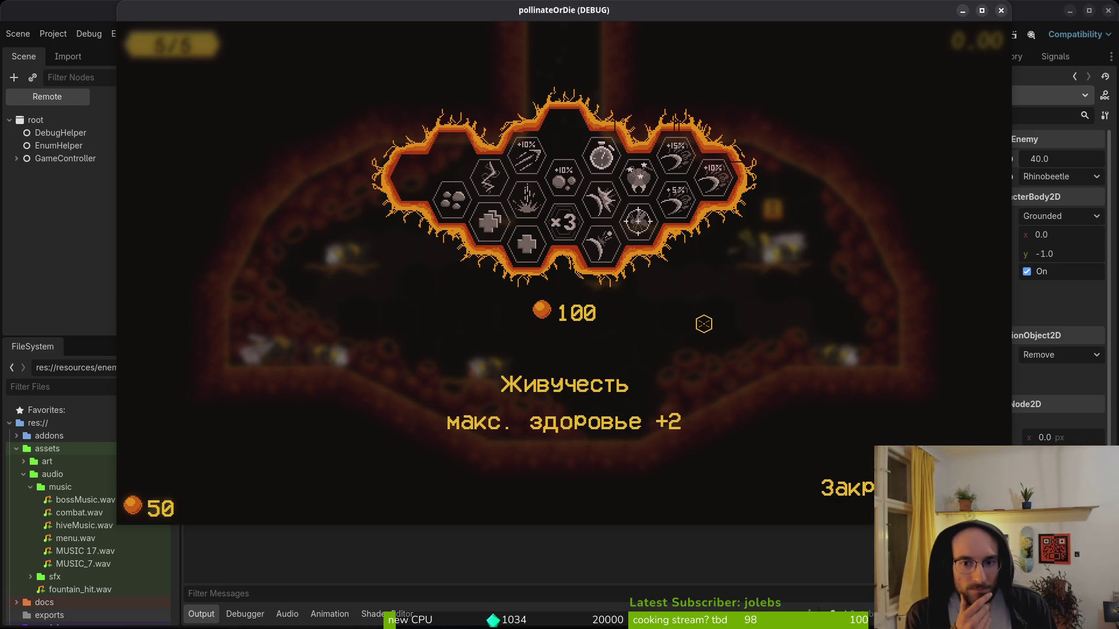
key(a)
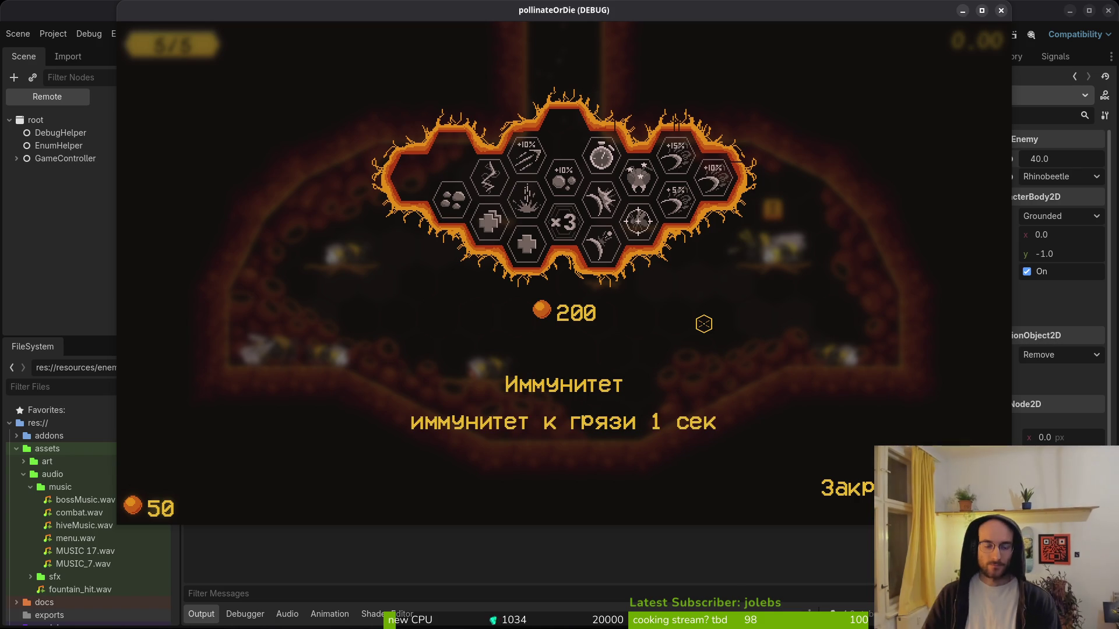
key(d)
key(s)
key(a)
click(461, 202)
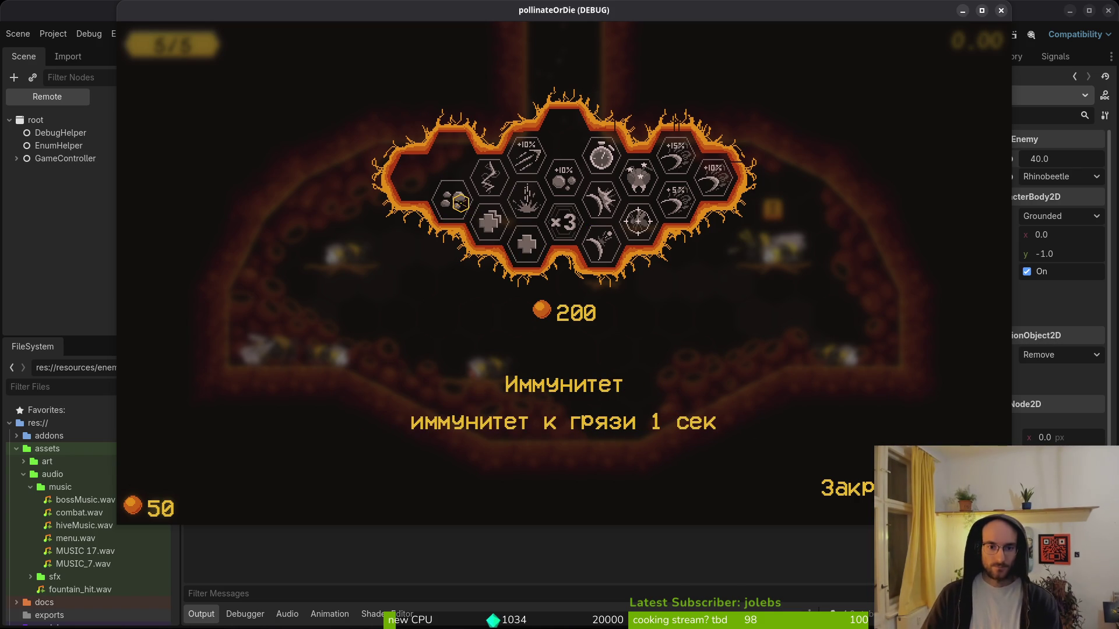
key(F8)
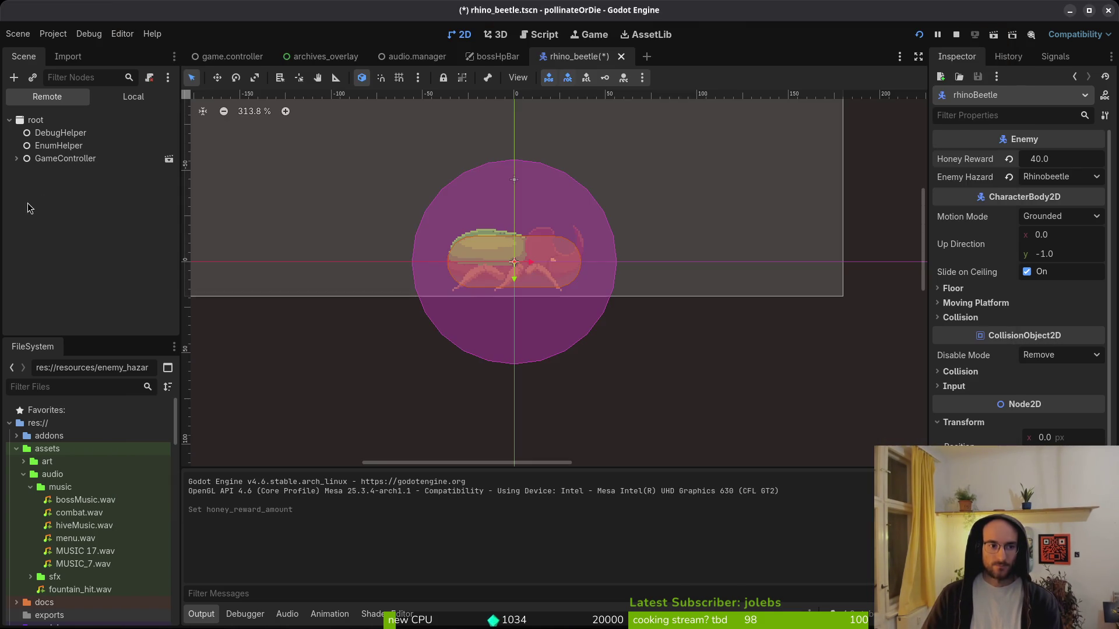
- Open the skills_overlay scene and show its local scene tree
key(alt+shift+o)
text(res)
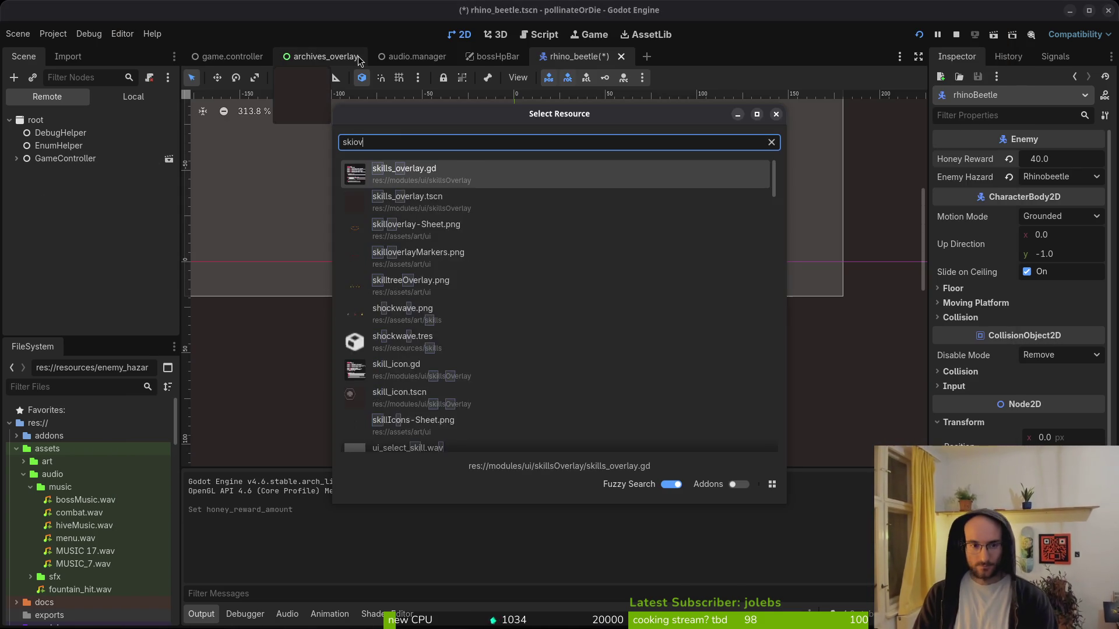
key(Escape)
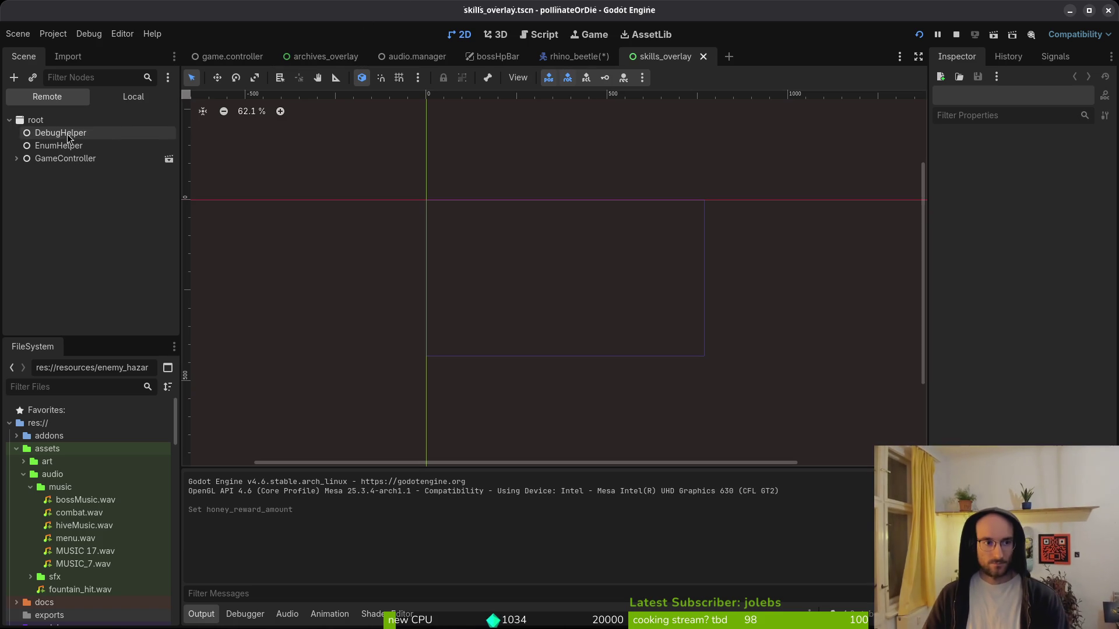
click(129, 98)
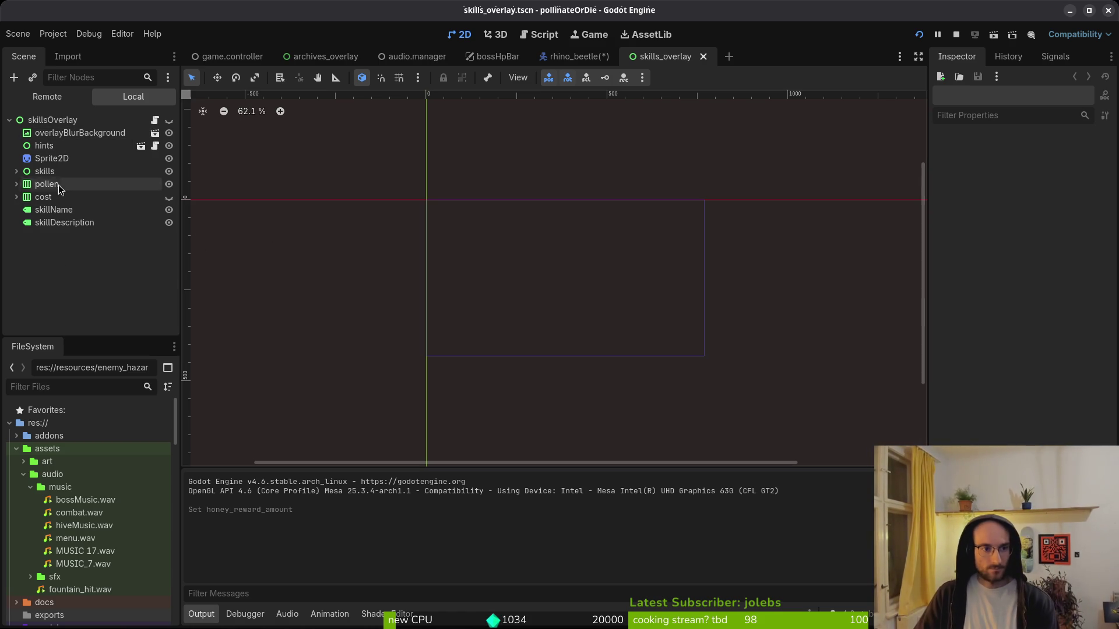
- Expand the skills node, select hp1 and make the skills overlay visible on the canvas
click(16, 197)
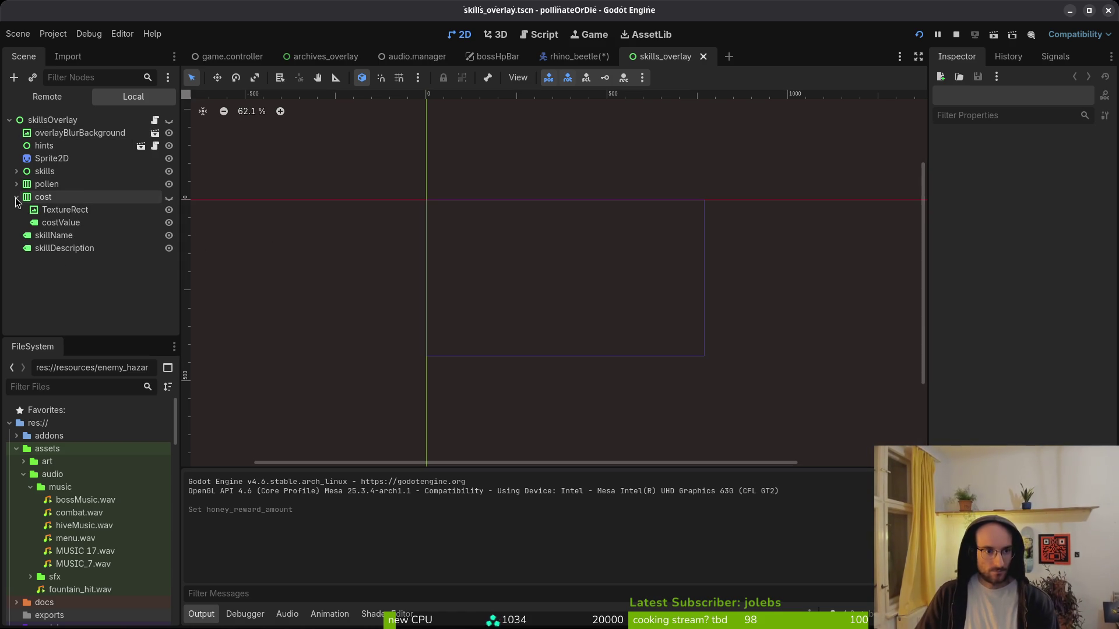
click(17, 198)
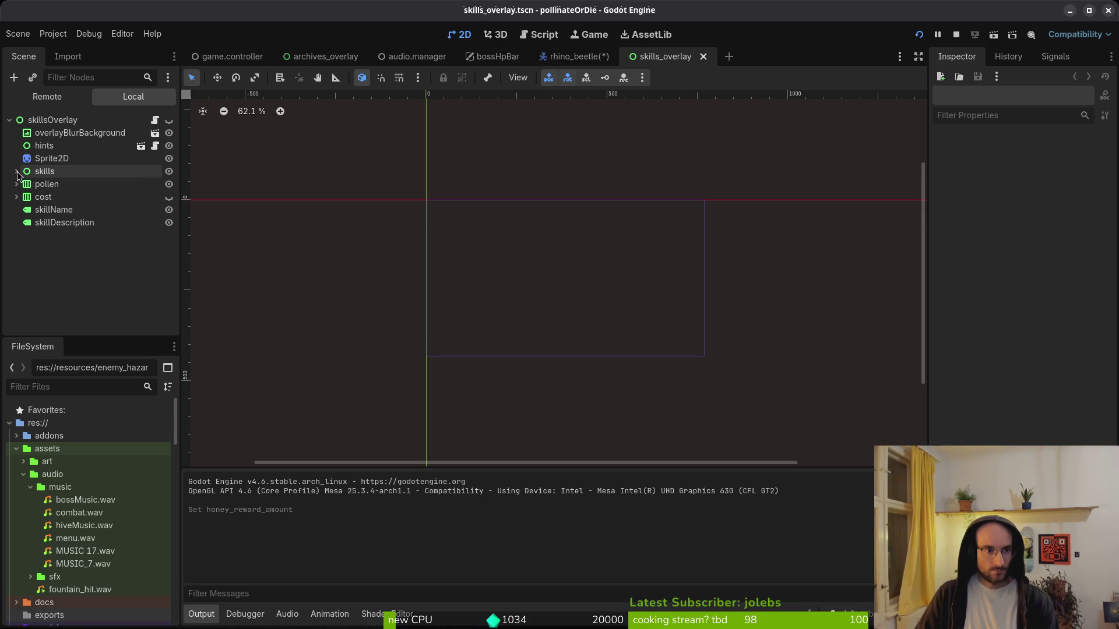
click(17, 171)
click(72, 210)
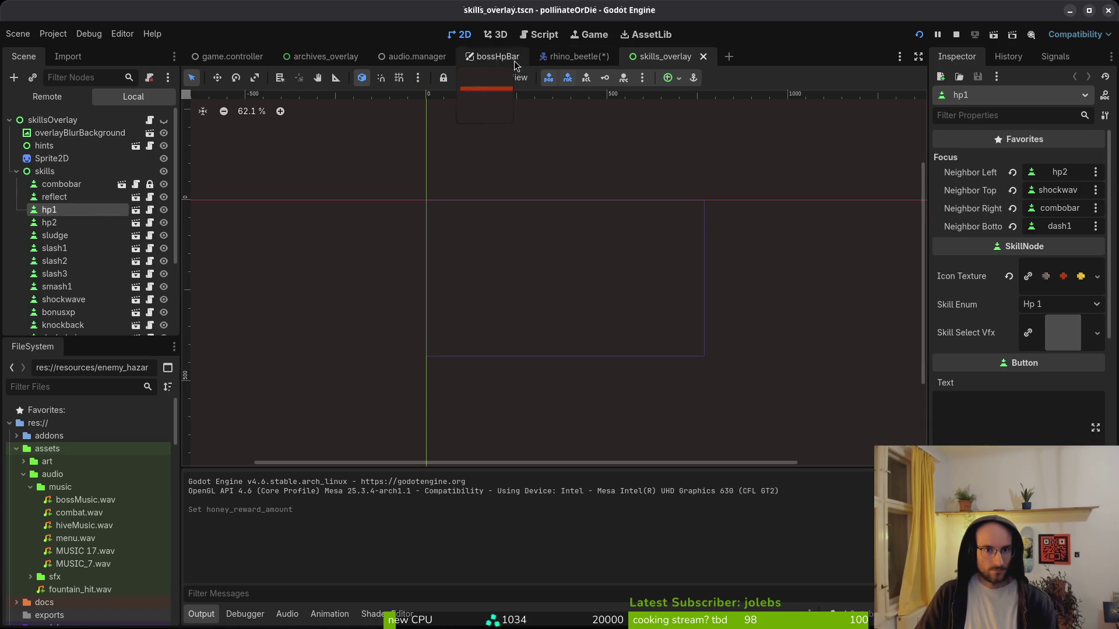
click(164, 120)
scroll(584, 268, up, 7)
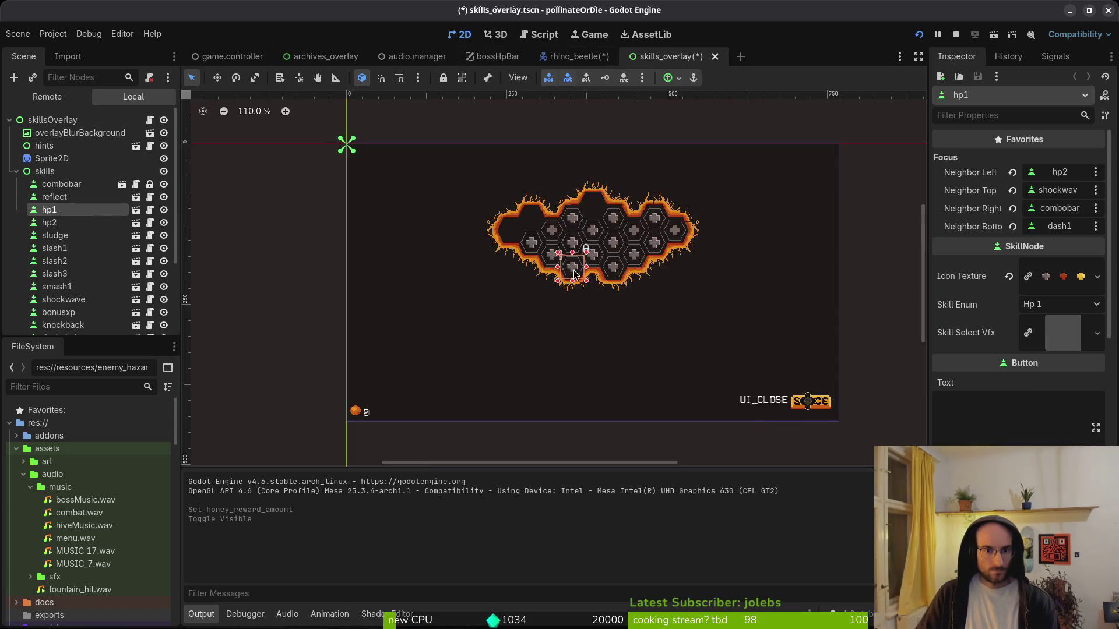
scroll(584, 268, up, 2)
- Select hp2 and try moving it to (285, 208), then undo the move
click(459, 226)
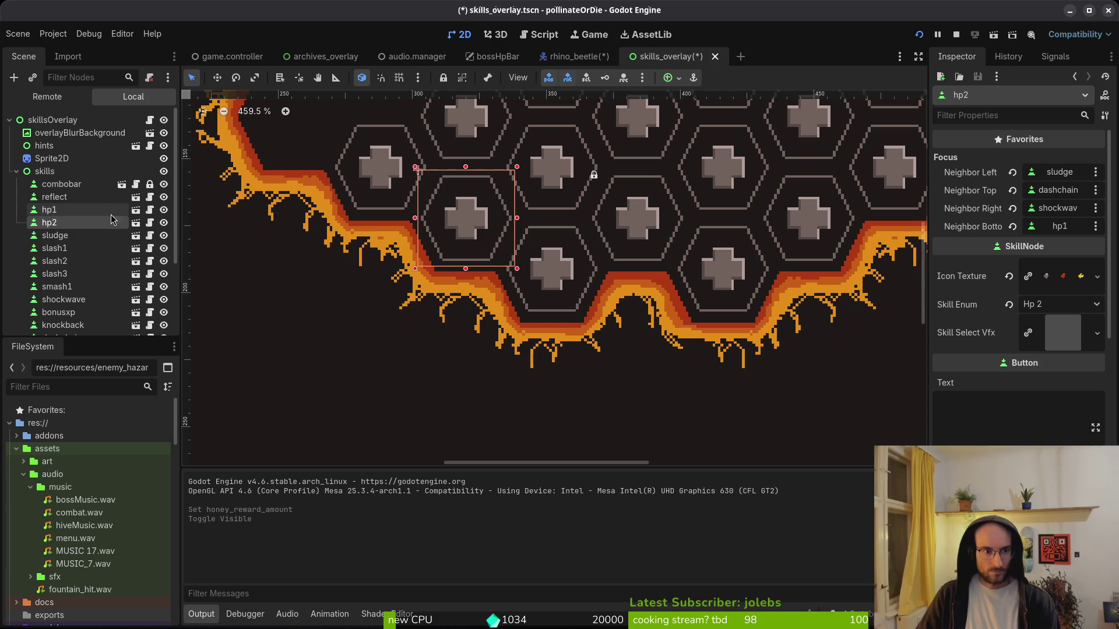
scroll(1019, 262, down, 6)
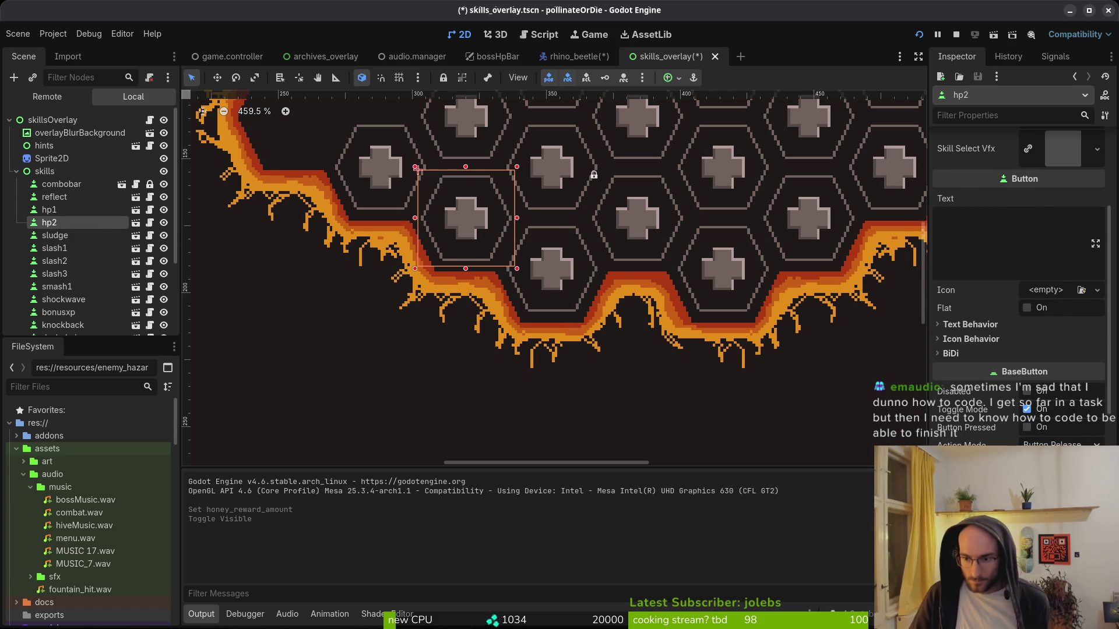
scroll(1019, 262, down, 5)
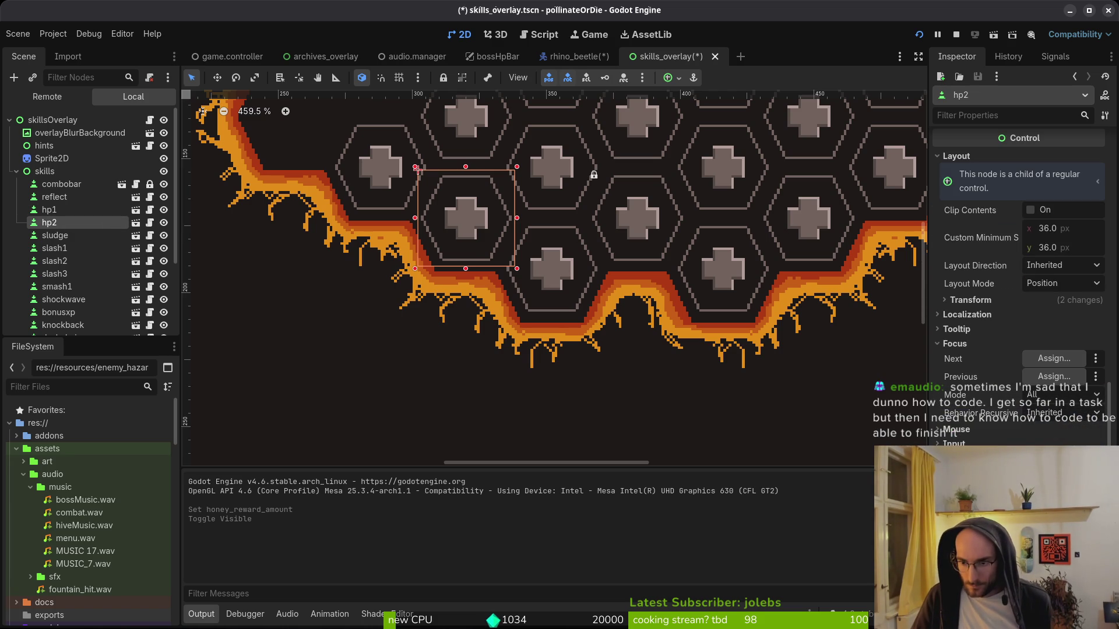
click(1011, 301)
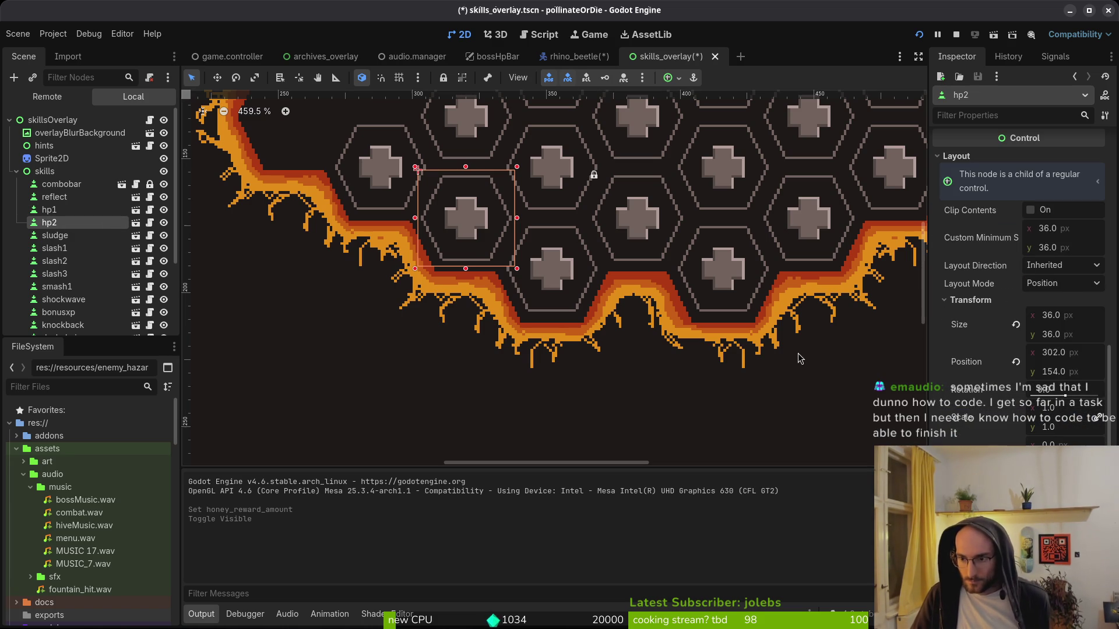
drag(466, 225, 432, 375)
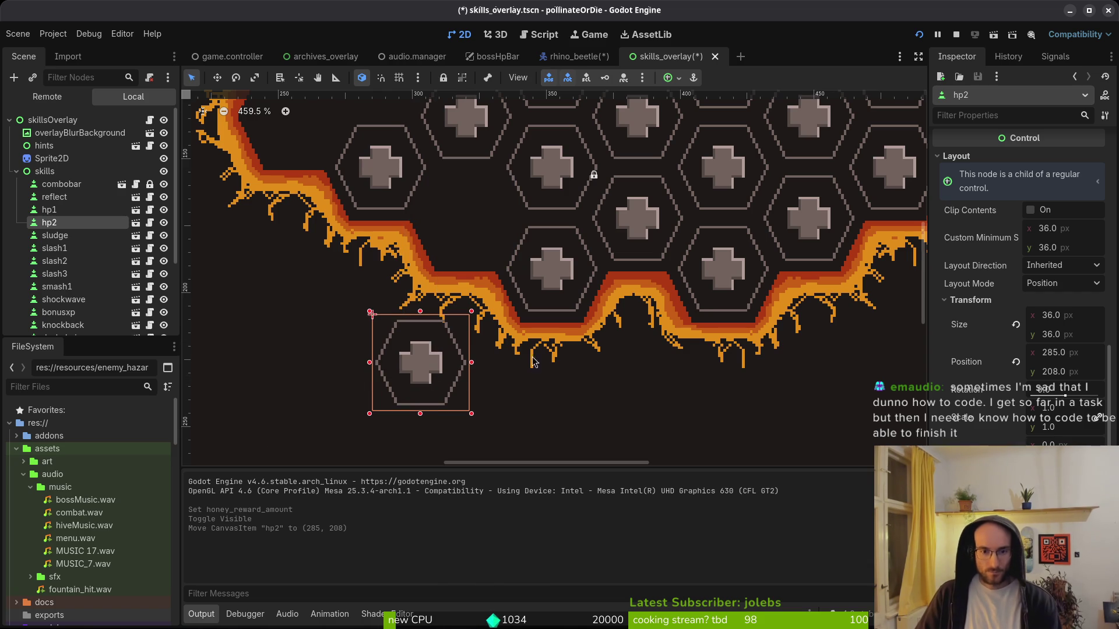
key(ctrl+z)
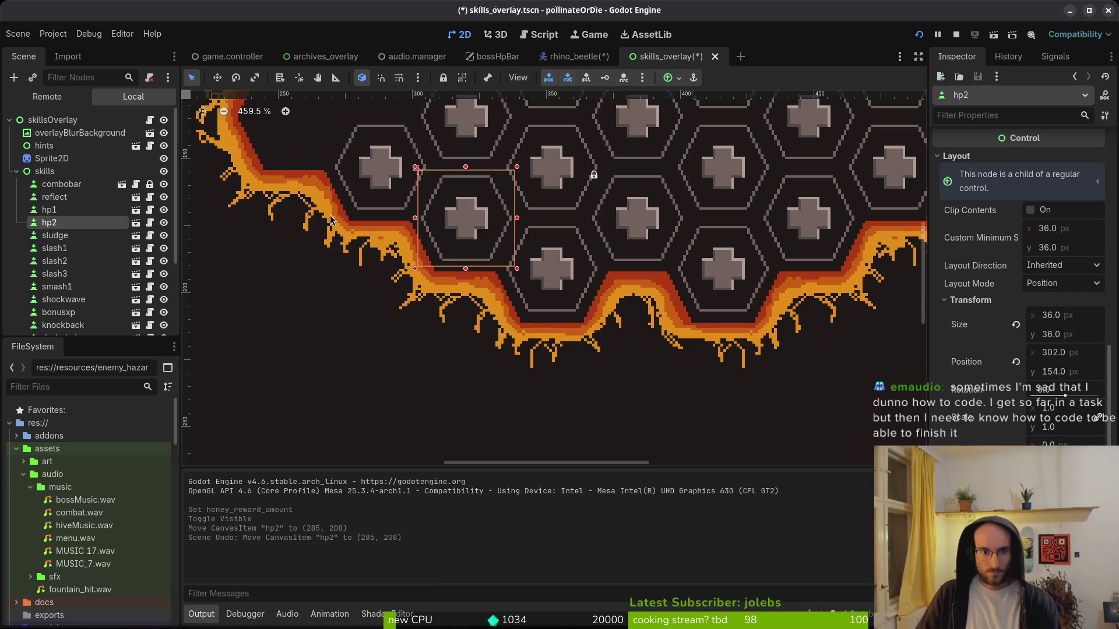
- Move the sludge skill node out of the way and hide it
click(379, 170)
drag(374, 172, 547, 268)
scroll(545, 269, up, 1)
click(164, 235)
- Move hp1 up-left into another hex and show sludge again
click(49, 210)
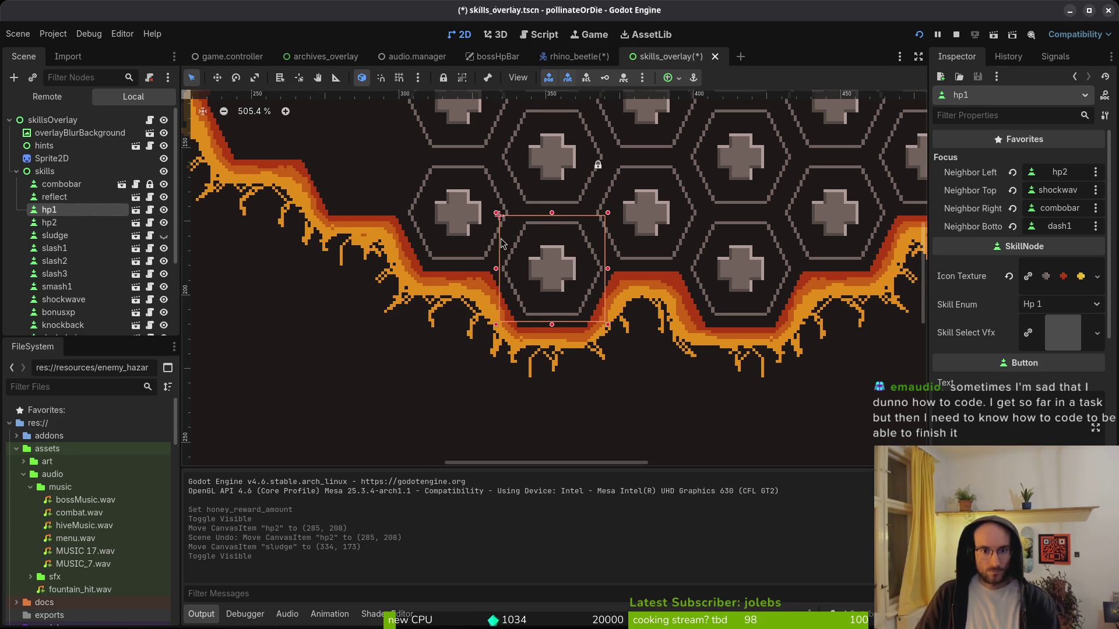
scroll(621, 387, up, 5)
scroll(621, 387, left, 4)
mouse_move(668, 401)
mouse_down()
mouse_move(467, 283)
mouse_move(489, 286)
mouse_up()
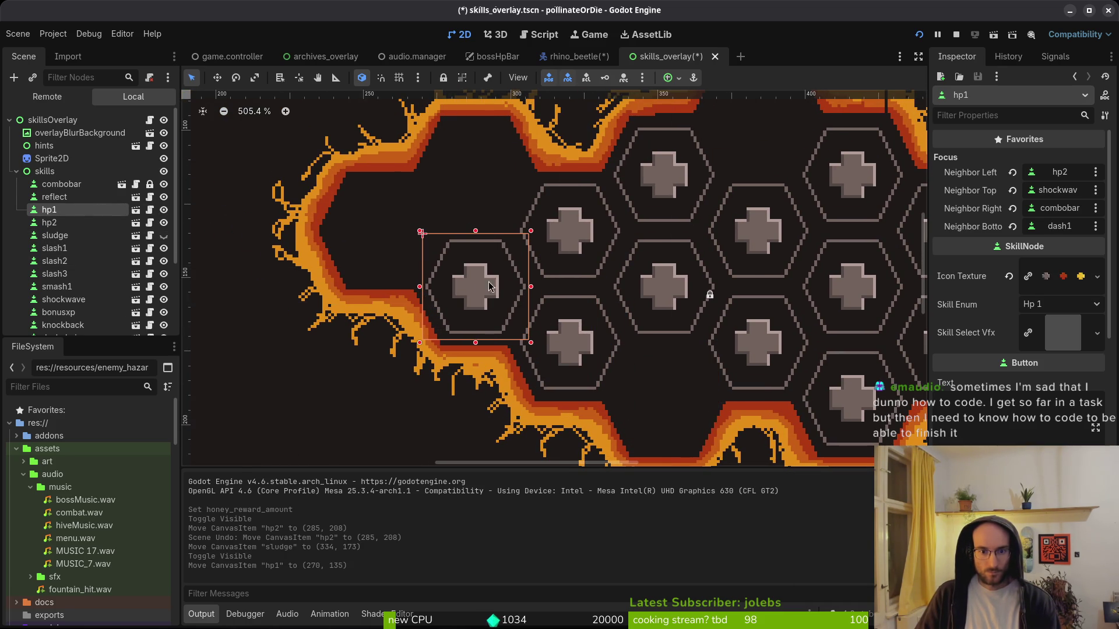
click(164, 235)
click(52, 210)
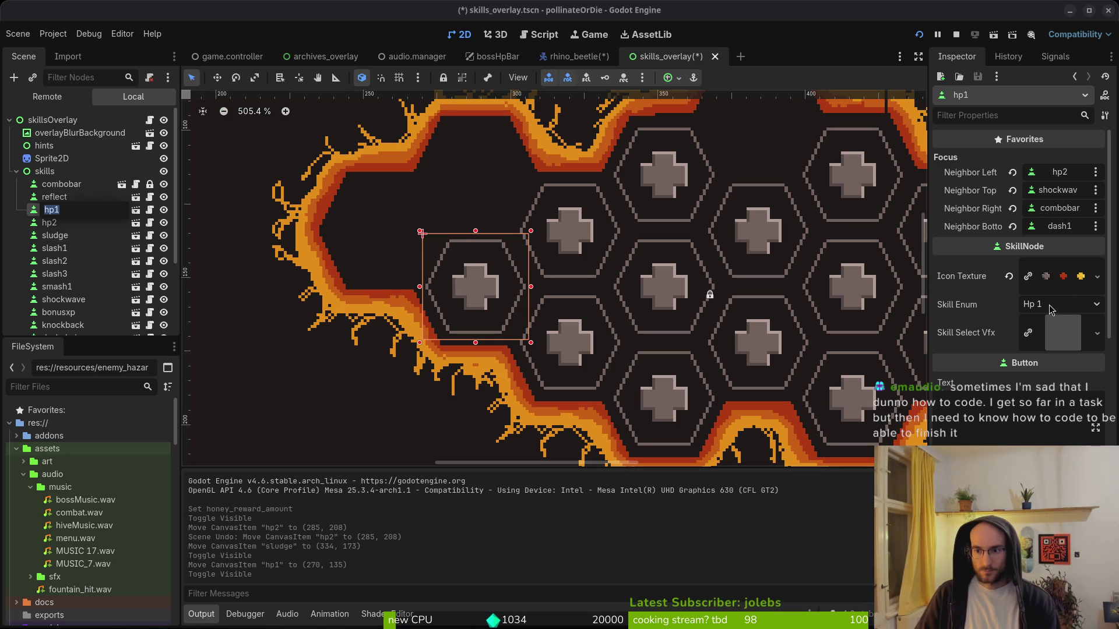
- Expand the skills resource folder and move hp1 up into the top hexagon
scroll(65, 554, down, 15)
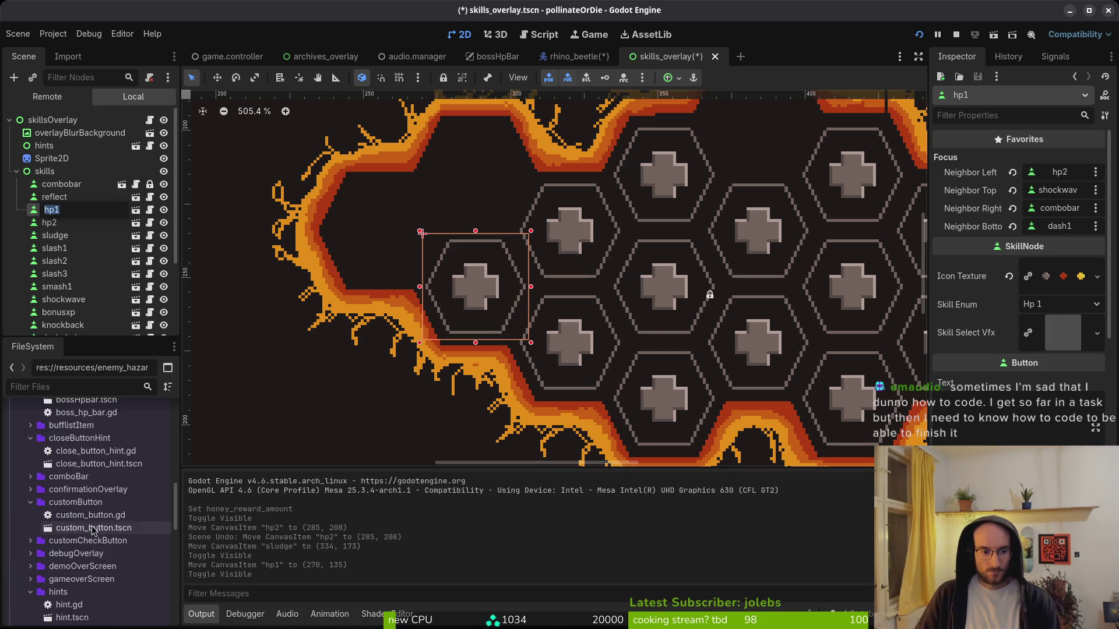
scroll(46, 533, down, 3)
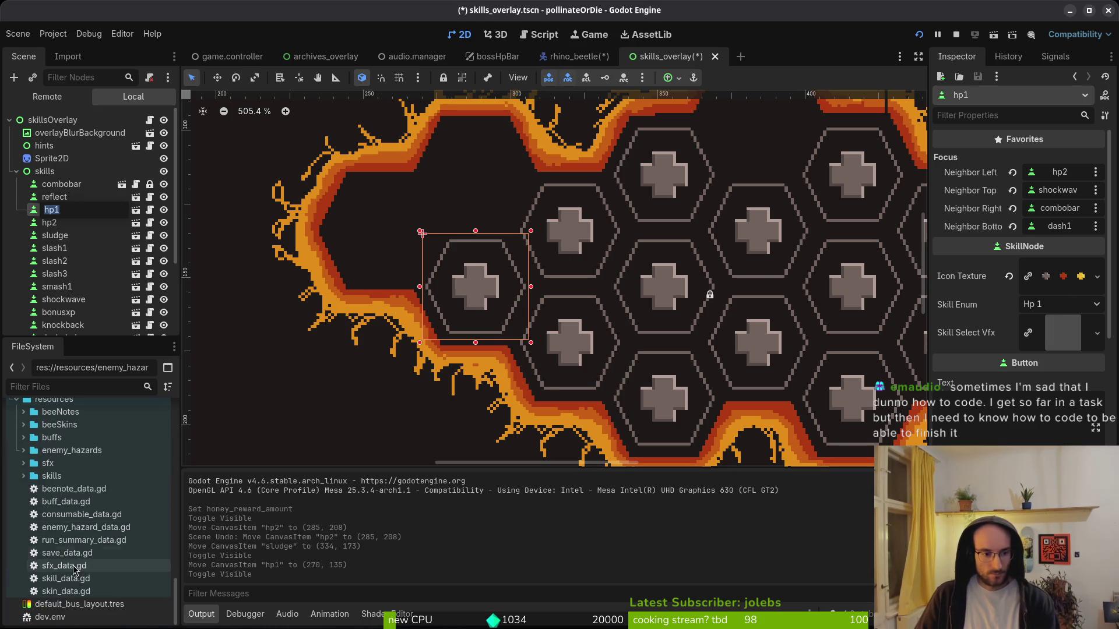
click(23, 476)
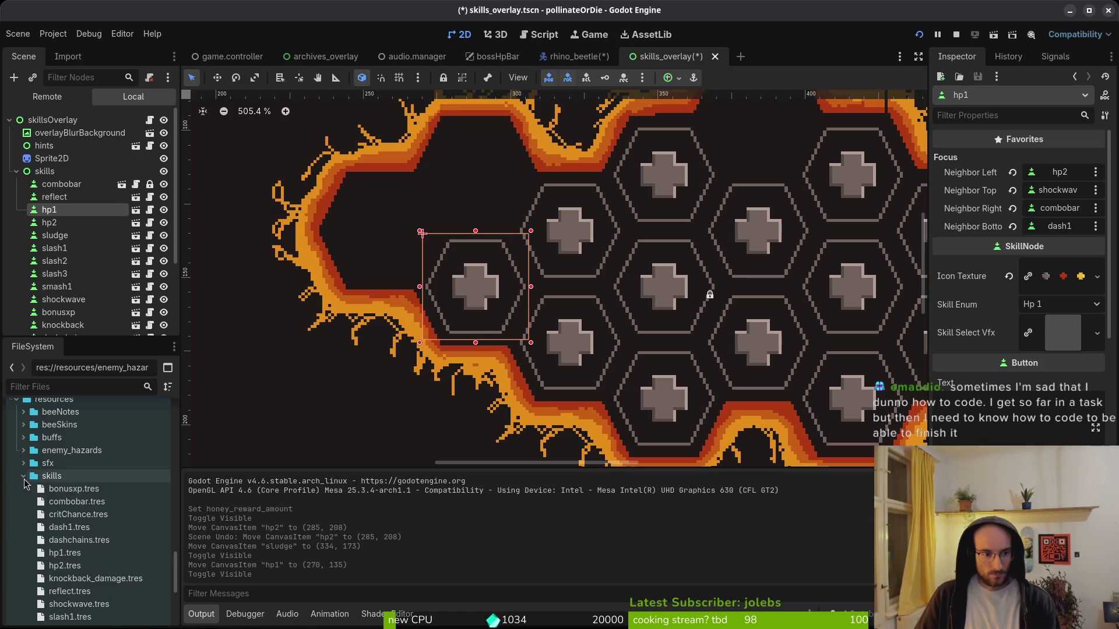
click(475, 288)
click(481, 291)
drag(481, 292, 477, 153)
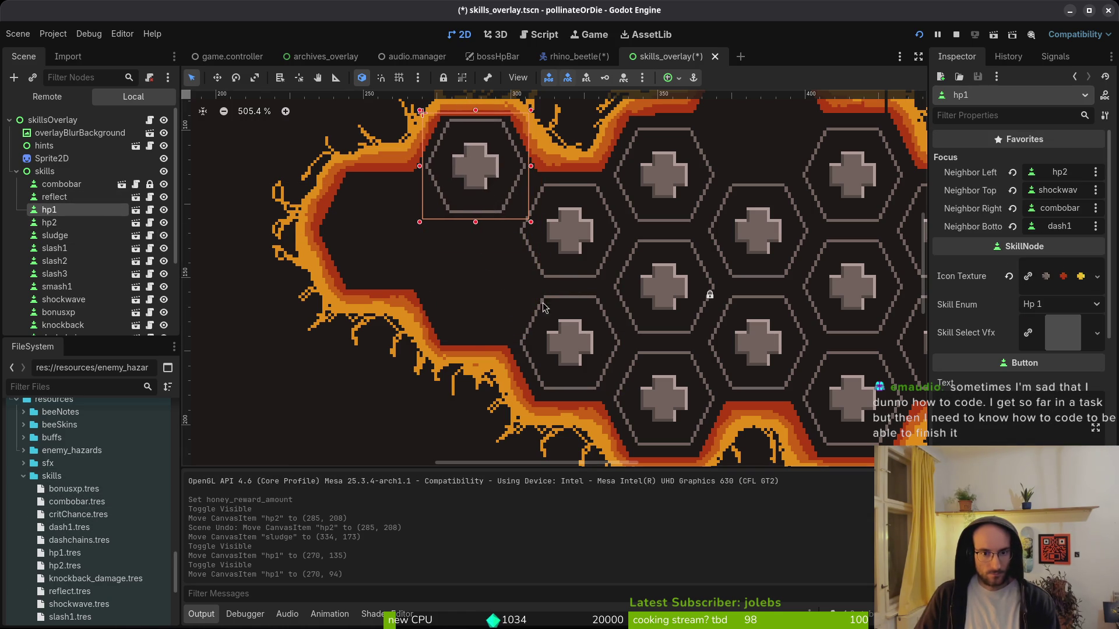
- Place hp2 at (271, 135) and move hp1 into the middle hexagon
click(572, 356)
drag(573, 347, 482, 292)
mouse_move(465, 169)
mouse_down()
mouse_move(560, 291)
mouse_move(562, 344)
mouse_up()
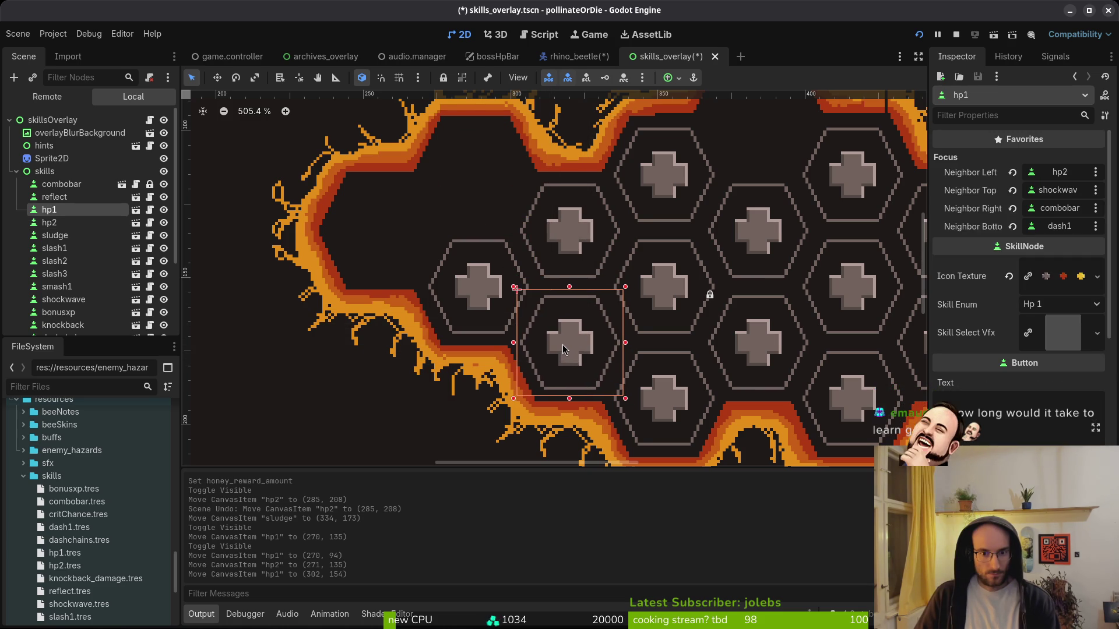
click(474, 290)
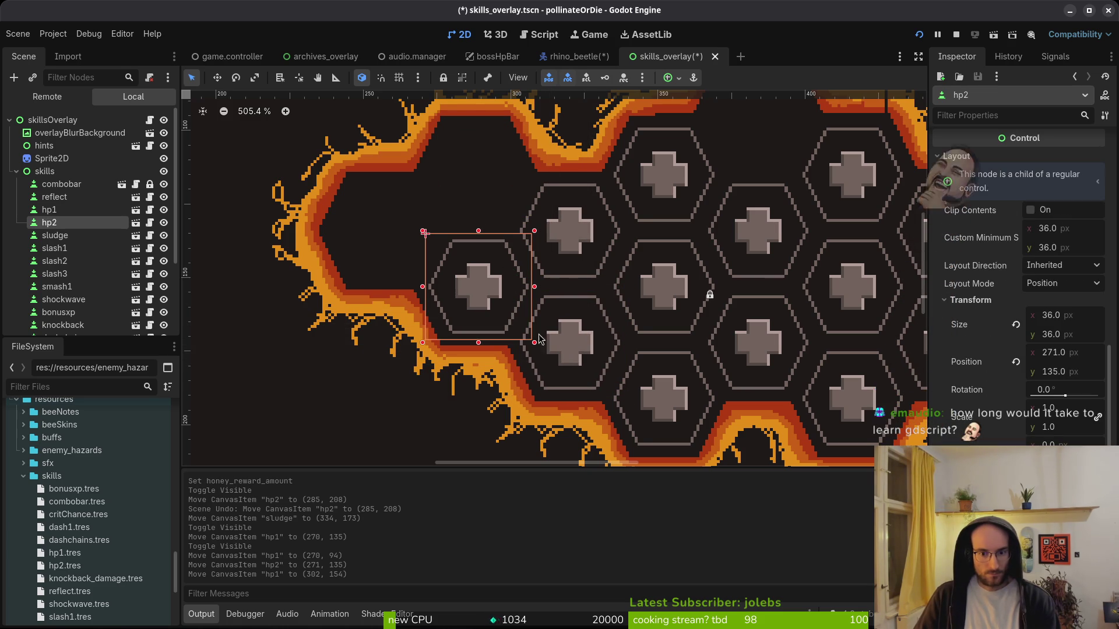
- Nudge hp2 to (270, 135) and save the skills overlay scene
scroll(590, 332, up, 4)
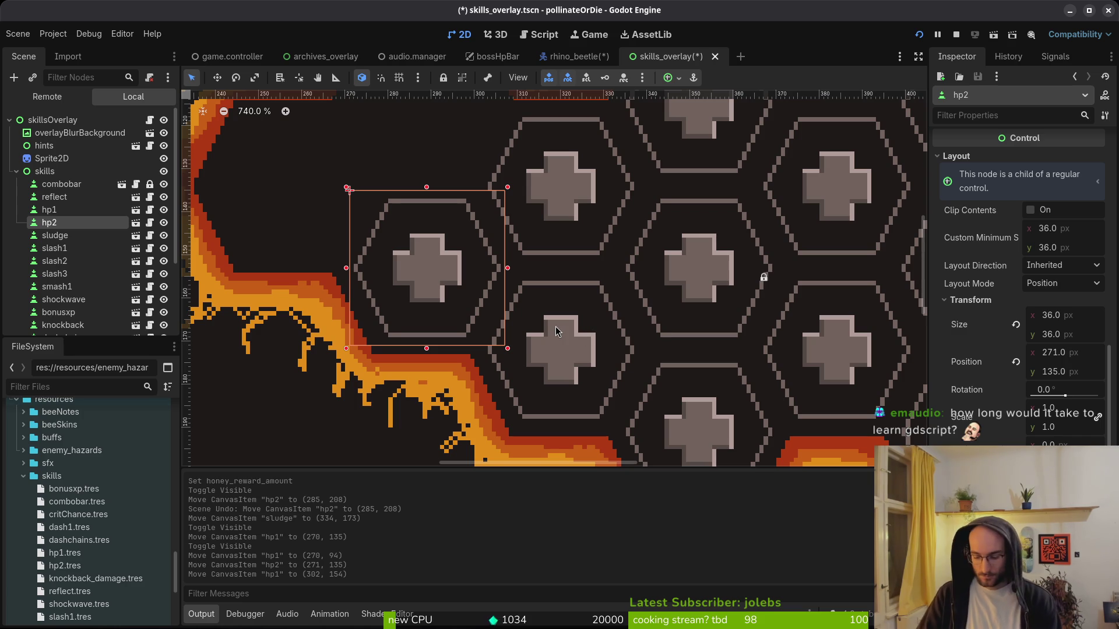
key(Left)
key(Escape)
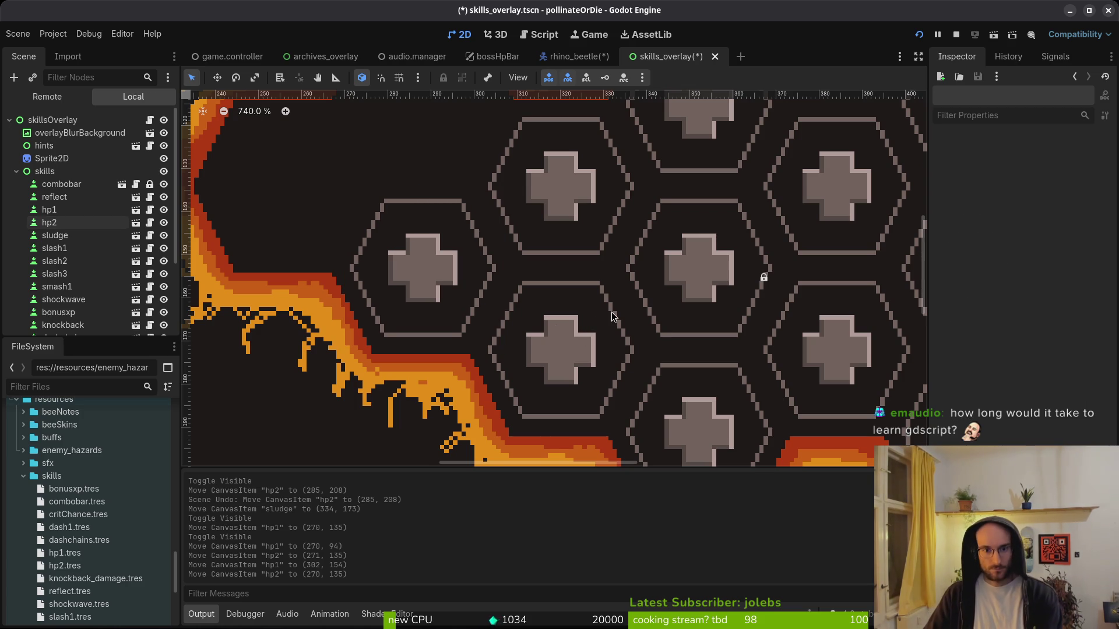
scroll(612, 317, down, 6)
scroll(582, 309, right, 3)
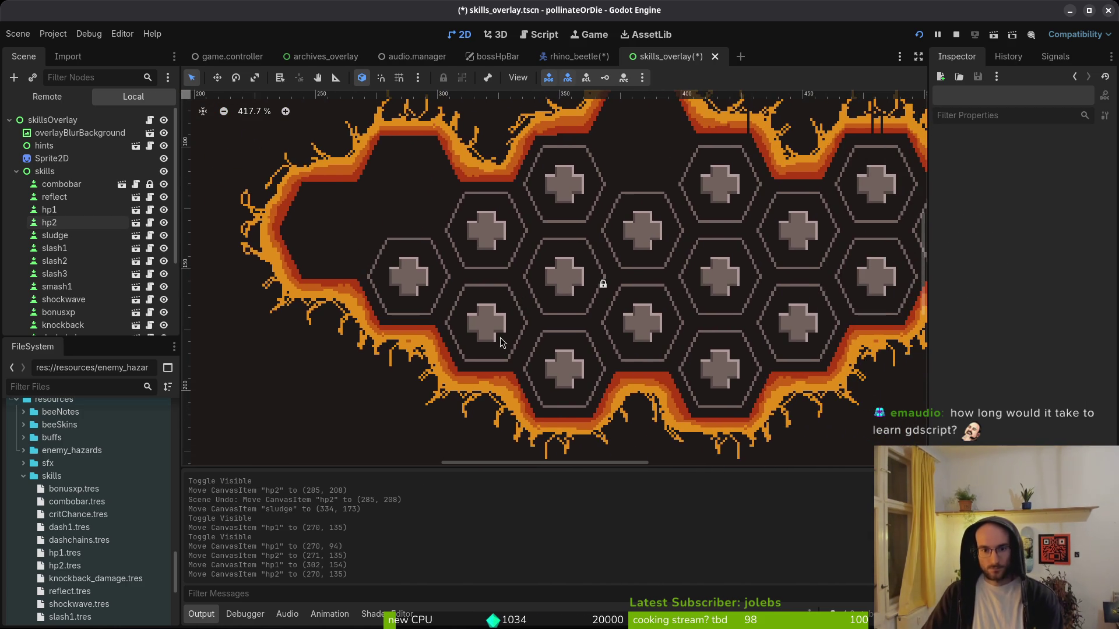
key(ctrl+s)
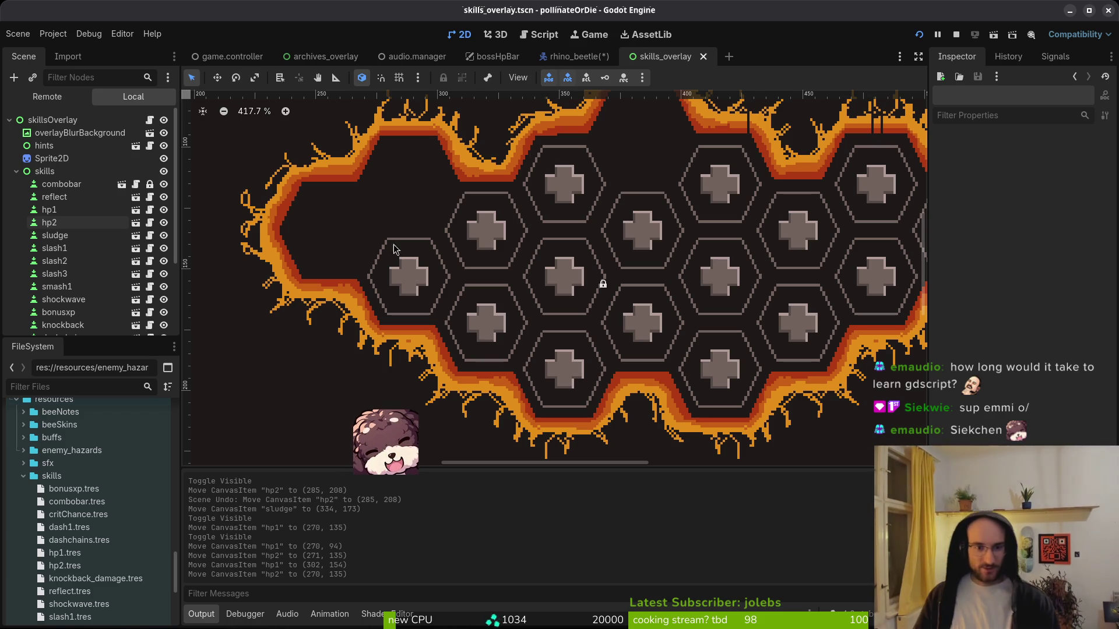
- Save the skills overlay scene again
scroll(599, 266, up, 2)
scroll(599, 266, right, 2)
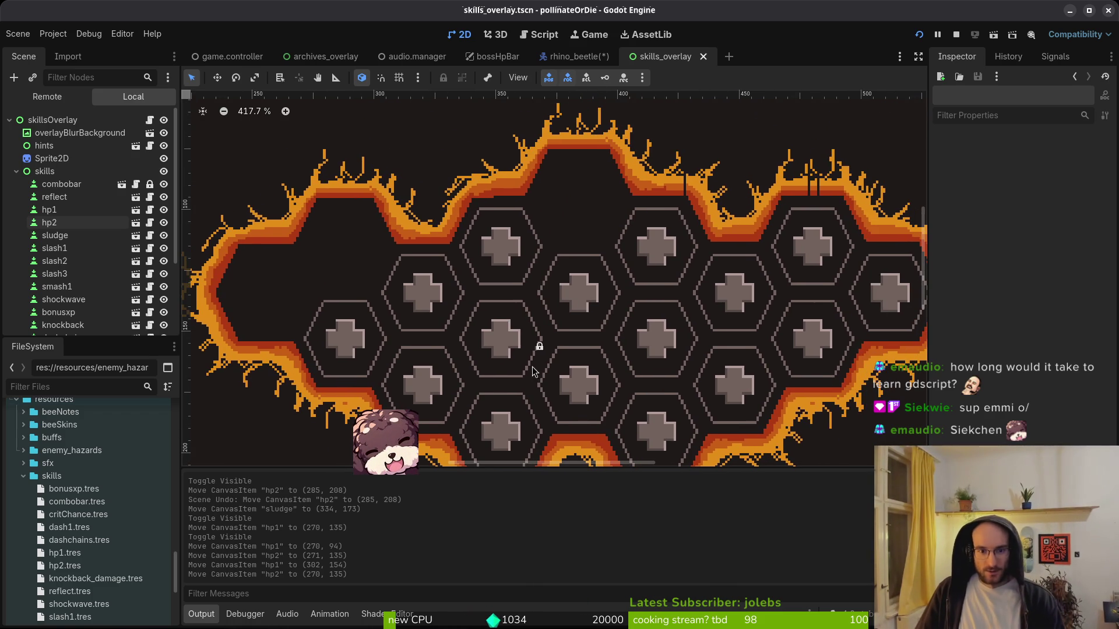
scroll(539, 379, down, 1)
scroll(539, 378, left, 2)
key(ctrl+s)
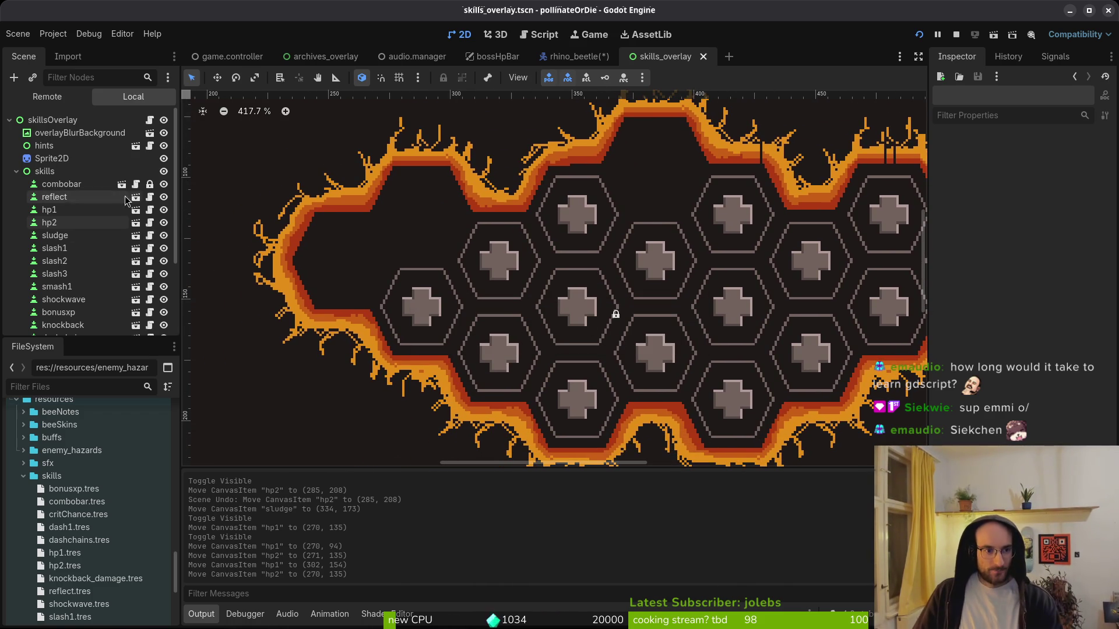
- Check the hp2, reflect and sludge nodes, then start editing hp1.tres's Skill Cost
click(57, 222)
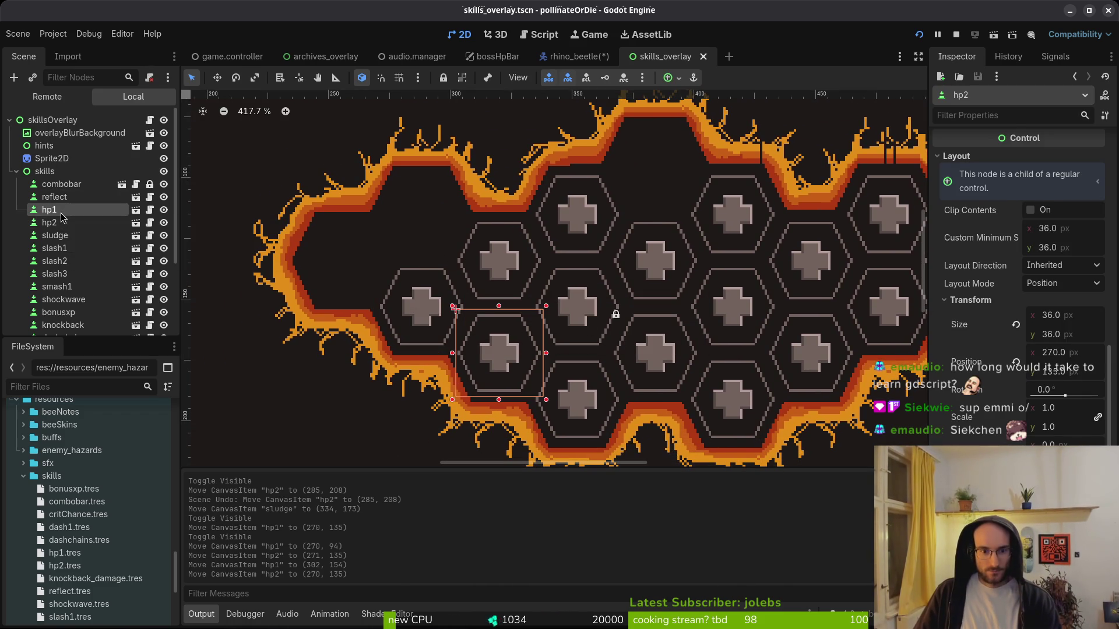
click(54, 197)
click(71, 237)
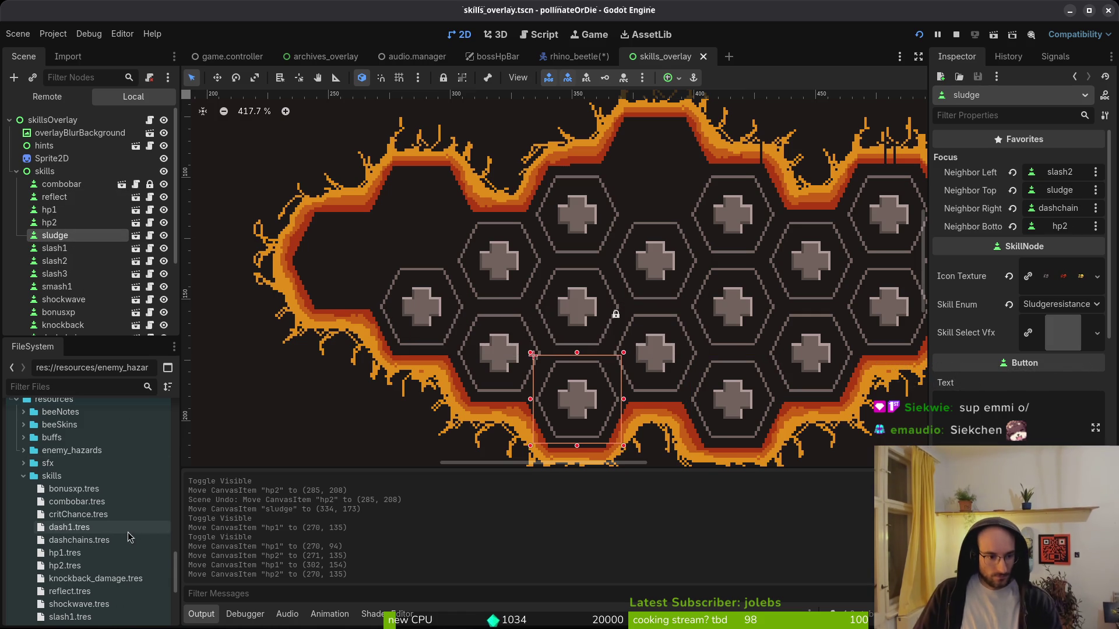
click(64, 552)
click(1047, 217)
- Set hp1.tres's Skill Cost to 100 and hp2.tres's to 200, then save
text(0)
key(Return)
key(Down)
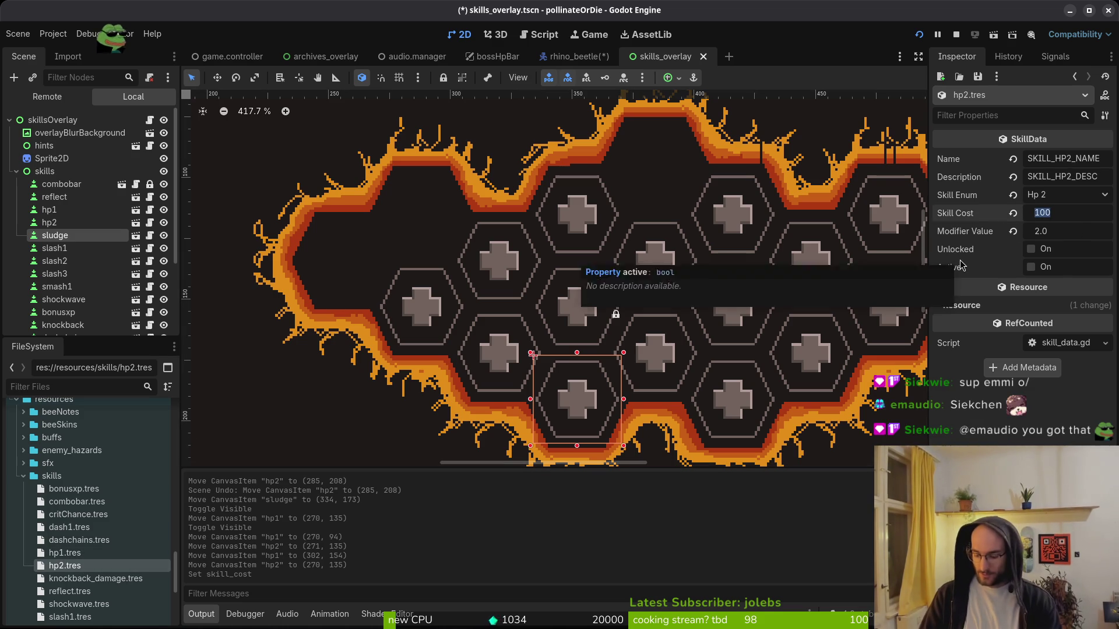
text(200)
key(Return)
key(ctrl+s)
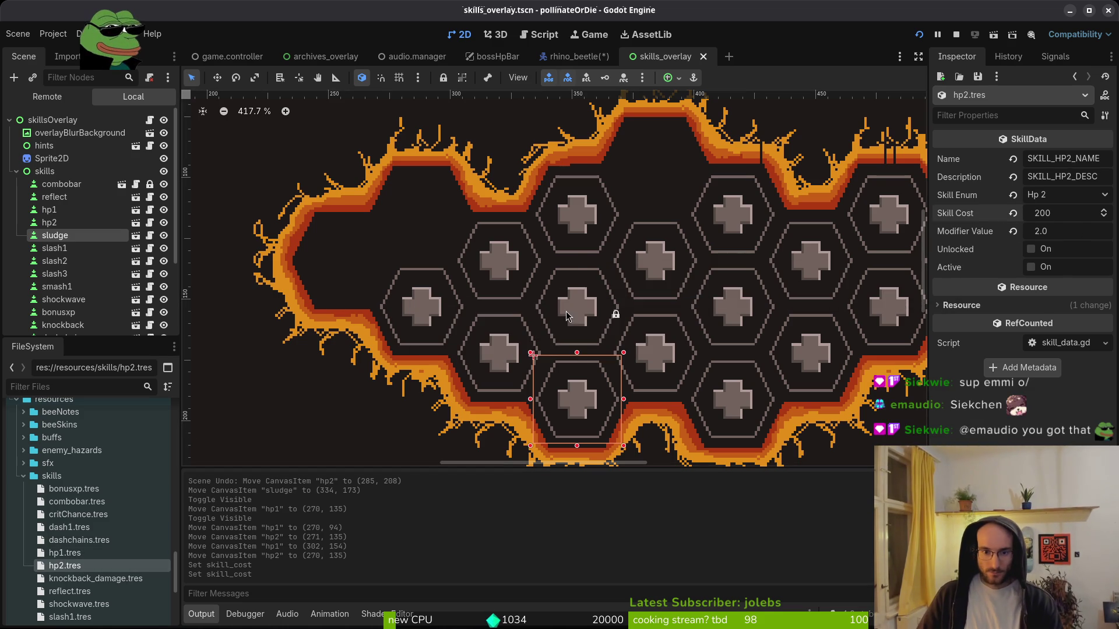
- Set the slude_res.tres sludge resistance Skill Cost to 50
click(567, 316)
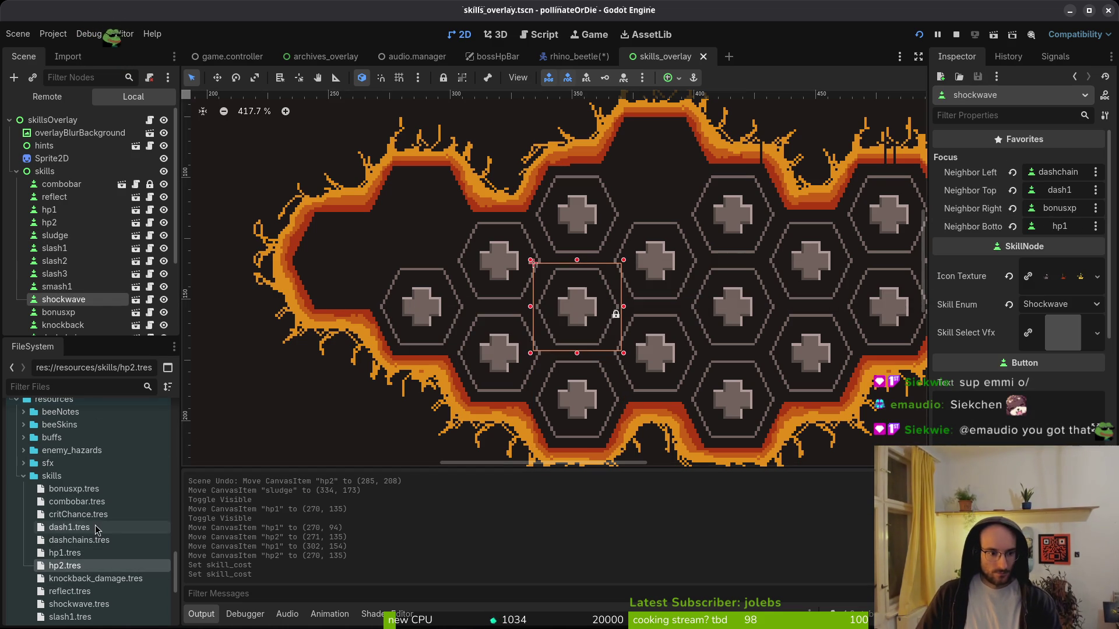
scroll(98, 529, down, 3)
click(76, 600)
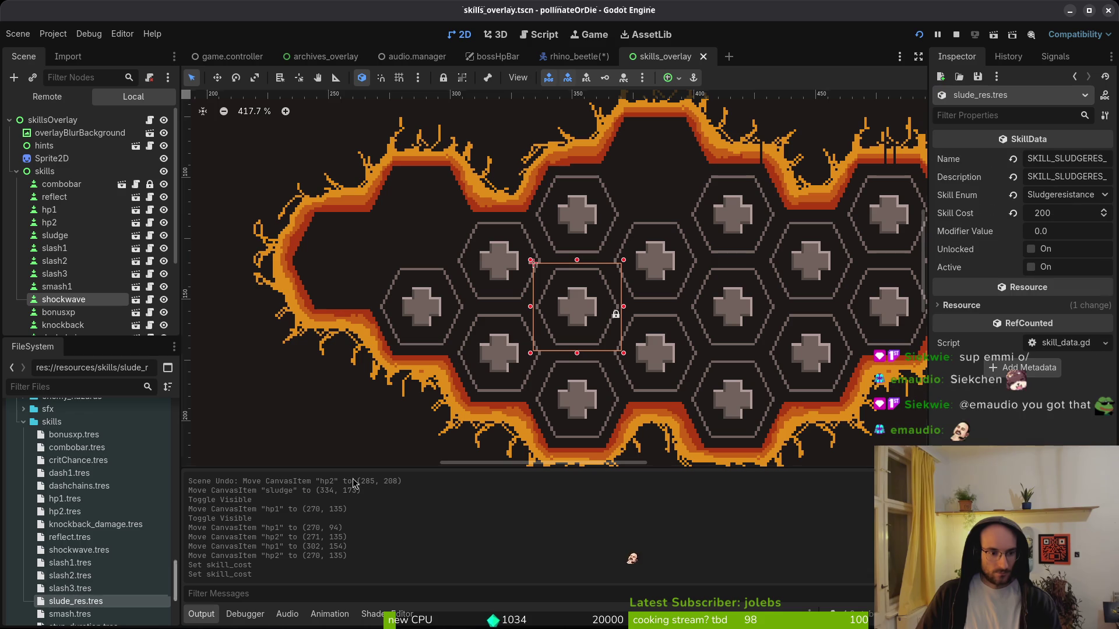
click(1068, 219)
text(50)
key(Return)
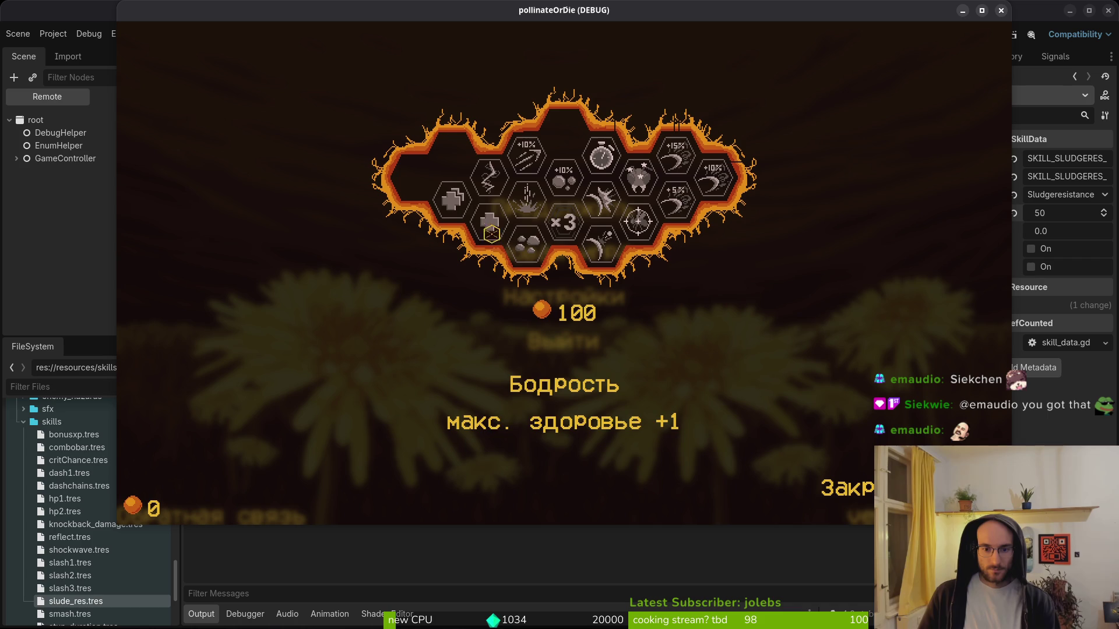
- Close the test game, hide the skillsOverlay and collapse the skills node
click(1001, 9)
click(164, 101)
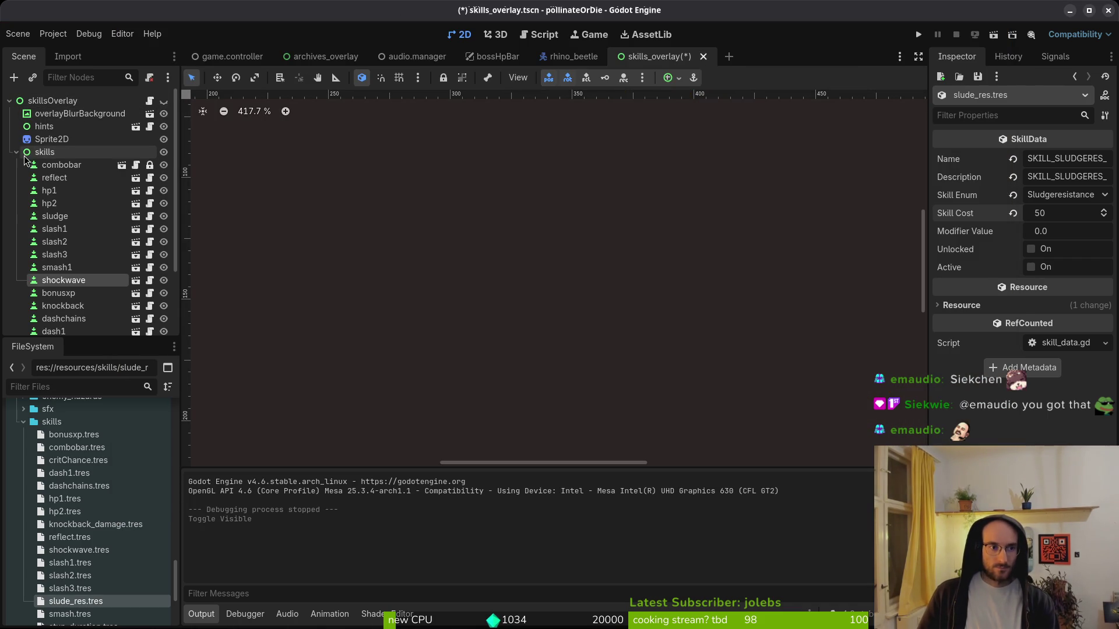
click(16, 152)
- Save the skills overlay scene and collapse its node tree
key(ctrl+s)
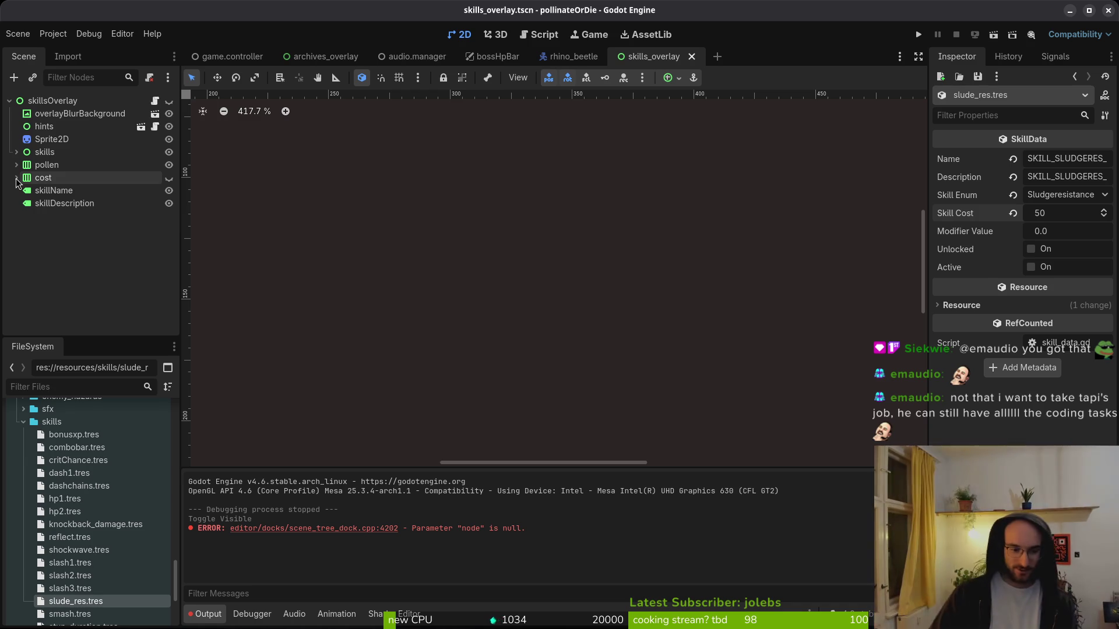
click(67, 287)
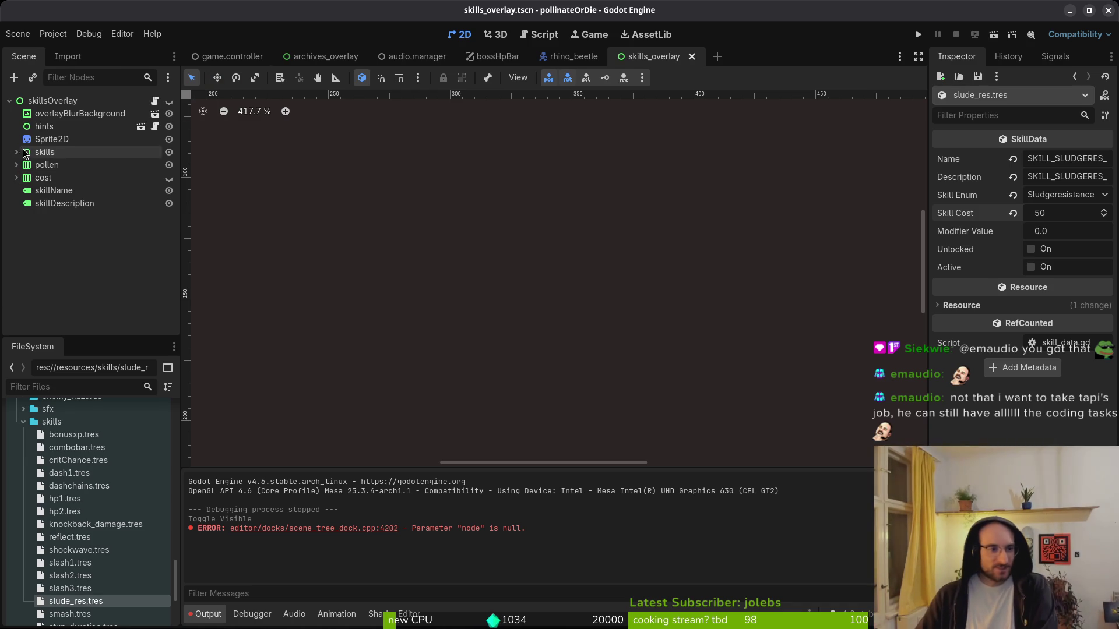
click(10, 101)
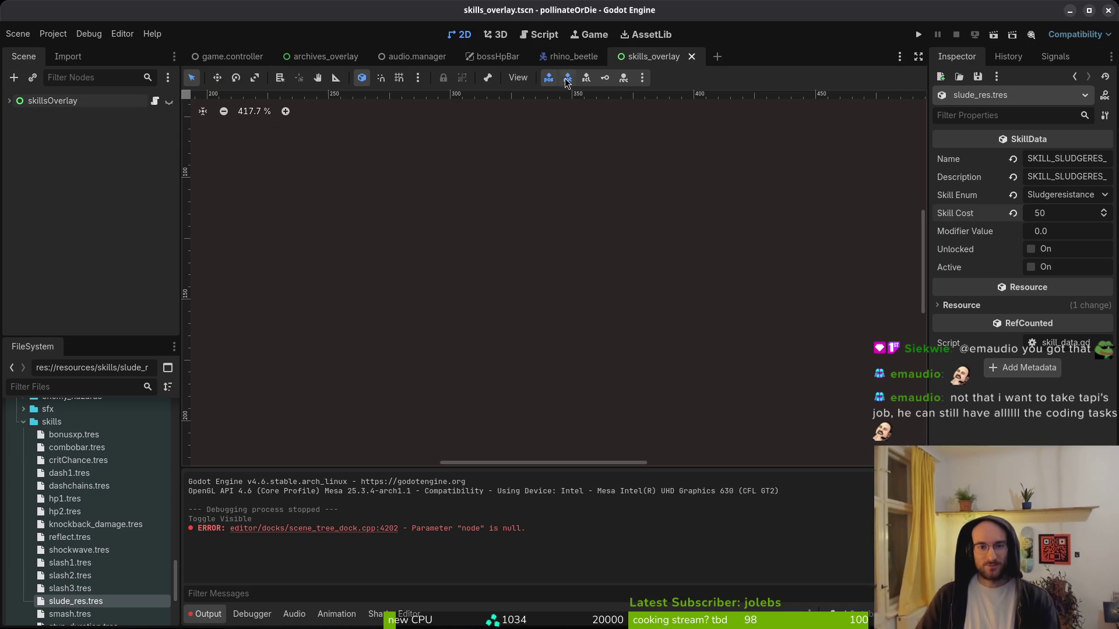
- Close the skills_overlay, rhino_beetle, bossHpBar, audio.manager and archives_overlay scenes
click(692, 57)
click(605, 56)
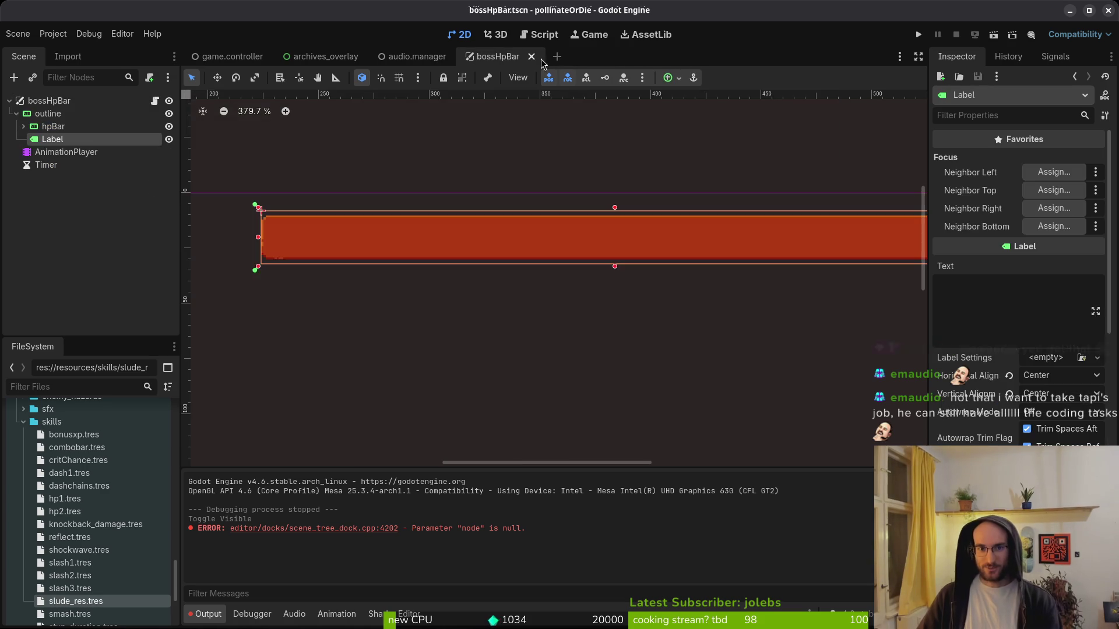
middle_click(466, 58)
click(455, 57)
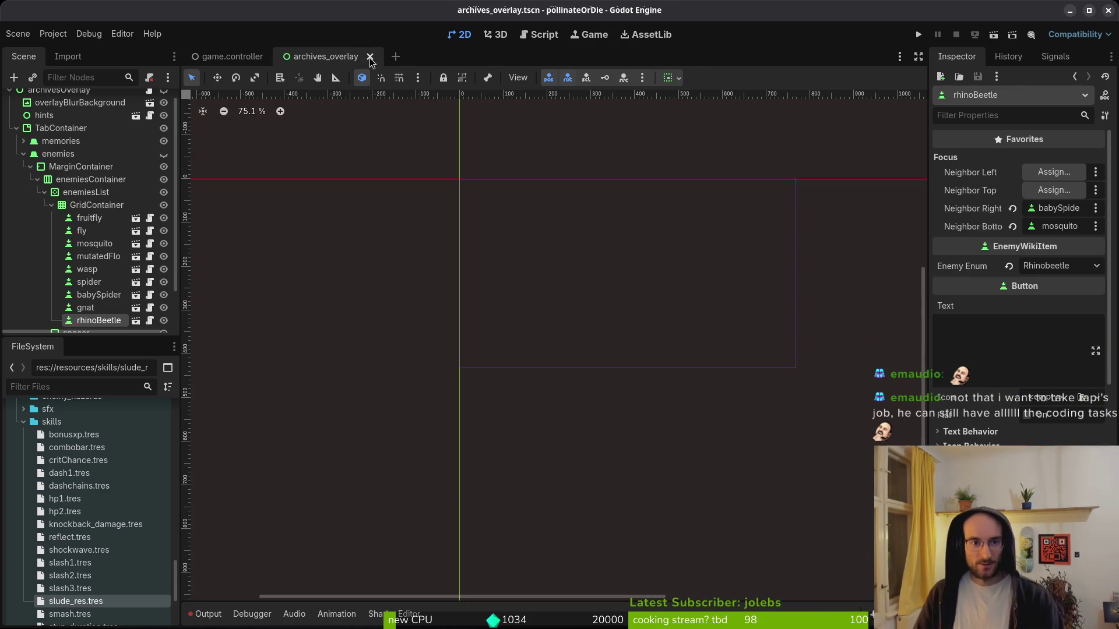
click(370, 56)
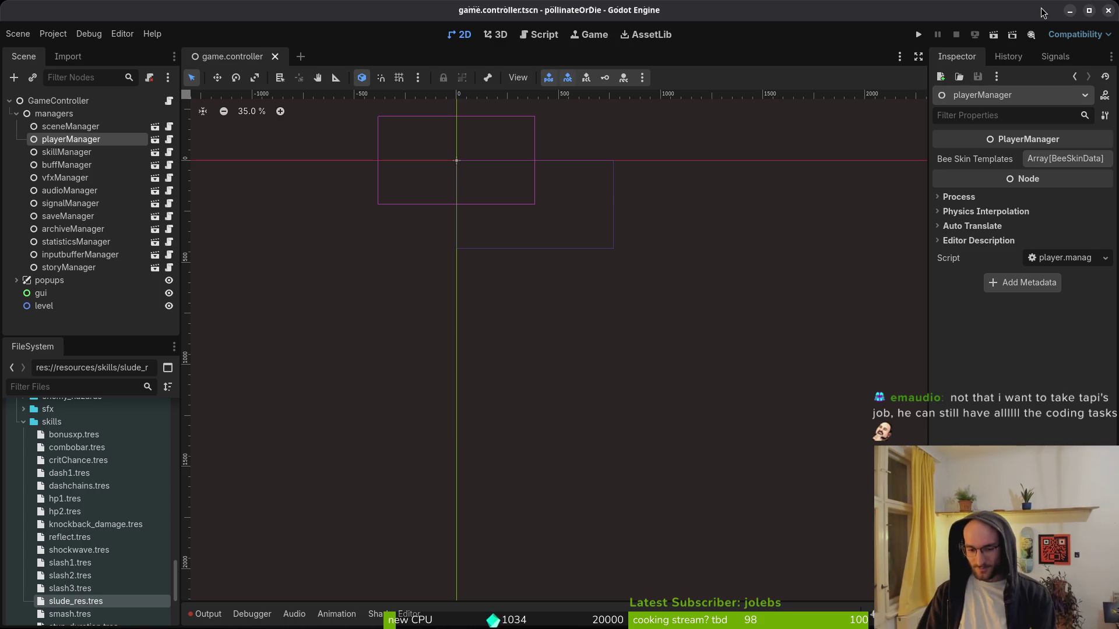
- Collapse the managers group in game.controller and switch to the translations.csv spreadsheet
click(17, 114)
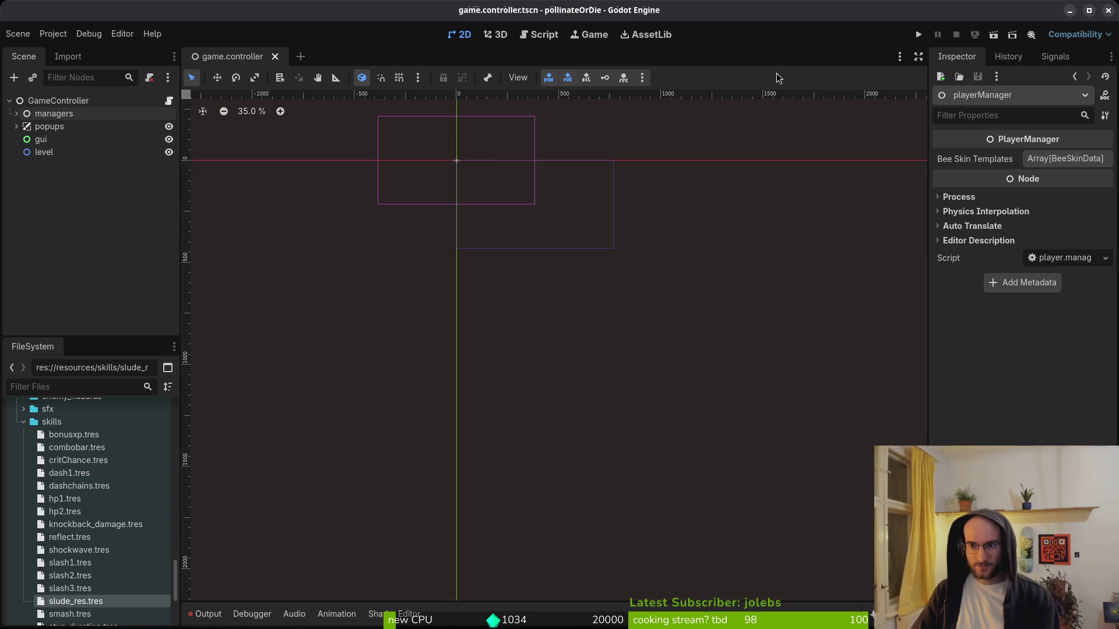
drag(458, 220, 571, 311)
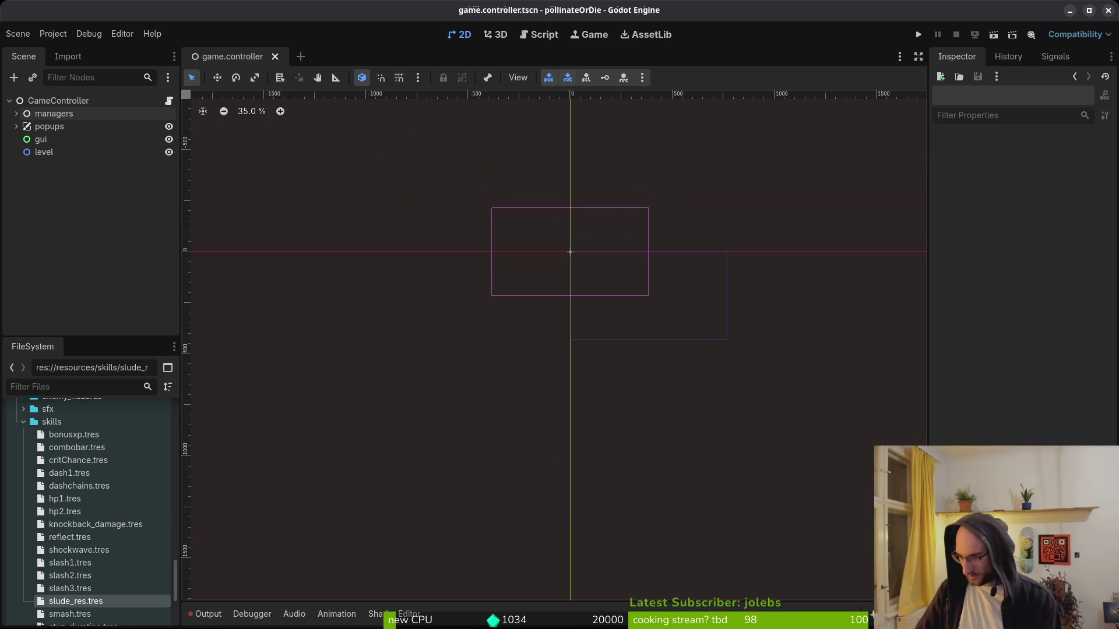
key(alt+Tab)
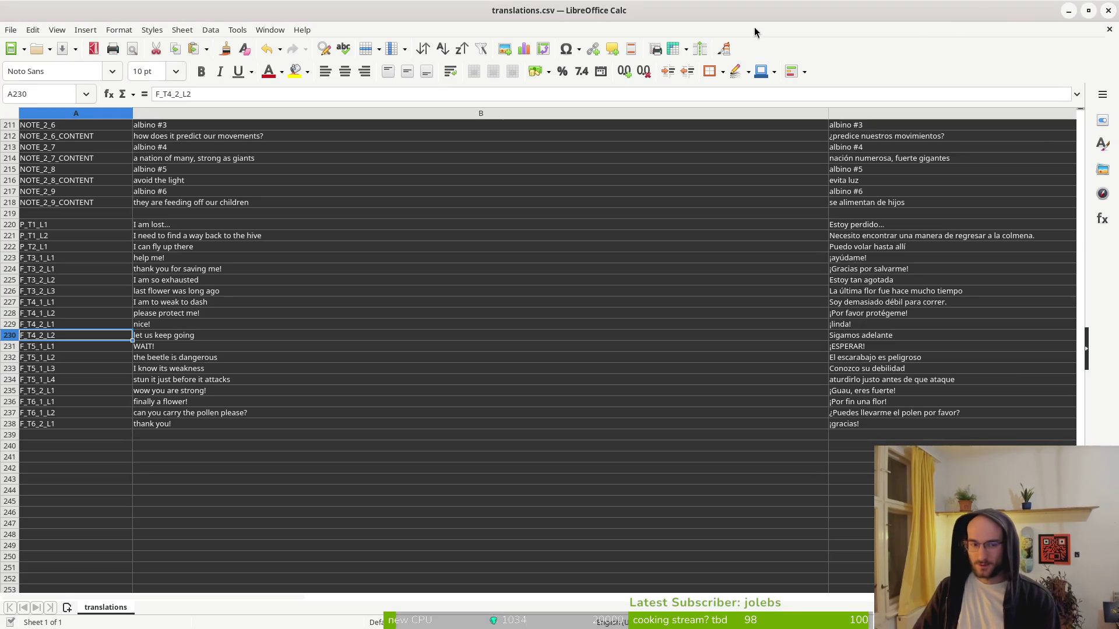
- Close the translations.csv spreadsheet and return to the Godot editor
click(1107, 12)
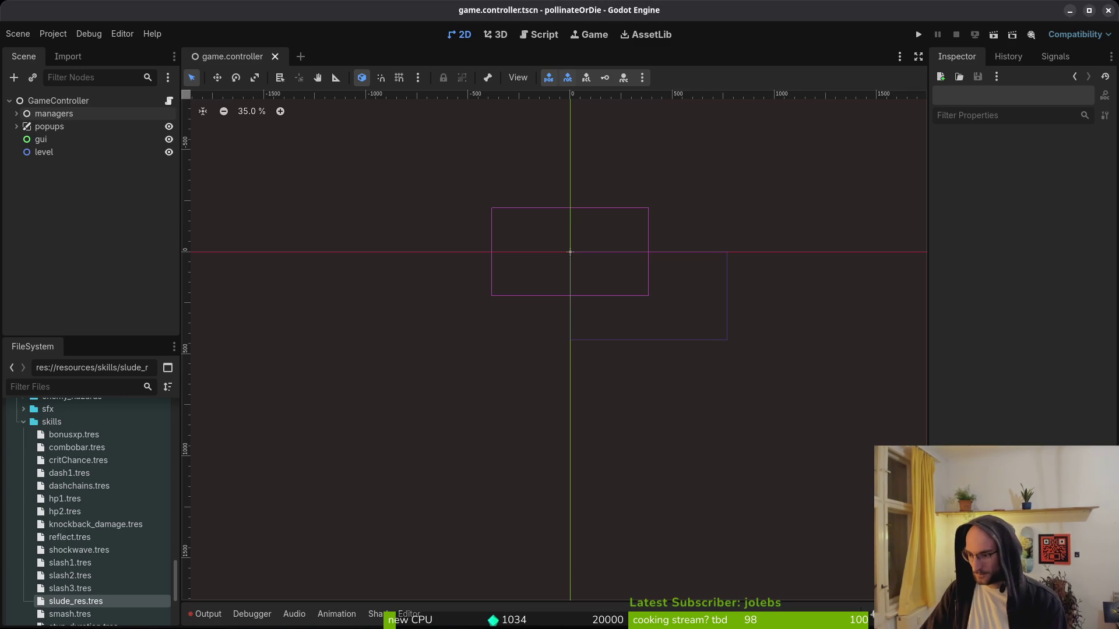
key(alt+Tab)
key(alt+Tab)
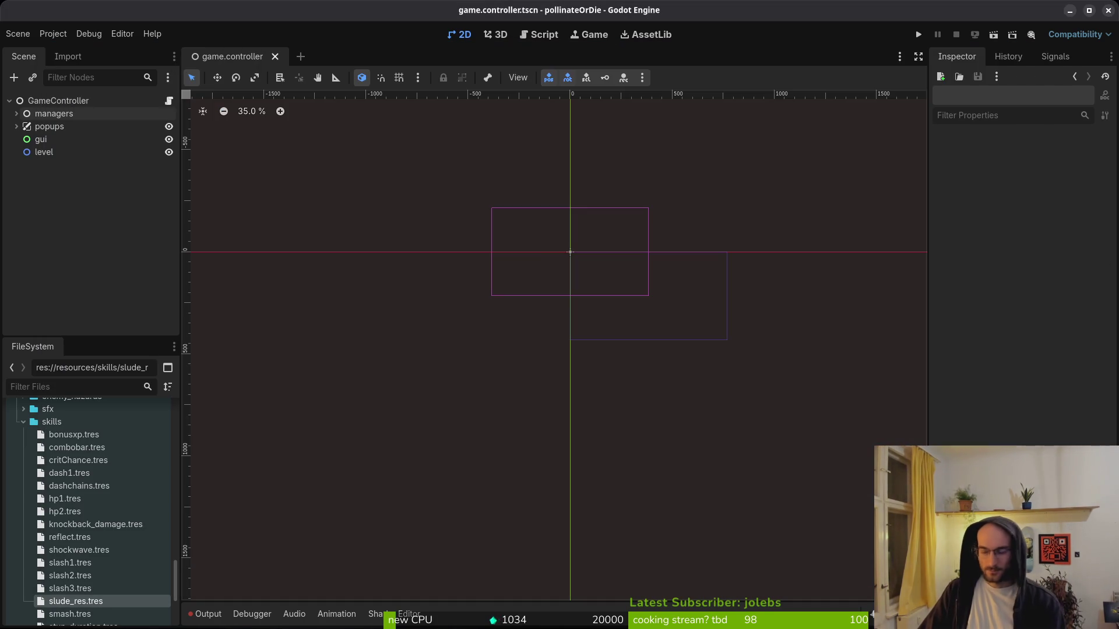
key(alt+Tab)
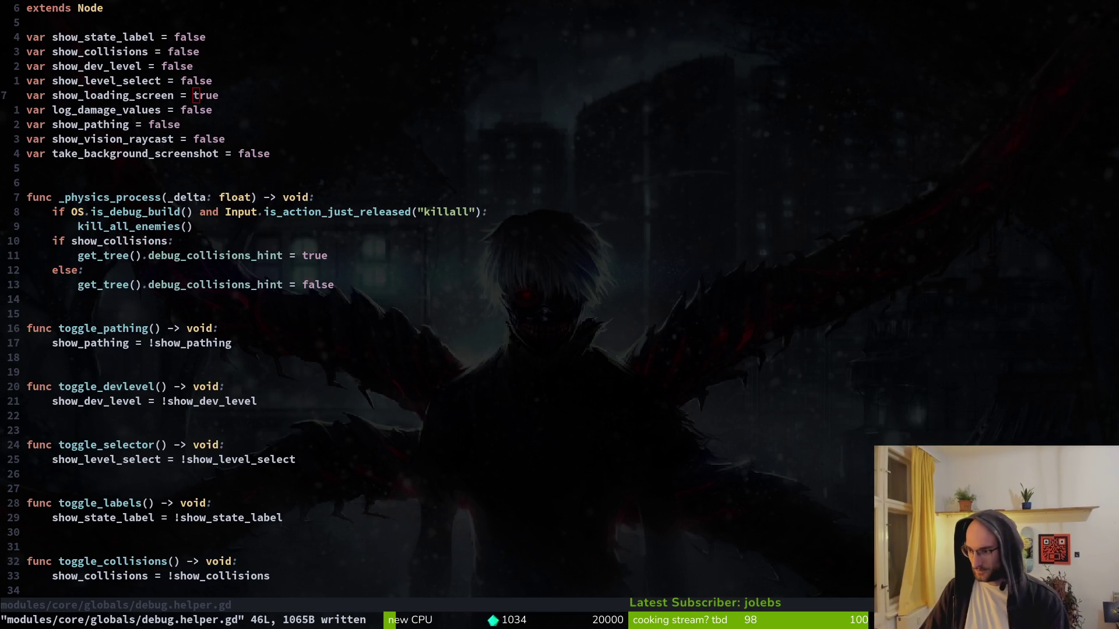
- Ask Perplexity how to master an audio WAV by -4 dB with ffmpeg, then select the basic command
key(super+b)
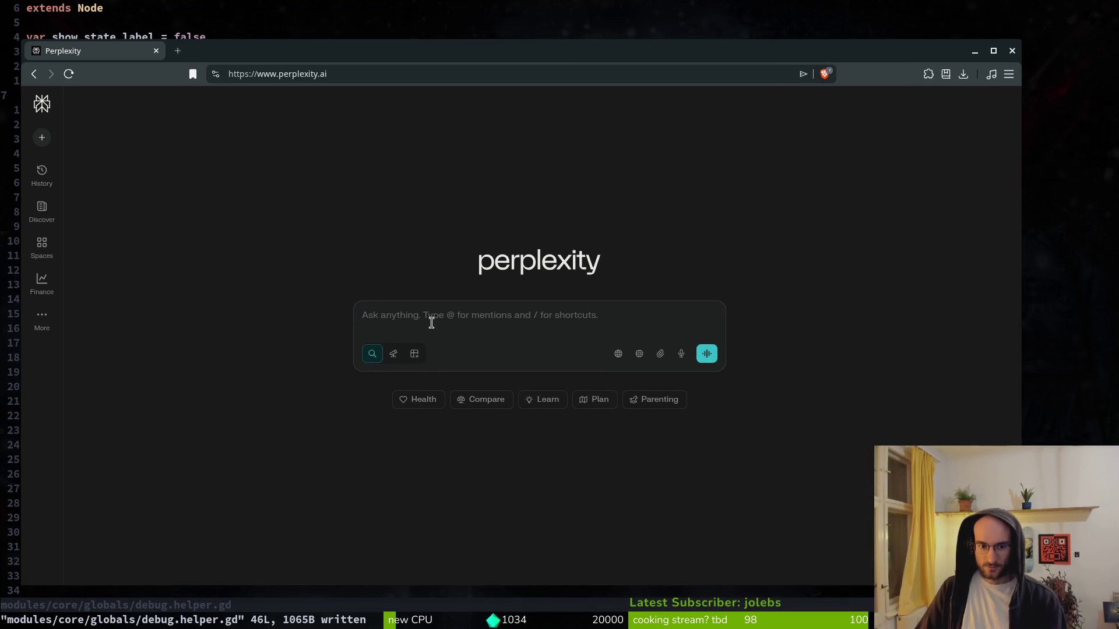
text(how cna i master )
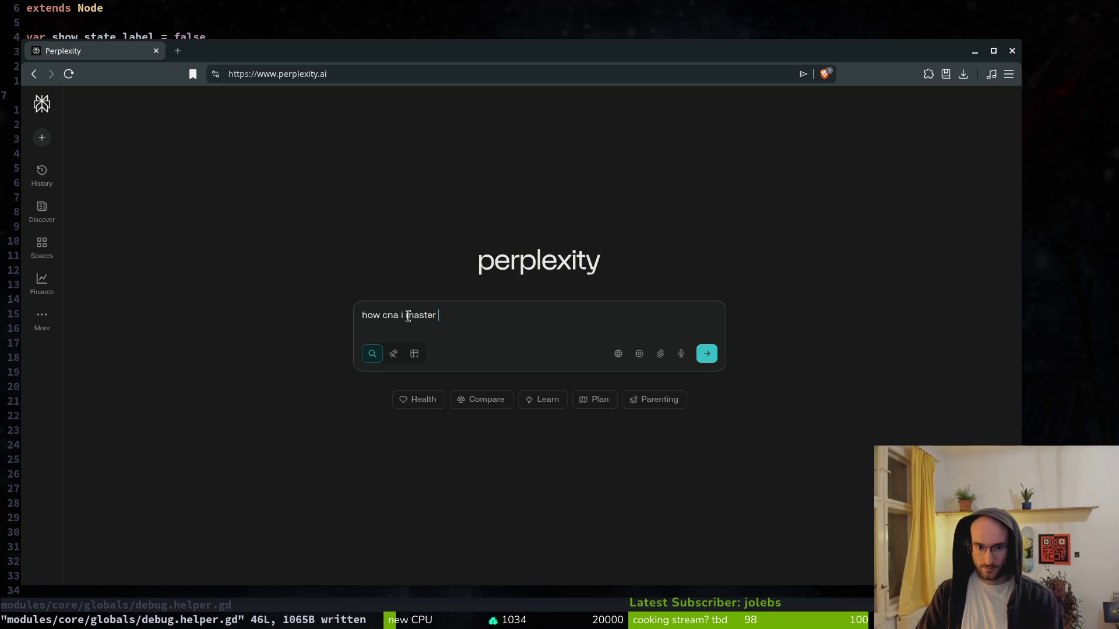
text(an audio wave file by -4db wit)
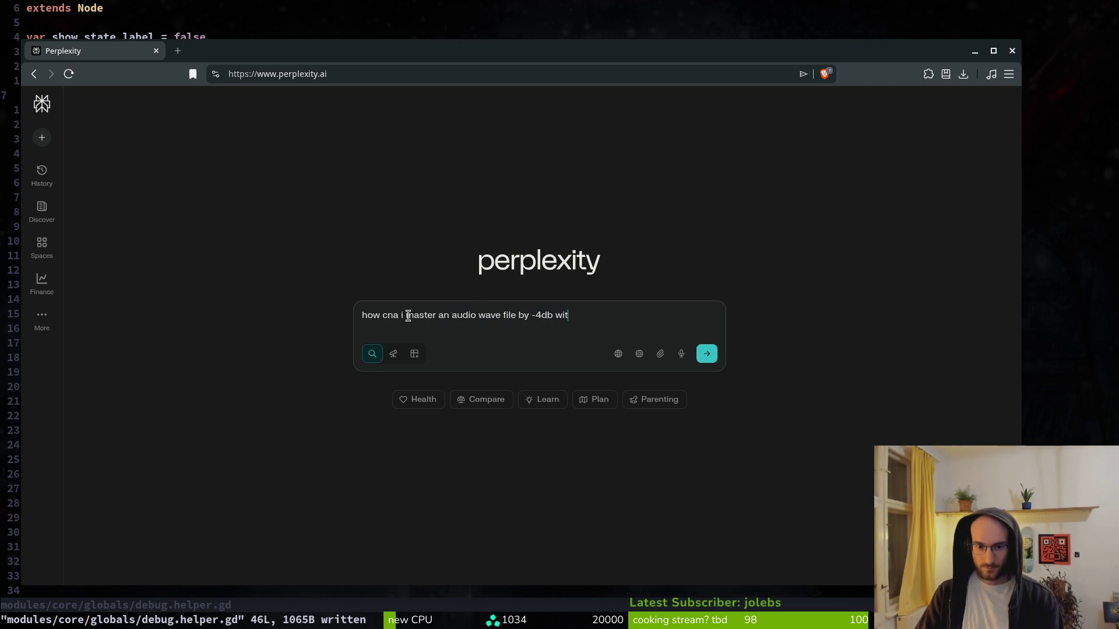
text(eg)
key(Return)
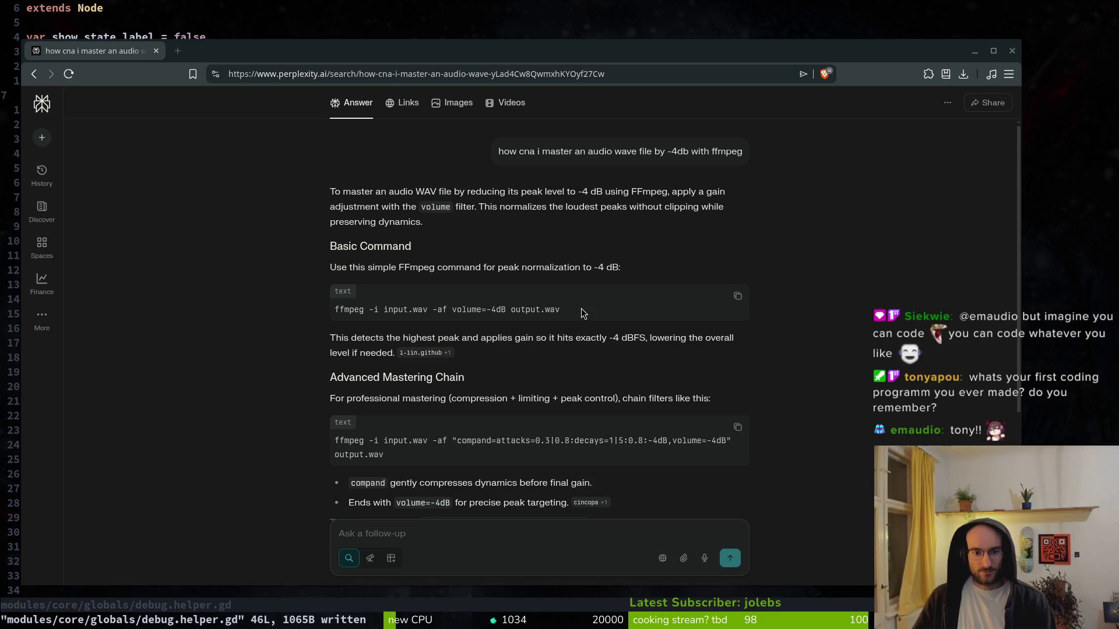
drag(594, 315, 337, 310)
click(663, 318)
key(super)
- Drag combat.wav from pollinate-or-die/assets/audio/music into the Downloads folder
key(super+e)
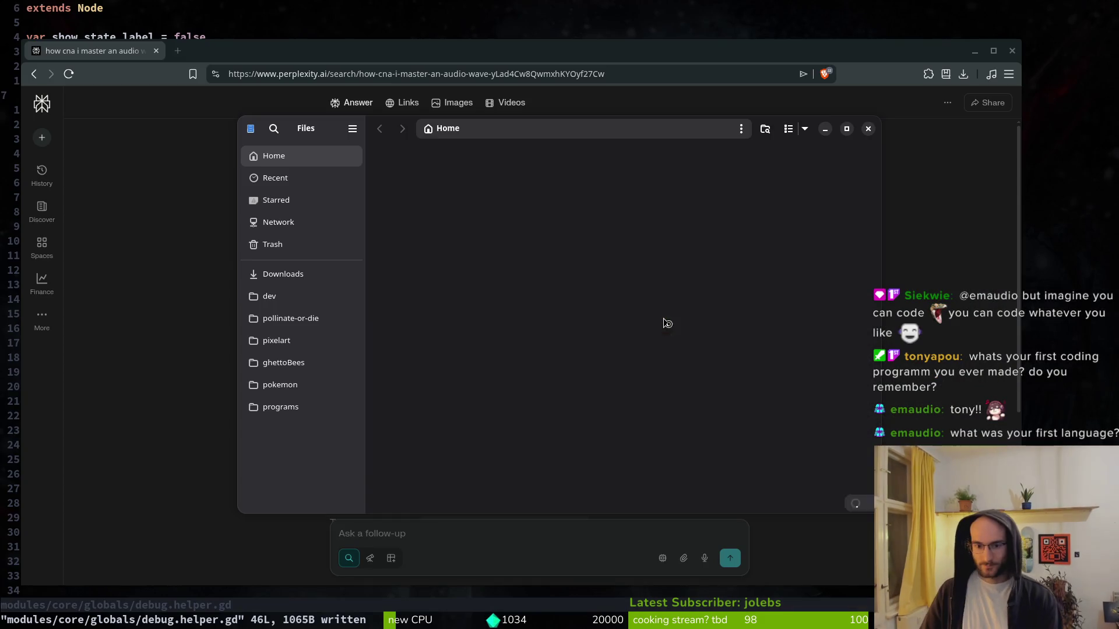
click(352, 315)
double_click(499, 193)
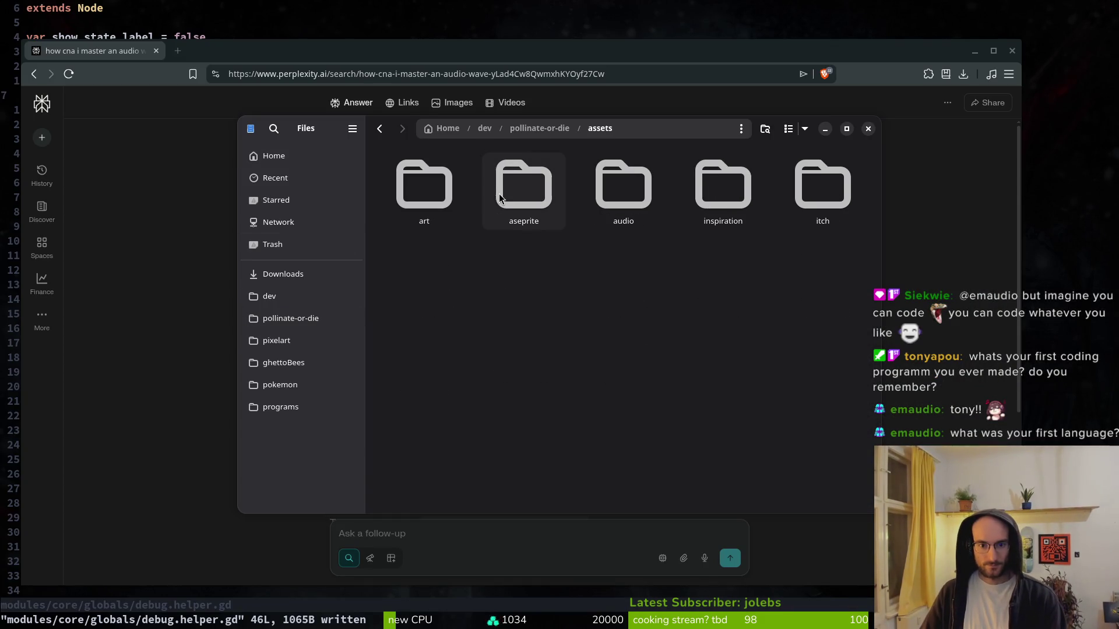
double_click(622, 185)
double_click(623, 185)
click(619, 186)
mouse_move(622, 192)
mouse_down()
mouse_move(326, 275)
mouse_move(670, 469)
mouse_move(619, 485)
mouse_move(525, 278)
mouse_up()
mouse_move(551, 233)
mouse_down()
mouse_move(501, 192)
mouse_move(428, 197)
mouse_move(708, 289)
mouse_move(541, 266)
mouse_move(524, 204)
mouse_up()
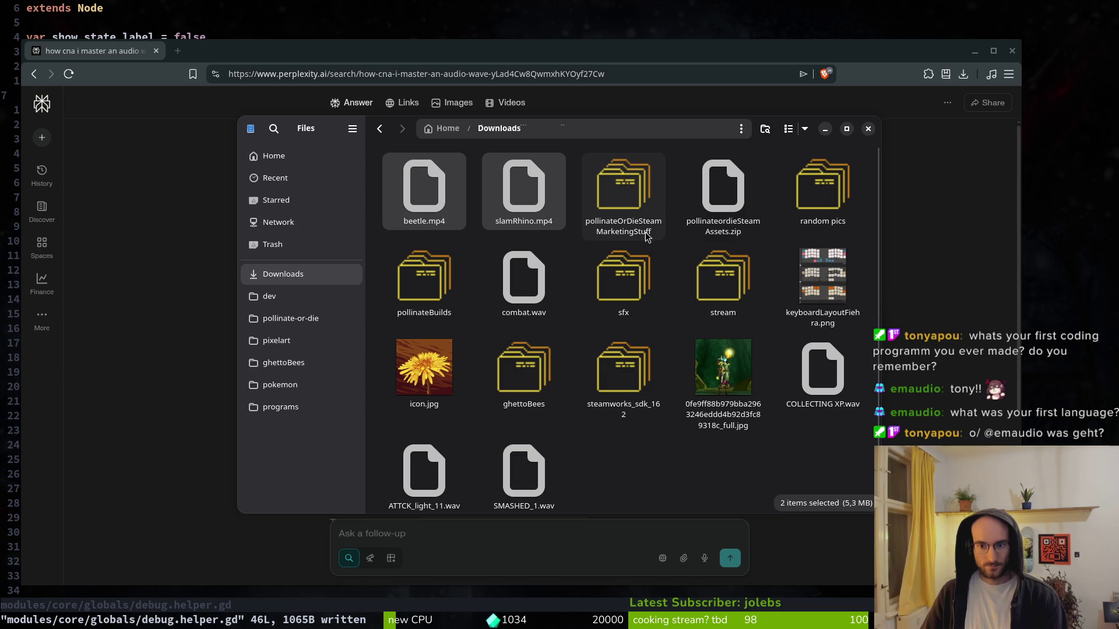
- Trash the Steam assets zip and move beetle.mp4 and slamRhino.mp4 into sfx/sfxvideos
click(726, 213)
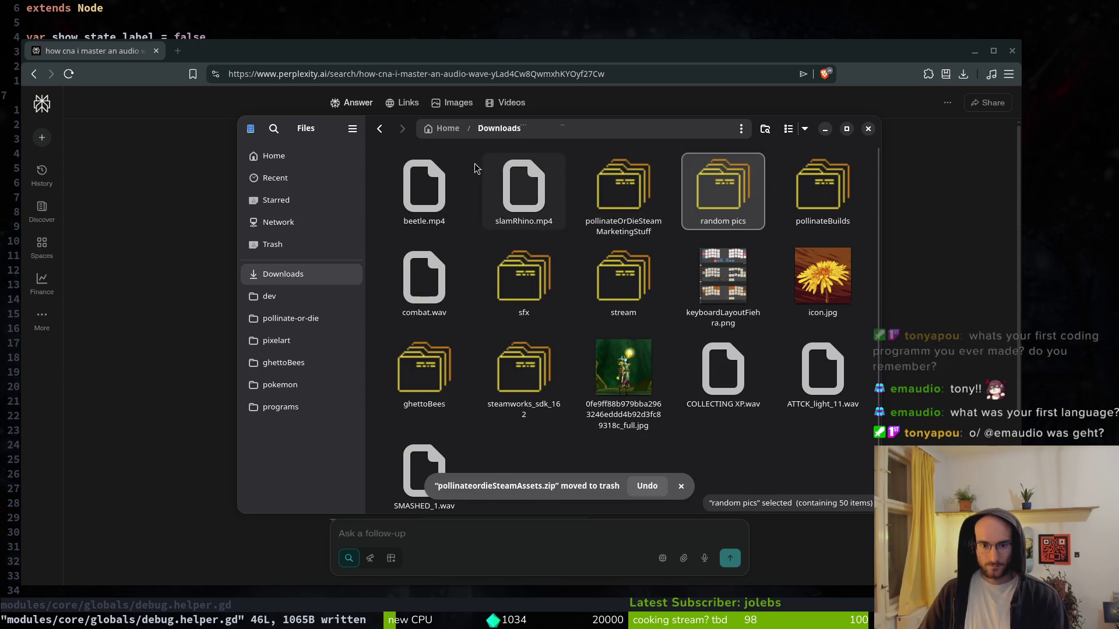
click(443, 187)
ctrl+click(513, 187)
key(ctrl+x)
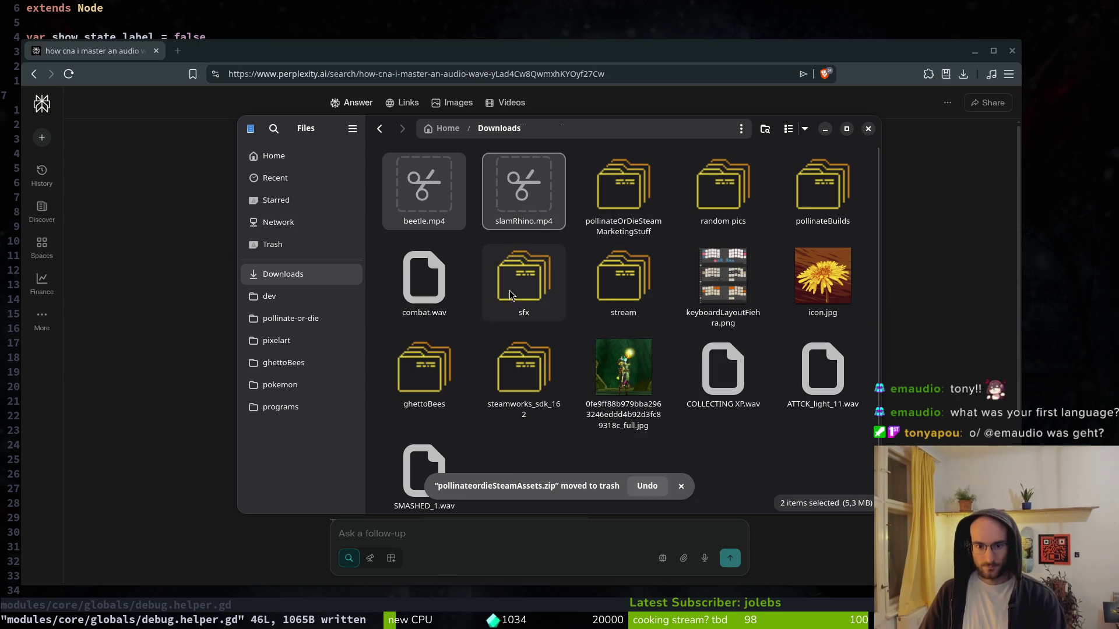
double_click(515, 288)
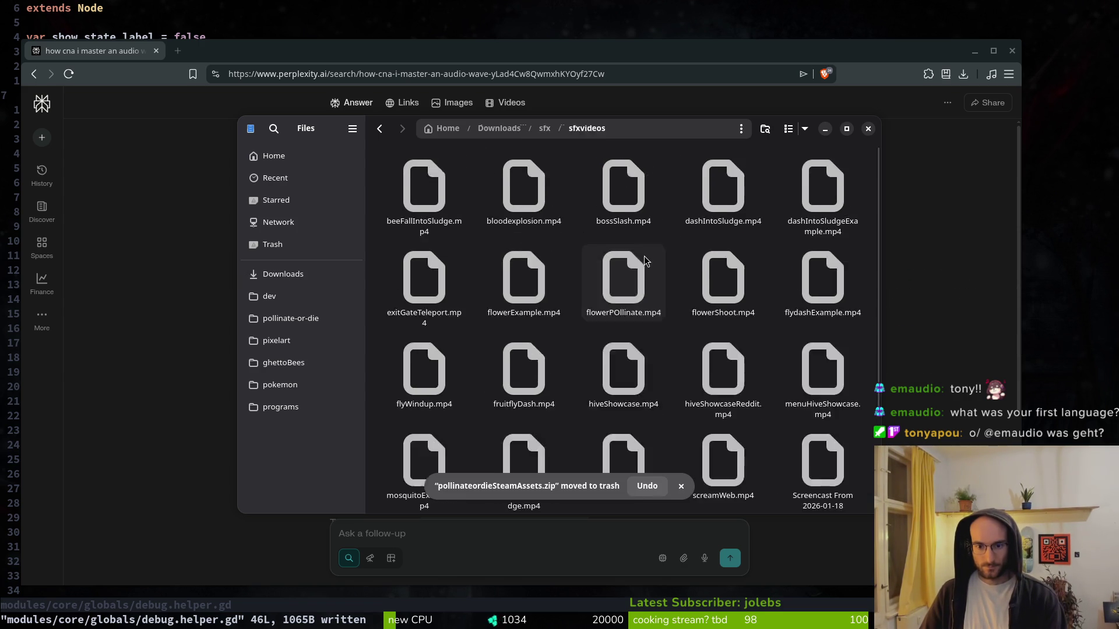
double_click(623, 268)
key(alt+Left)
key(alt+Left)
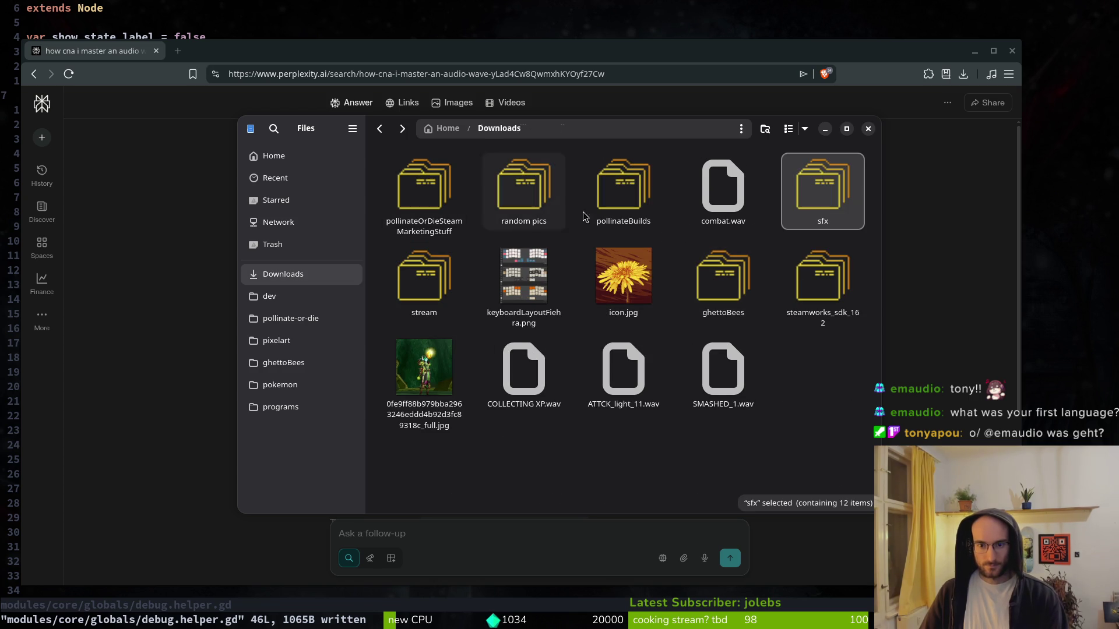
click(722, 189)
click(861, 376)
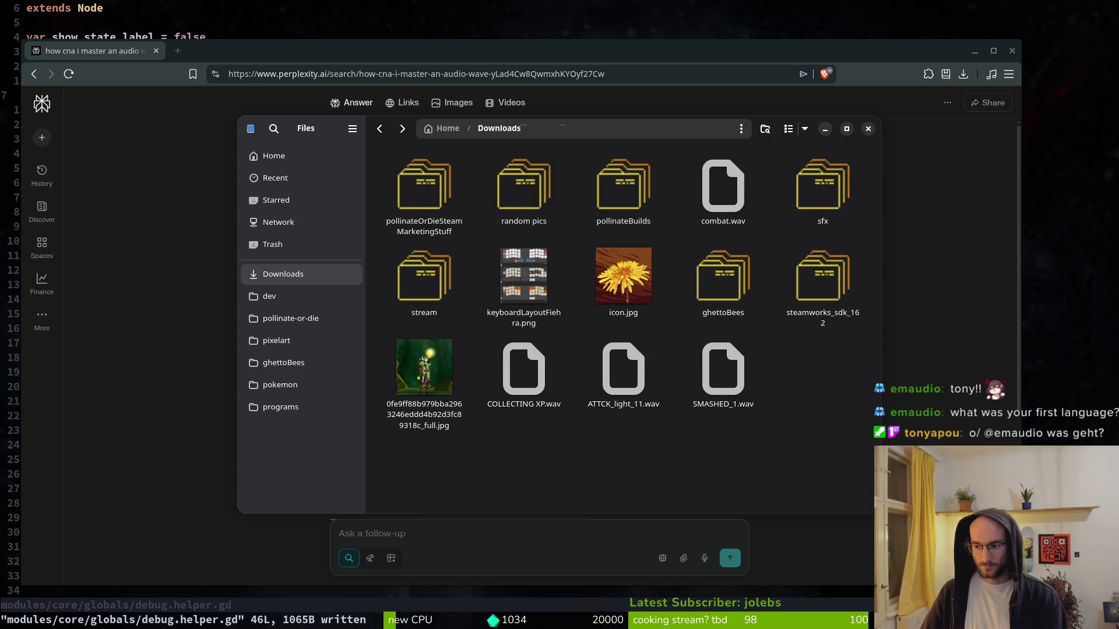
key(super+d)
- Quit vim, change into the Downloads folder and list its files
text(:q)
key(Return)
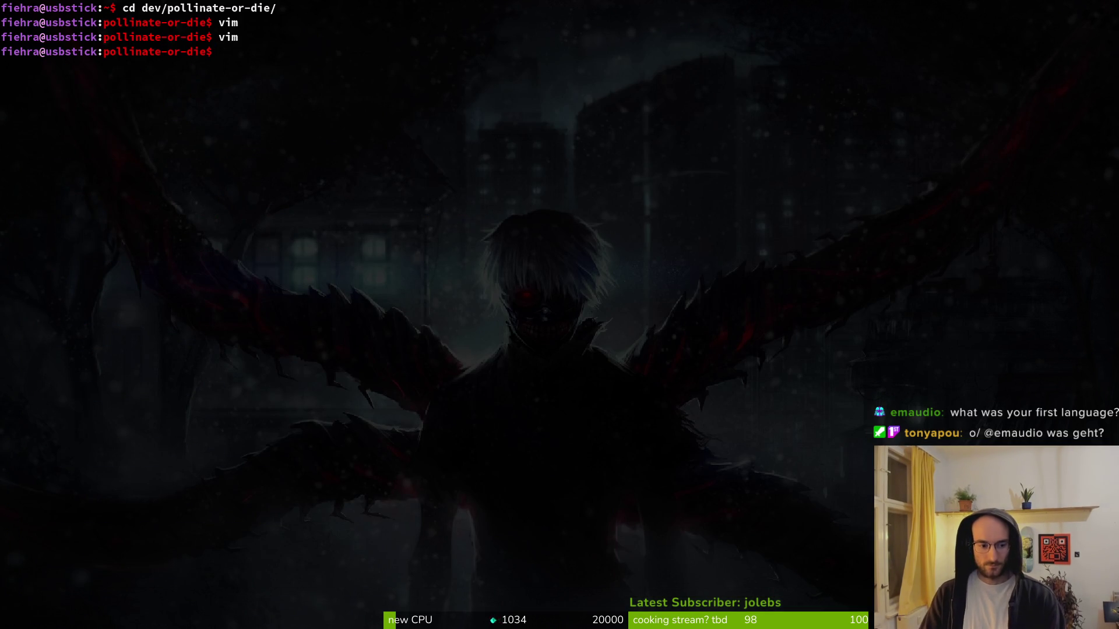
text(cd)
key(Return)
key(Tab)
key(Return)
text(ls)
key(Return)
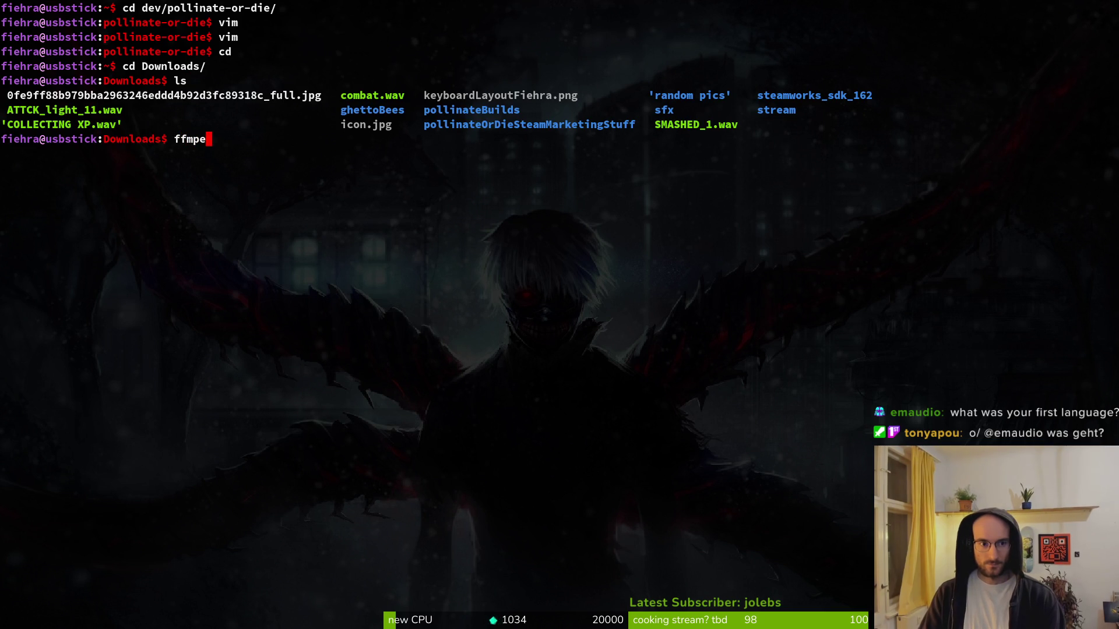
- Run an ffmpeg volume-filter command on combat.wav to write combat1.wav
key(alt+Tab)
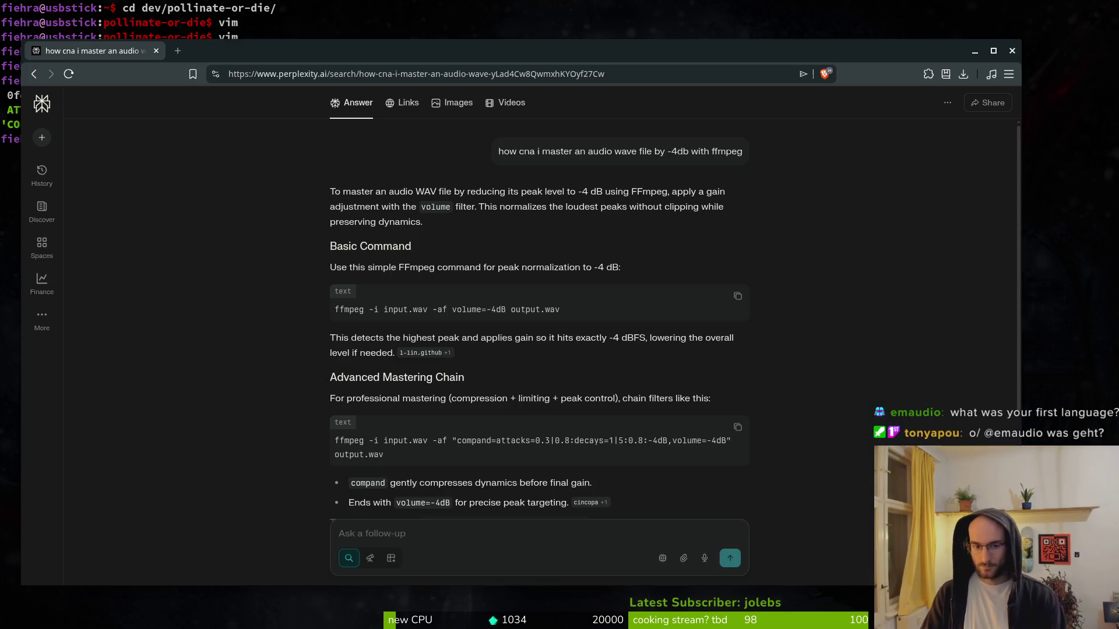
key(alt+Tab)
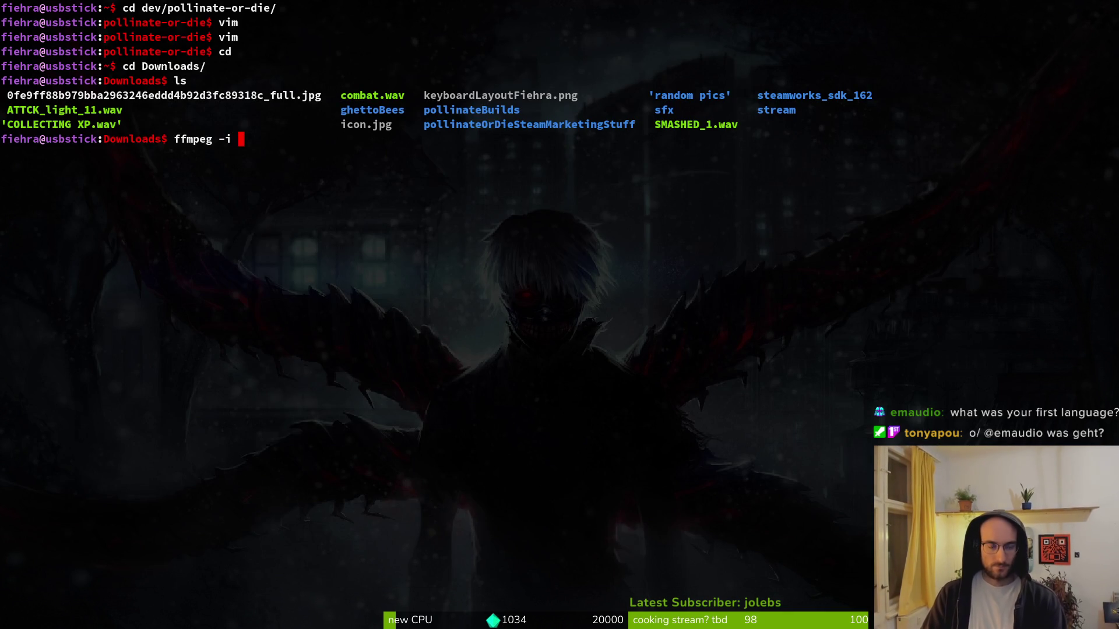
key(Tab)
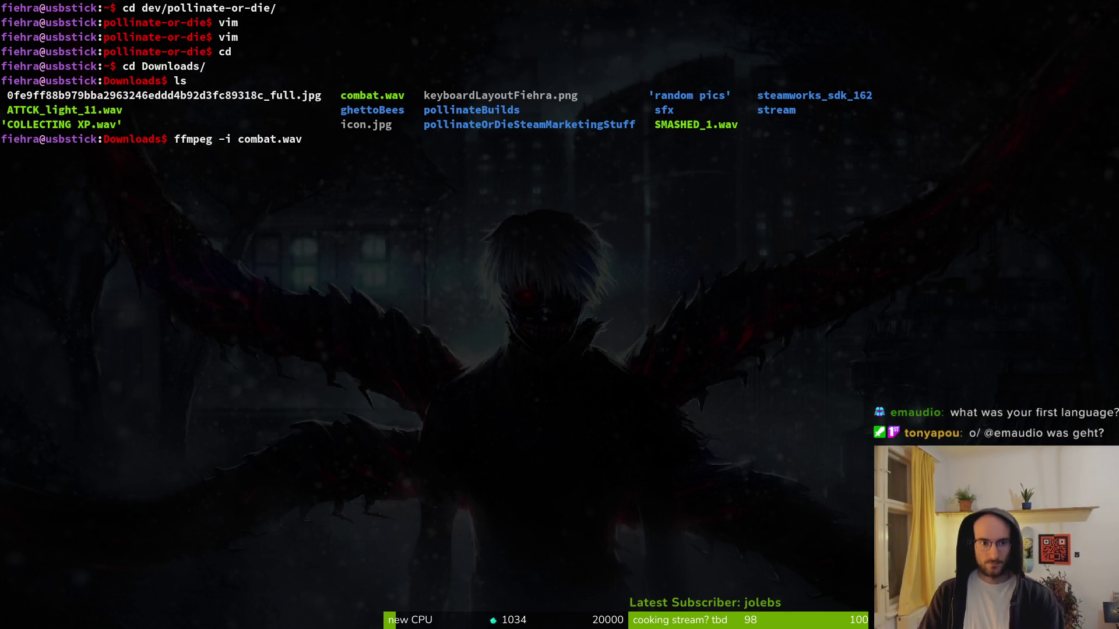
key(alt+Tab)
key(alt+Tab)
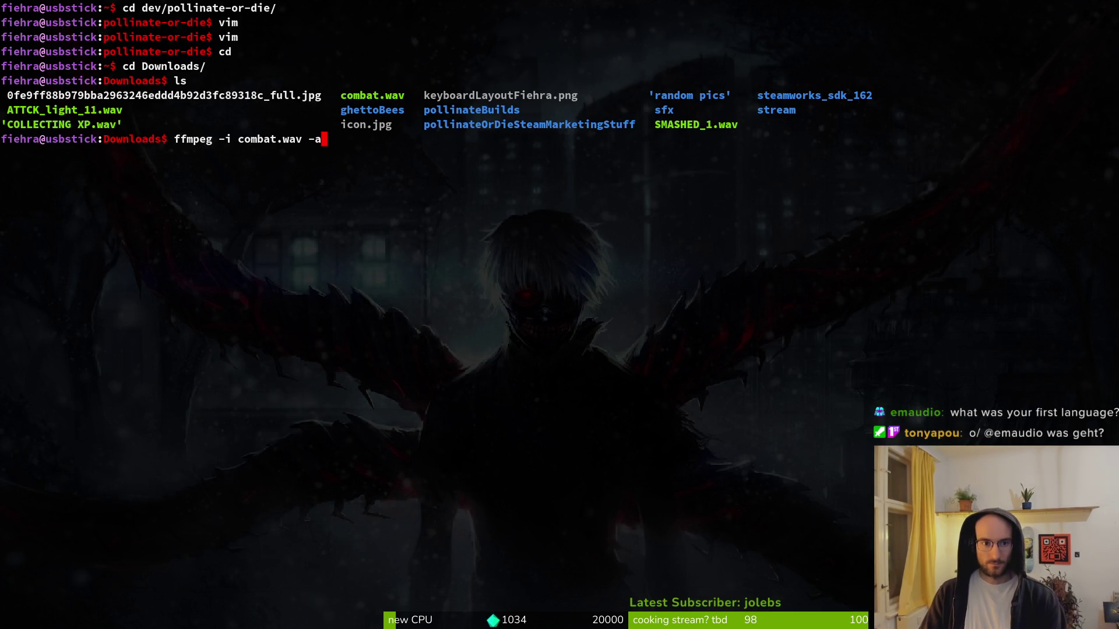
text(f volume=-)
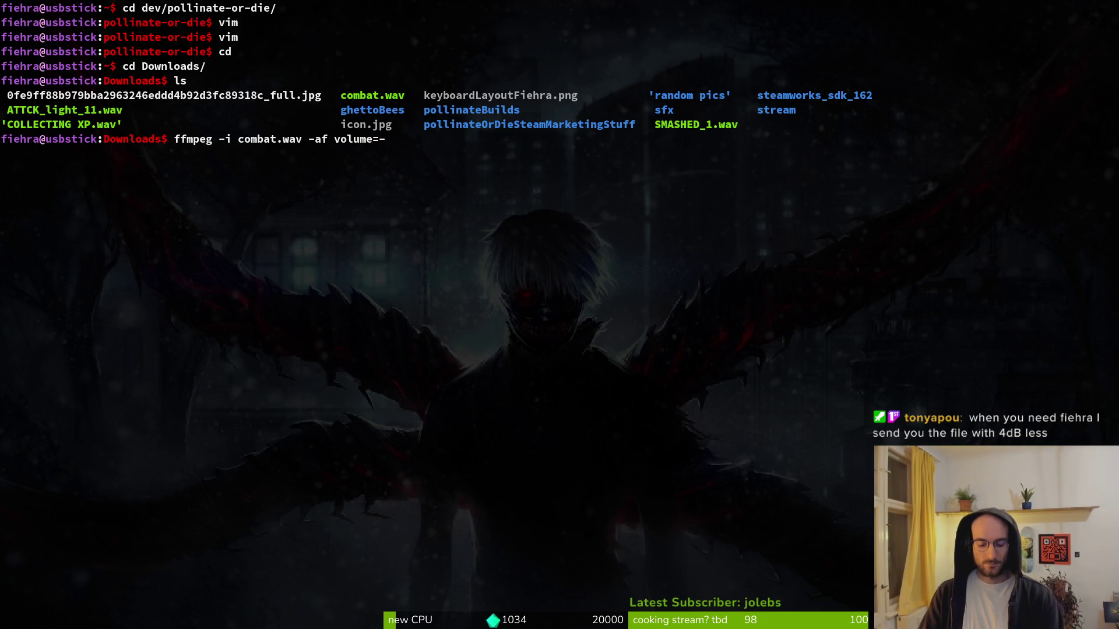
key(alt+Tab)
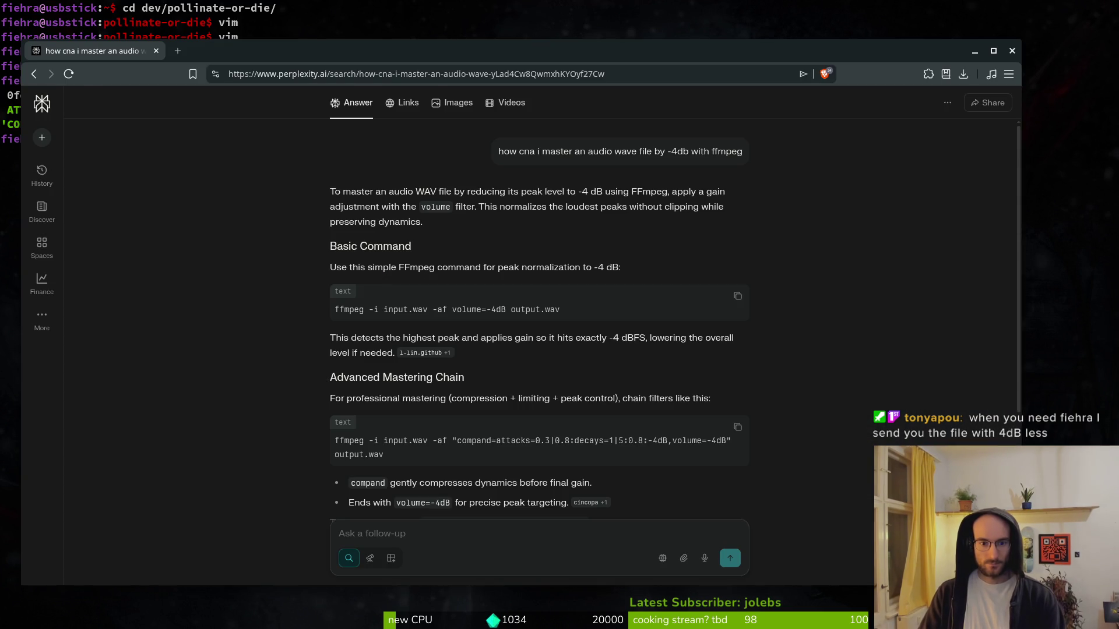
key(alt+Tab)
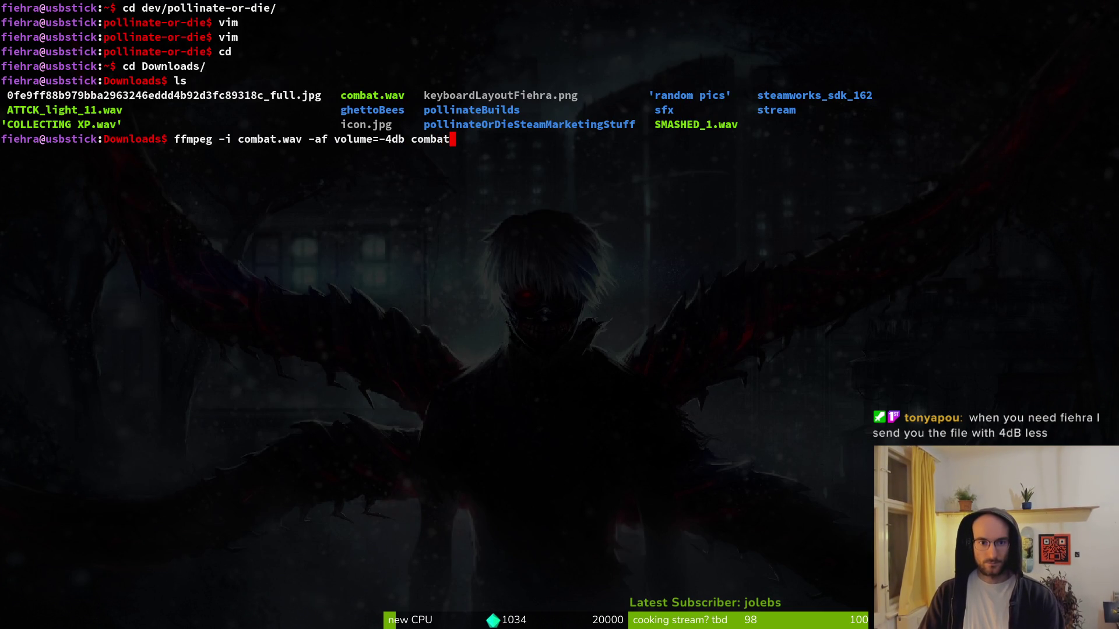
key(Return)
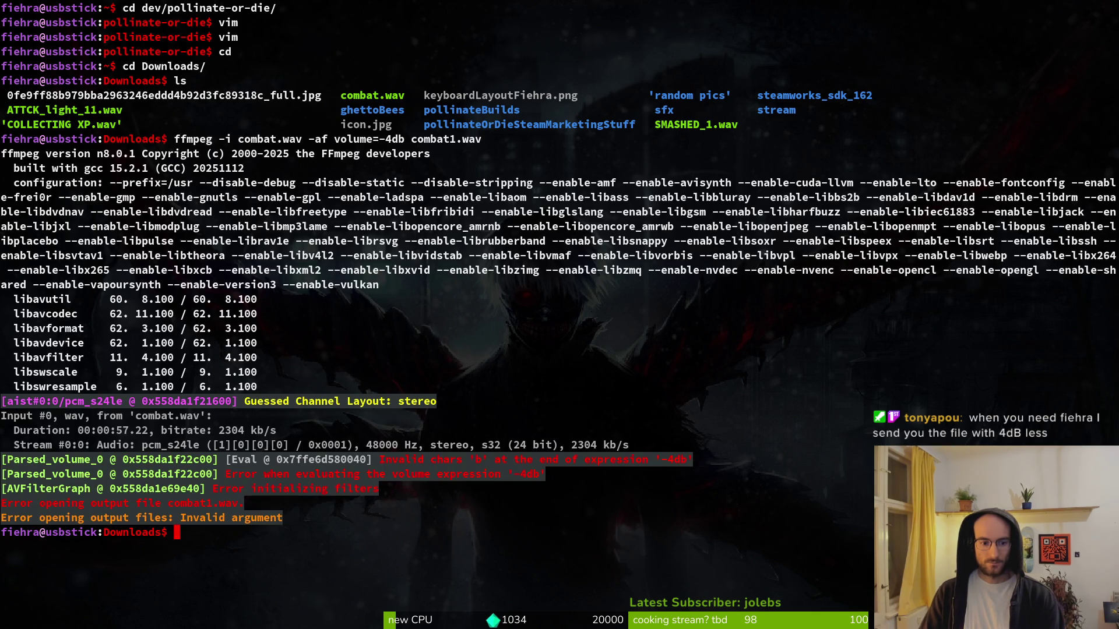
- Rerun the ffmpeg command with the gain corrected to -4dB, then clear the terminal
key(Up)
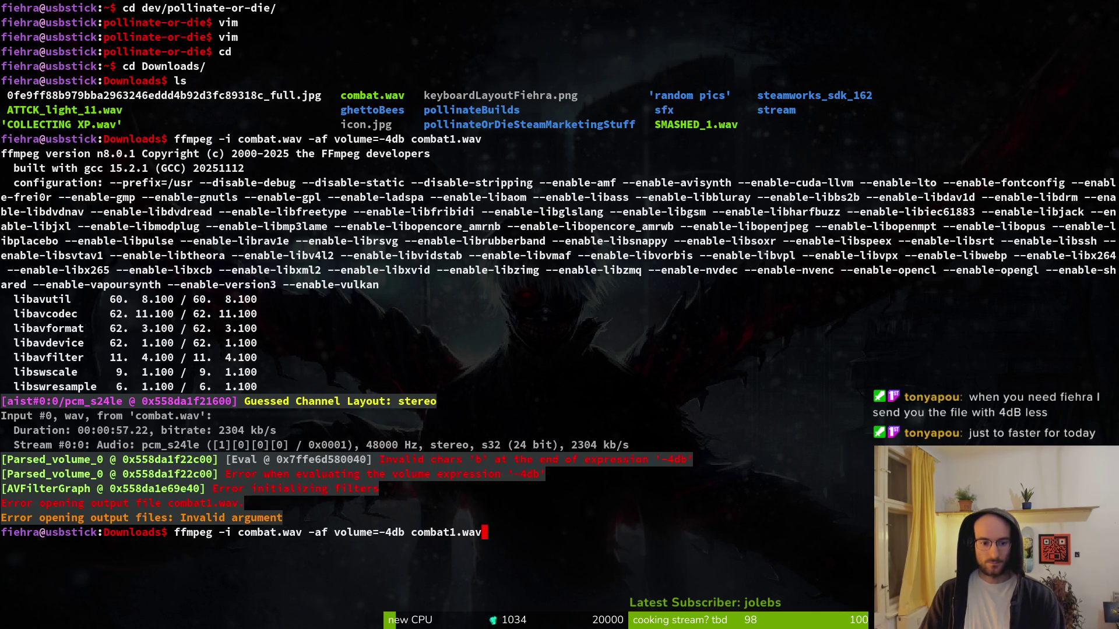
key(alt+Tab)
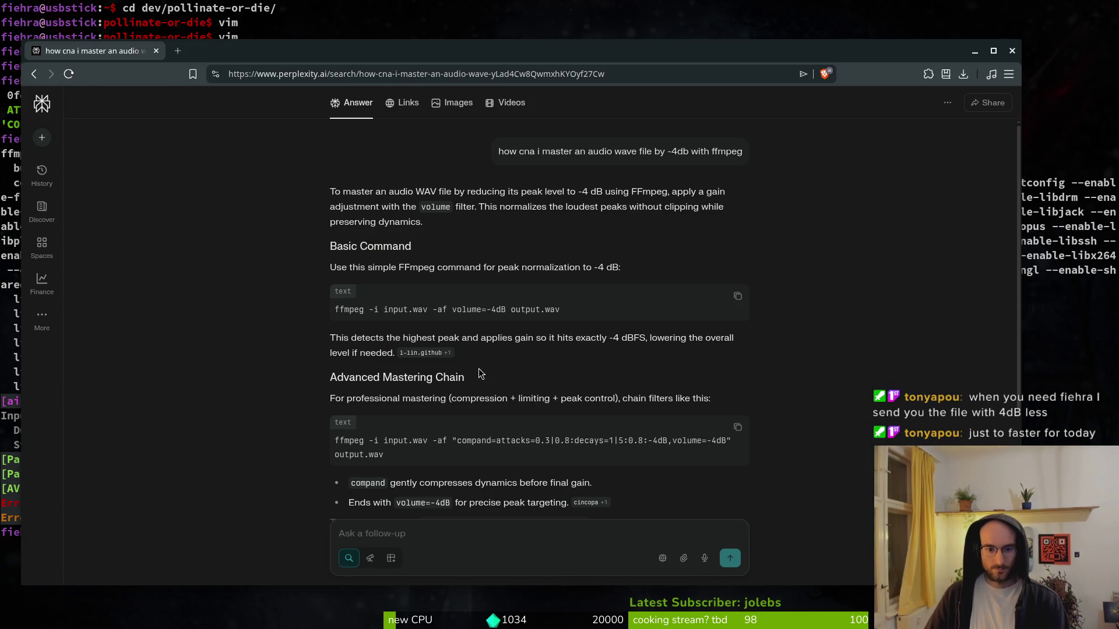
key(alt+Tab)
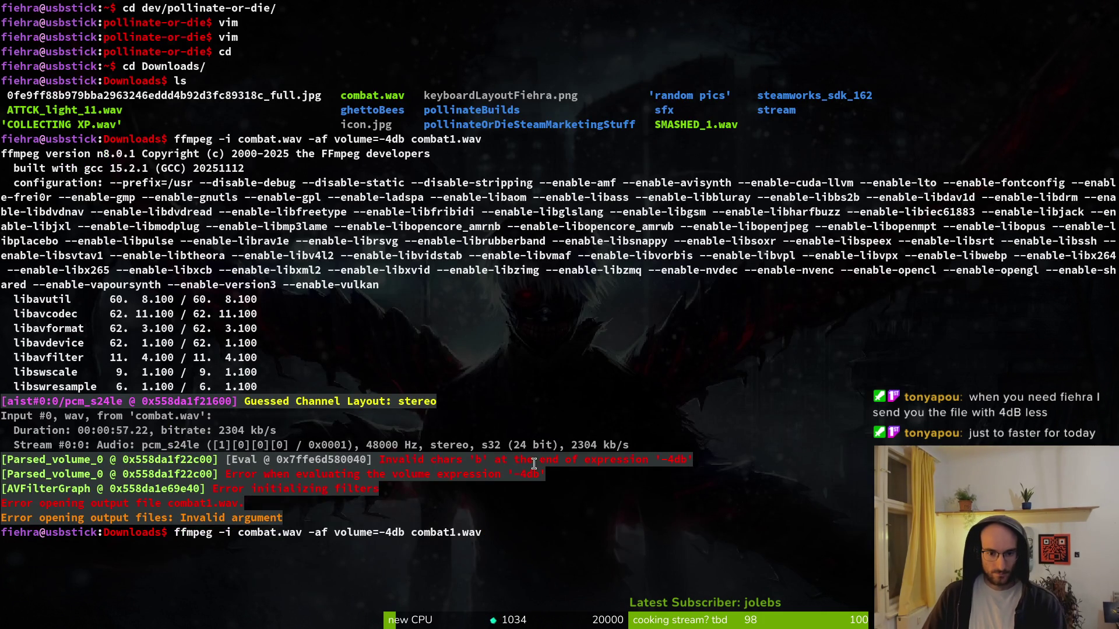
key(alt+Tab)
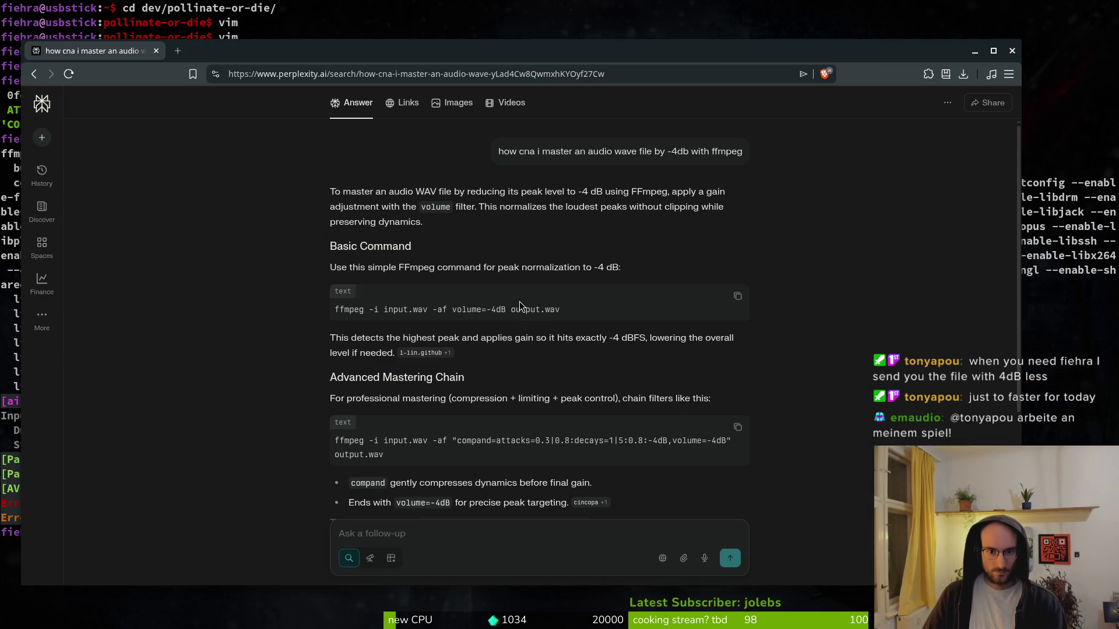
key(alt+Tab)
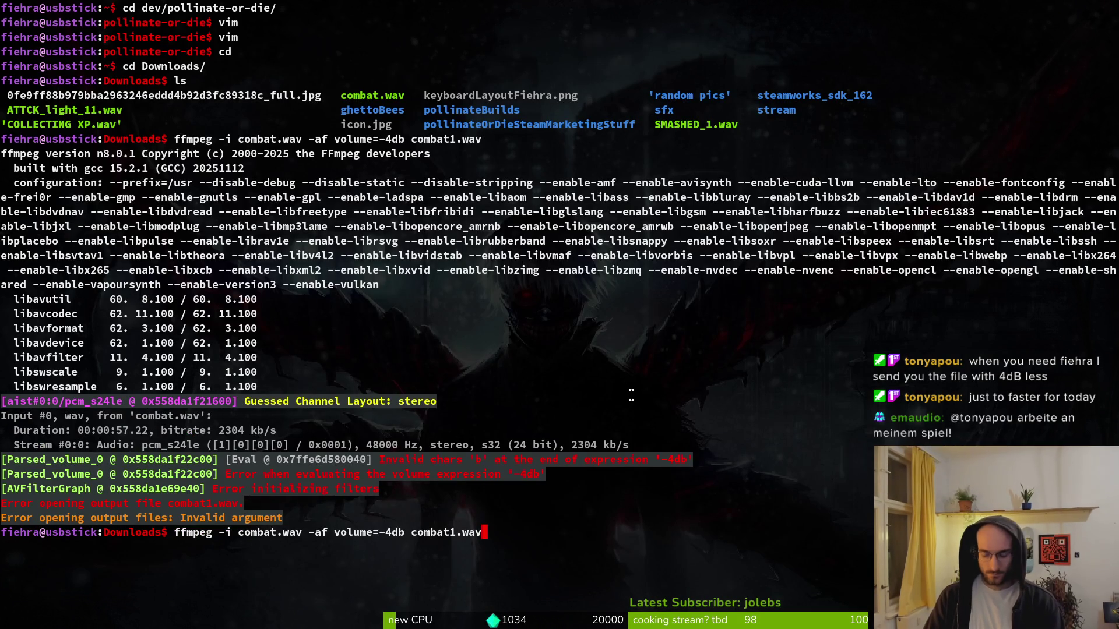
key(BackSpace)
text(B)
key(Return)
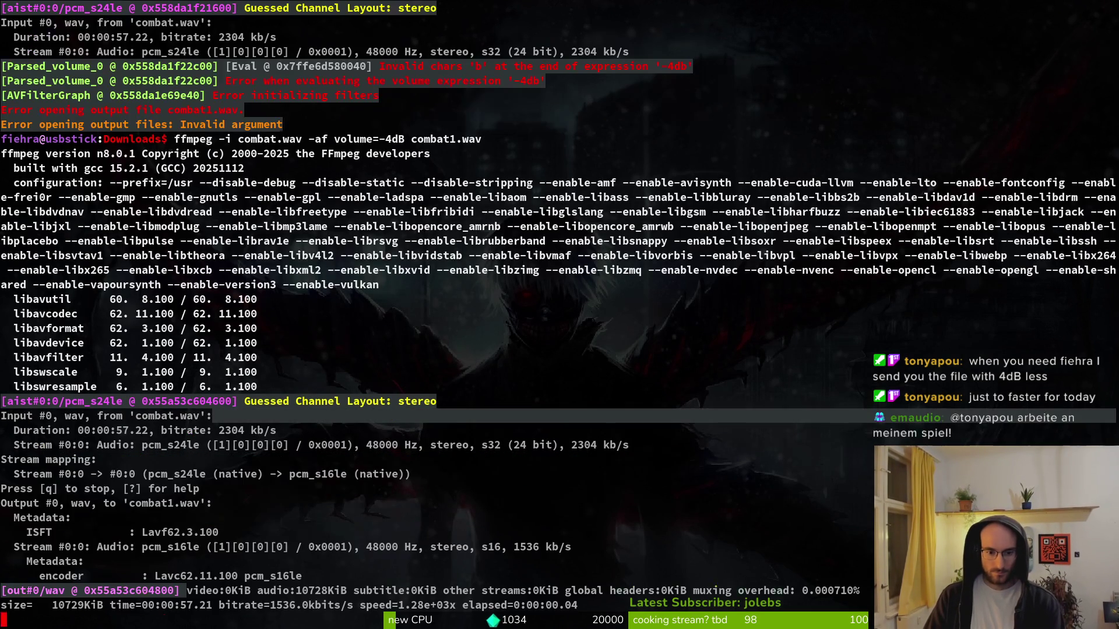
text(clear)
key(Return)
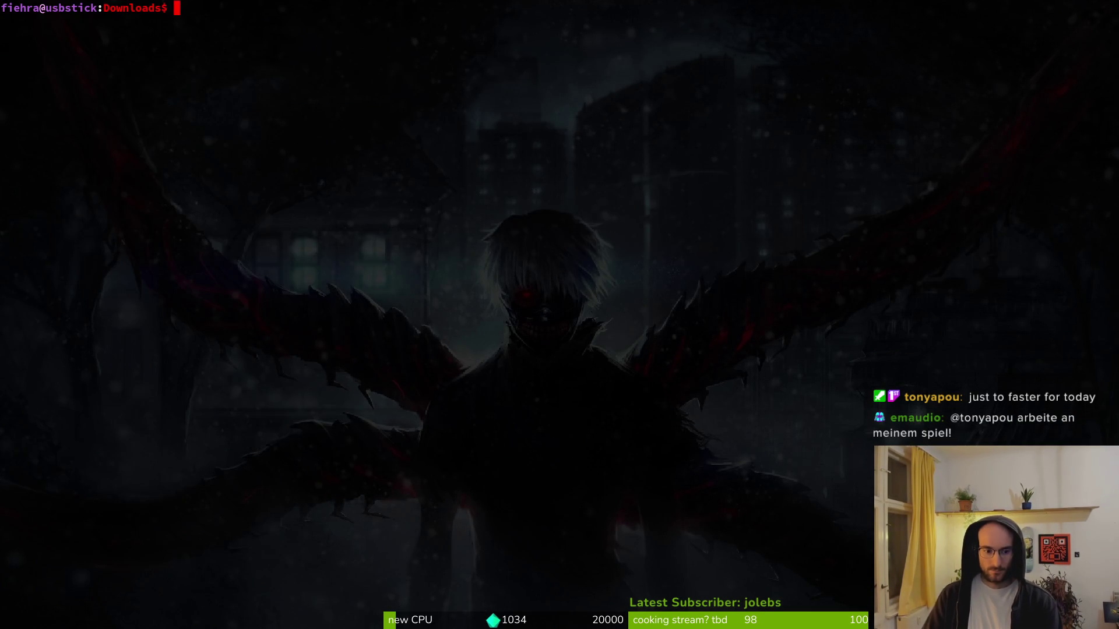
key(alt+Tab)
key(alt+Tab)
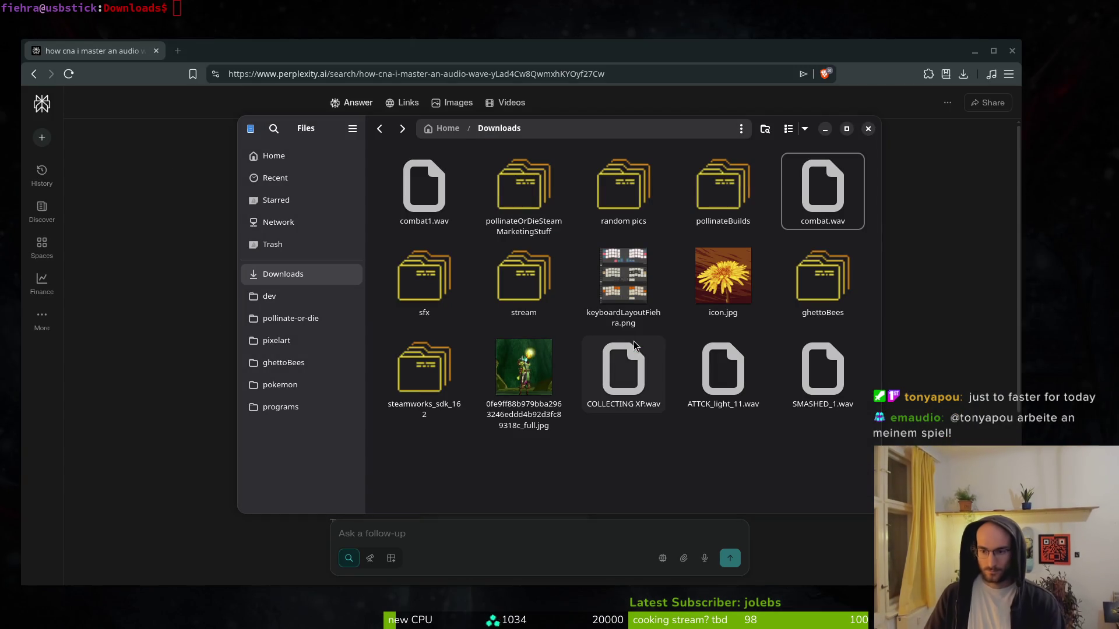
- Play combat1.wav and combat.wav in Downloads to compare their loudness
key(Return)
click(434, 169)
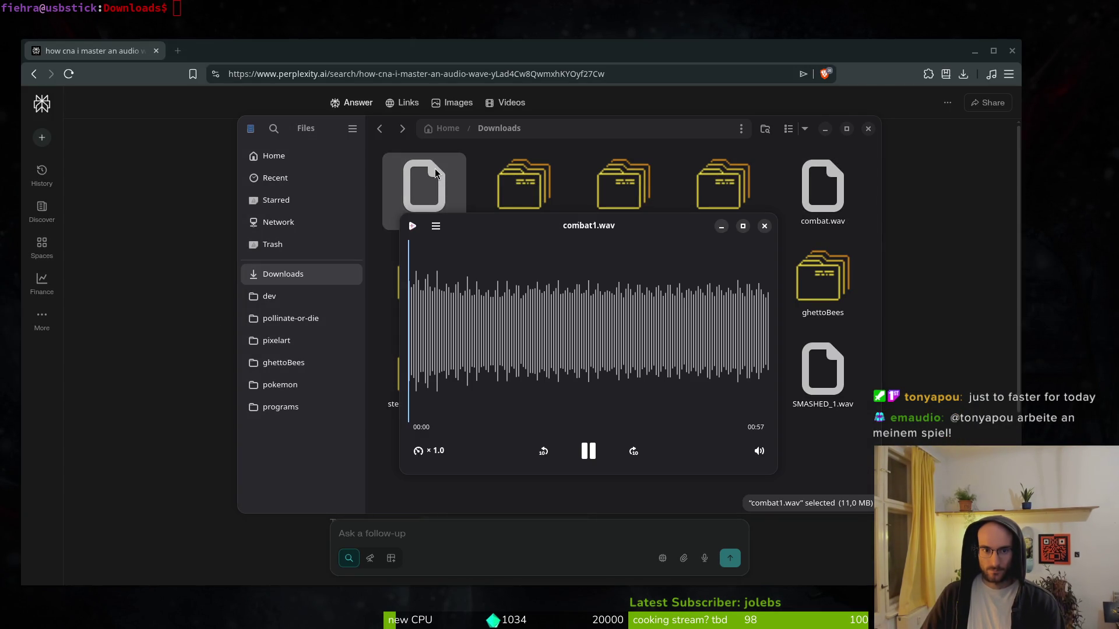
click(765, 226)
double_click(810, 204)
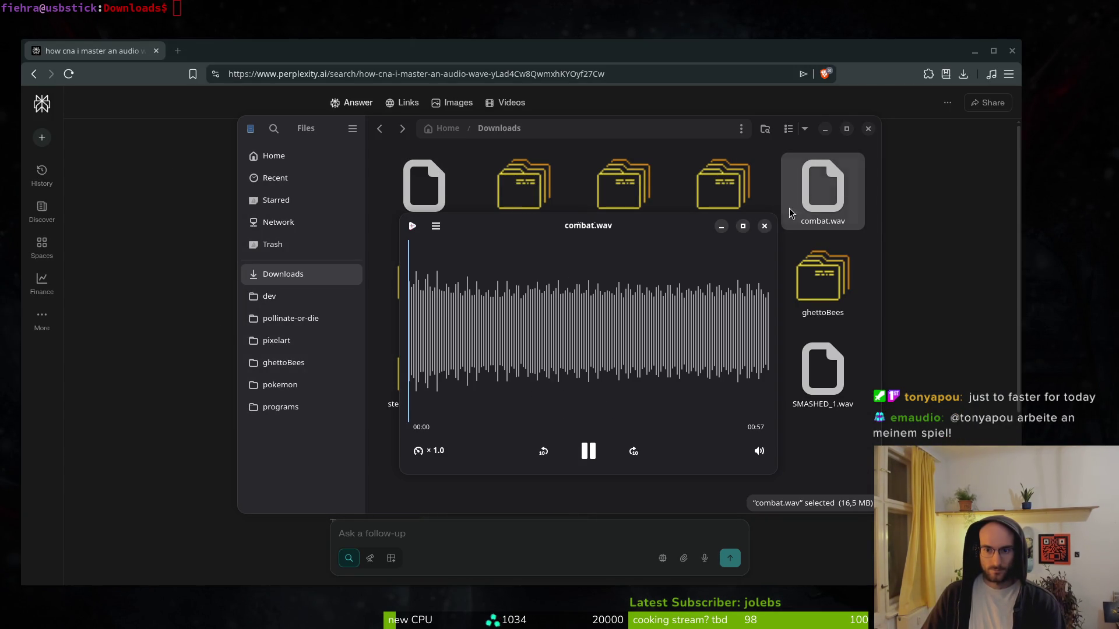
click(764, 226)
key(Return)
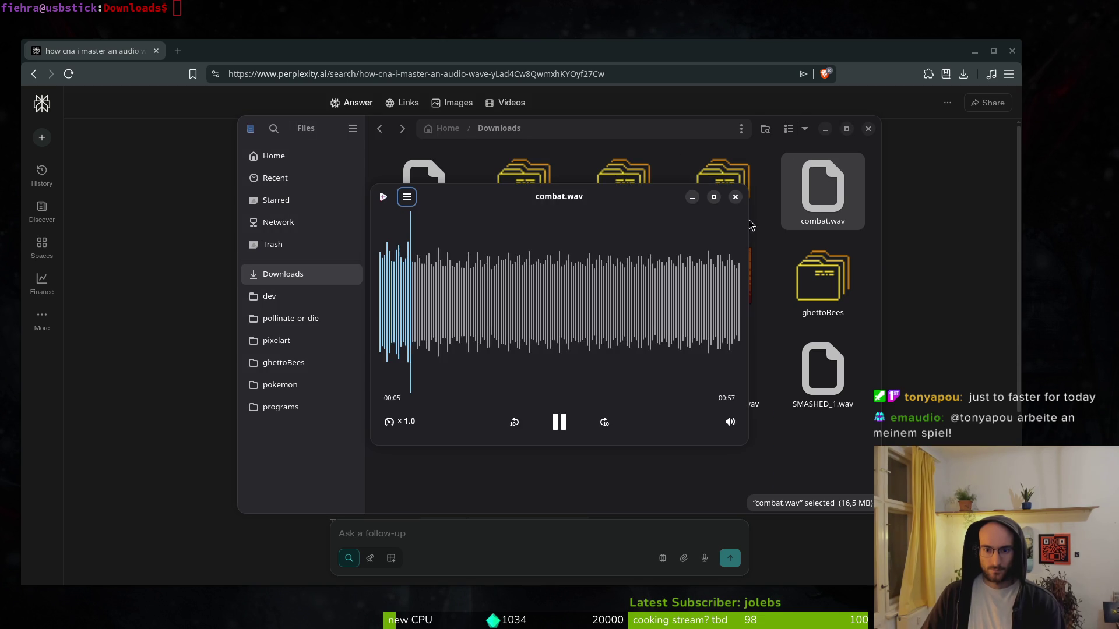
key(ctrl+w)
double_click(409, 187)
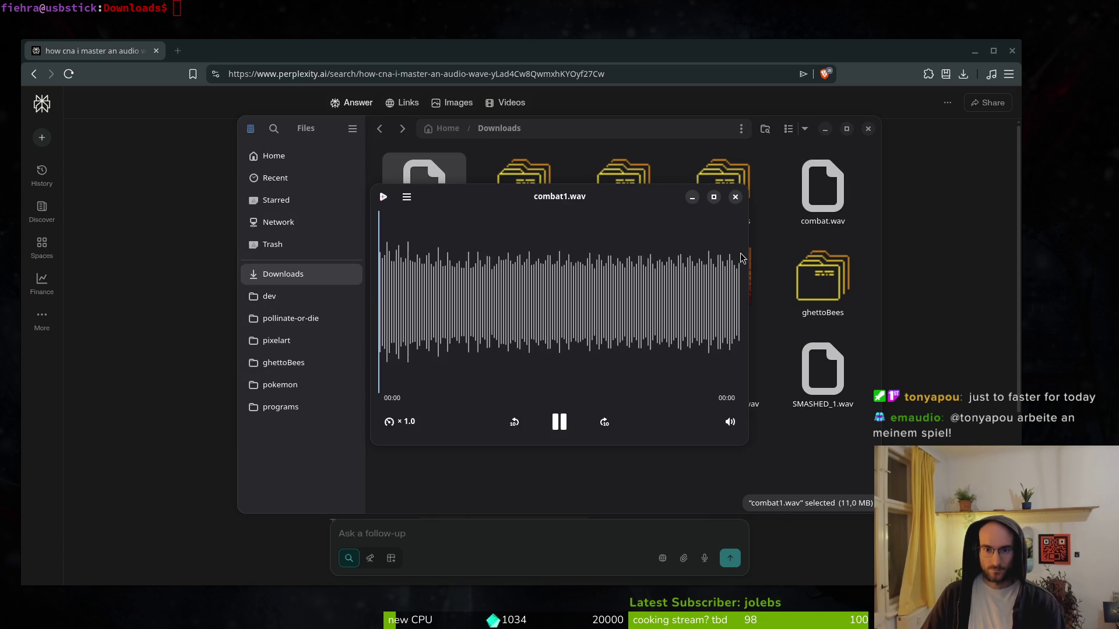
click(736, 198)
double_click(818, 192)
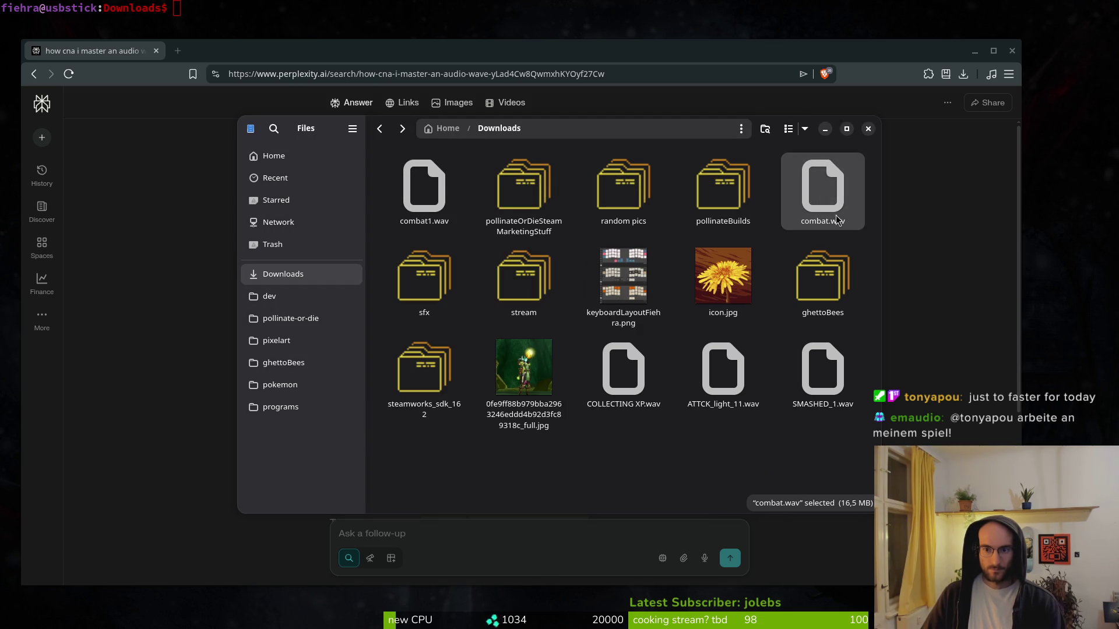
click(736, 198)
key(Home)
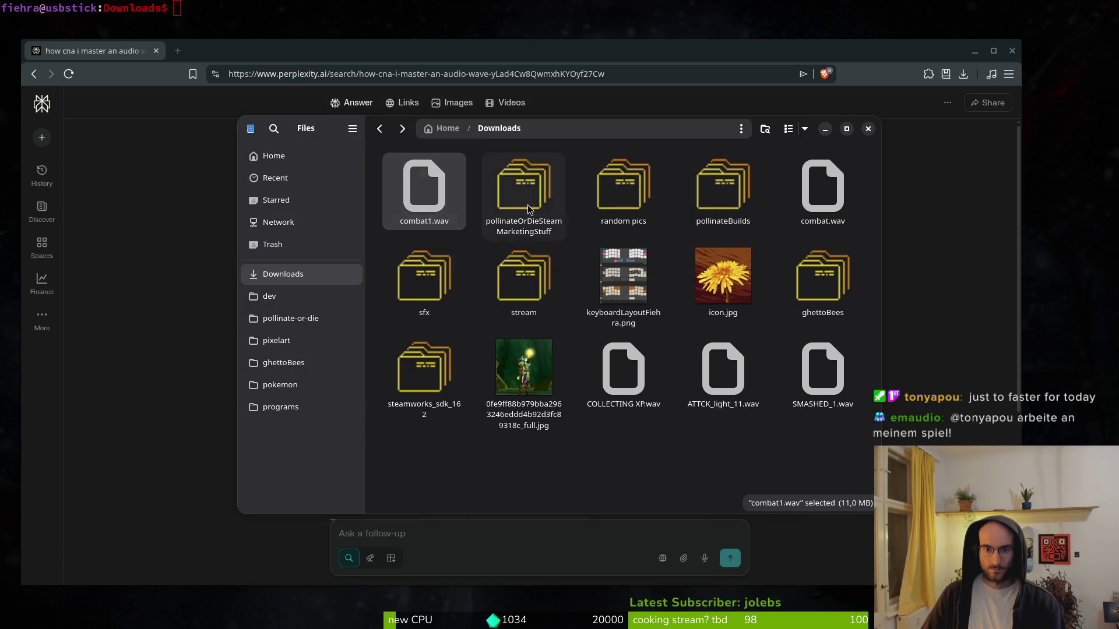
key(Return)
click(735, 198)
- Trash the old combat.wav and rename combat1.wav to combat.wav
click(797, 194)
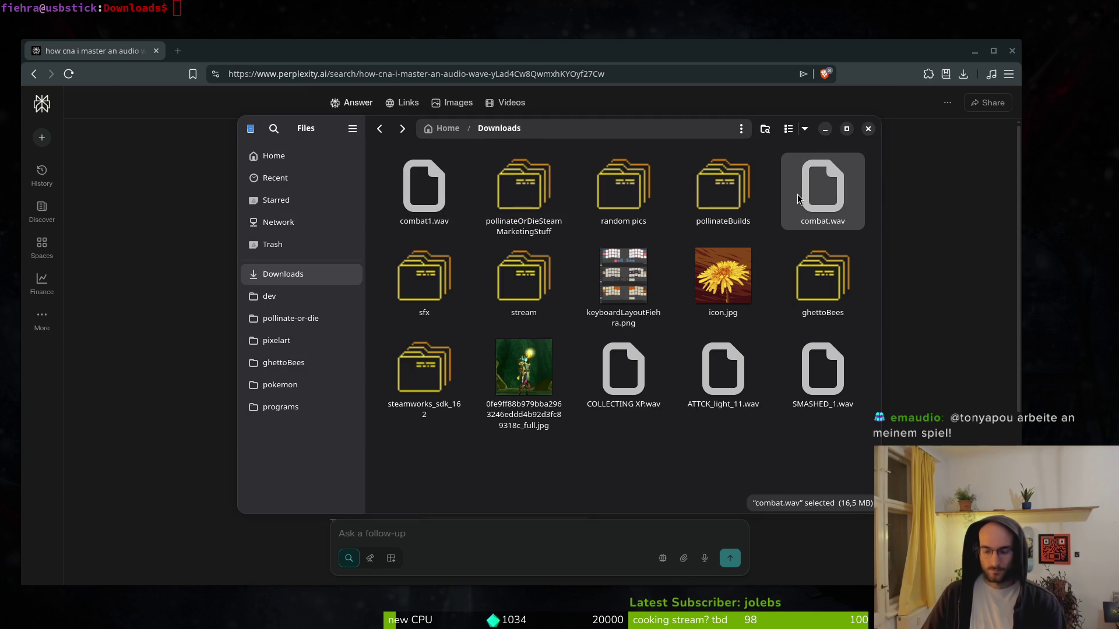
key(Delete)
click(437, 211)
right_click(438, 213)
click(492, 347)
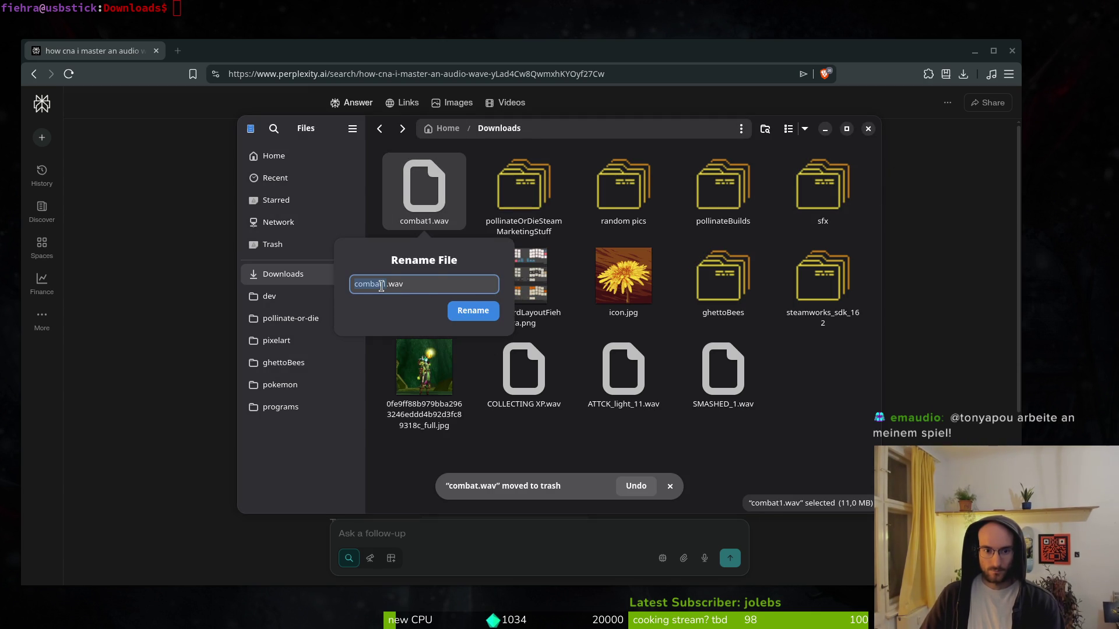
key(BackSpace)
key(Return)
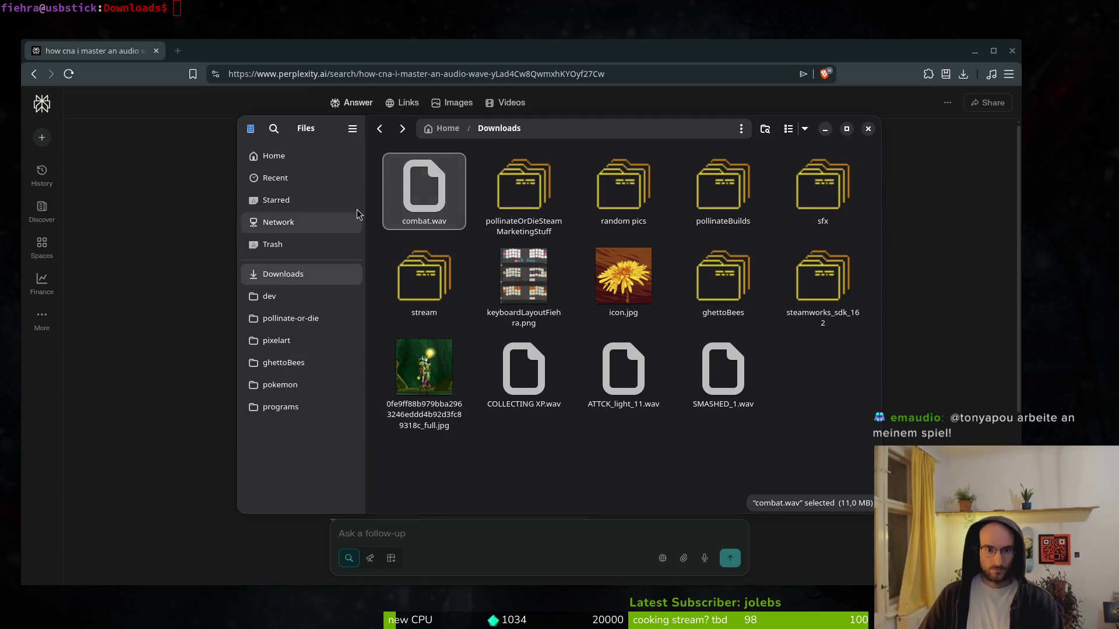
- In the game's music folder, trash combat.wav and combat.wav.import
click(289, 318)
double_click(528, 180)
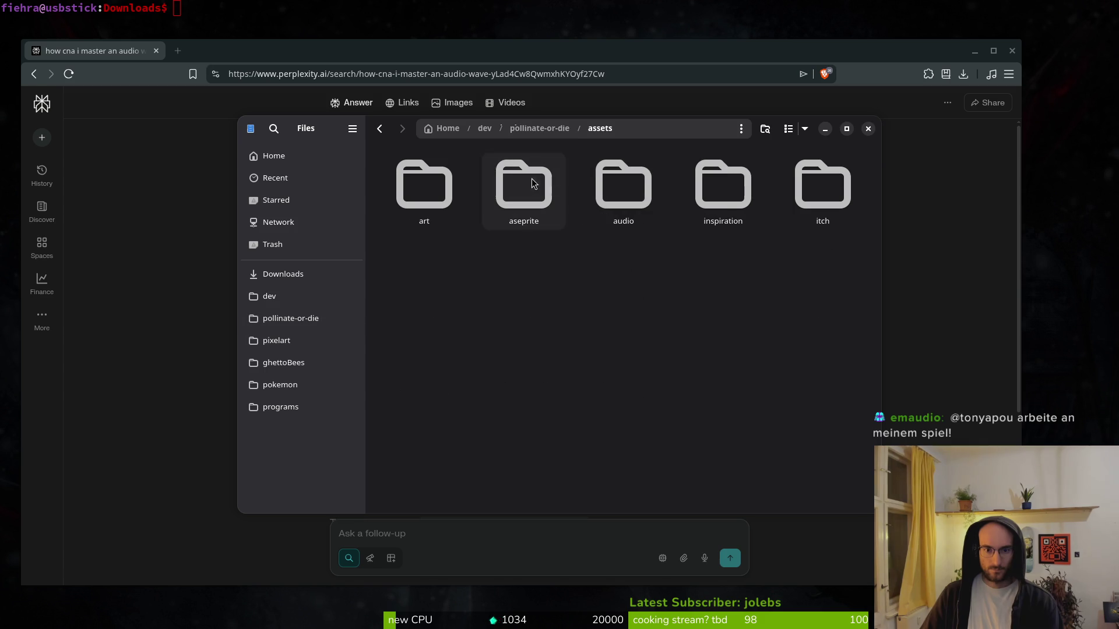
double_click(621, 190)
double_click(621, 191)
click(627, 199)
click(659, 207)
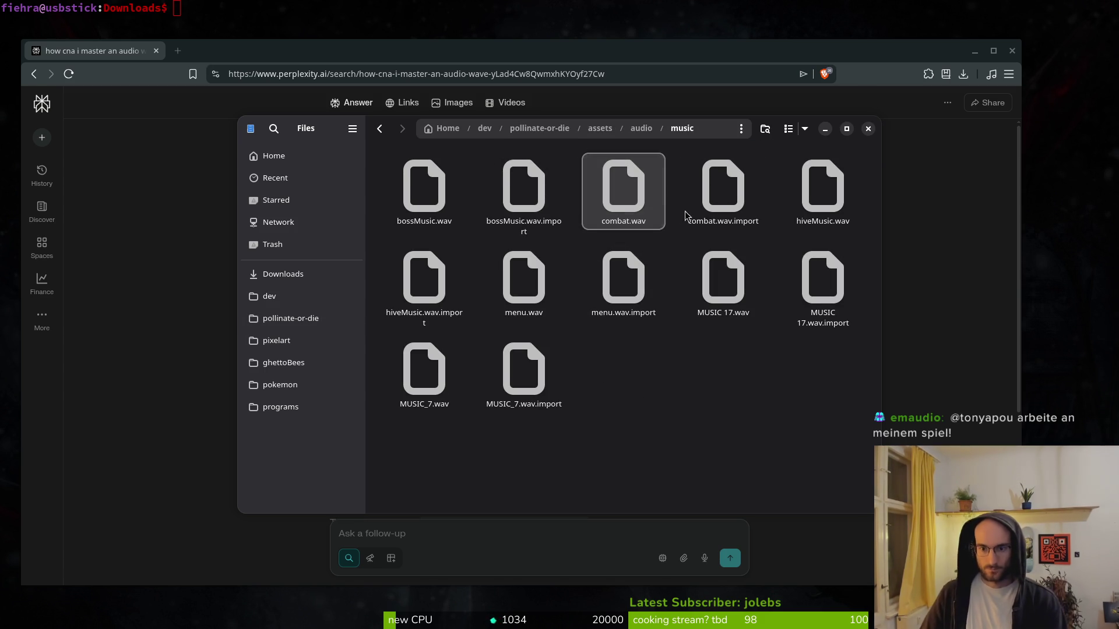
ctrl+click(726, 212)
key(Delete)
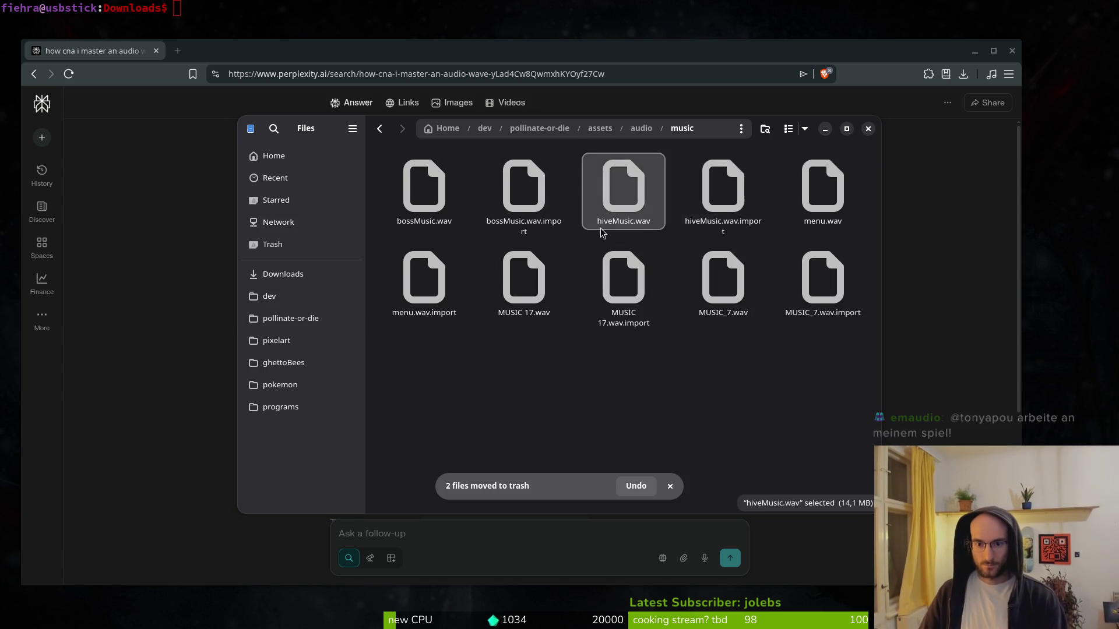
- Preview MUSIC 17.wav and MUSIC_7.wav, check the import settings, and trash them
double_click(522, 285)
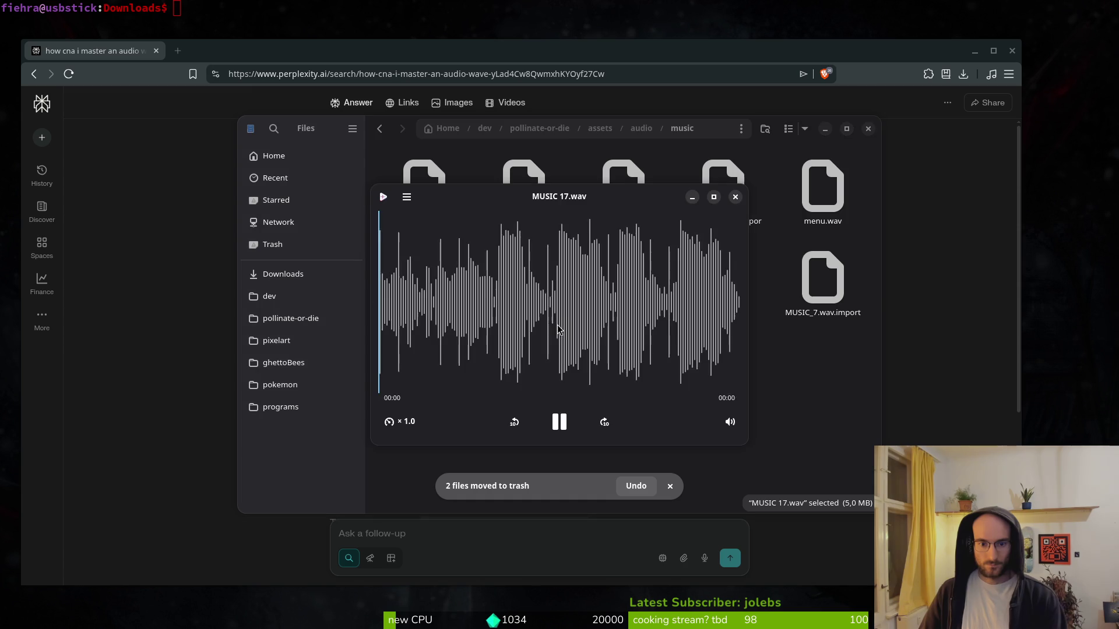
click(738, 198)
double_click(623, 289)
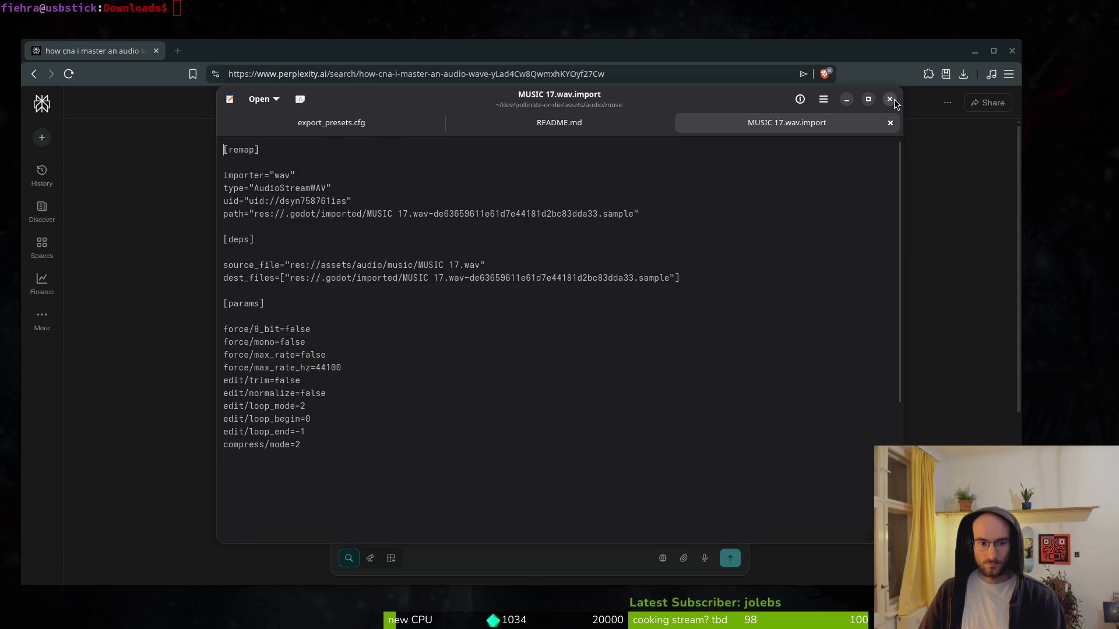
click(893, 100)
click(523, 279)
ctrl+click(623, 282)
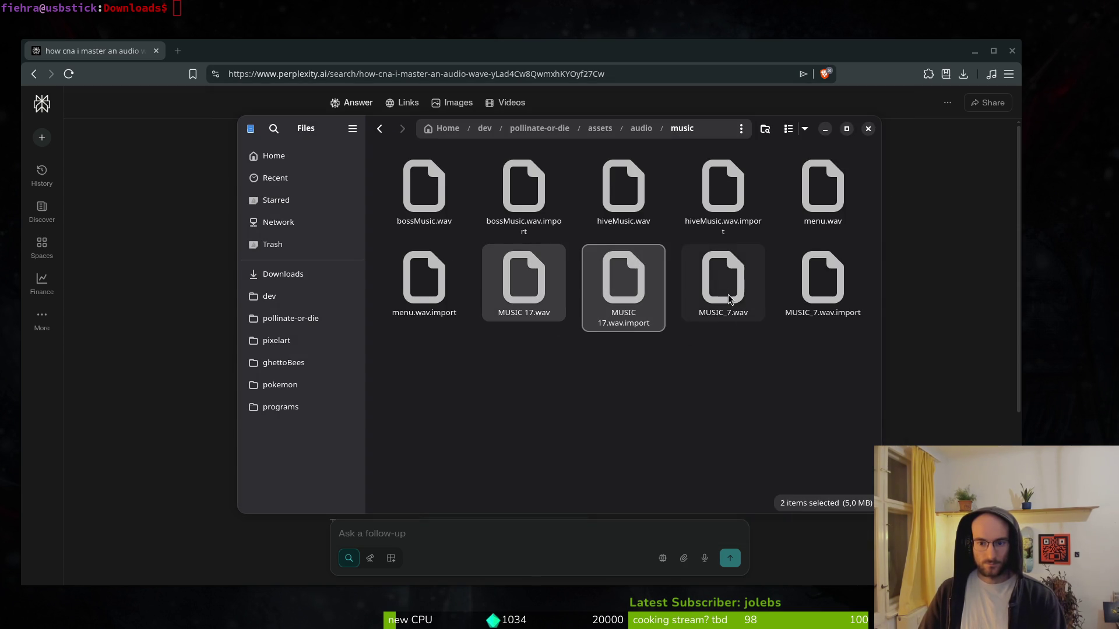
double_click(739, 317)
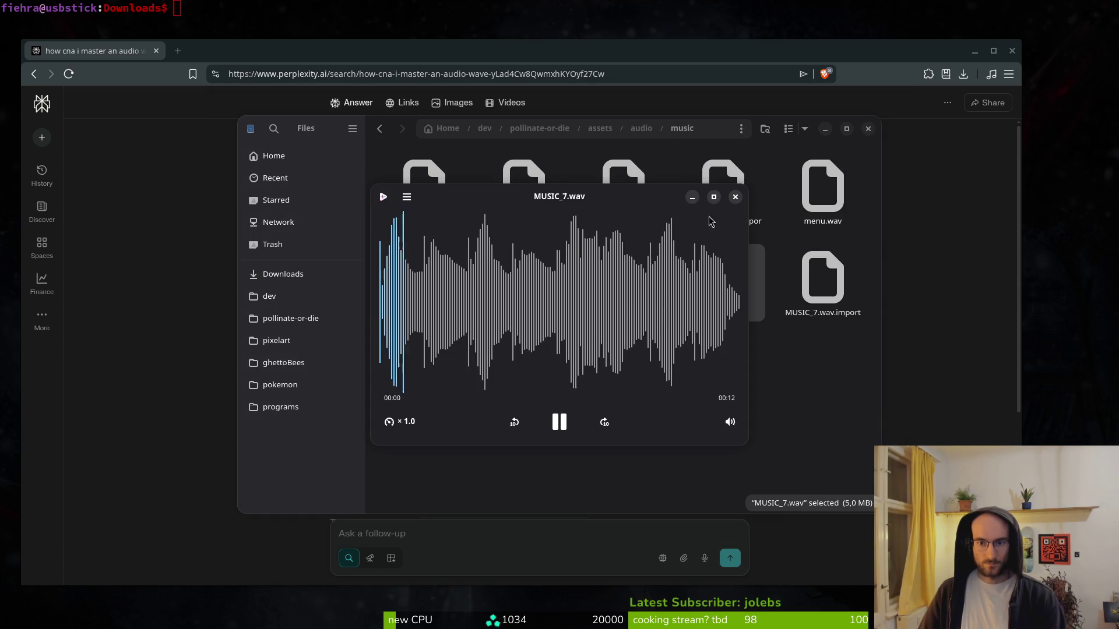
click(734, 197)
ctrl+click(524, 280)
ctrl+click(598, 298)
key(Delete)
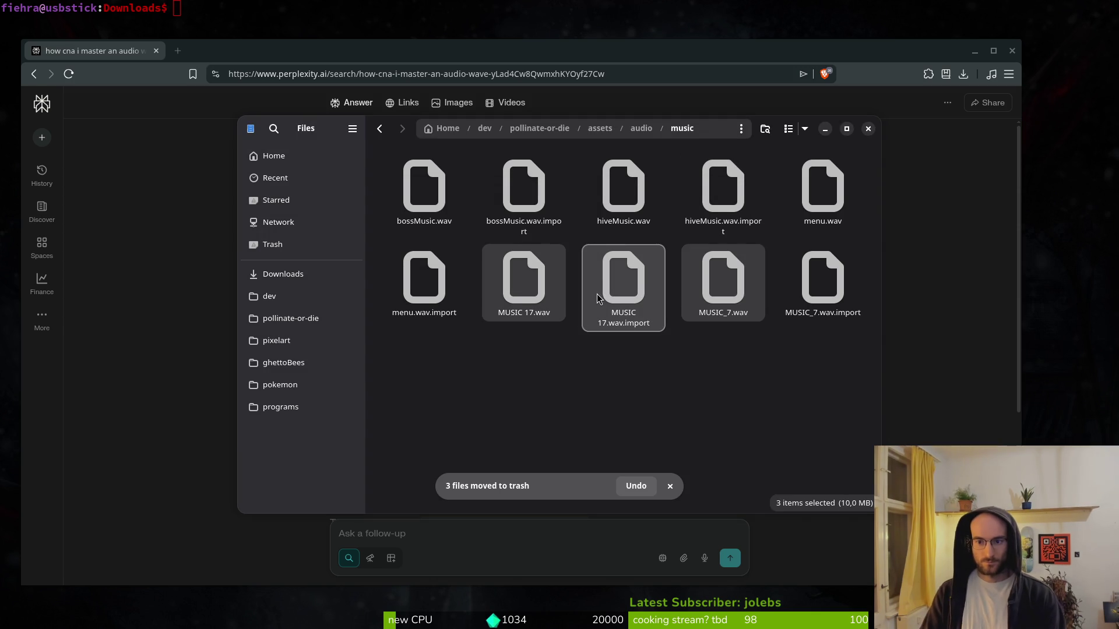
- Preview menu.wav, then undo to restore the three trashed music files
double_click(828, 192)
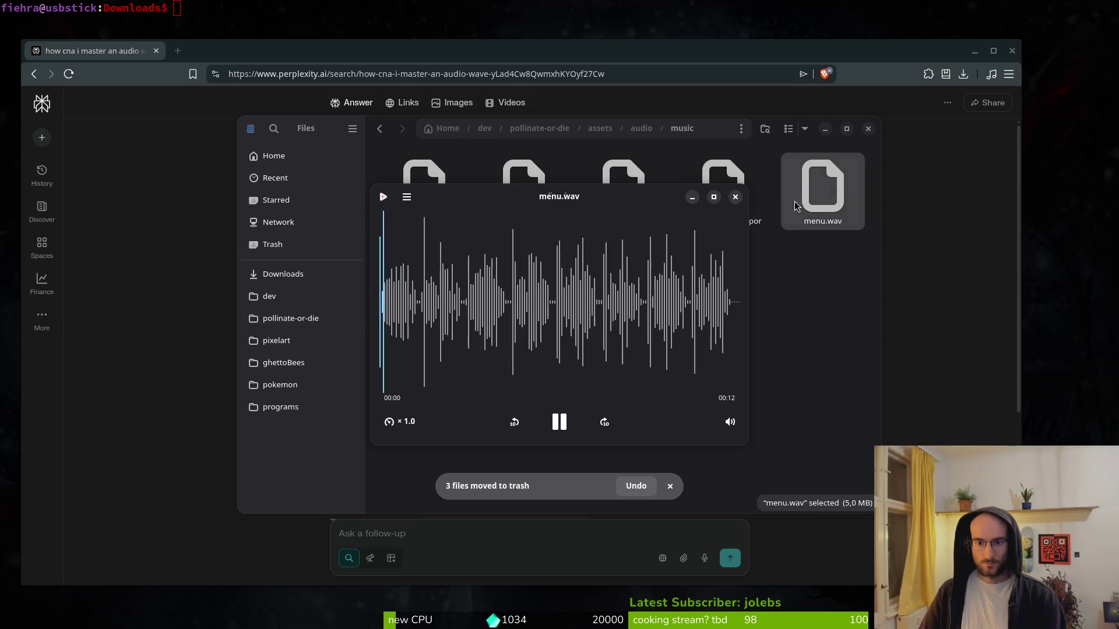
click(735, 196)
click(408, 296)
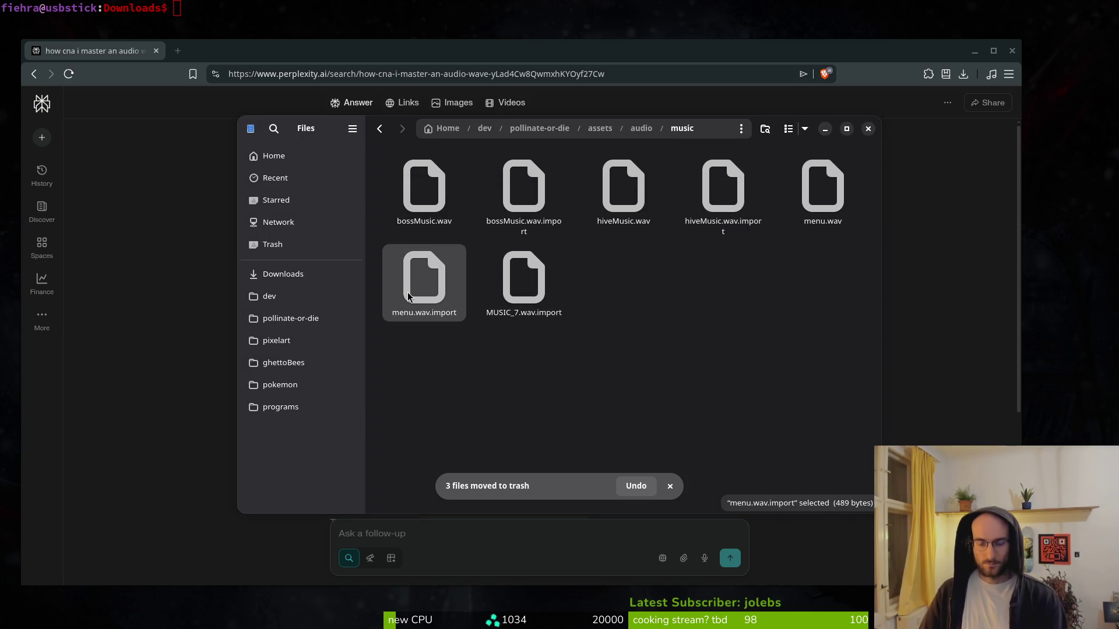
click(522, 288)
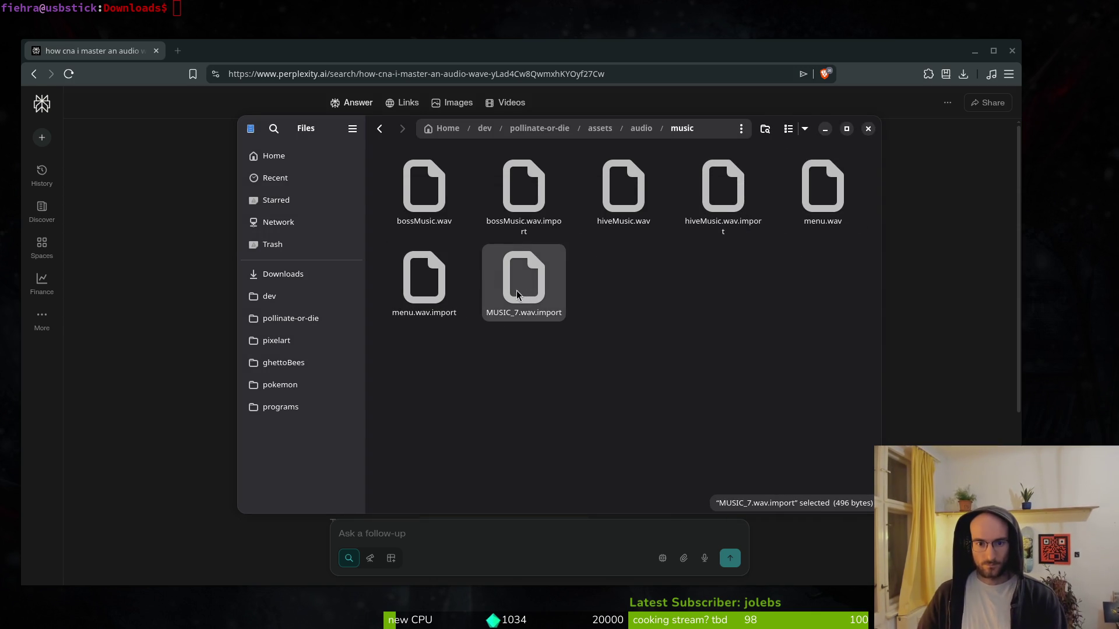
click(674, 298)
key(ctrl+z)
- Trash MUSIC 17.wav together with its .import file
key(Left)
key(Left)
key(Left)
key(shift+Right)
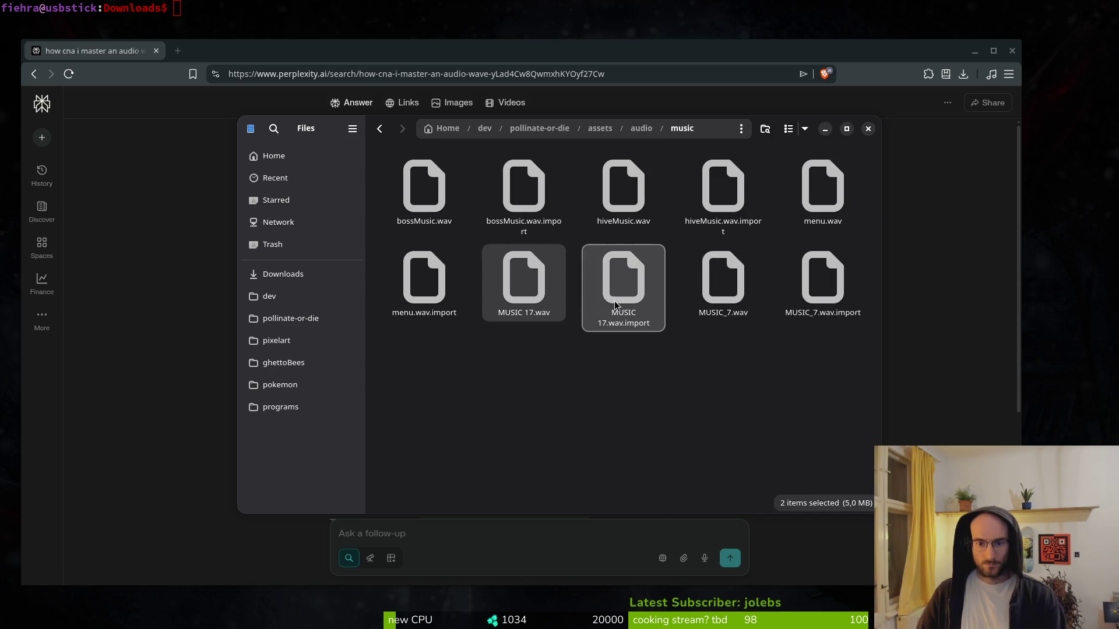
key(Delete)
- Rename MUSIC_7.wav to tutorial.wav and trash MUSIC_7.wav.import
key(F2)
text(tuto)
key(Return)
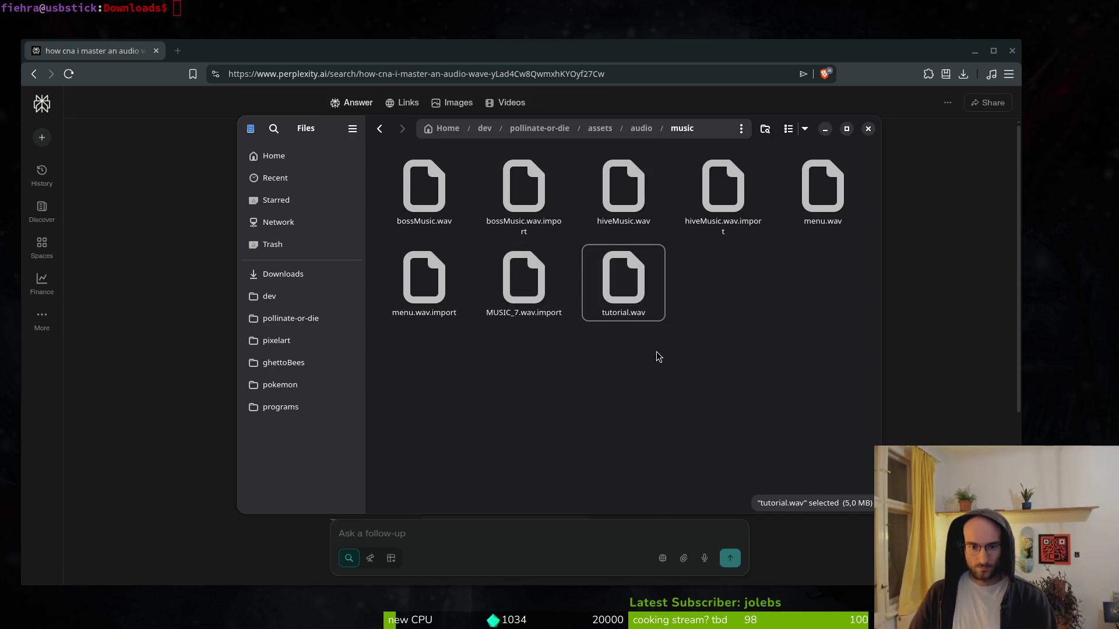
click(525, 300)
key(Delete)
key(ctrl+s)
key(Escape)
key(super+v)
key(Escape)
- Move the new combat.wav from Downloads into the game's music folder and close Files
click(283, 274)
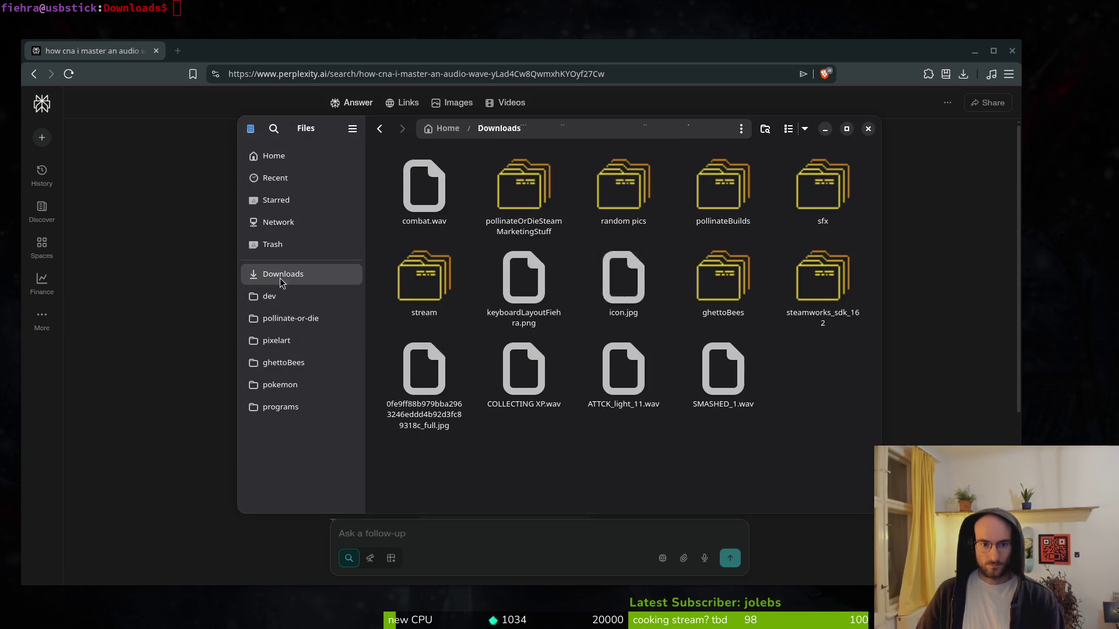
key(ctrl+x)
click(290, 318)
double_click(523, 185)
click(623, 191)
double_click(622, 192)
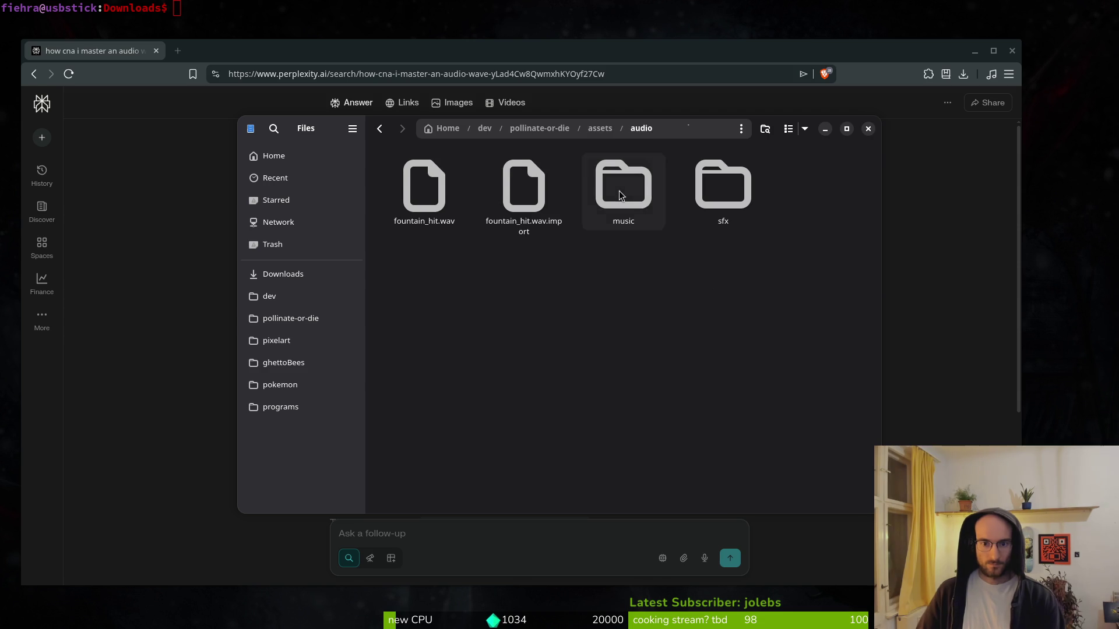
double_click(620, 198)
key(ctrl+v)
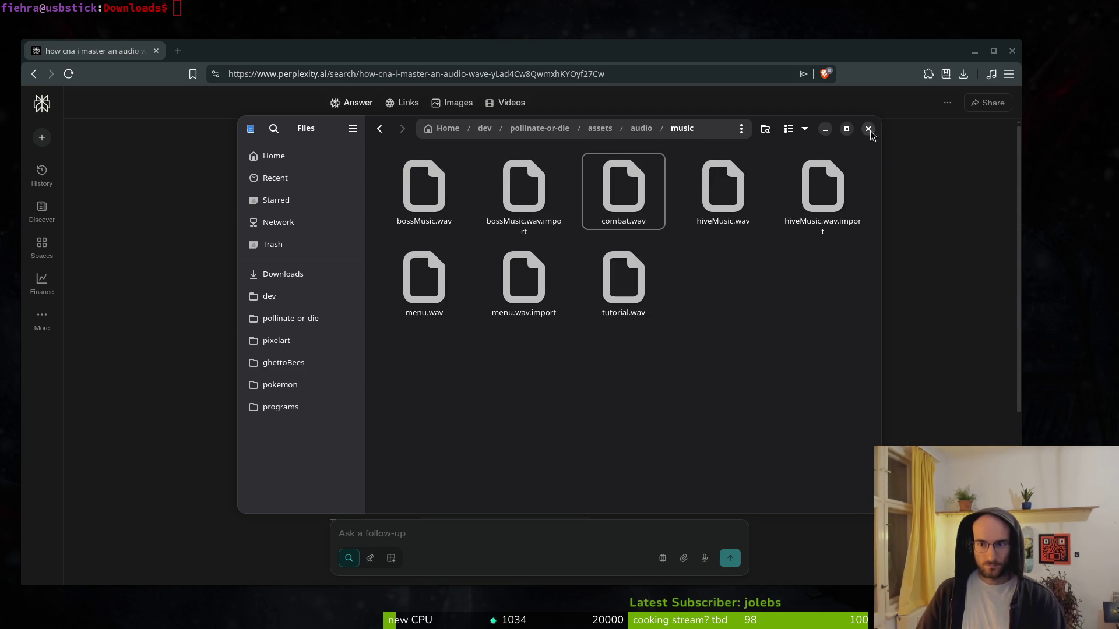
click(868, 129)
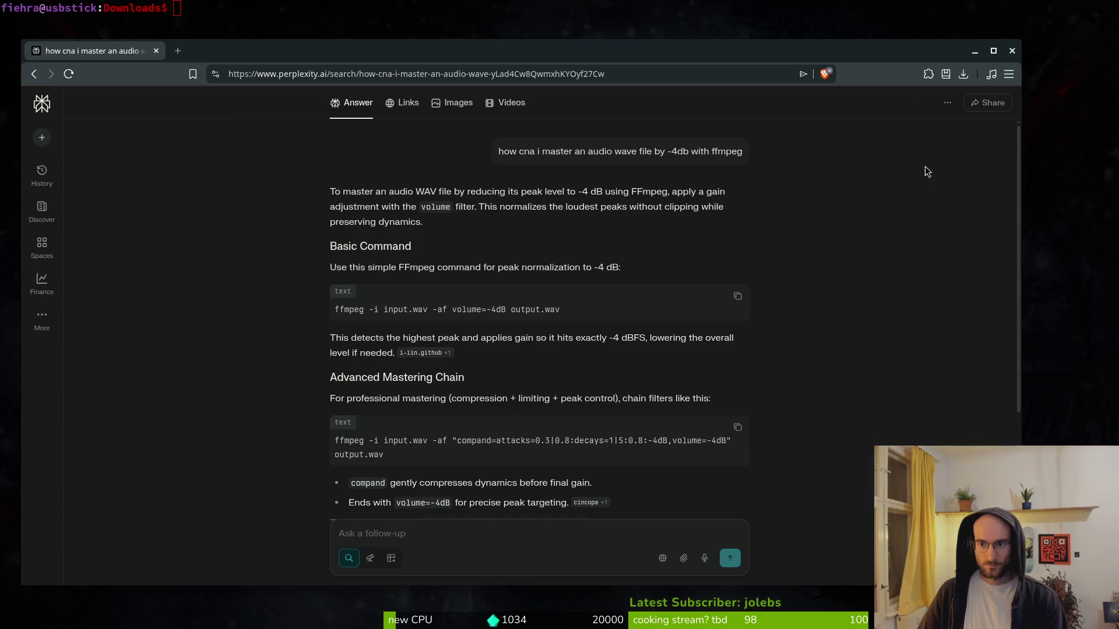
- Return to Godot, let the audio reimport finish, and close the game.controller scene tab
key(alt+Tab)
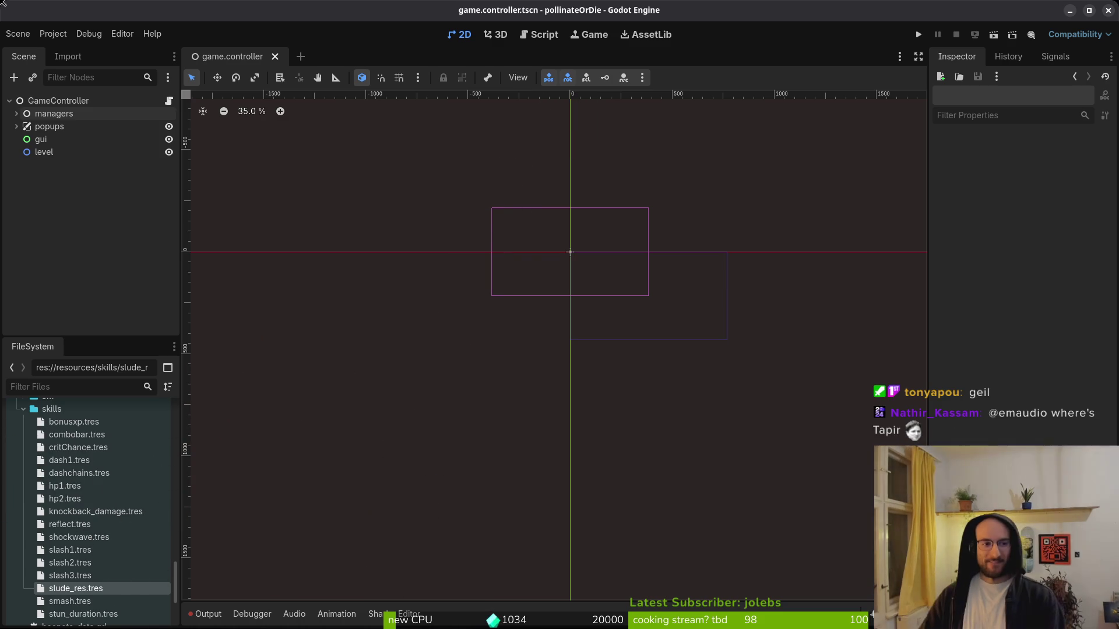
click(275, 56)
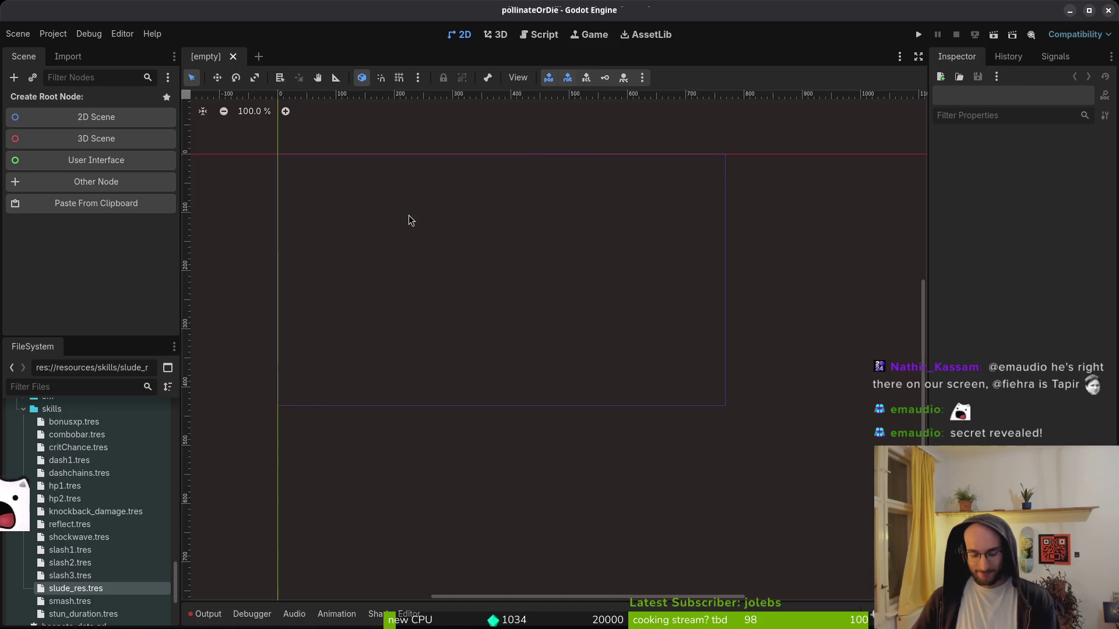
- List the Downloads folder contents and clear the terminal
key(alt+Tab)
key(alt+Tab)
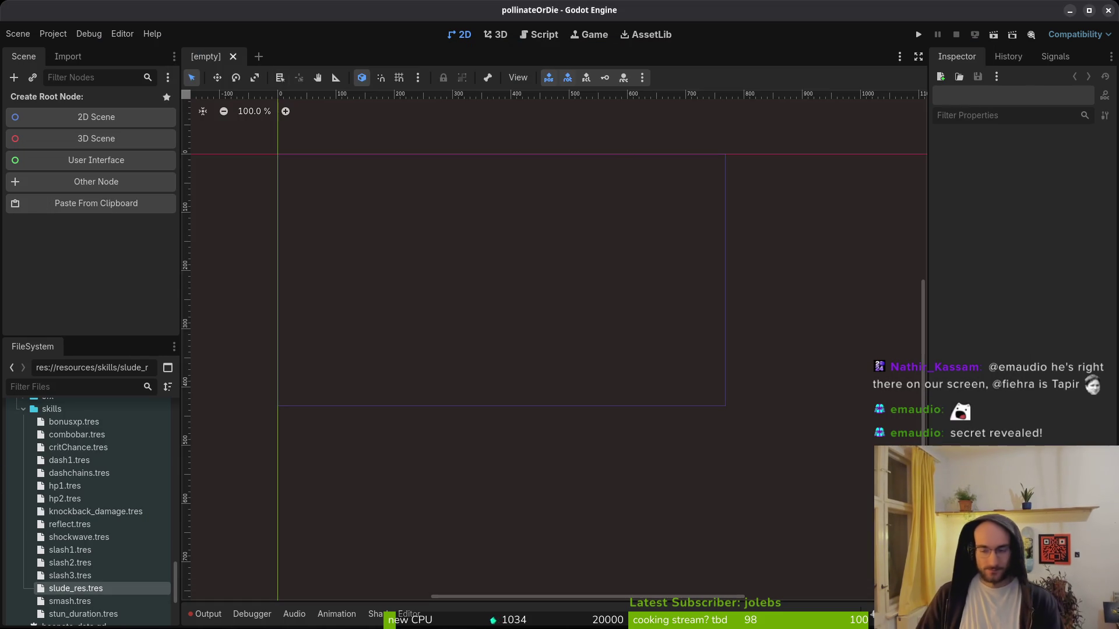
key(alt+Tab)
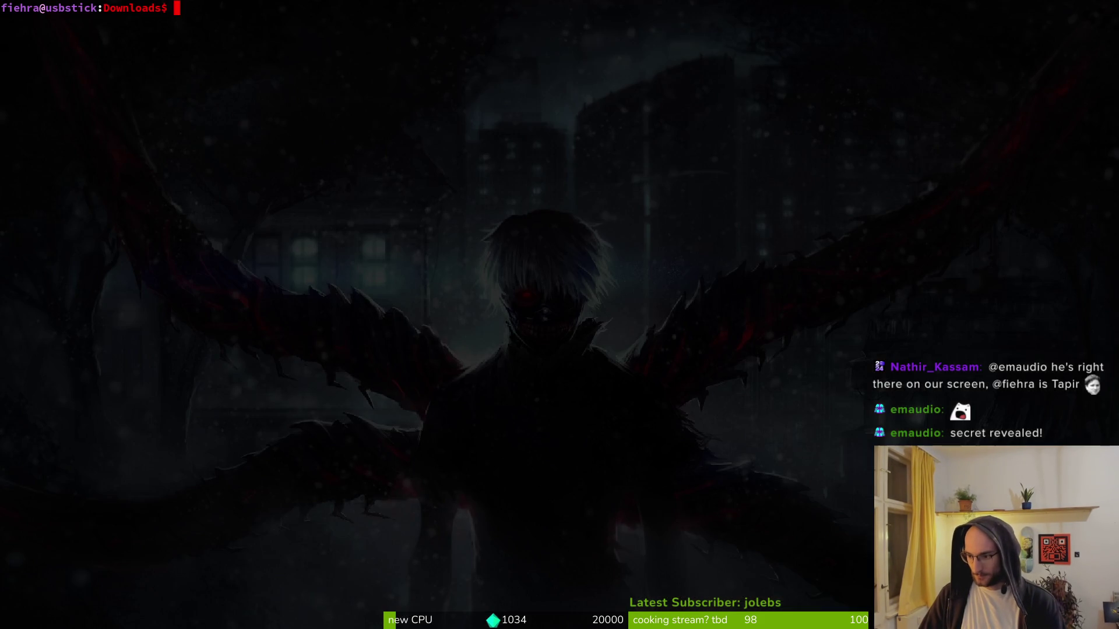
text(ls)
key(Return)
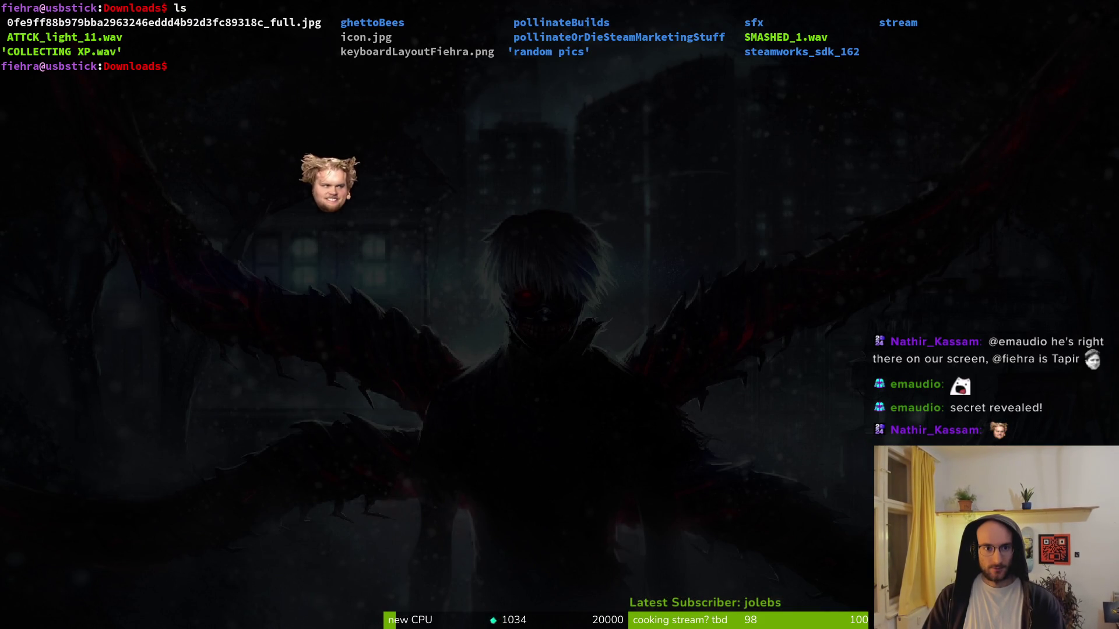
text(clear)
key(Return)
- Change into dev/pollinate-or-die/ and return to the Godot editor
text(cd dev/pollinate-or-die/)
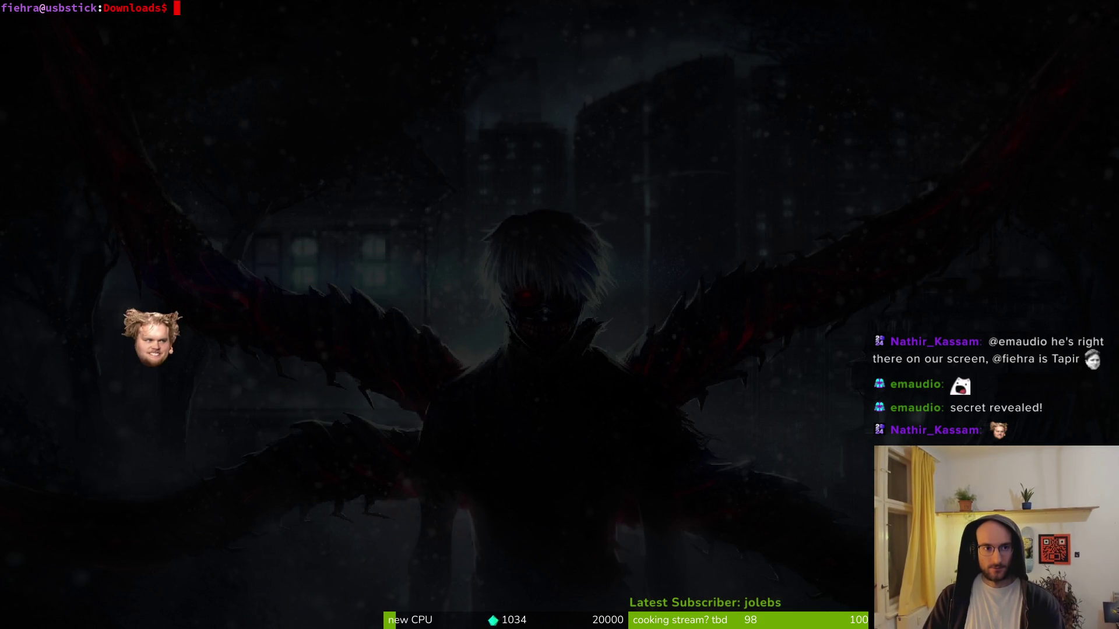
key(Return)
text(cd dev/pollinate-or-die/)
key(Return)
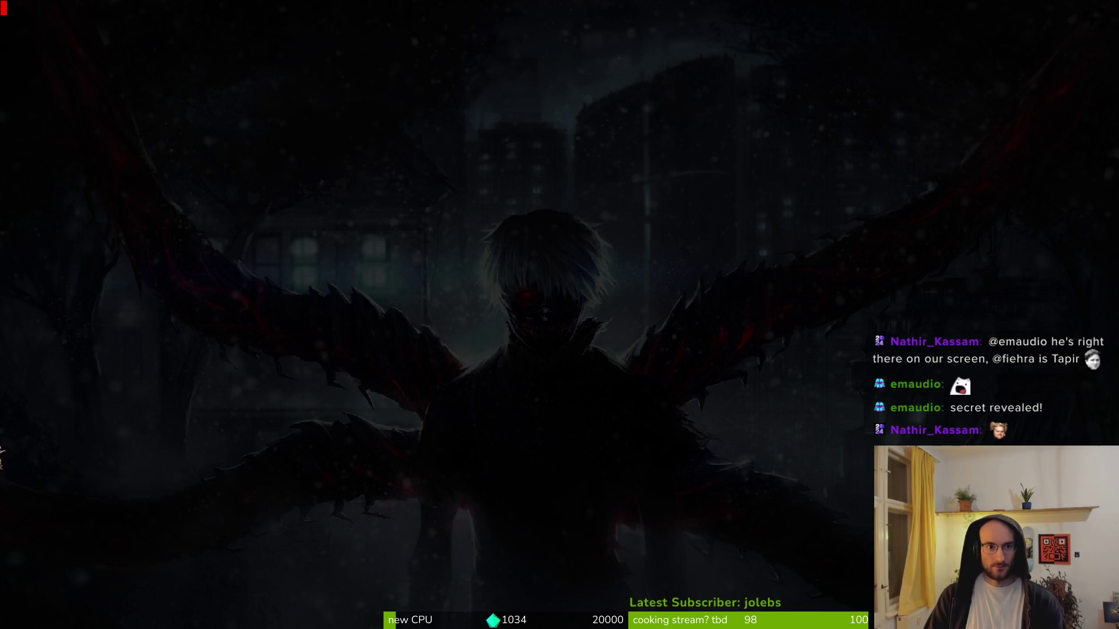
key(alt+Tab)
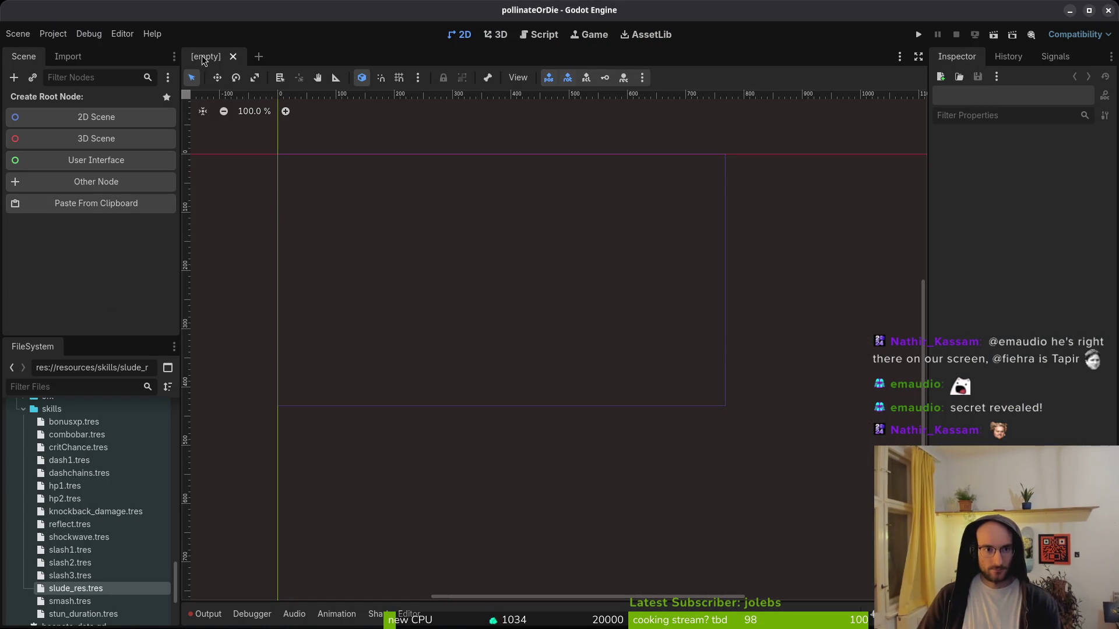
key(ctrl+shift+o)
- Open the audio.manager scene, select interactiveMusicPlayer and save the scene
text(audioman)
key(Return)
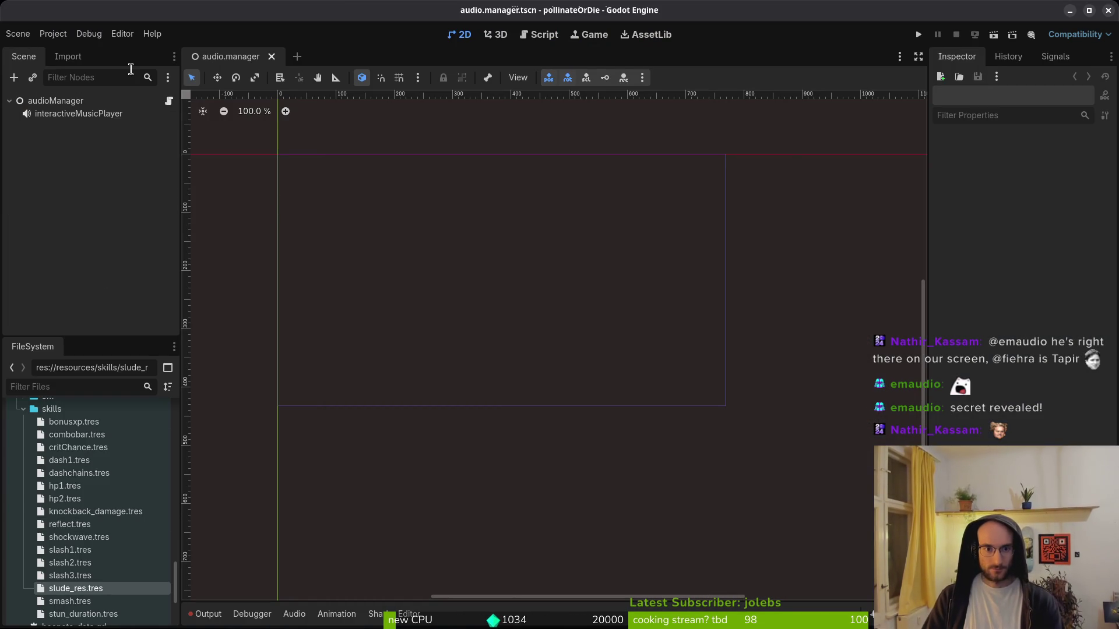
click(64, 115)
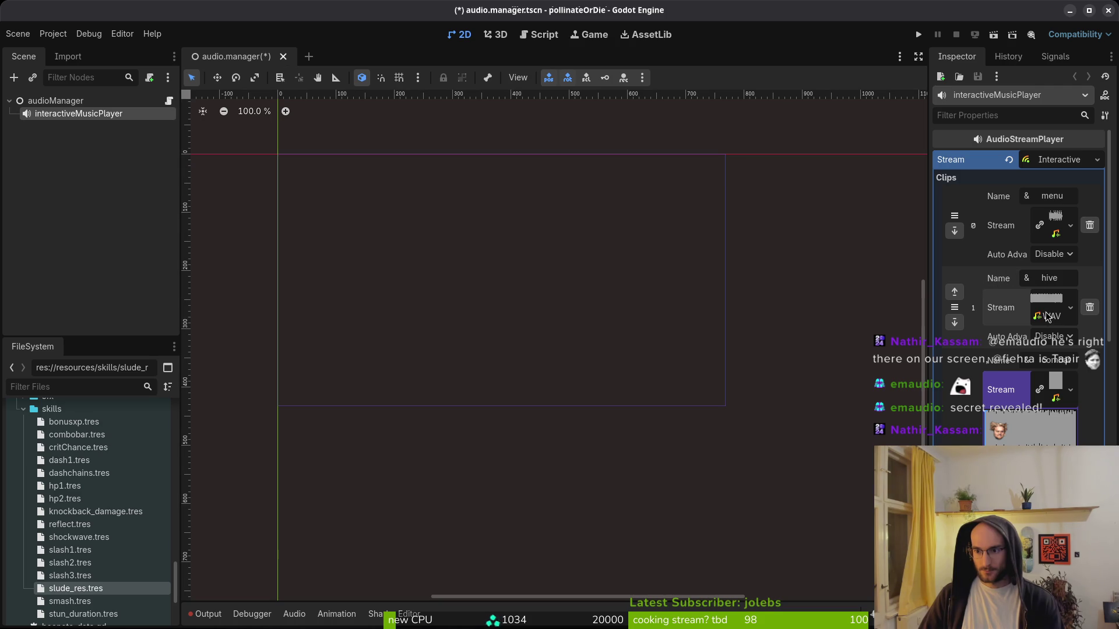
key(ctrl+s)
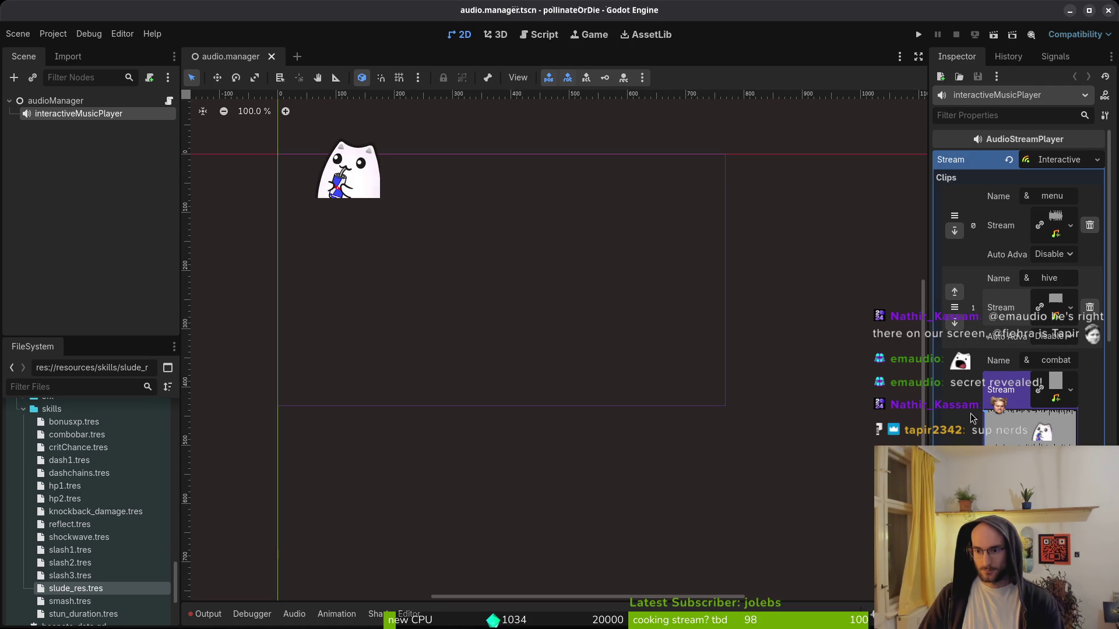
- Browse the stream choices for the combat and explore clips without assigning anything
click(1055, 393)
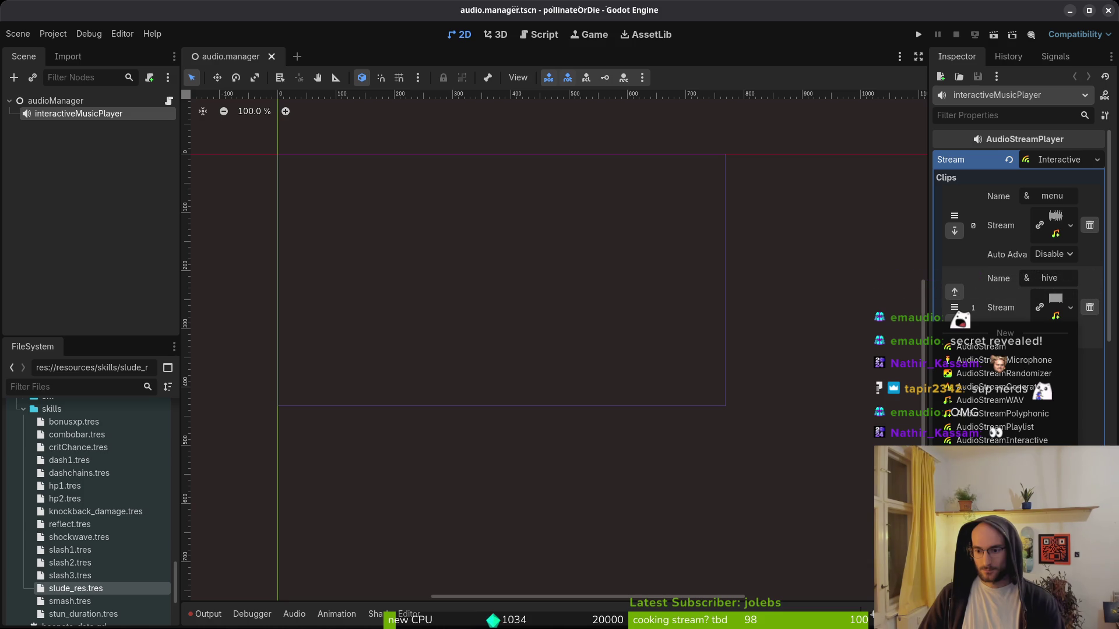
click(991, 399)
click(1054, 380)
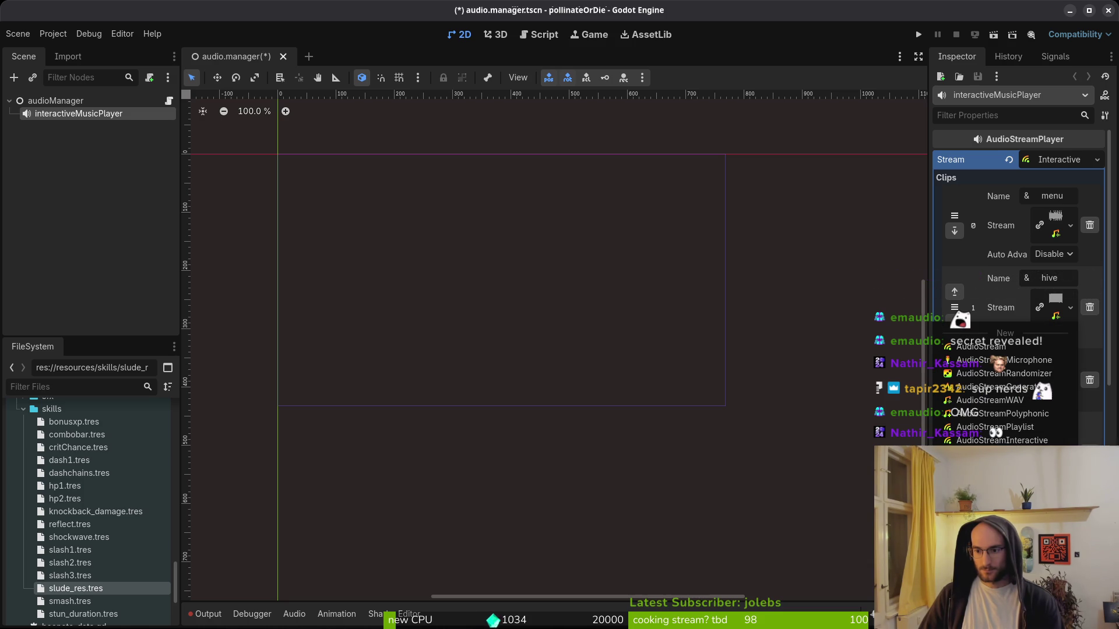
key(Escape)
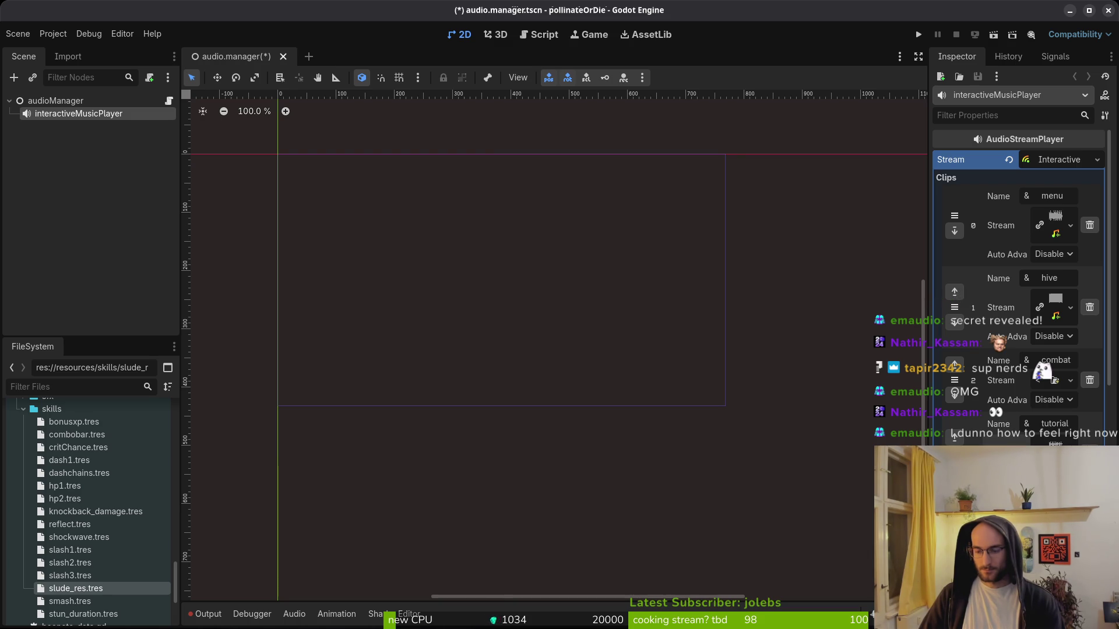
scroll(969, 431, down, 5)
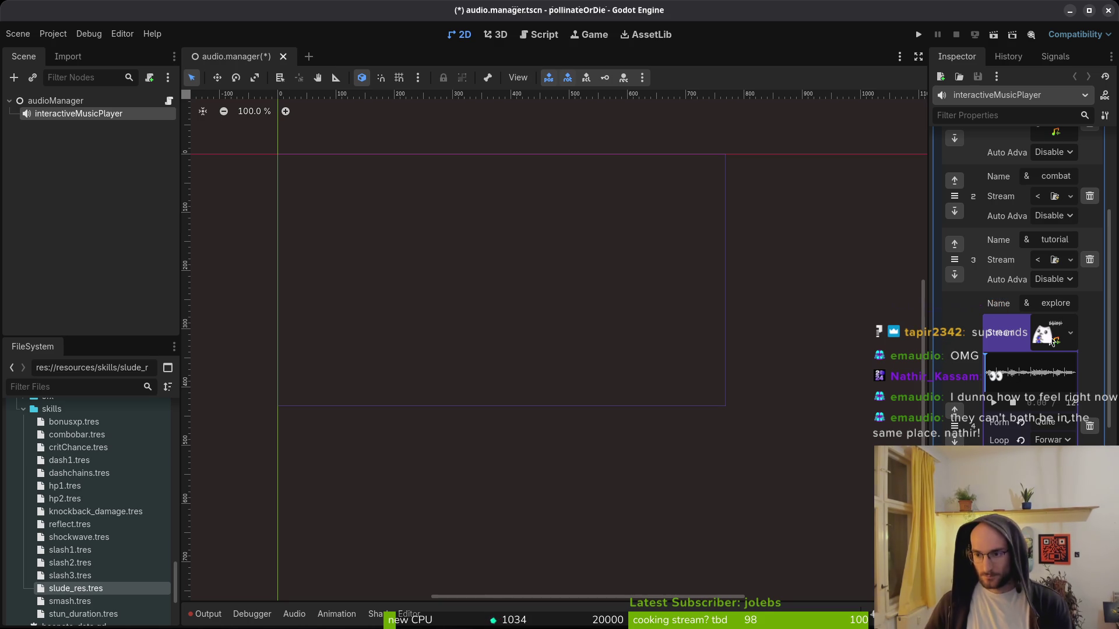
click(1070, 334)
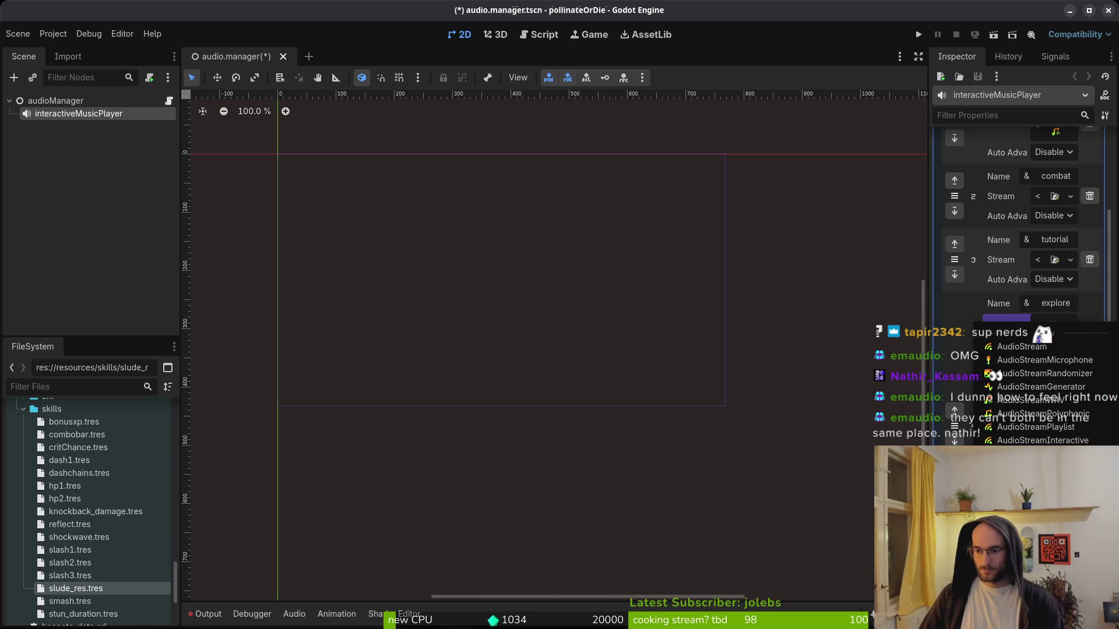
key(Escape)
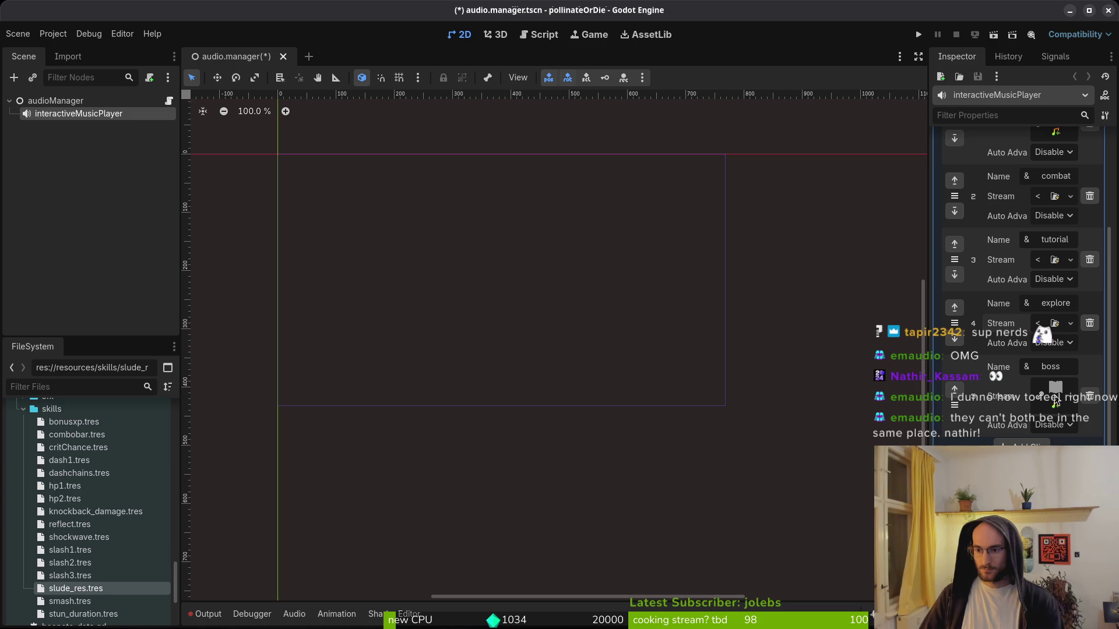
- Quick Load tutorial.wav as the explore clip's stream and save the scene
click(1071, 324)
click(967, 373)
text(t)
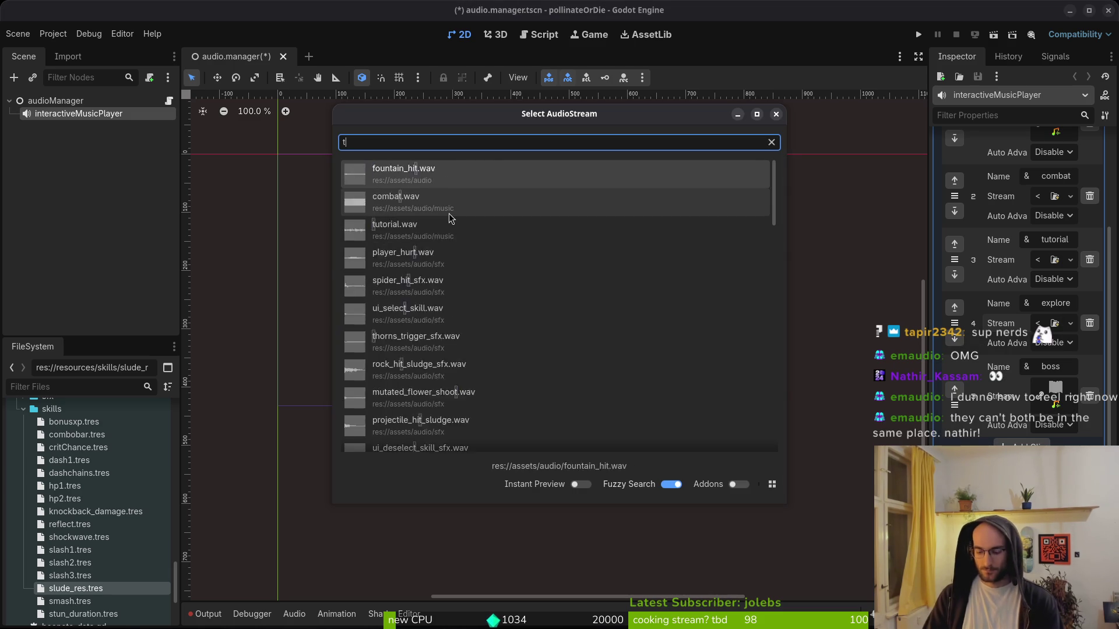
text(ut)
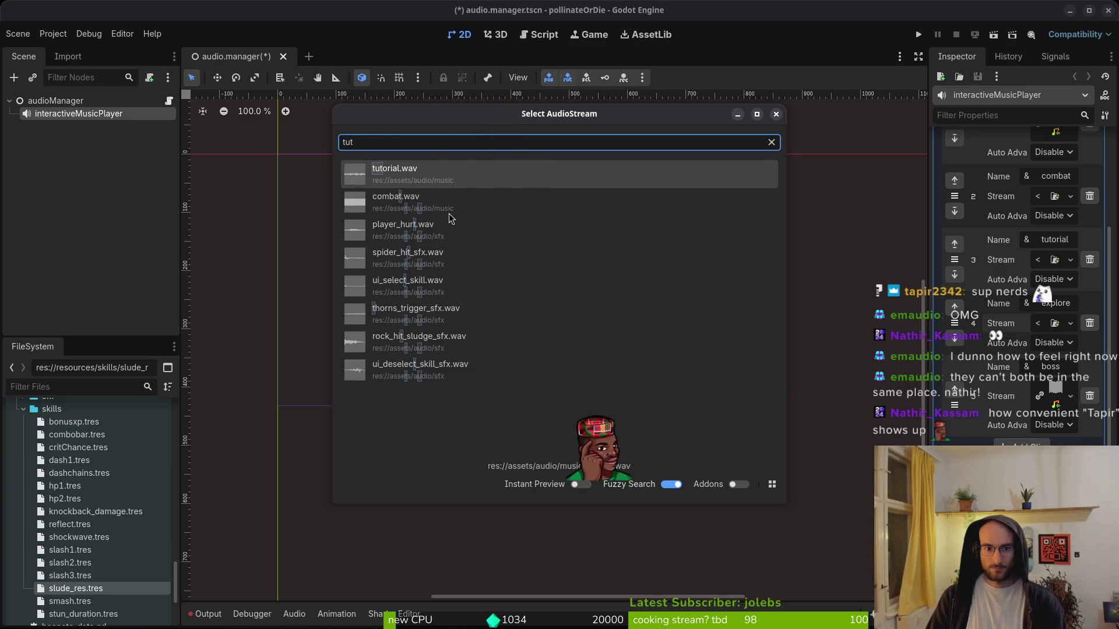
key(Return)
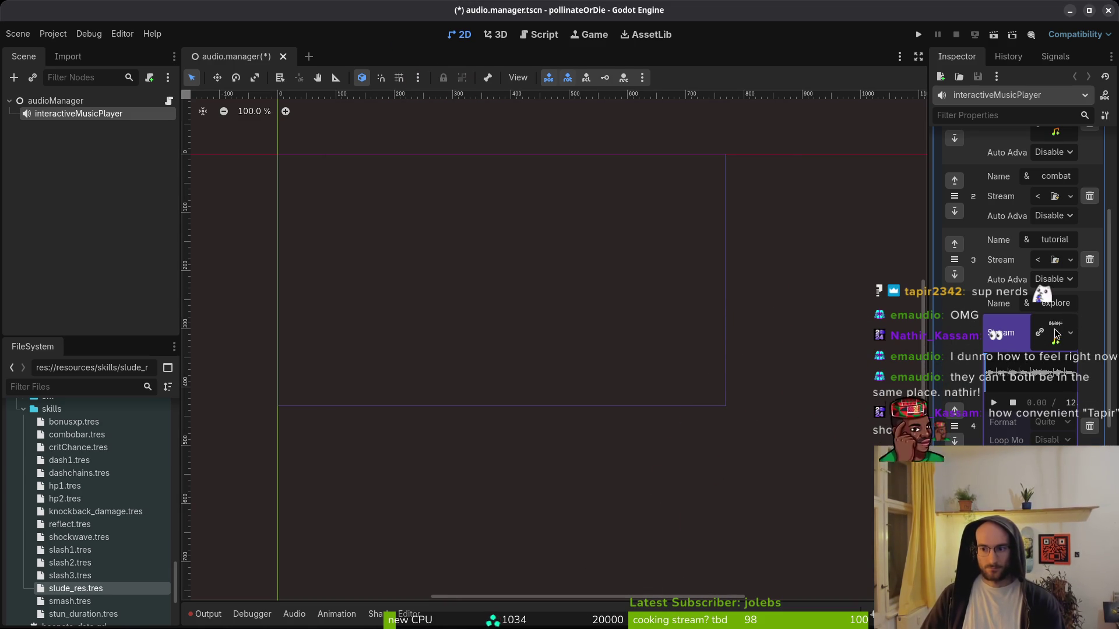
click(1056, 333)
key(ctrl+s)
key(alt+Tab)
key(alt+Tab)
key(super+e)
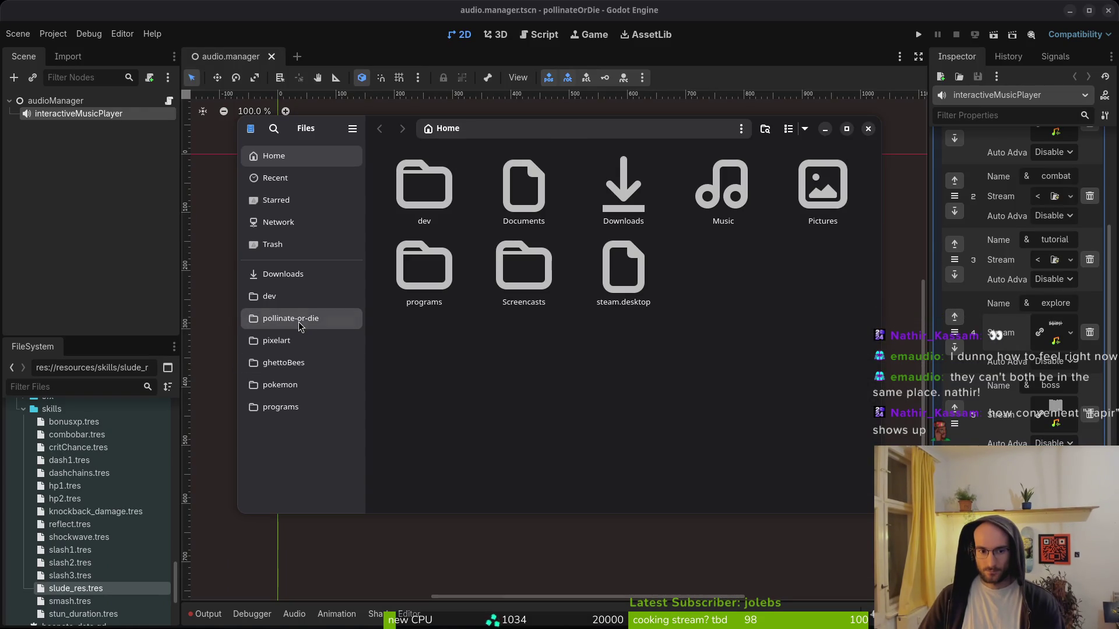
- Rename tutorial.wav in pollinate-or-die/assets/audio/music to explore.wav, then close Files
click(290, 318)
double_click(524, 185)
double_click(624, 186)
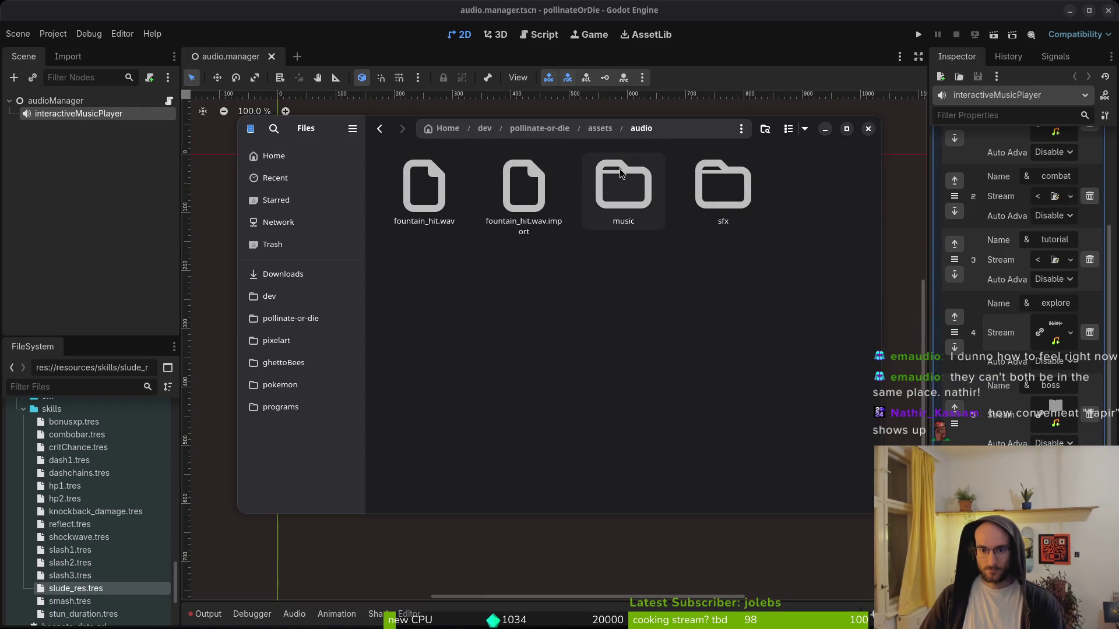
double_click(645, 185)
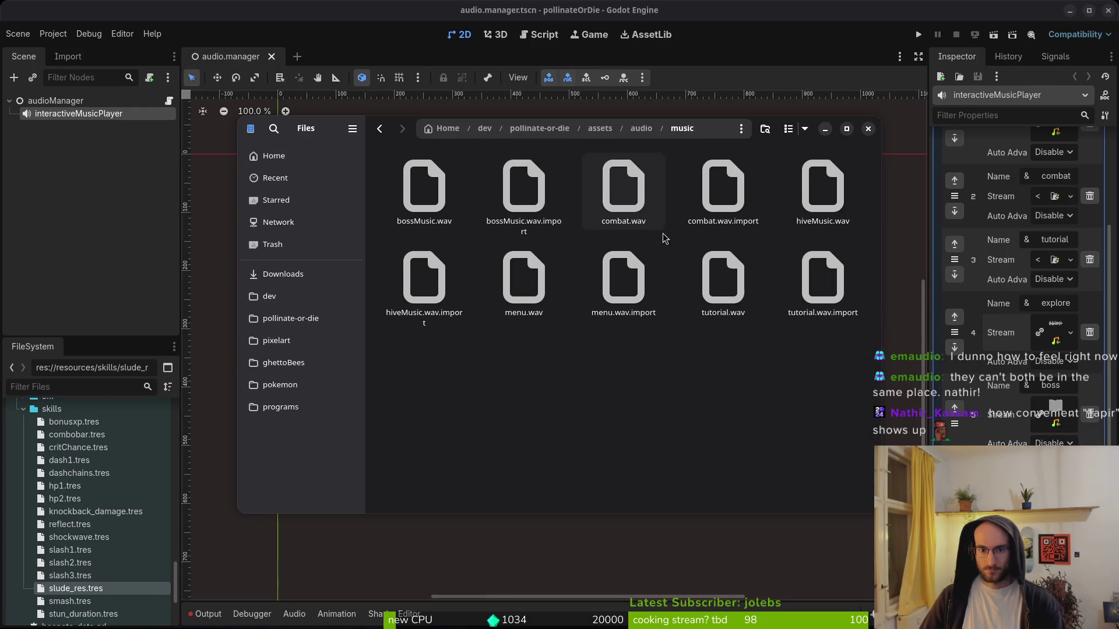
click(706, 288)
key(F2)
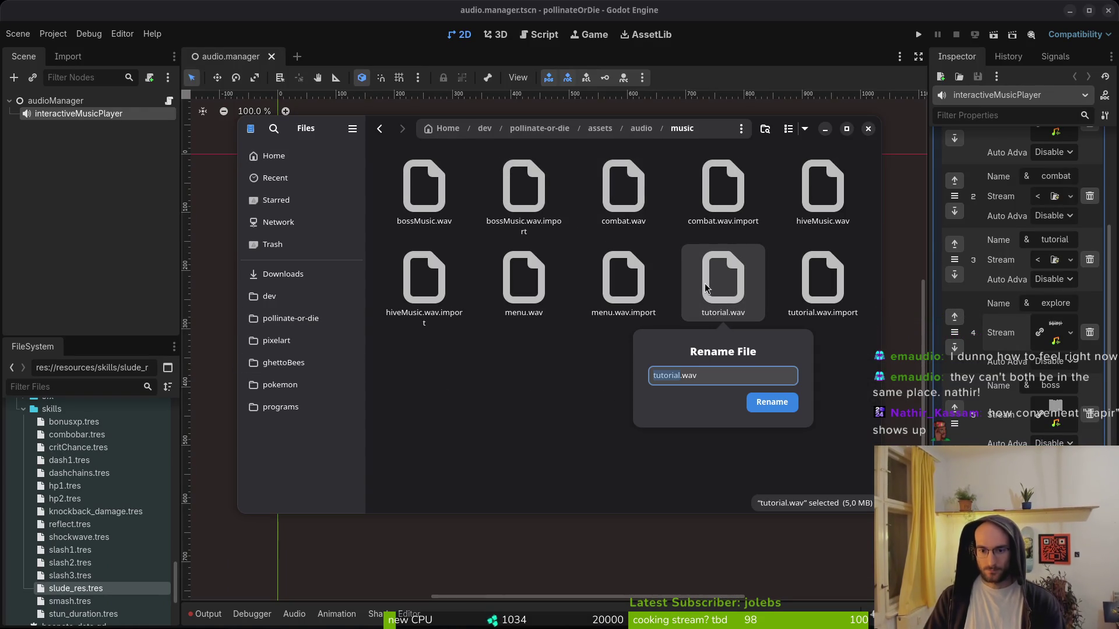
text(lore)
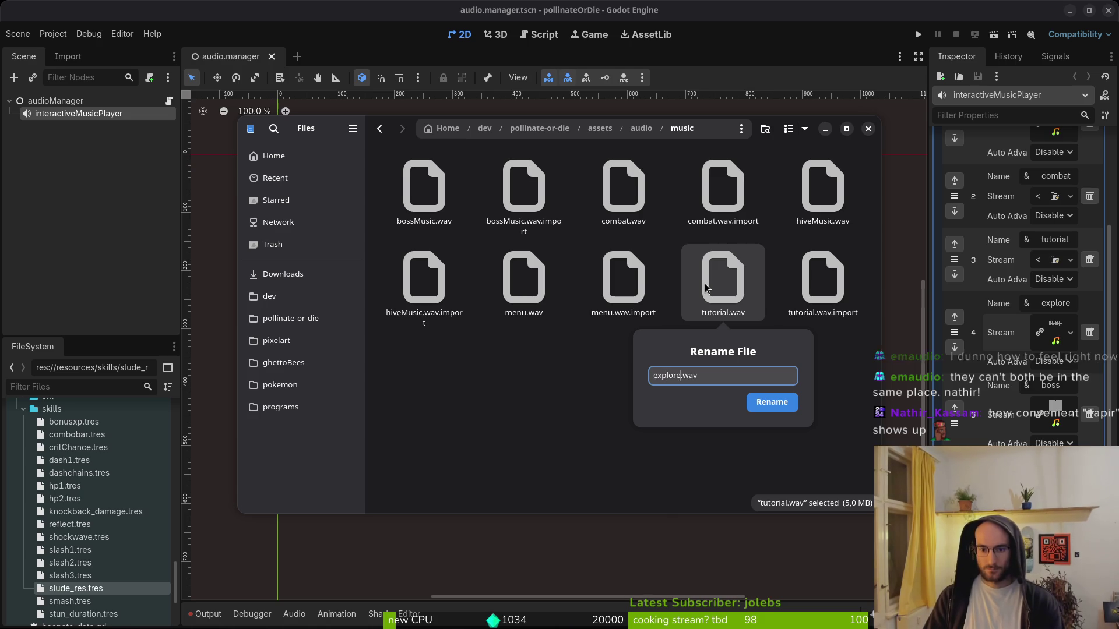
key(Return)
click(866, 128)
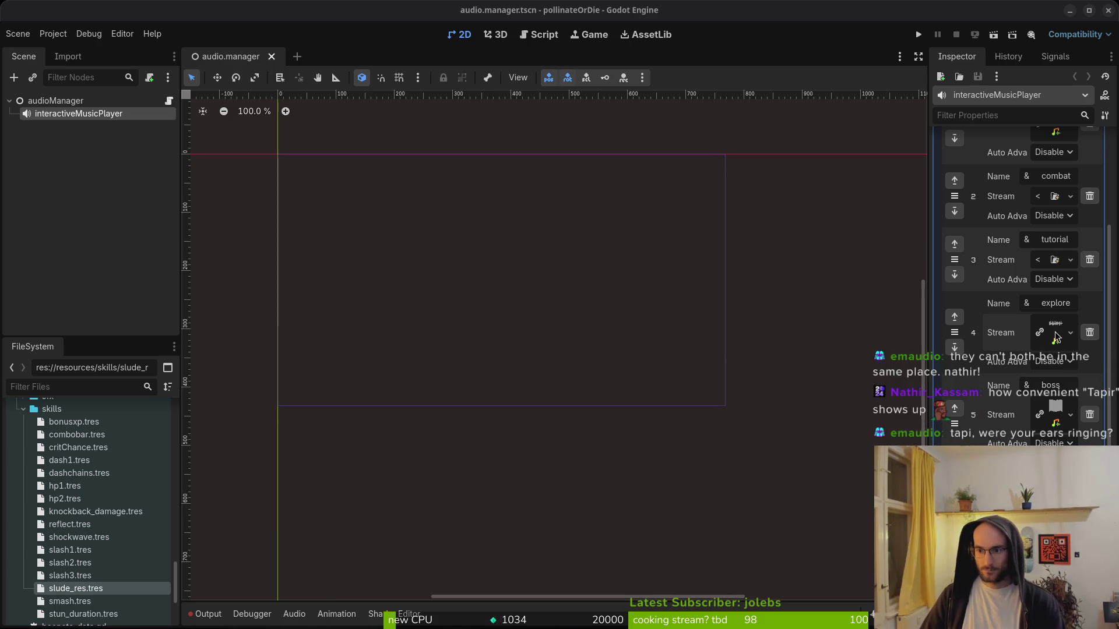
- Load explore.wav into the explore clip and the tutorial file into the tutorial clip
click(1071, 332)
click(985, 469)
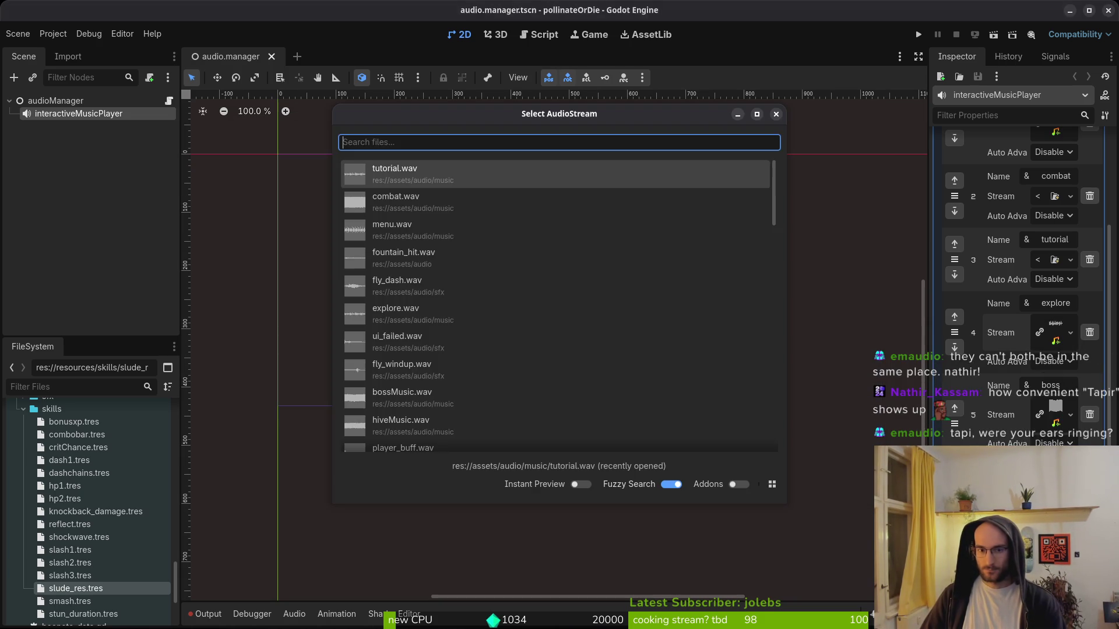
text(e)
key(Return)
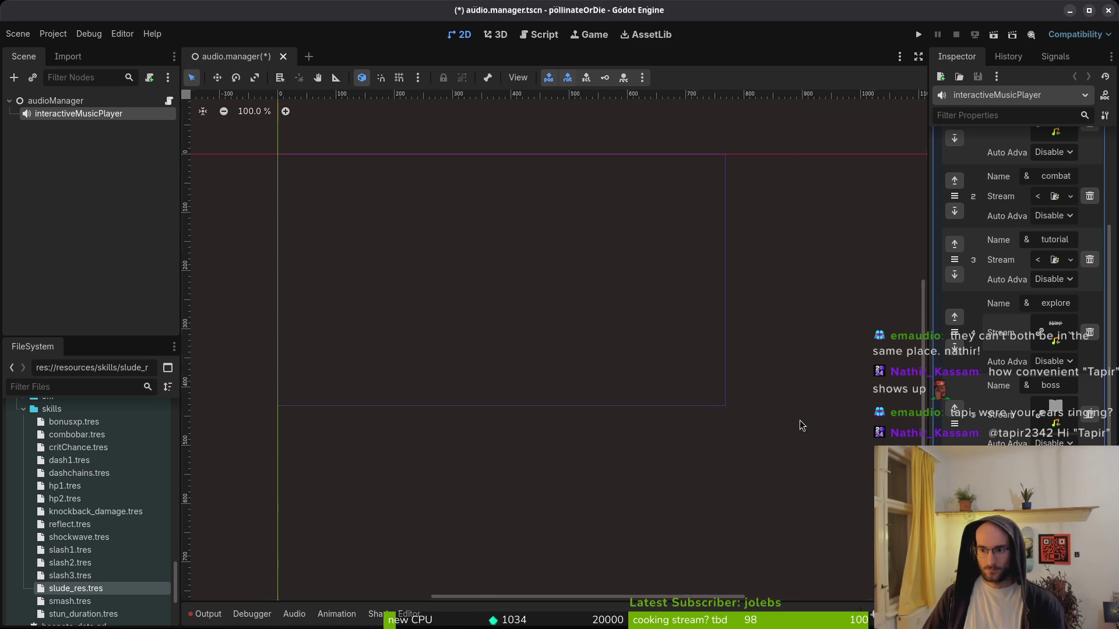
click(1070, 260)
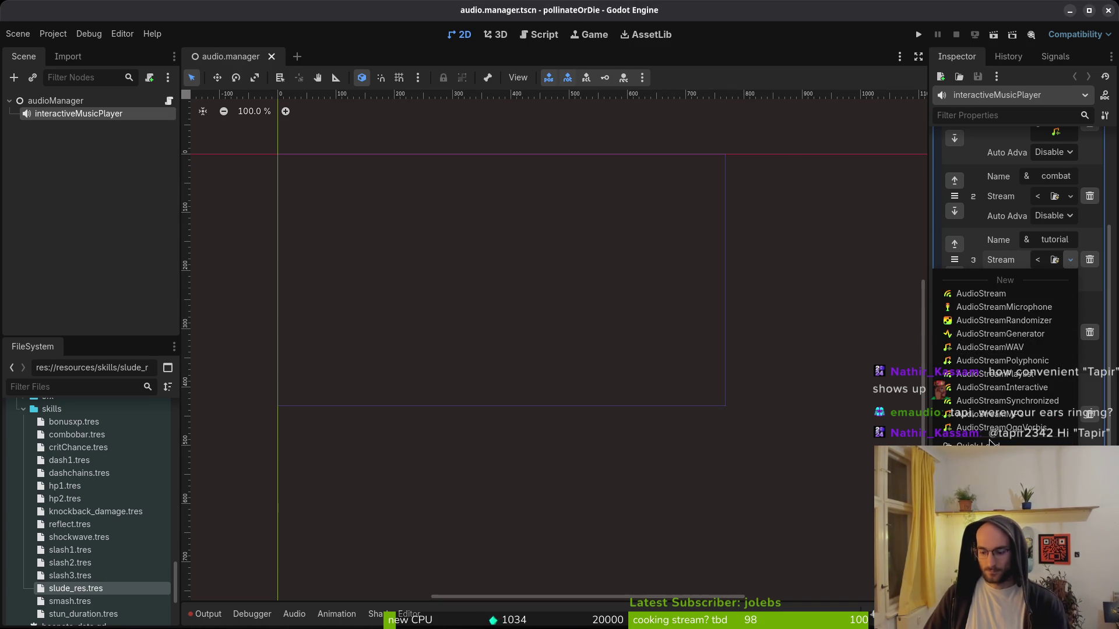
click(1003, 444)
text(tu)
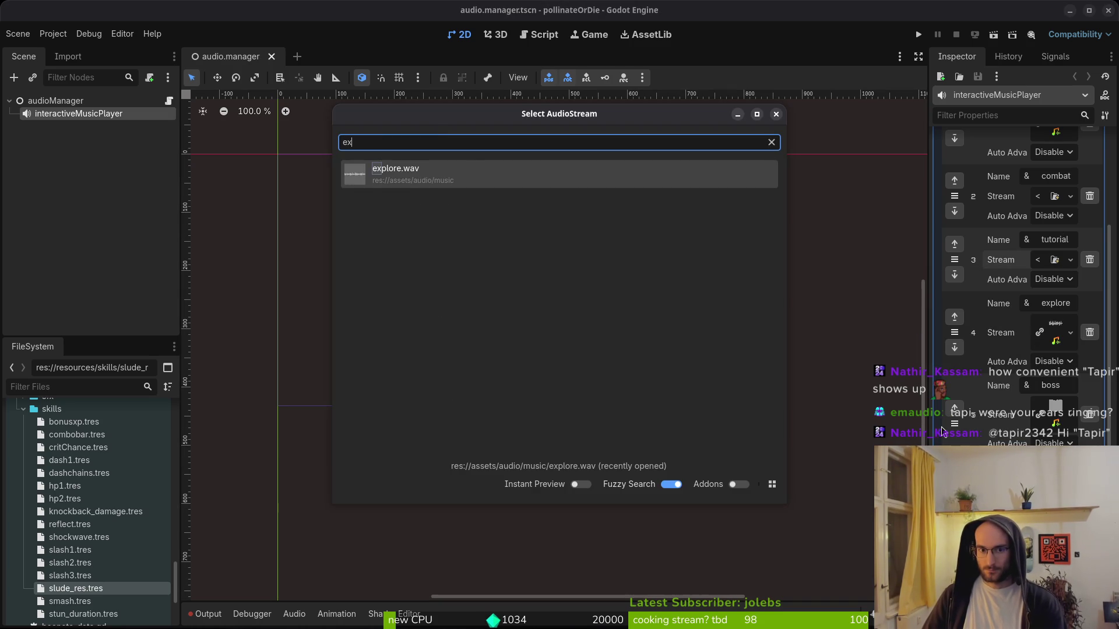
key(Return)
- Load combat.wav into the combat clip, then save and launch the game with F5
scroll(1036, 234, up, 2)
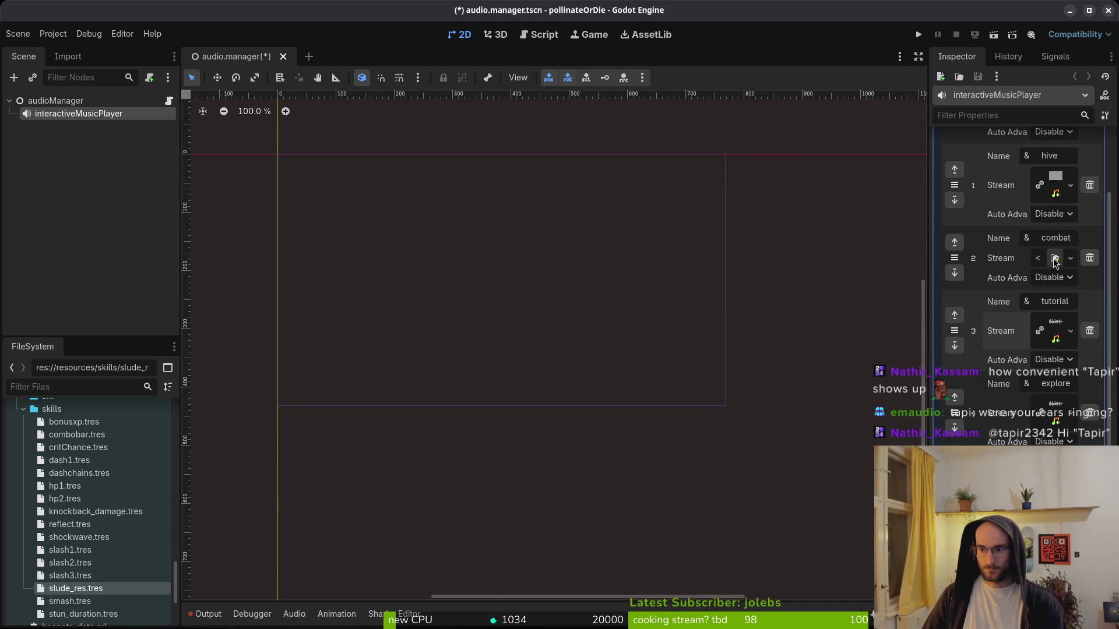
click(1070, 260)
click(1003, 443)
text(c)
click(446, 182)
scroll(1041, 265, up, 2)
click(1056, 336)
scroll(1056, 336, up, 3)
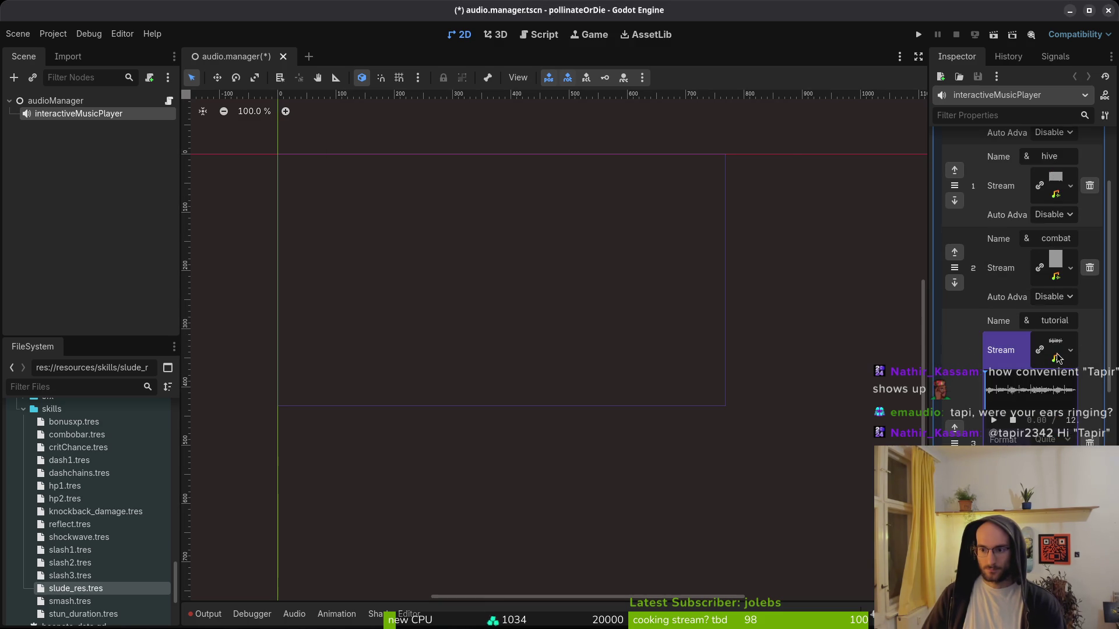
scroll(1058, 358, down, 3)
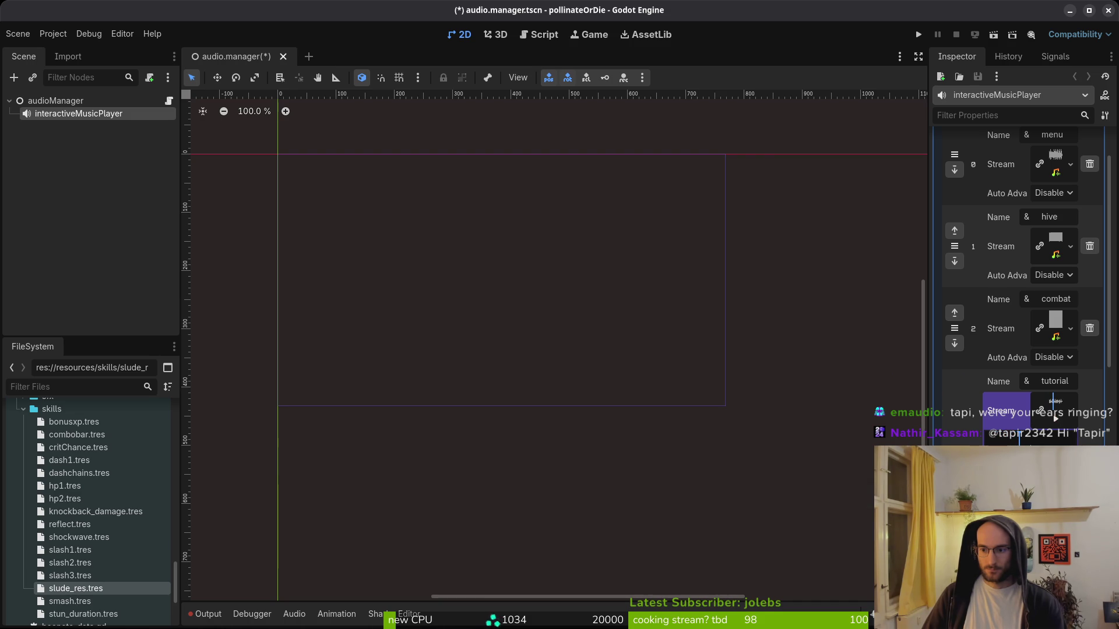
key(F5)
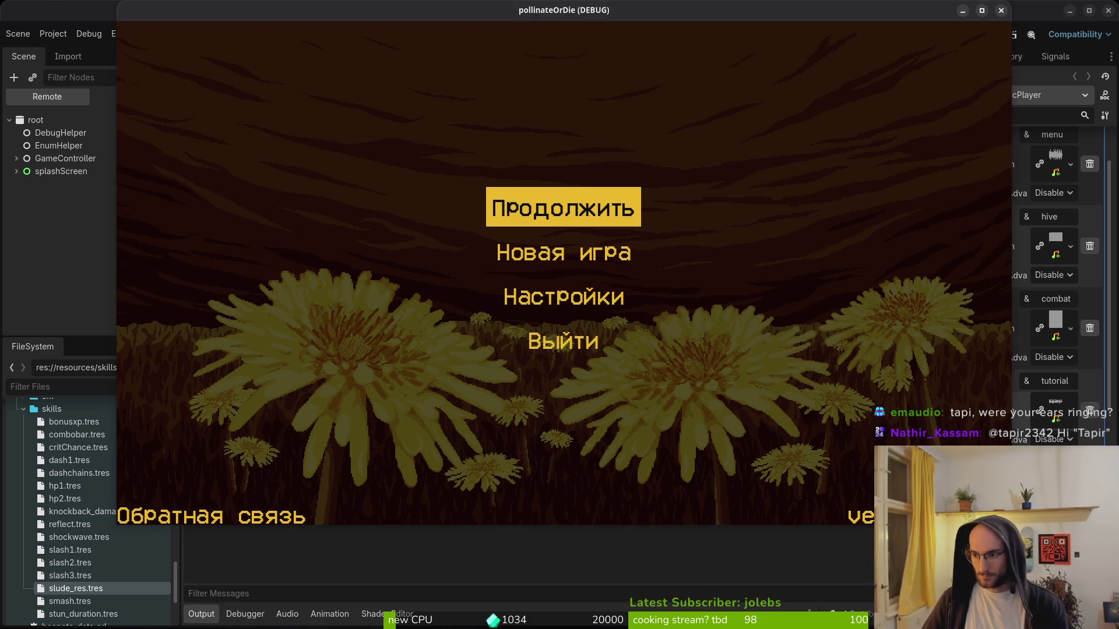
- Continue the saved game, pause, raise the Музыка volume near maximum, and resume
click(635, 201)
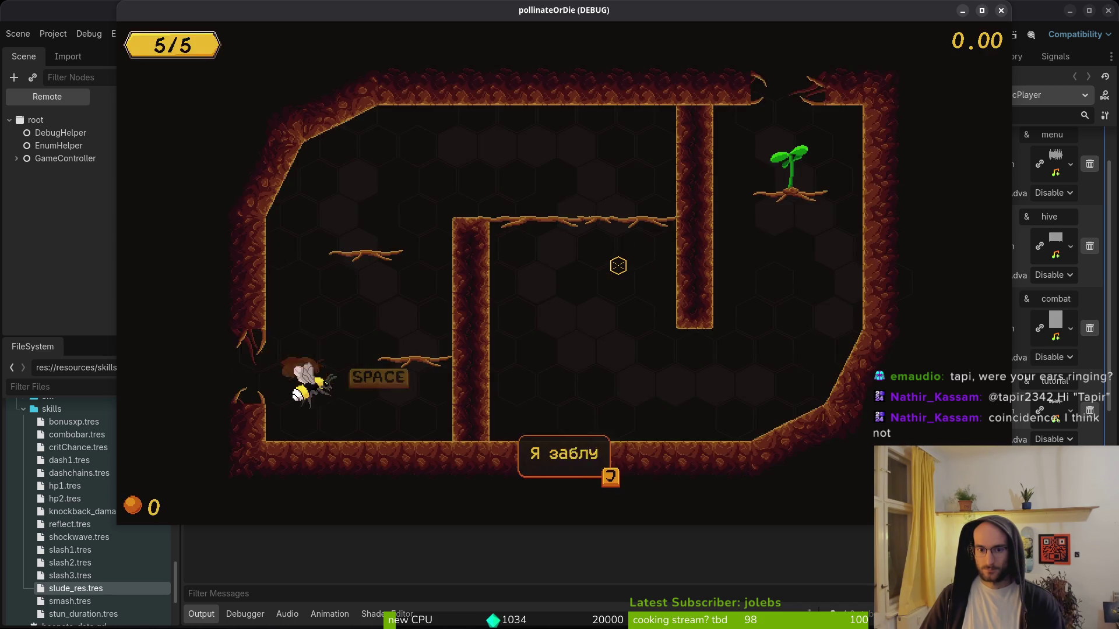
key(Escape)
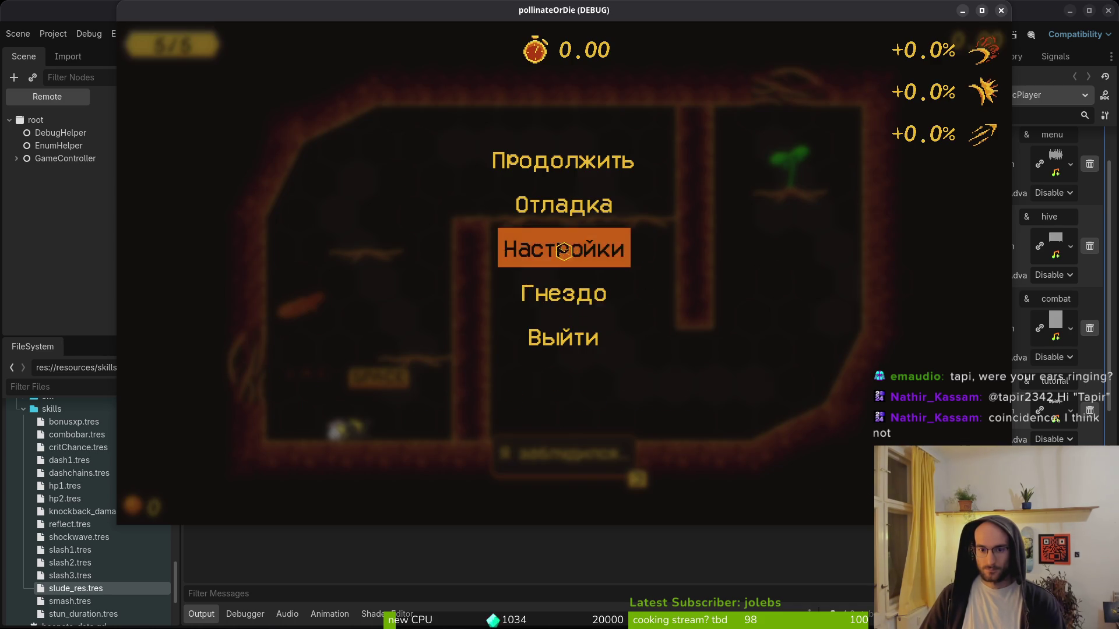
click(561, 248)
mouse_move(694, 164)
mouse_down()
mouse_move(781, 163)
mouse_move(766, 166)
mouse_up()
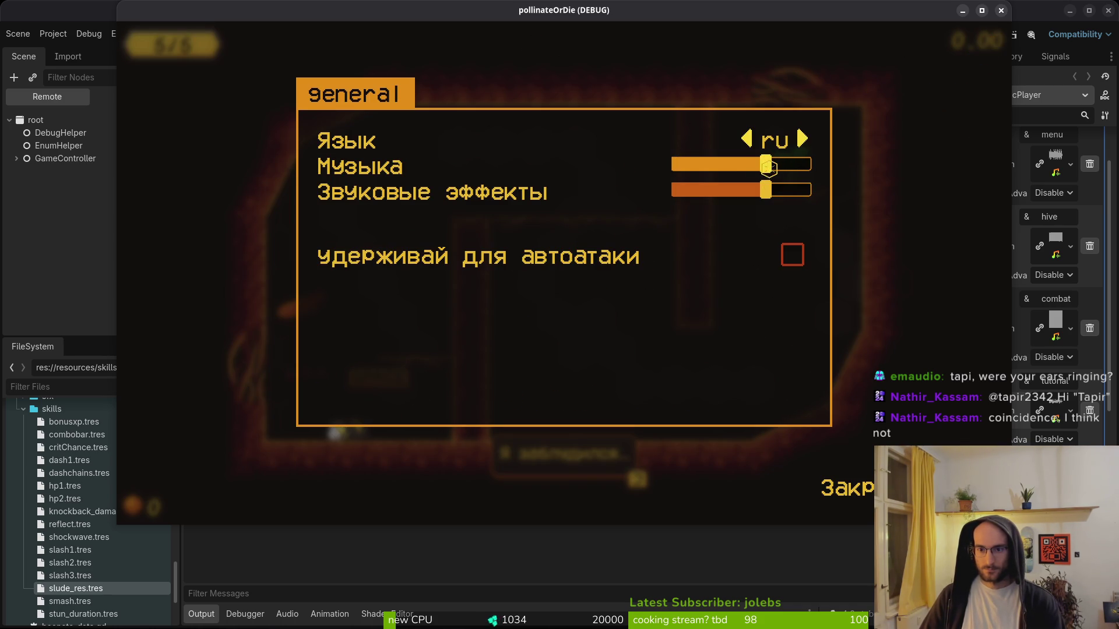
key(Escape)
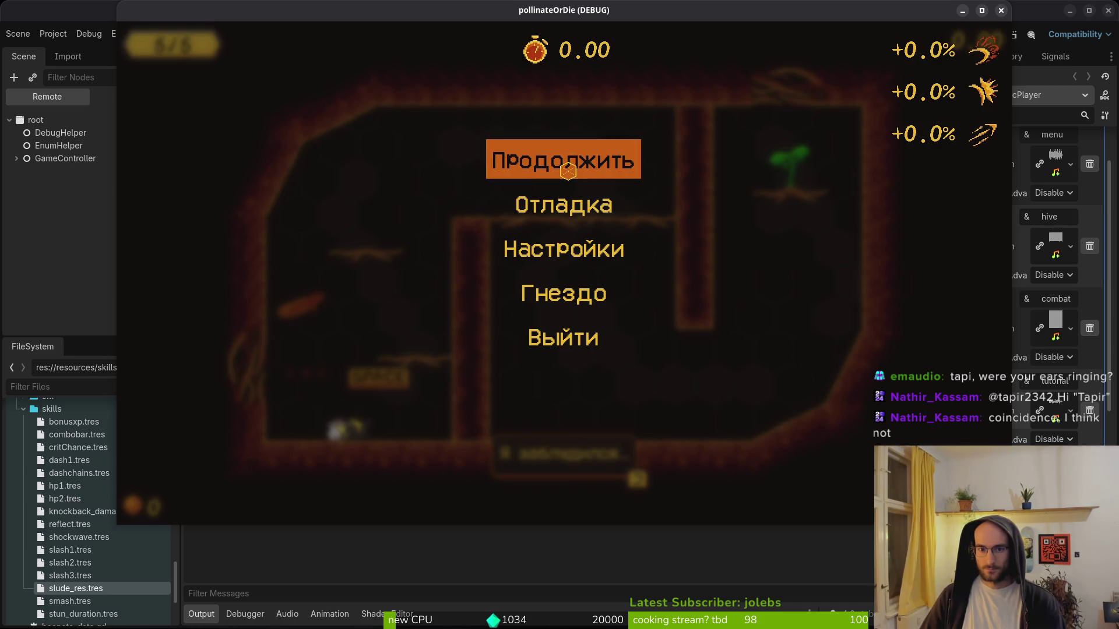
click(562, 162)
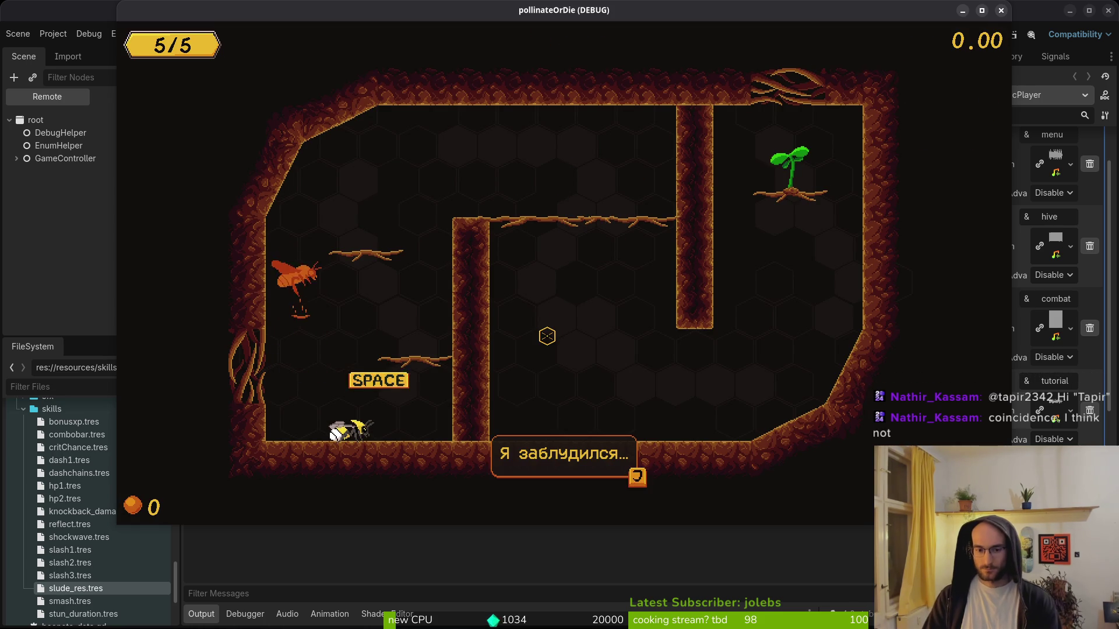
- Pause again and toggle the settings panel several times, ending on the general settings
key(Escape)
click(559, 280)
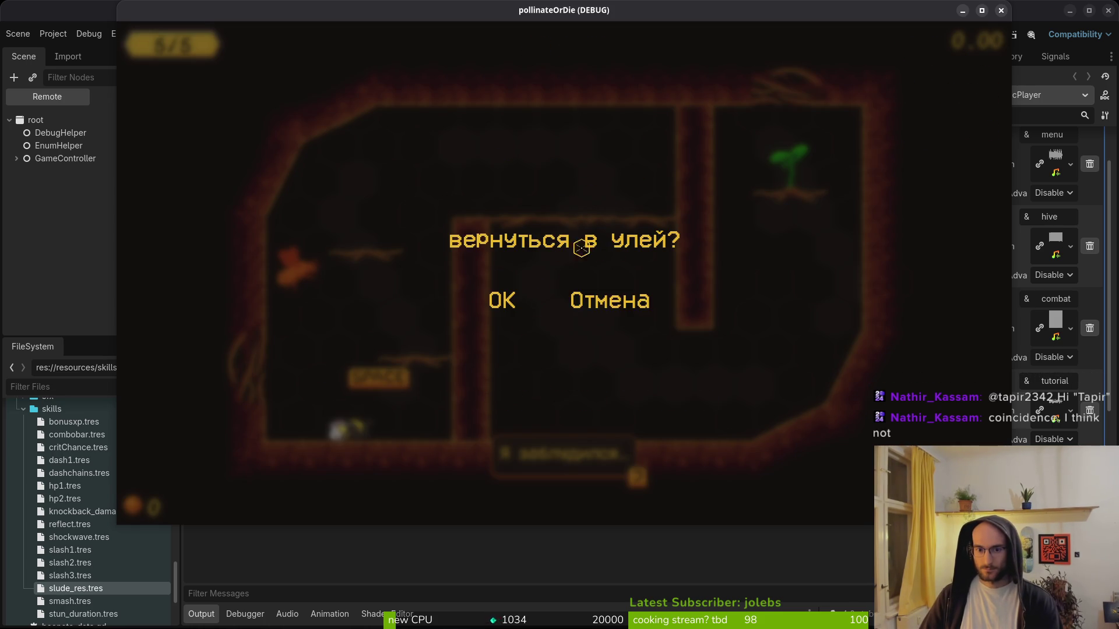
key(Escape)
key(Escape)
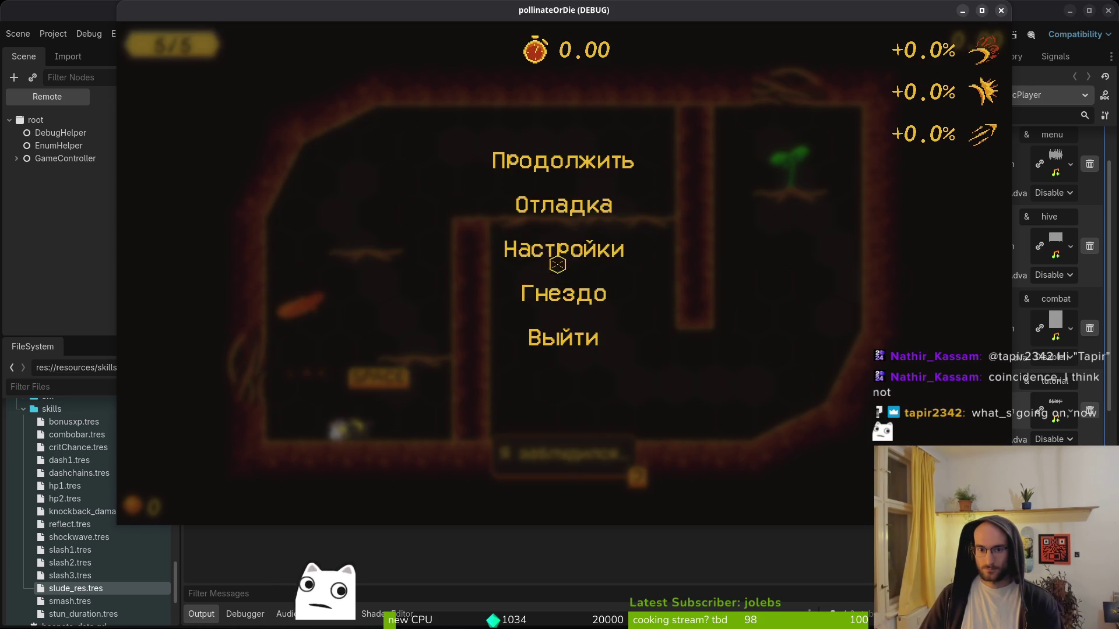
click(577, 262)
key(Escape)
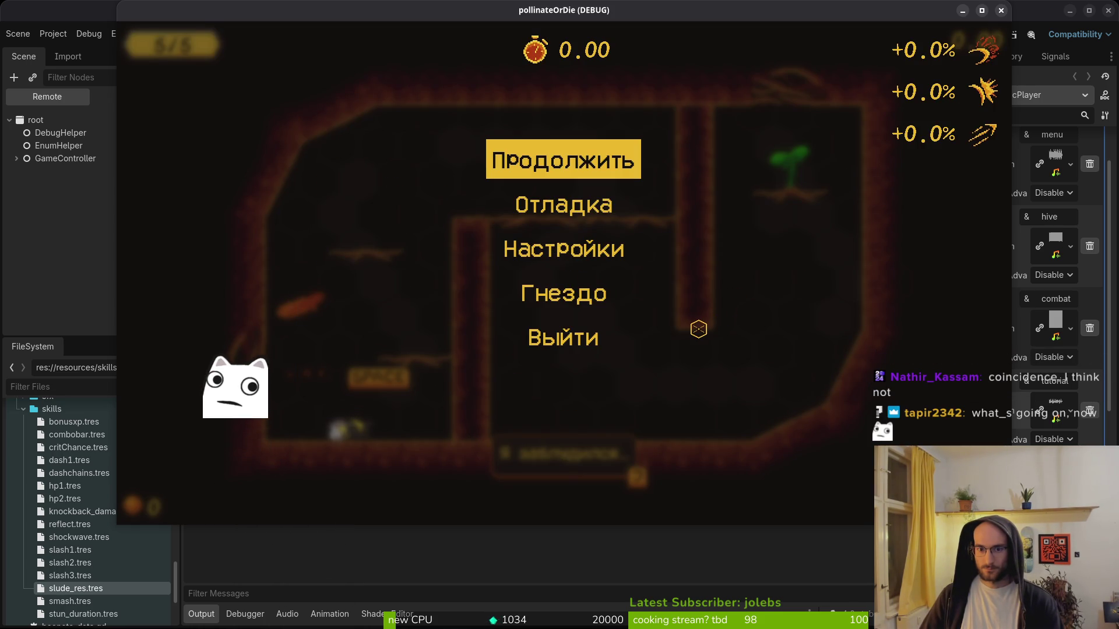
click(594, 255)
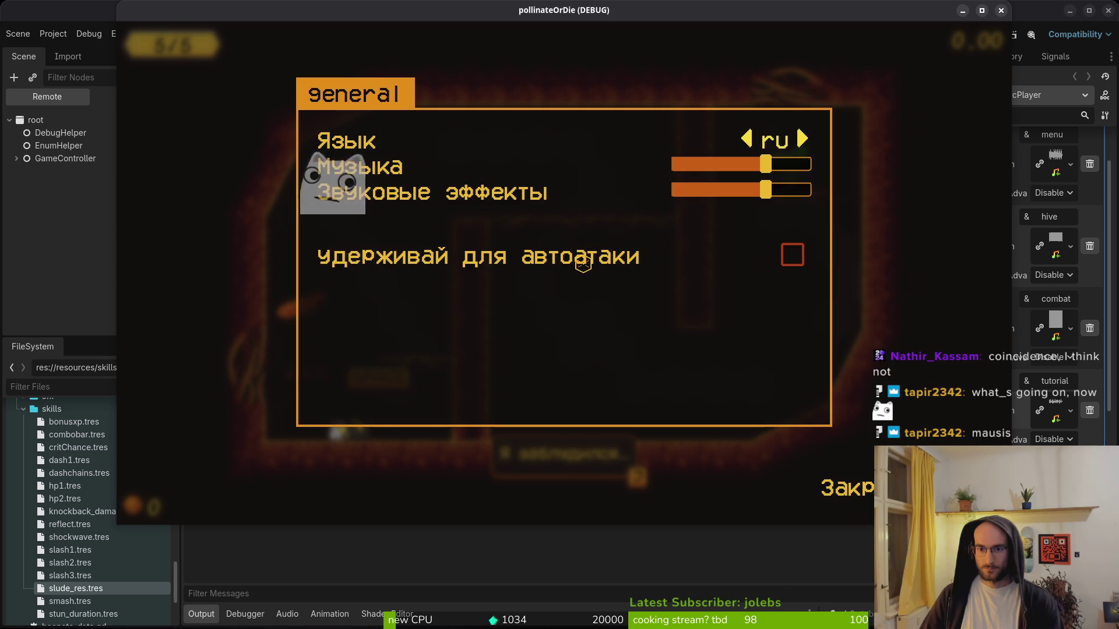
key(Escape)
click(595, 250)
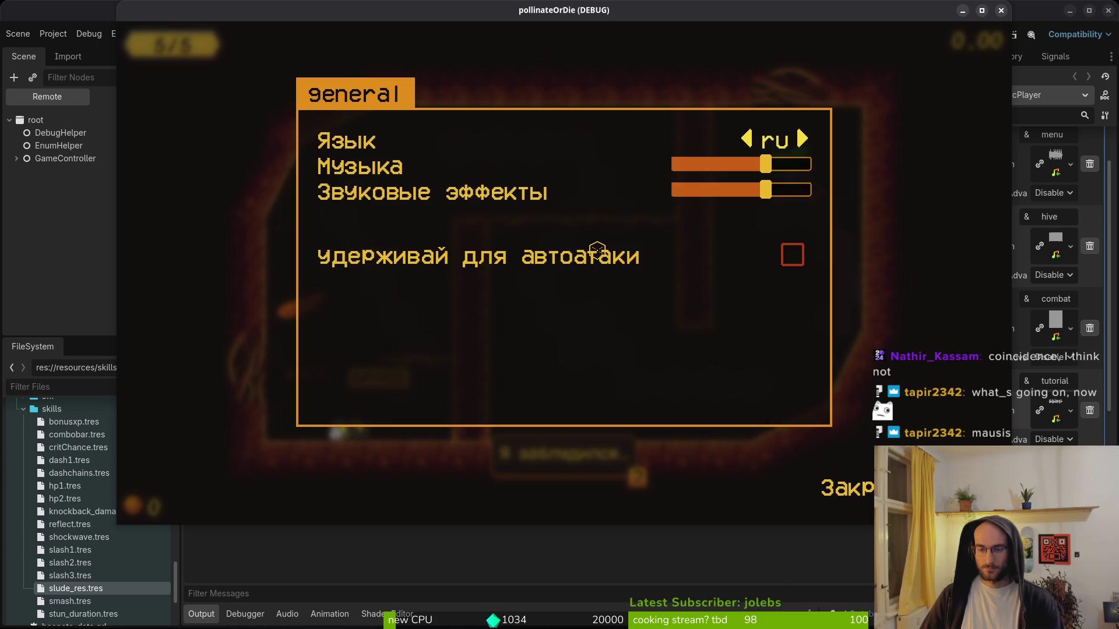
key(Escape)
click(568, 247)
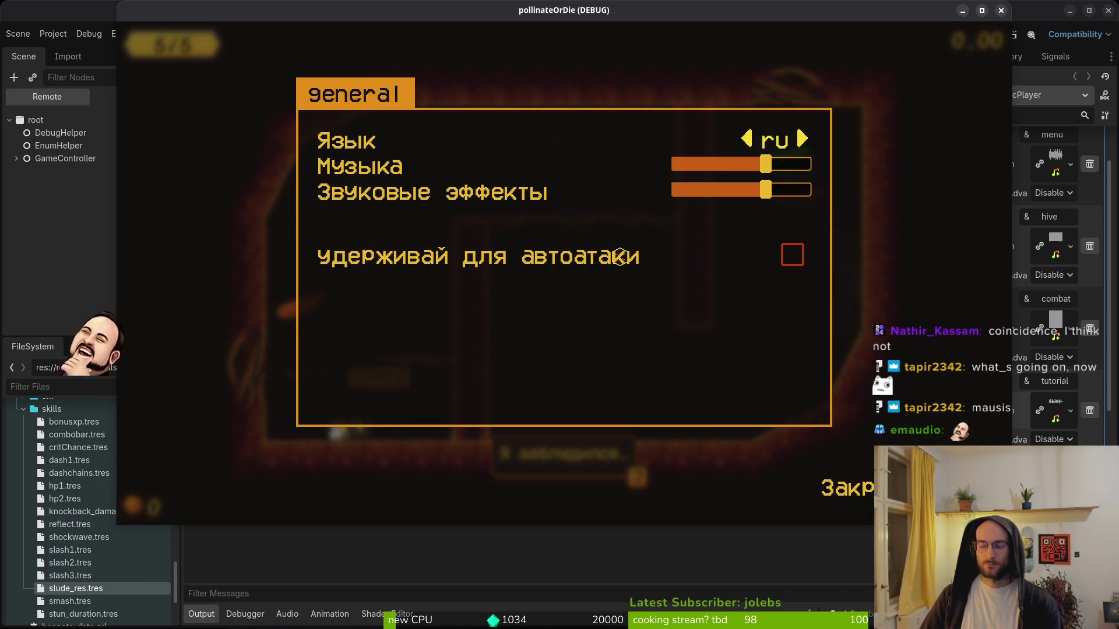
key(alt+Tab)
- Open pause_overlay.gd with the project file finder
key(space)
key(f)
key(f)
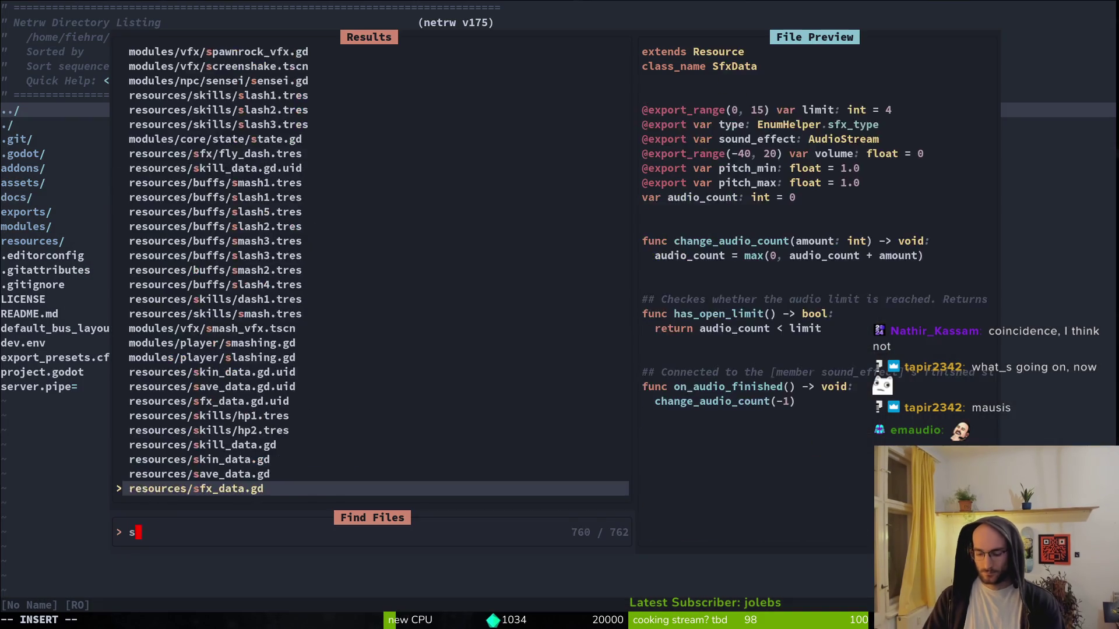
text(sett)
key(BackSpace)
key(BackSpace)
key(BackSpace)
text(paueo)
key(Return)
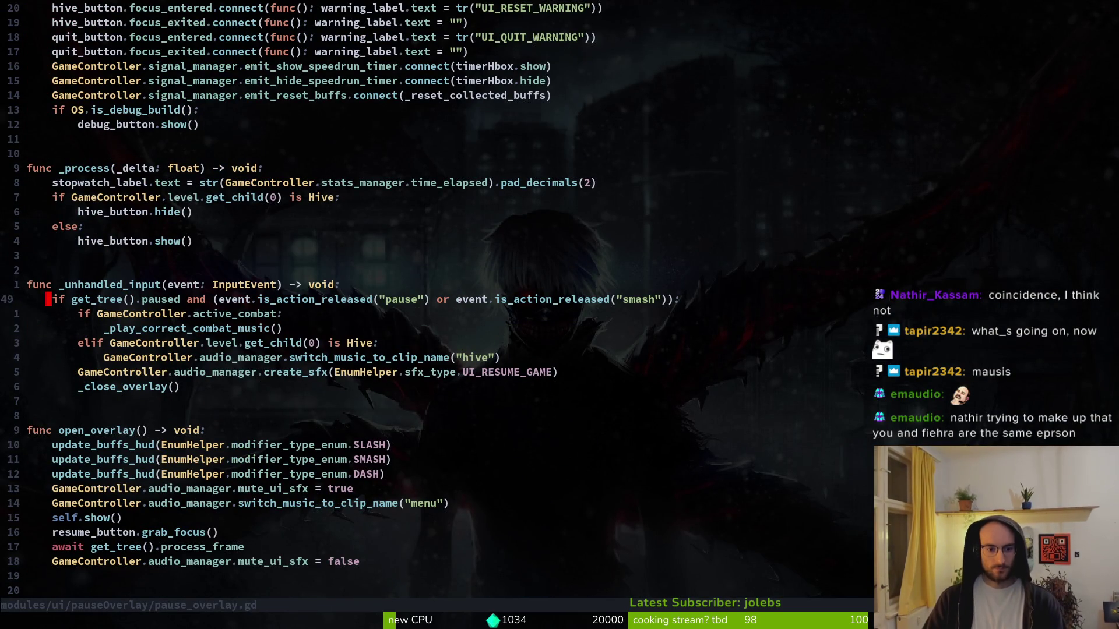
- Add a blank line above the menu music switch, save, then delete it and save again
key(ctrl+d)
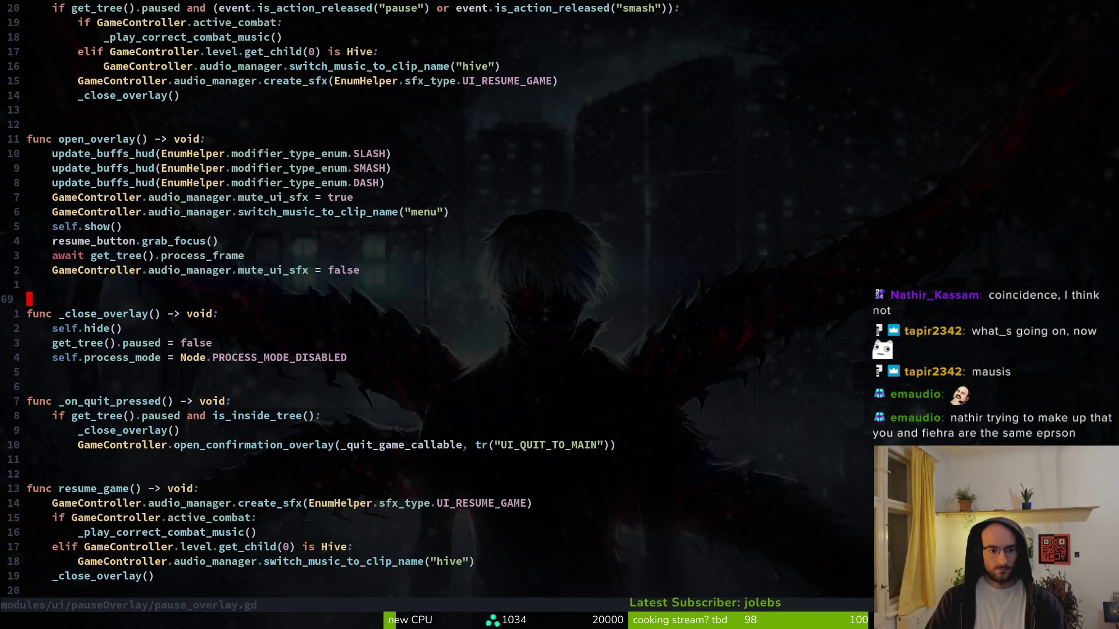
key(ctrl+u)
key(j)
key(j)
key(j)
key(k)
key(k)
key(shift+v)
key(Escape)
key(O)
key(Escape)
text(:w)
key(Return)
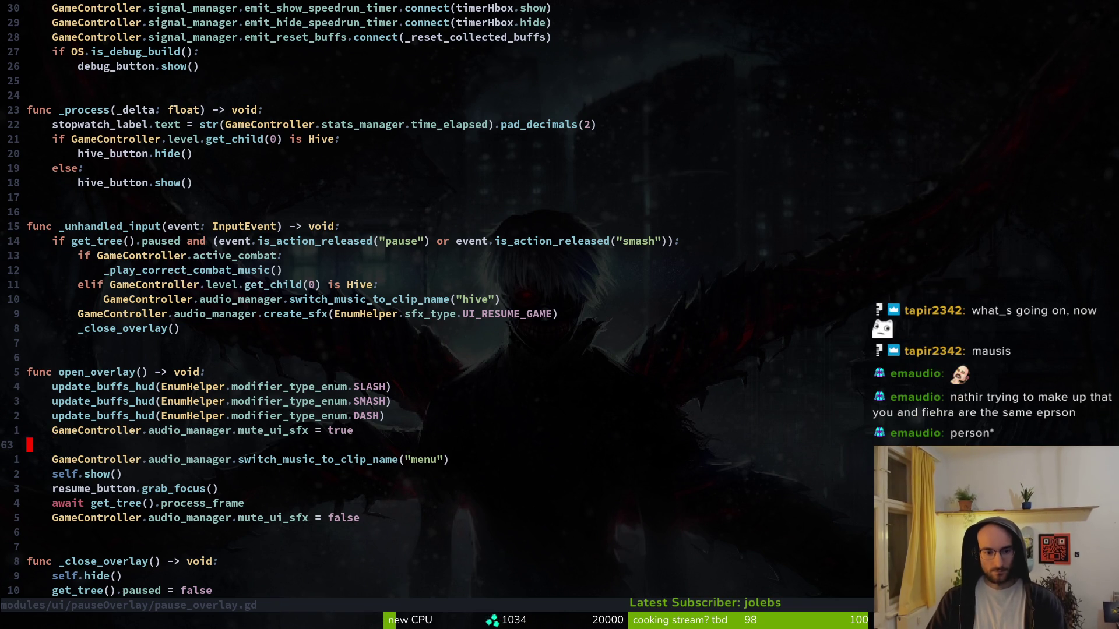
key(d)
key(d)
text(:w)
key(Return)
- Move to the mute_ui_sfx line, then to the menu clip name on line 63
key(k)
key(space)
key(f)
key(f)
key(Escape)
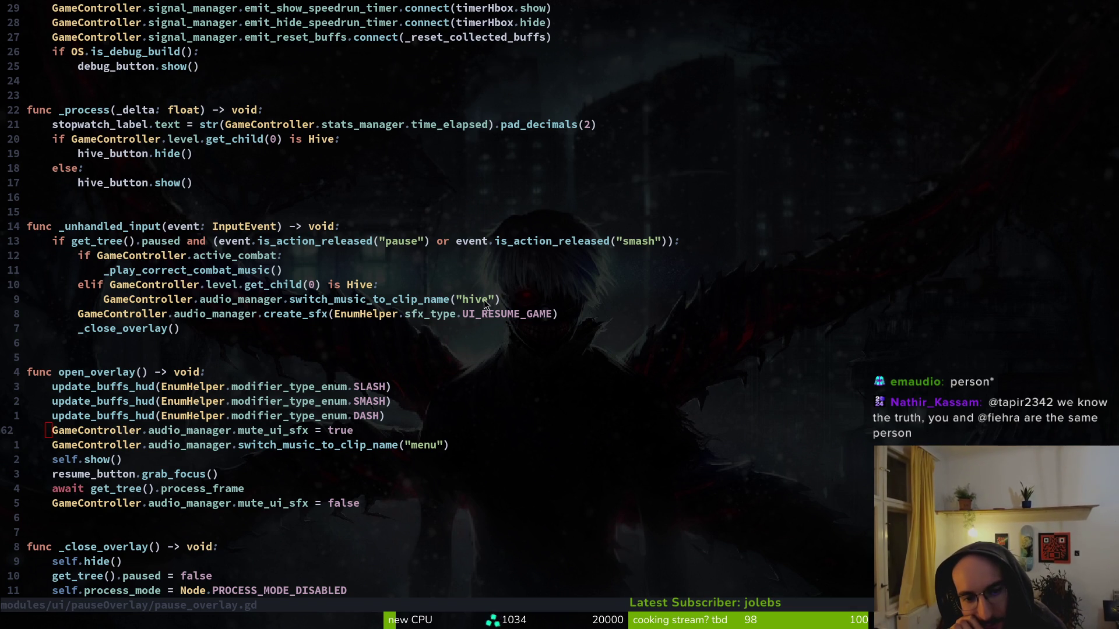
click(427, 444)
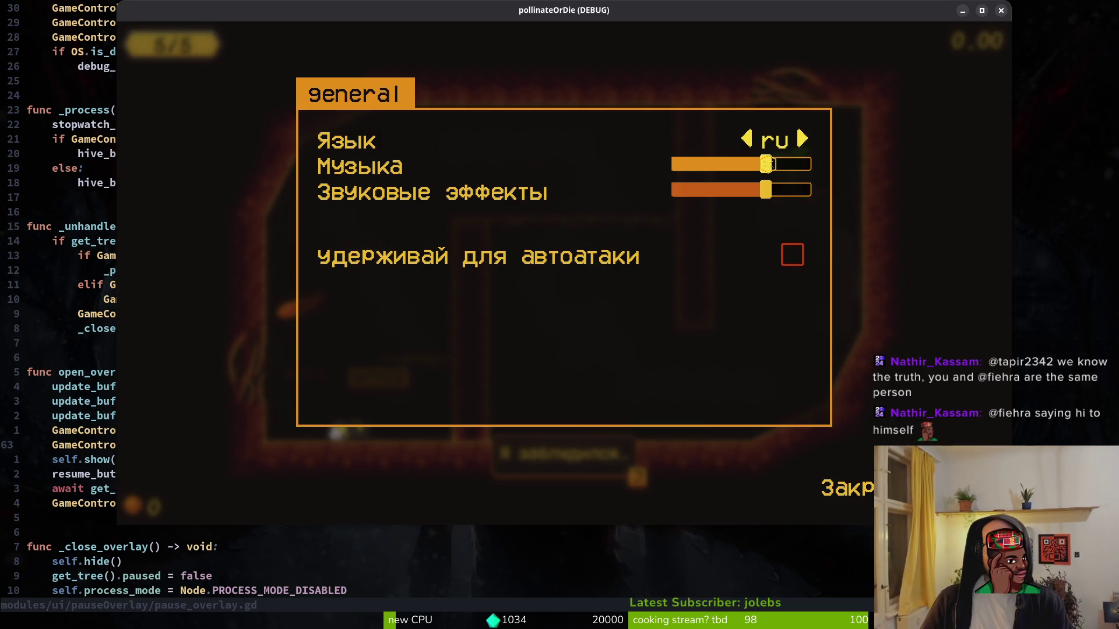
- Pause and resume in the level, return to the hive with J, pause there, then quit the run
key(Escape)
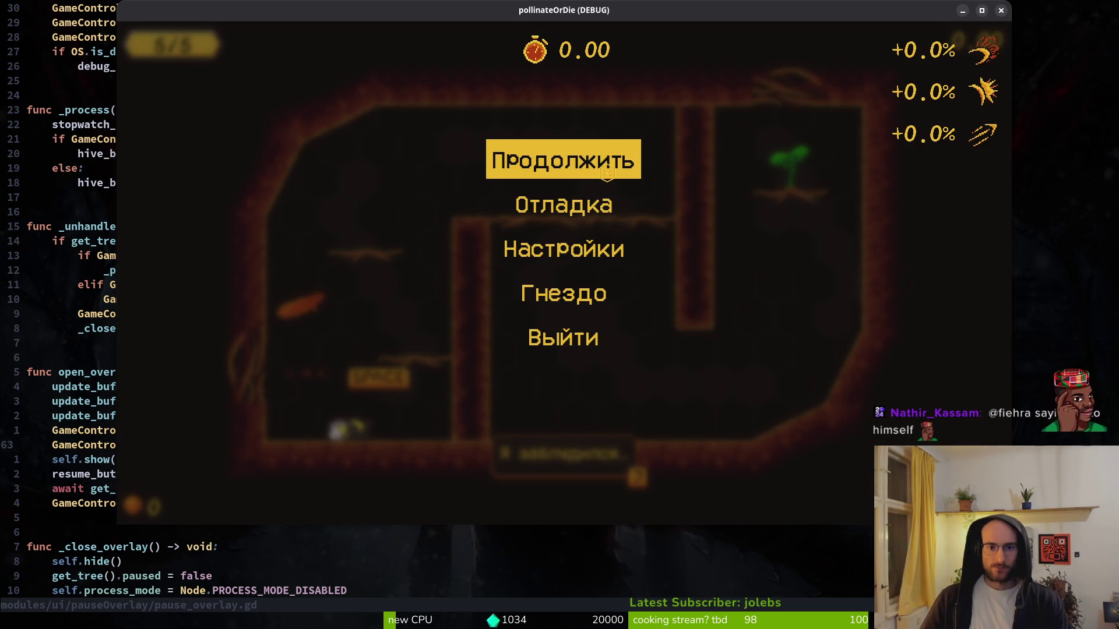
click(606, 173)
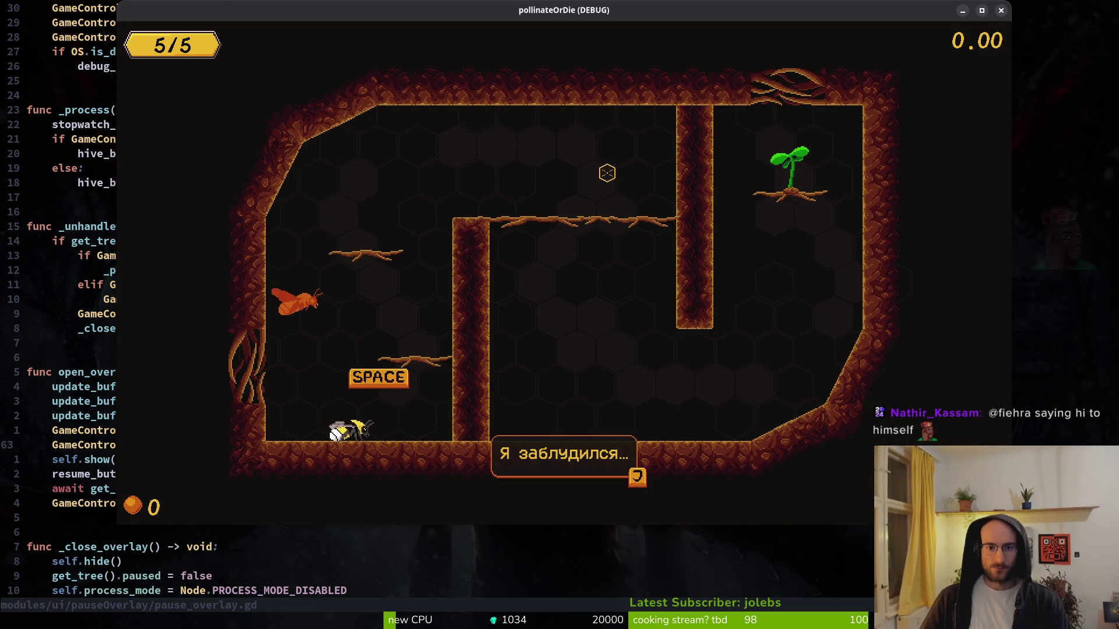
key(Escape)
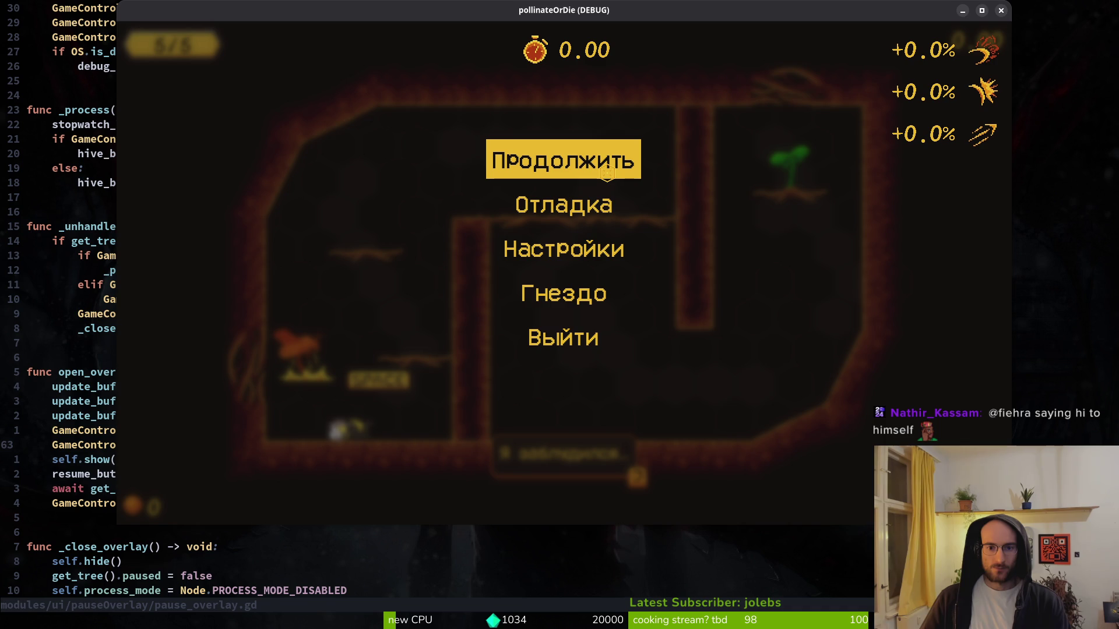
click(600, 161)
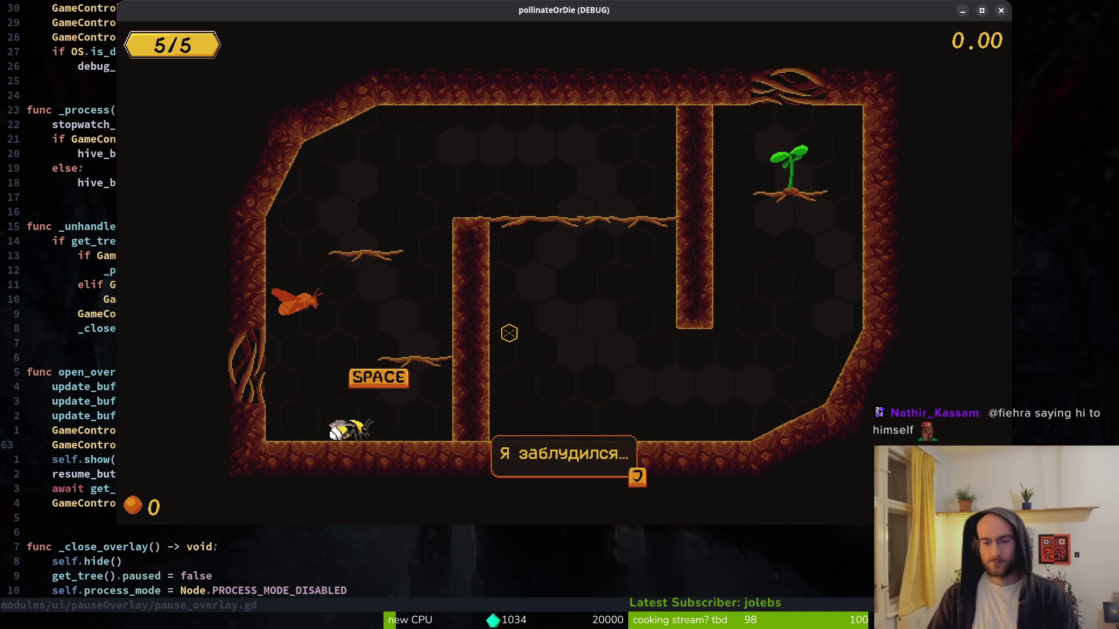
key(j)
key(Escape)
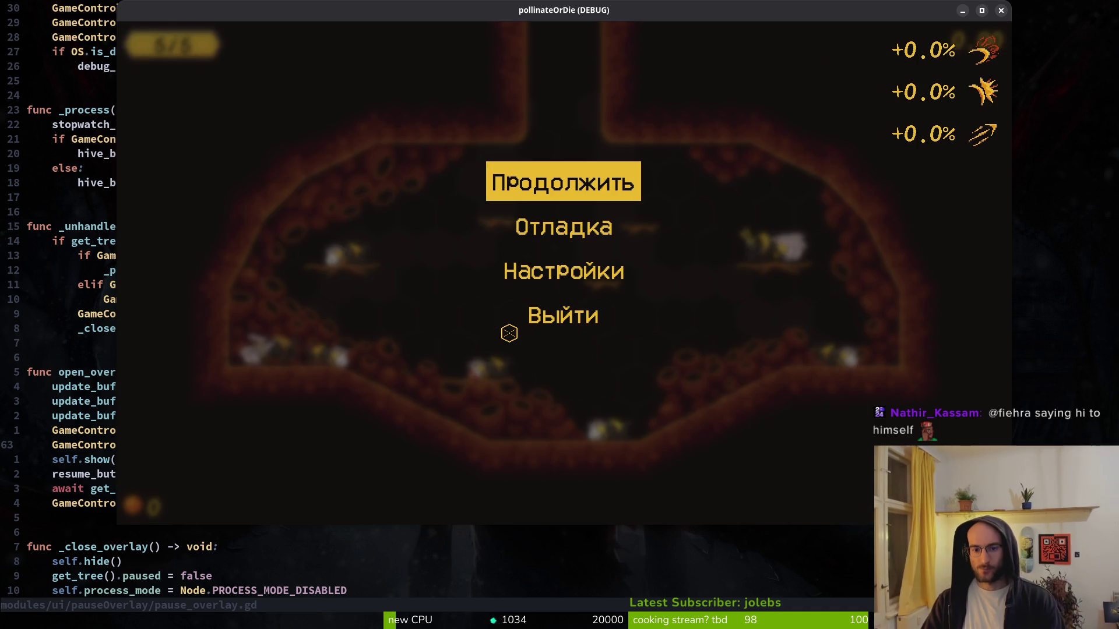
key(Escape)
key(Escape)
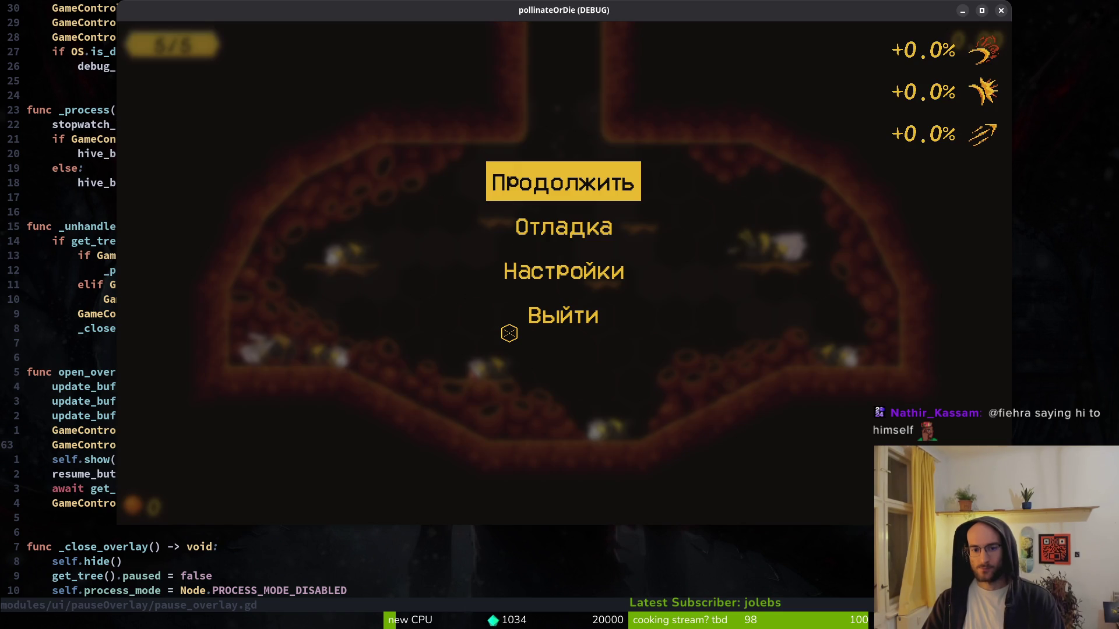
key(Escape)
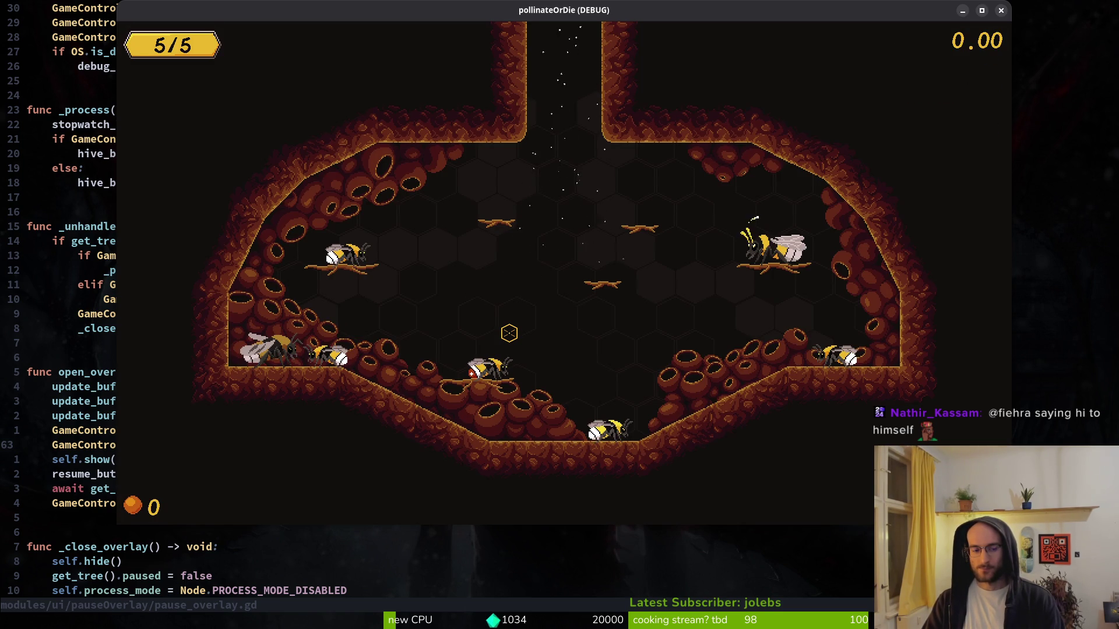
key(alt+F4)
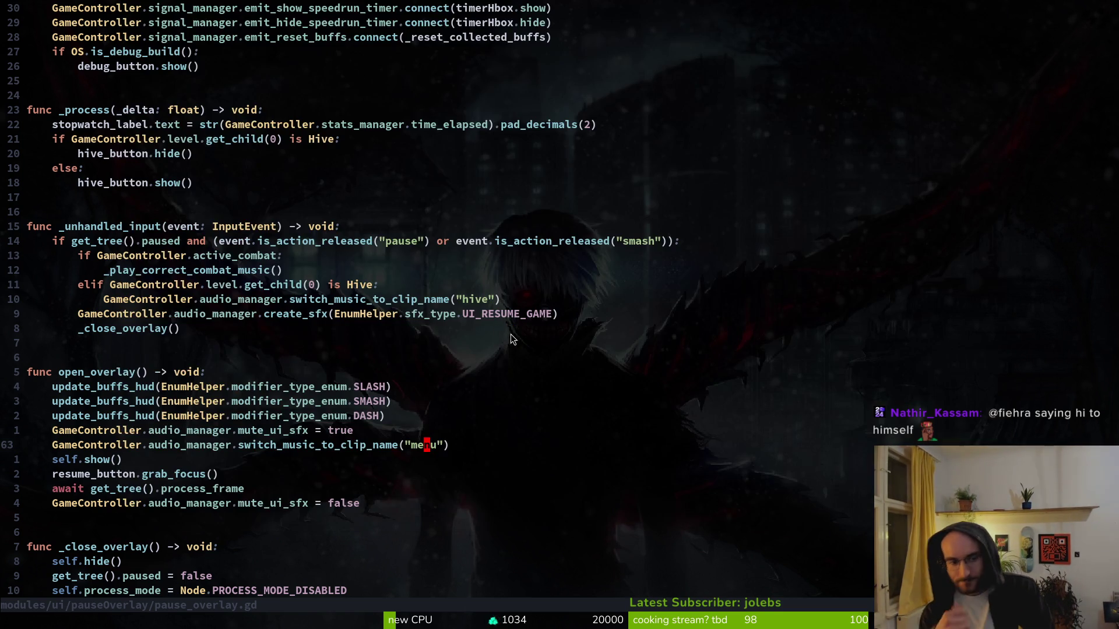
- Insert a blank line below mute_ui_sfx = true, move down to the menu music line, and return to Godot
key(k)
key(o)
key(Escape)
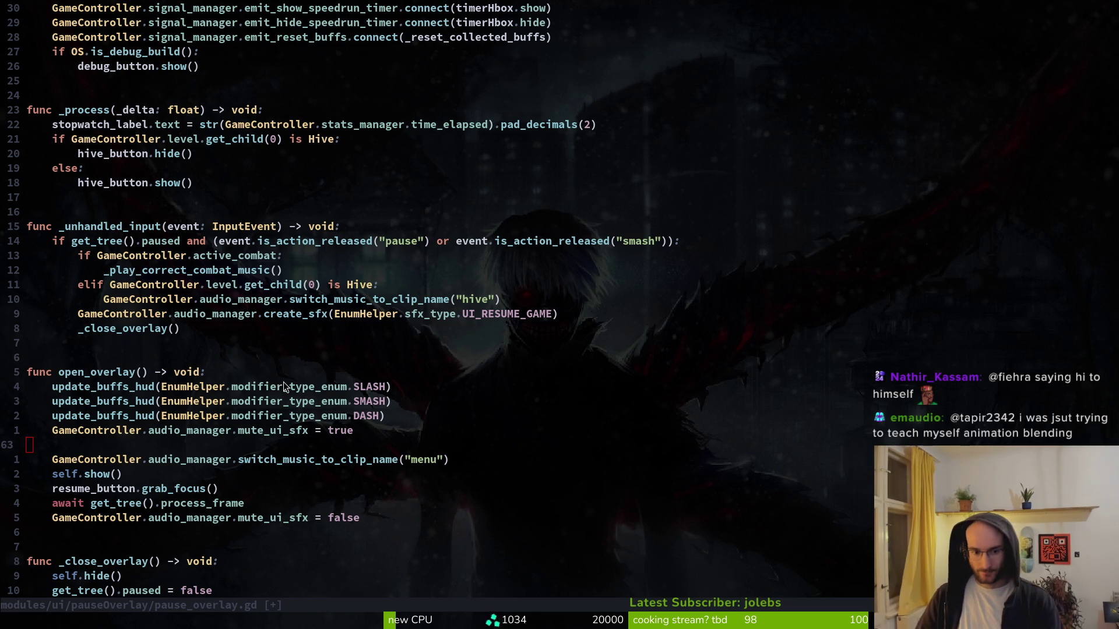
key(j)
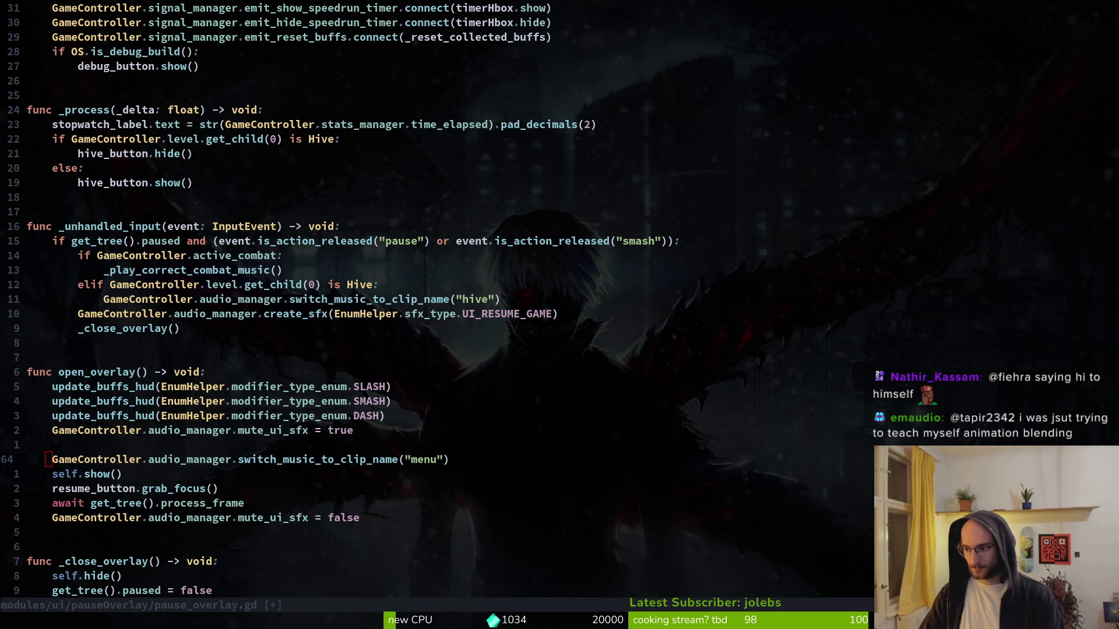
key(alt+Tab)
scroll(1052, 393, down, 5)
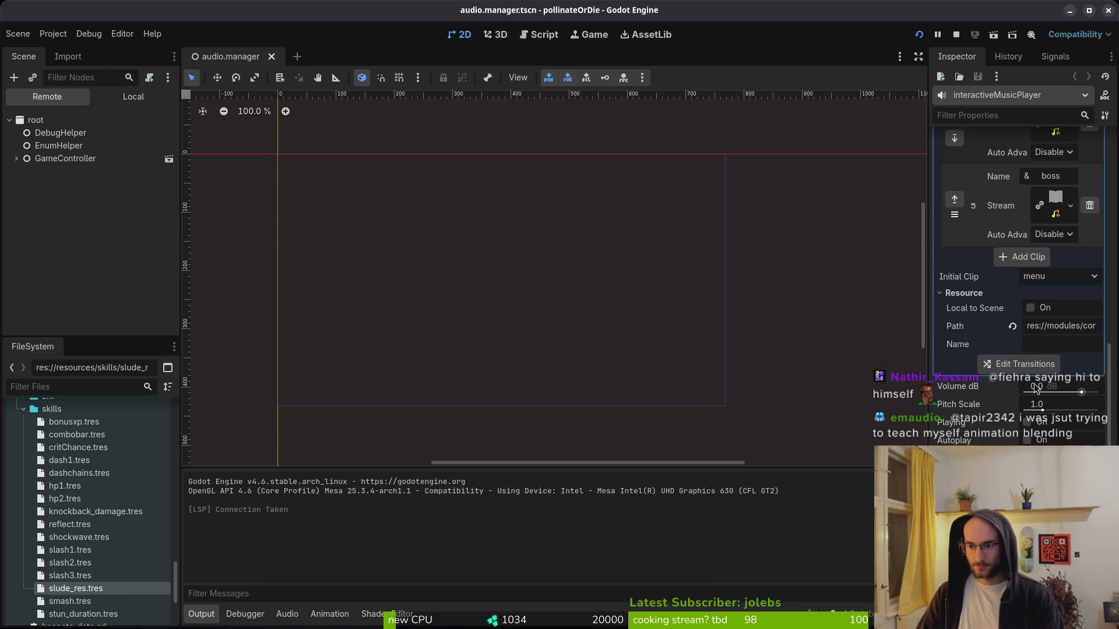
- Set the menu→menu transition to start immediately and resume at Prev Position
click(1019, 364)
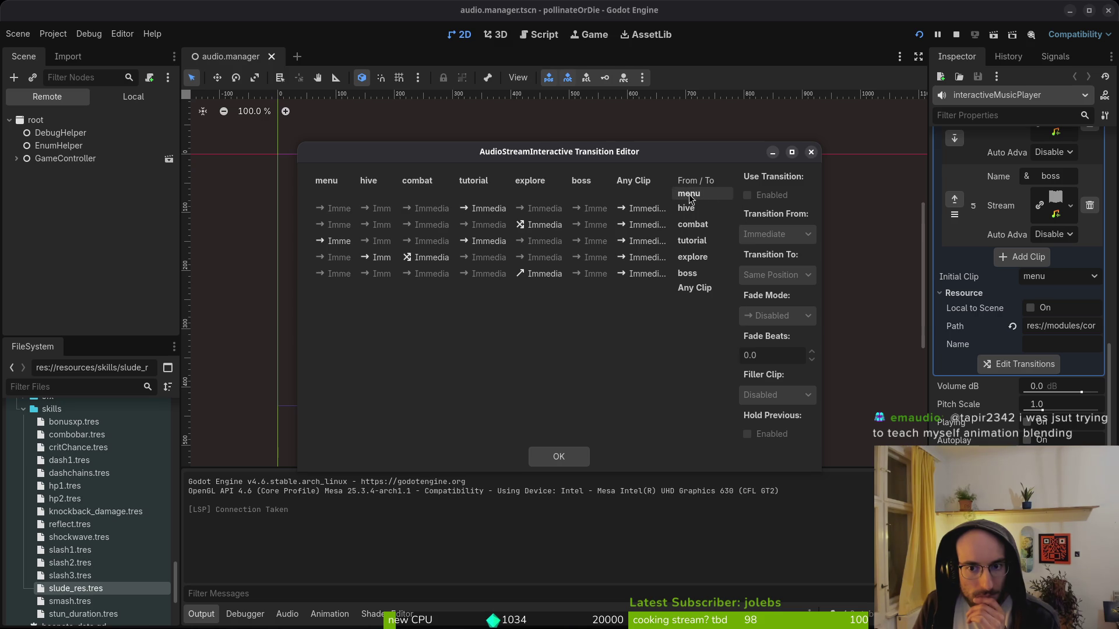
click(319, 194)
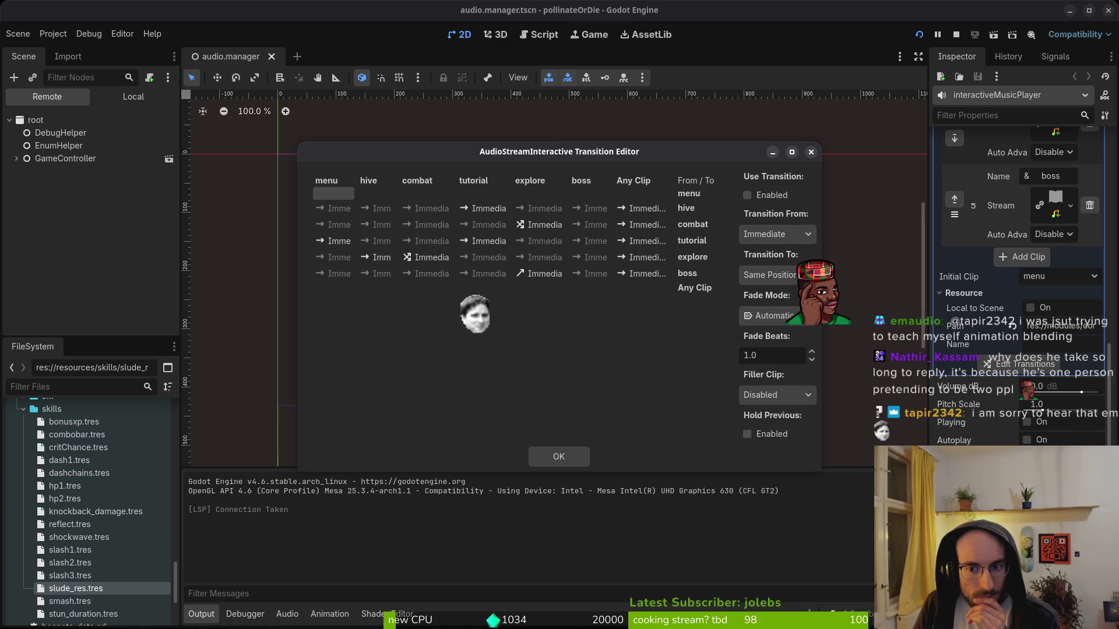
click(777, 233)
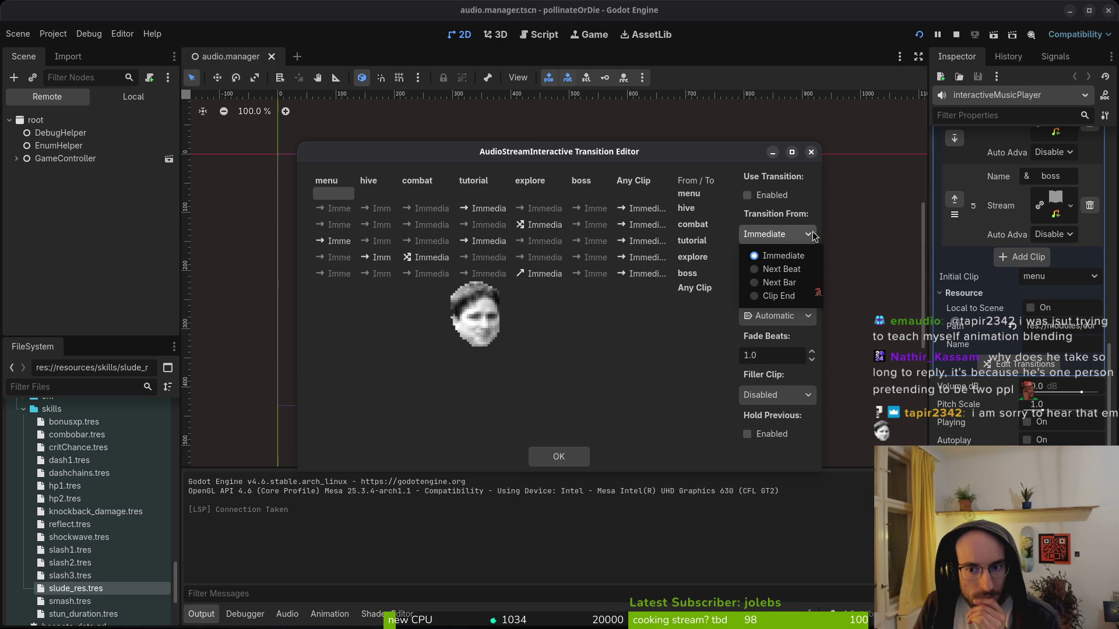
click(781, 252)
click(810, 273)
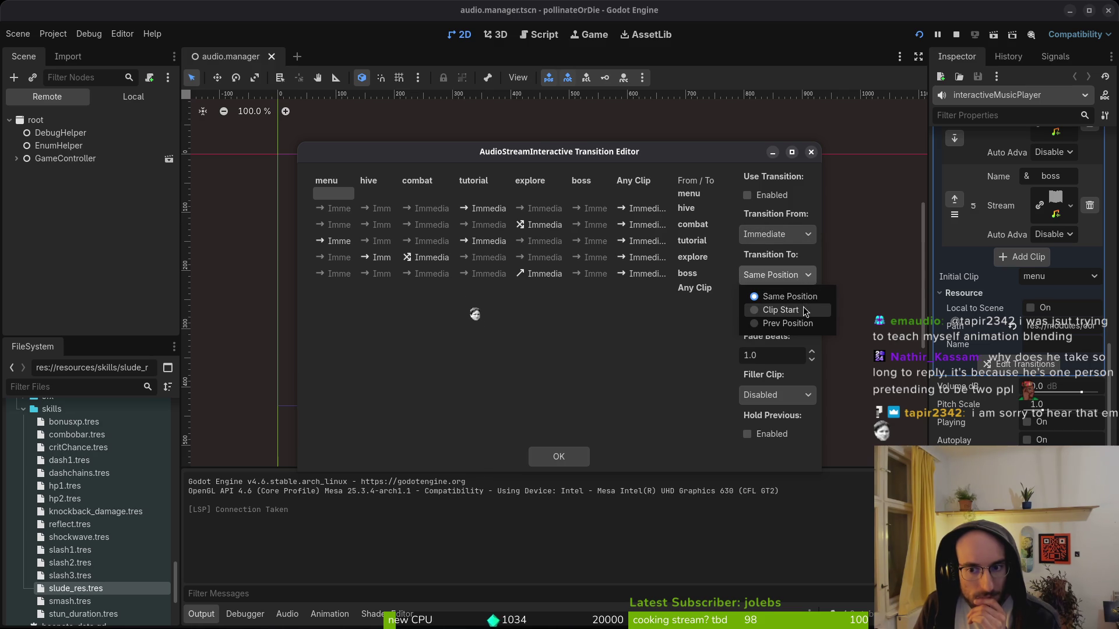
click(806, 324)
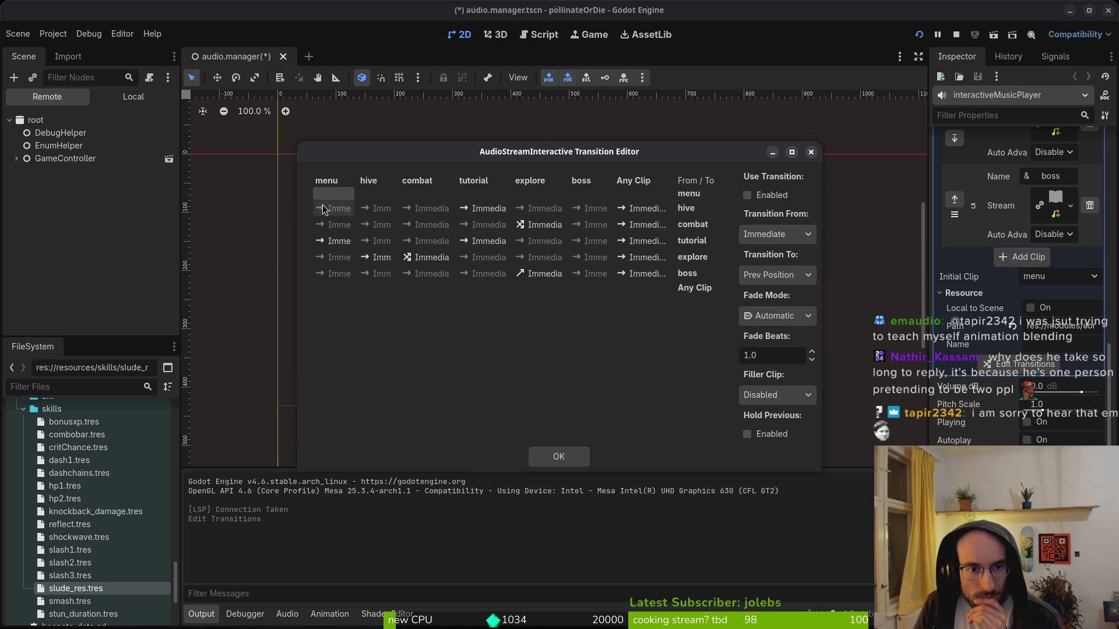
- Set the hive→hive transition to Prev Position, confirm with OK, and relaunch the game
click(381, 208)
click(807, 275)
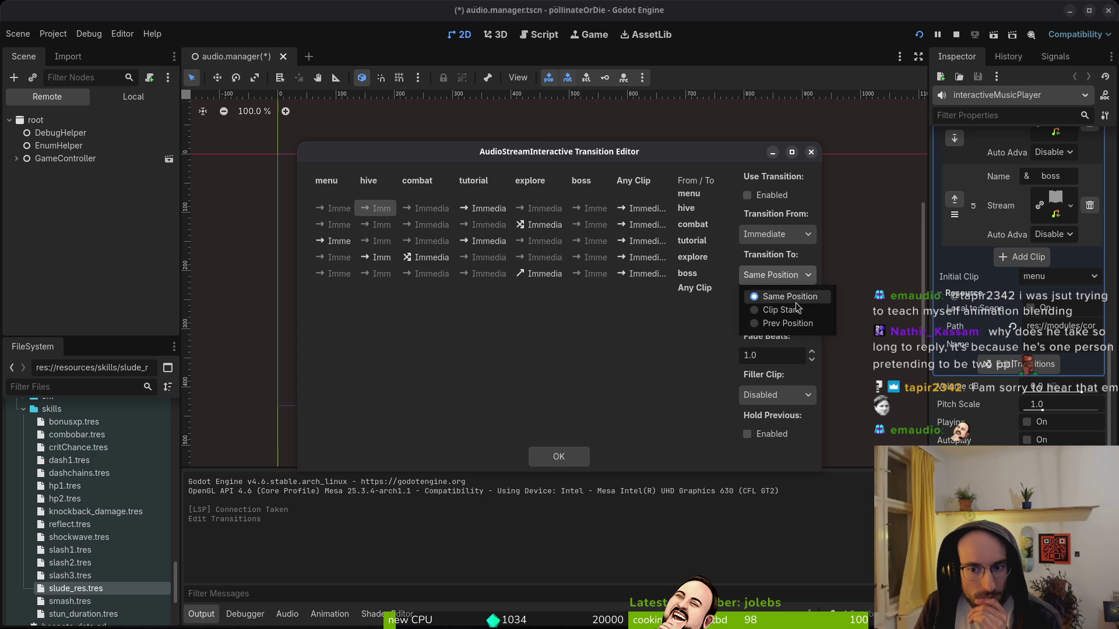
click(798, 322)
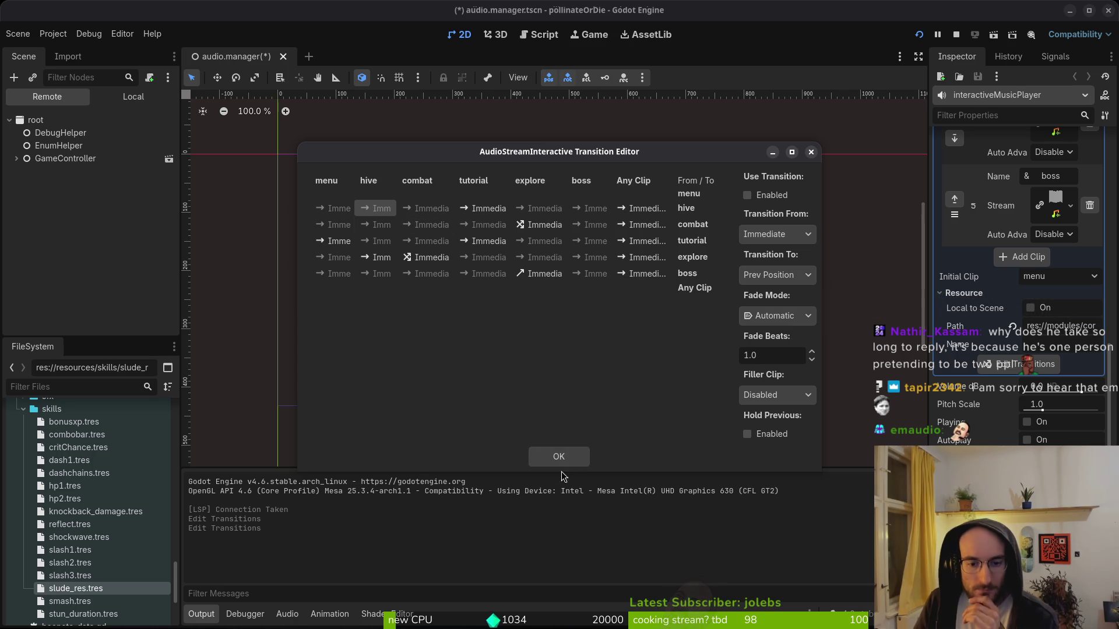
click(559, 456)
click(956, 35)
key(F5)
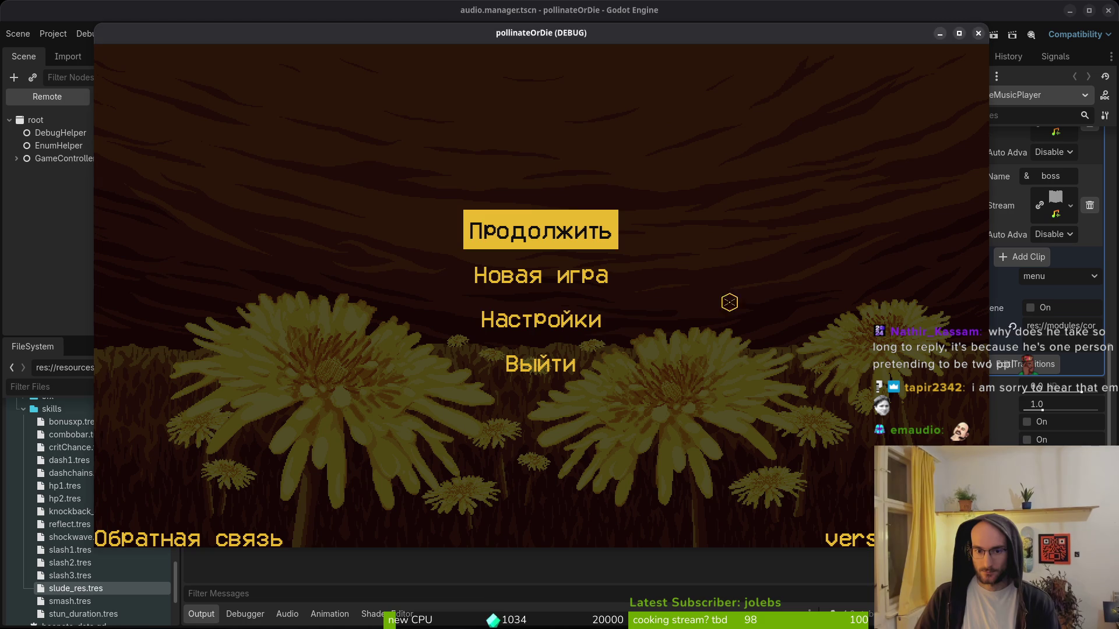
- Check the main-menu settings, continue the saved game and pause it
click(561, 334)
key(Escape)
click(527, 224)
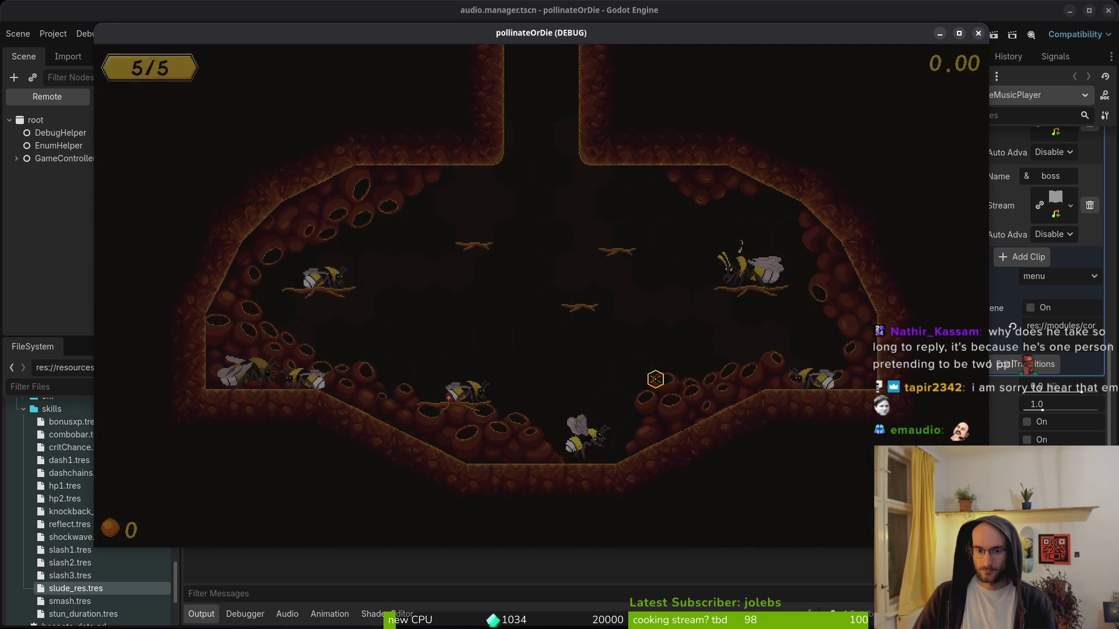
key(Escape)
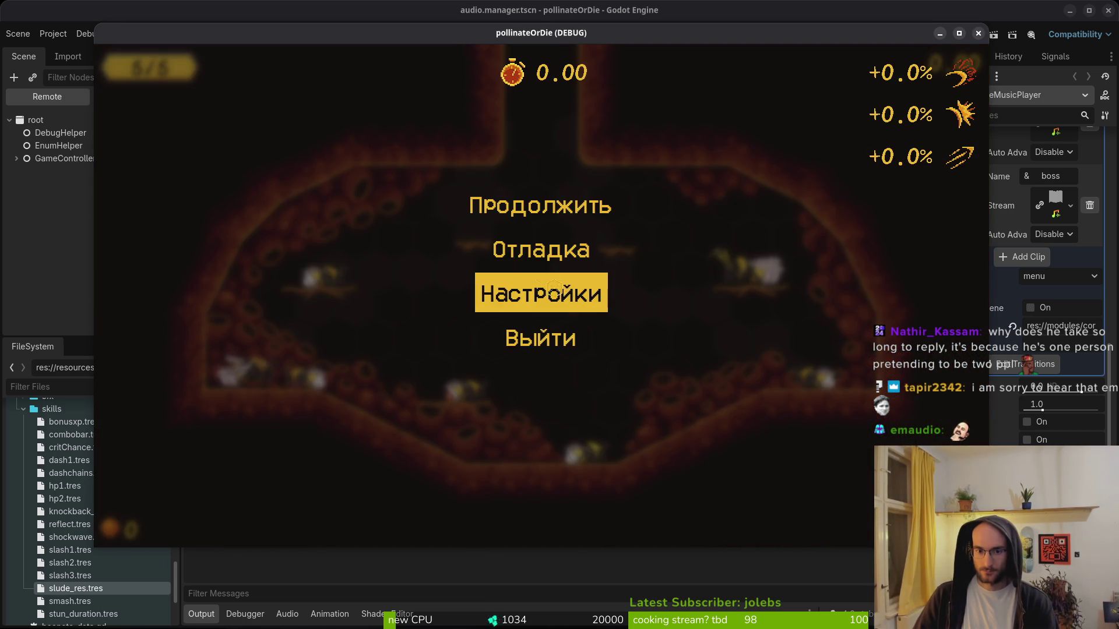
- Open and close Настройки from the pause menu several times to hear the music
click(541, 293)
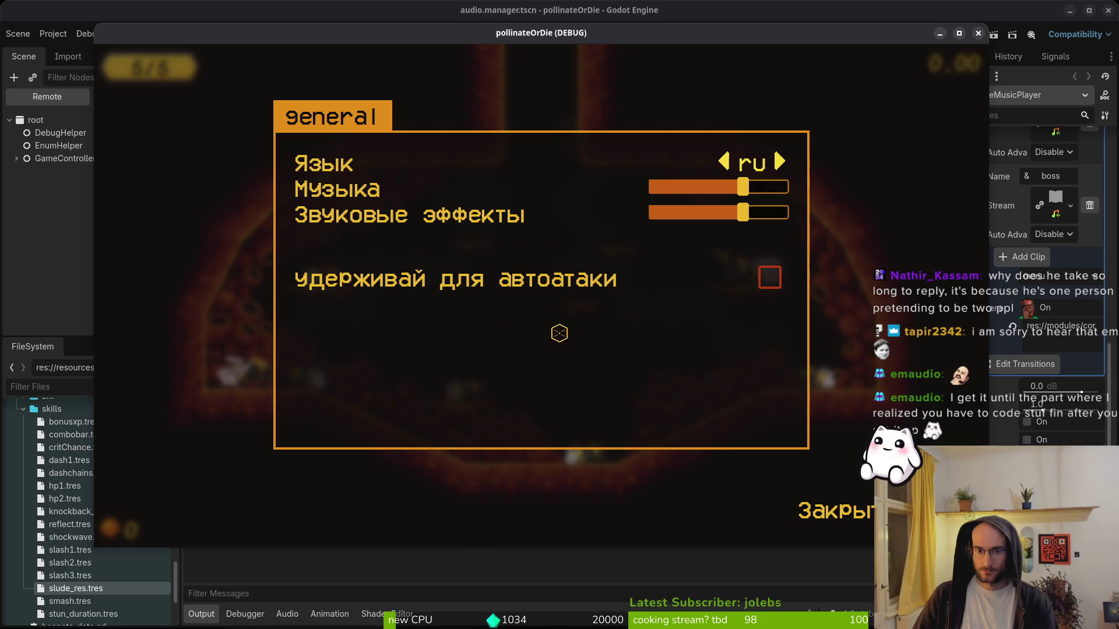
key(Escape)
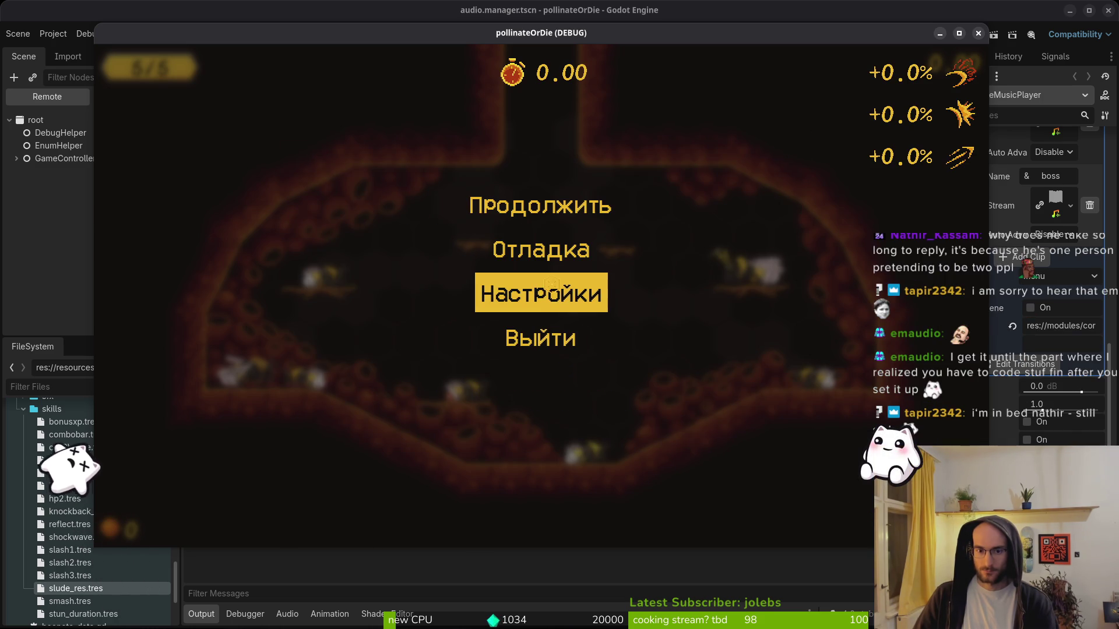
click(544, 291)
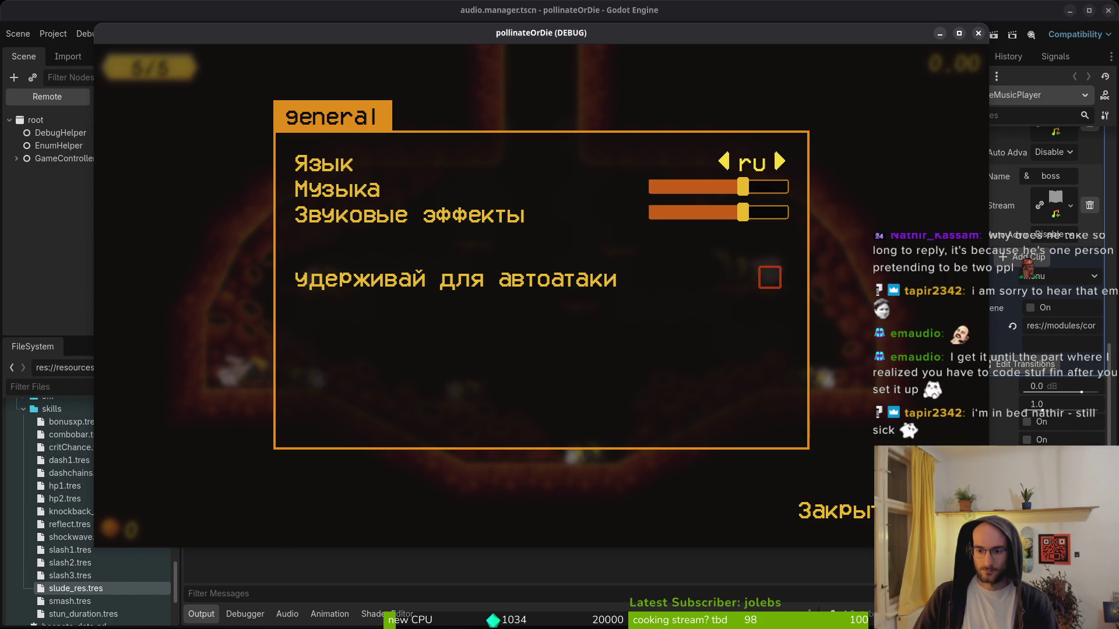
key(Escape)
key(Escape)
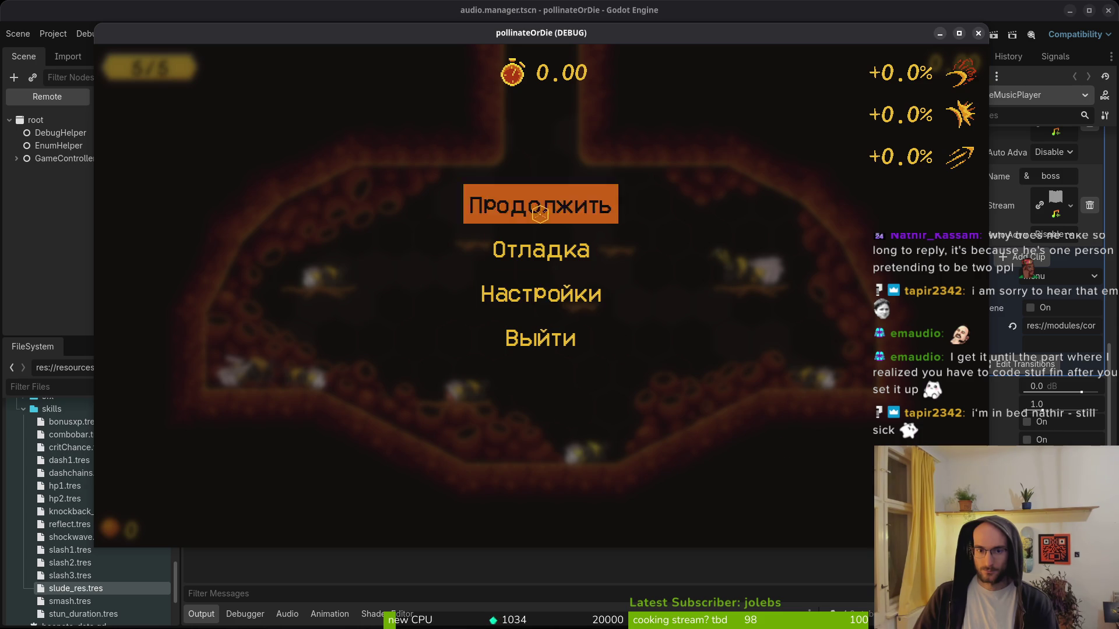
key(Escape)
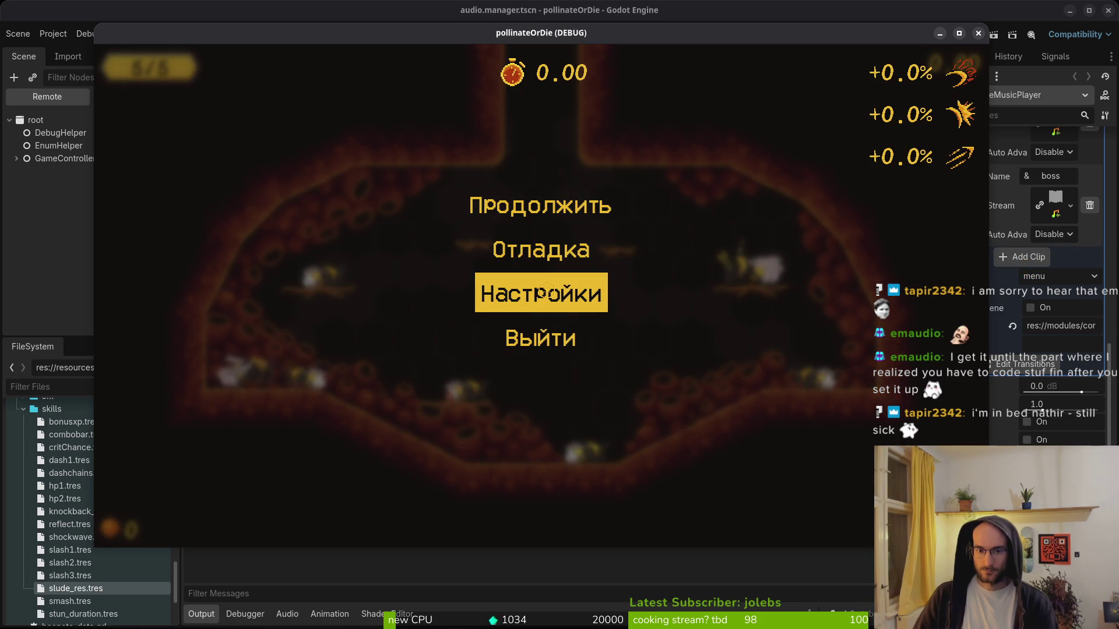
click(545, 291)
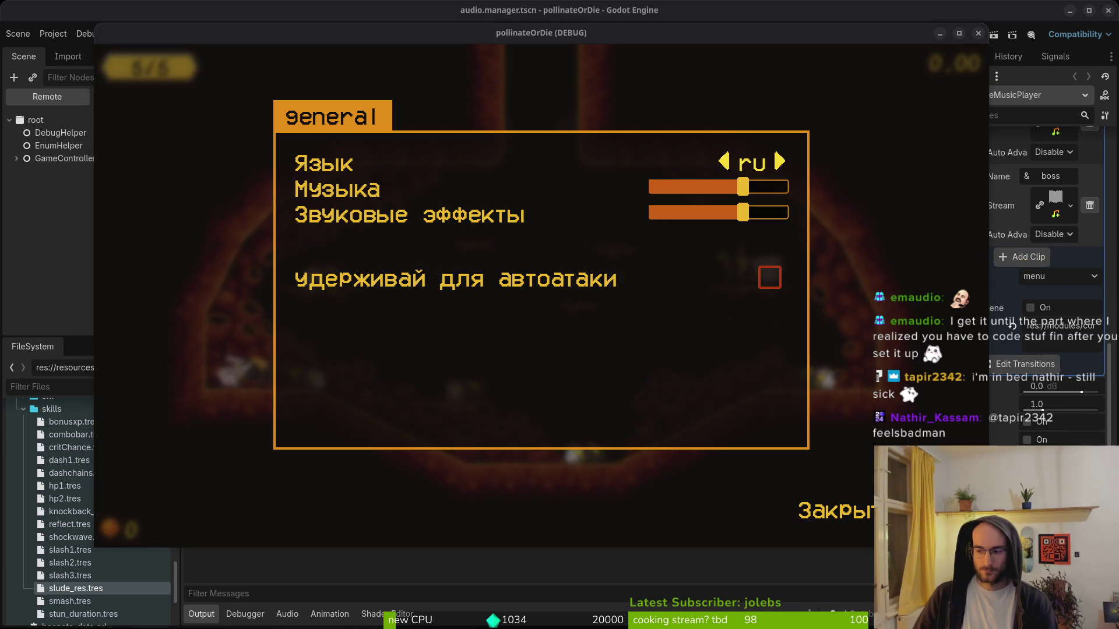
key(alt+Tab)
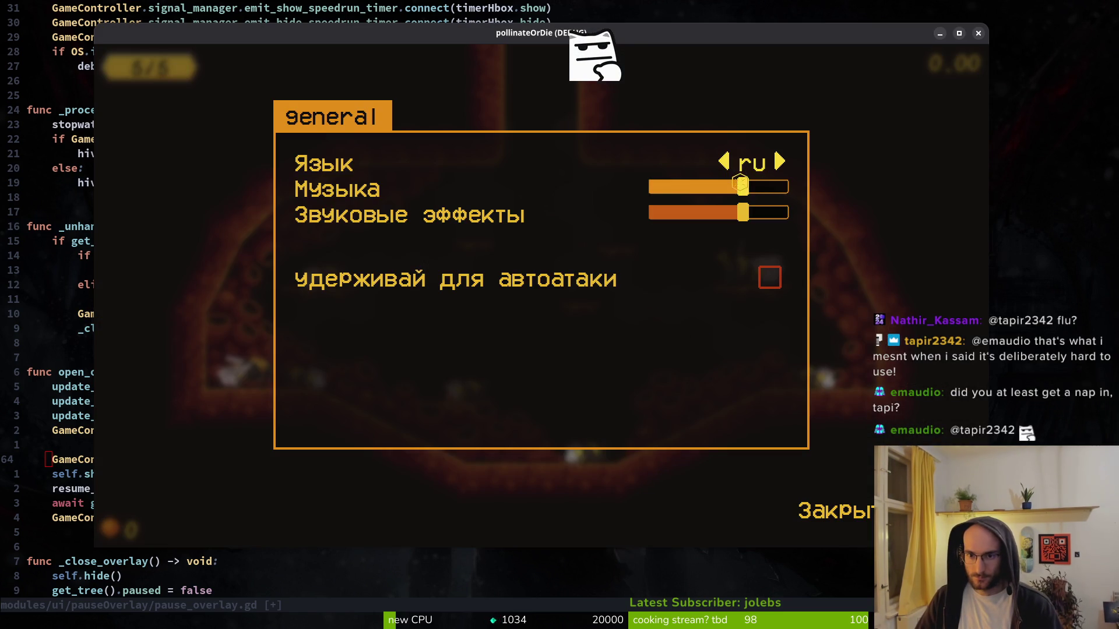
- Lower the Музыка volume, close the game, save pause_overlay.gd with :w, and open Godot's transition editor
drag(740, 183, 670, 184)
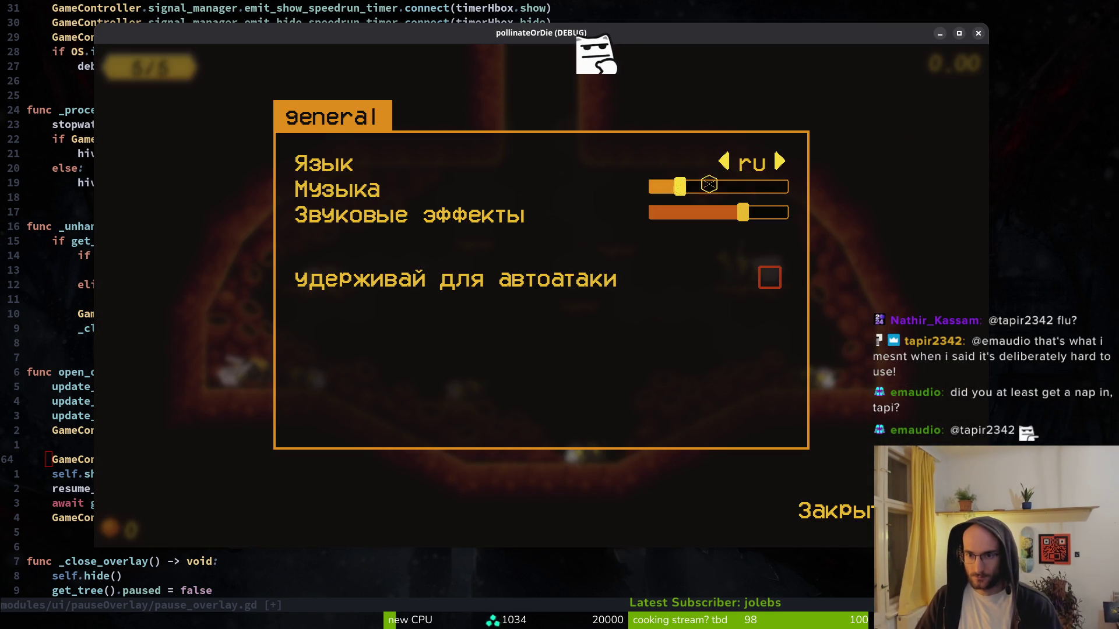
key(alt+F4)
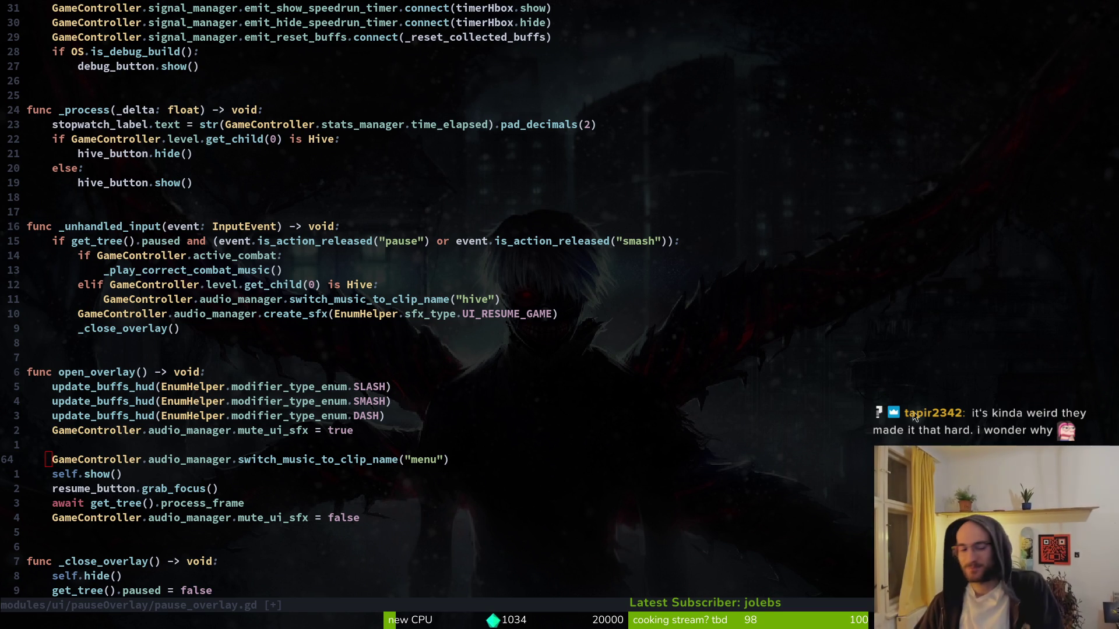
scroll(152, 502, down, 2)
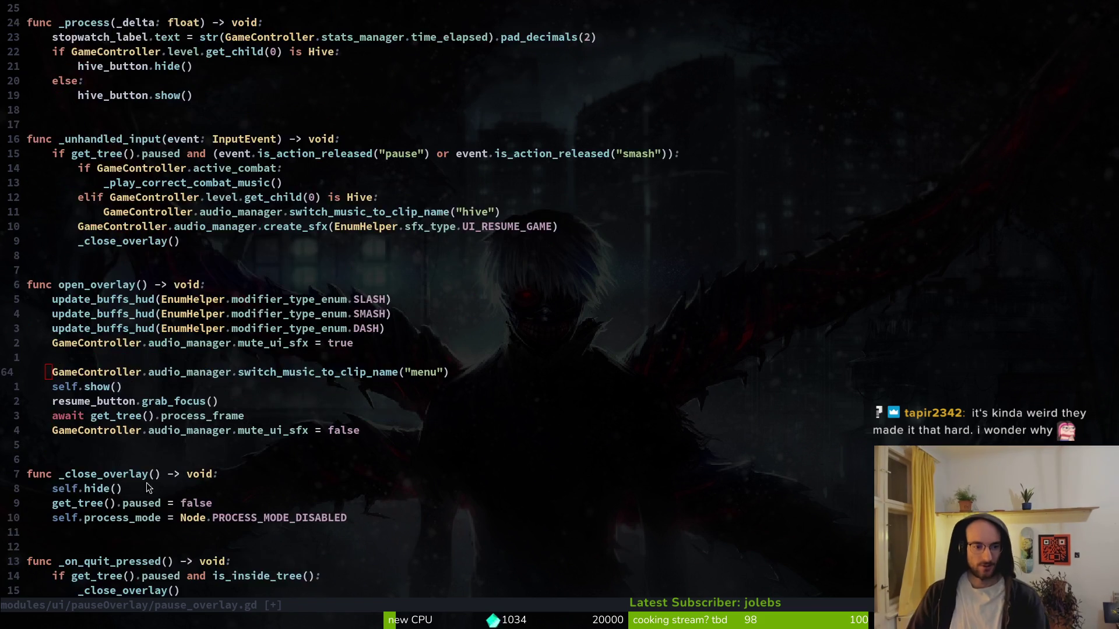
scroll(203, 497, up, 3)
text(j:w)
key(Return)
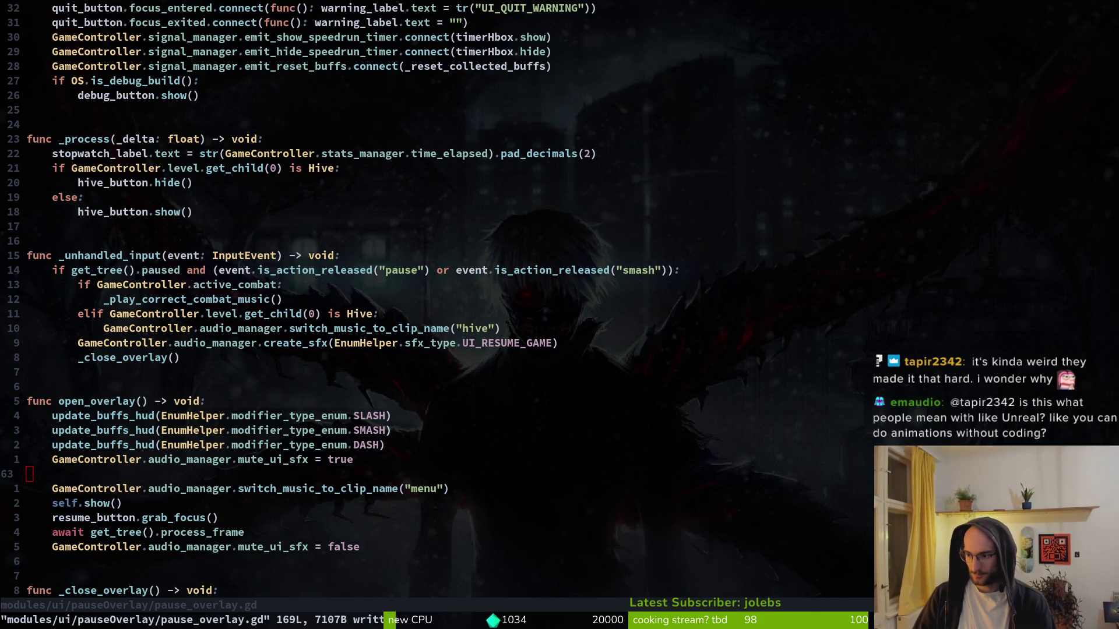
key(alt+Tab)
click(1018, 364)
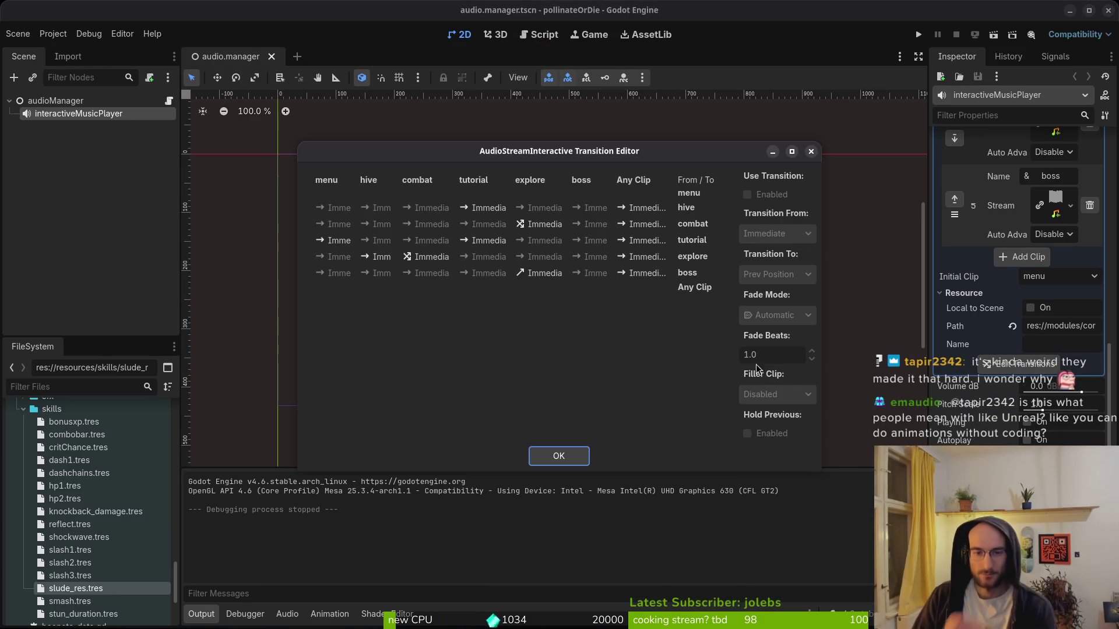
- Enable the menu→menu transition, keeping an immediate start and targeting Prev Position
click(331, 194)
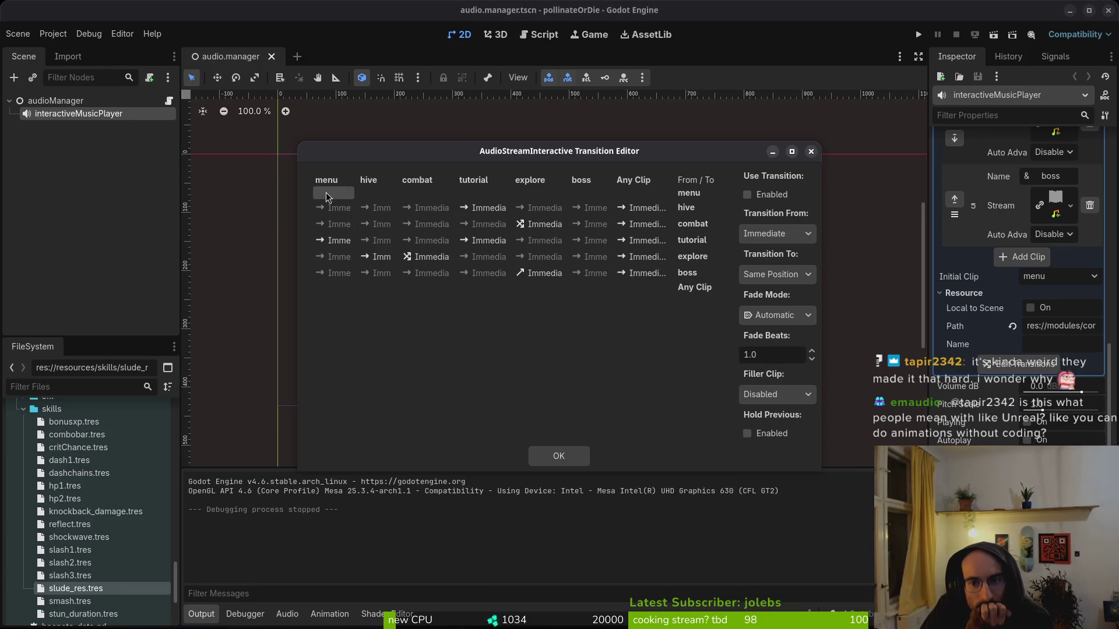
click(754, 197)
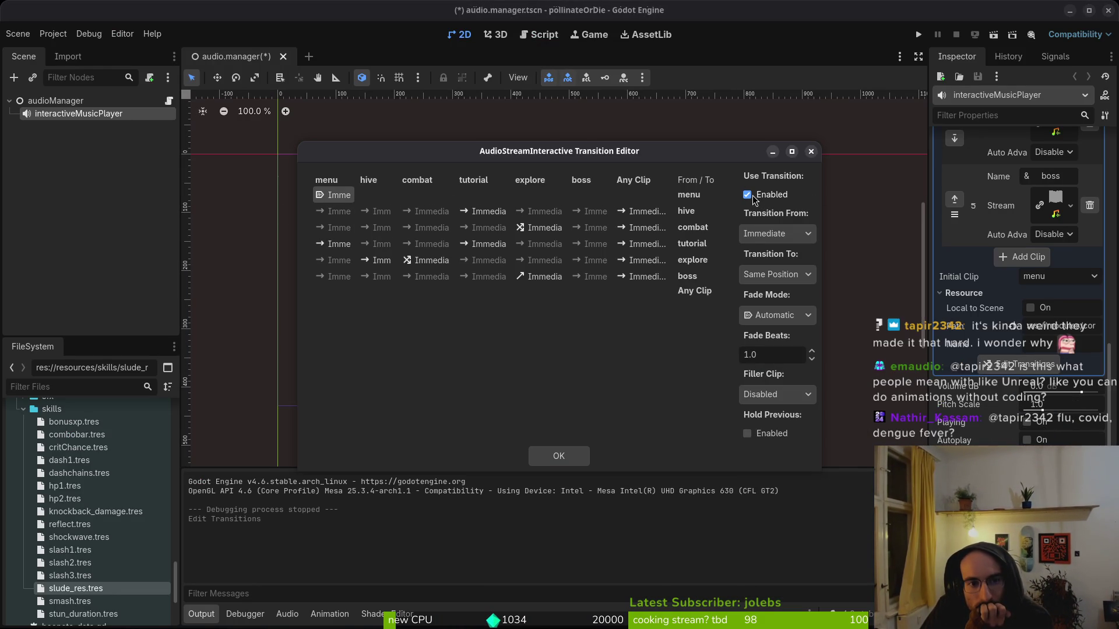
click(793, 240)
click(797, 239)
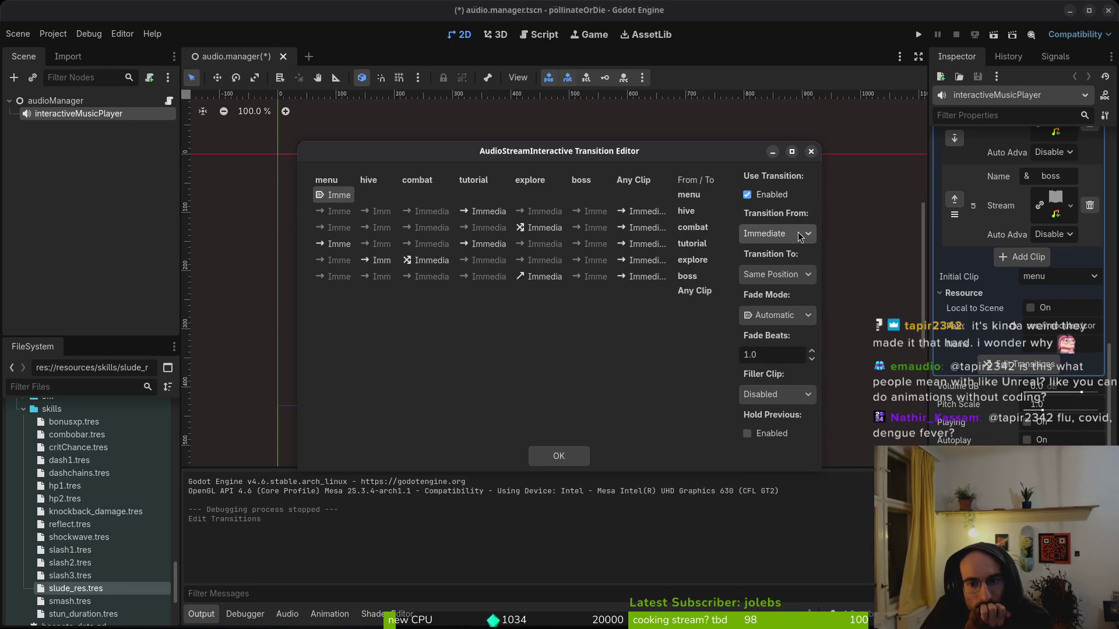
click(800, 278)
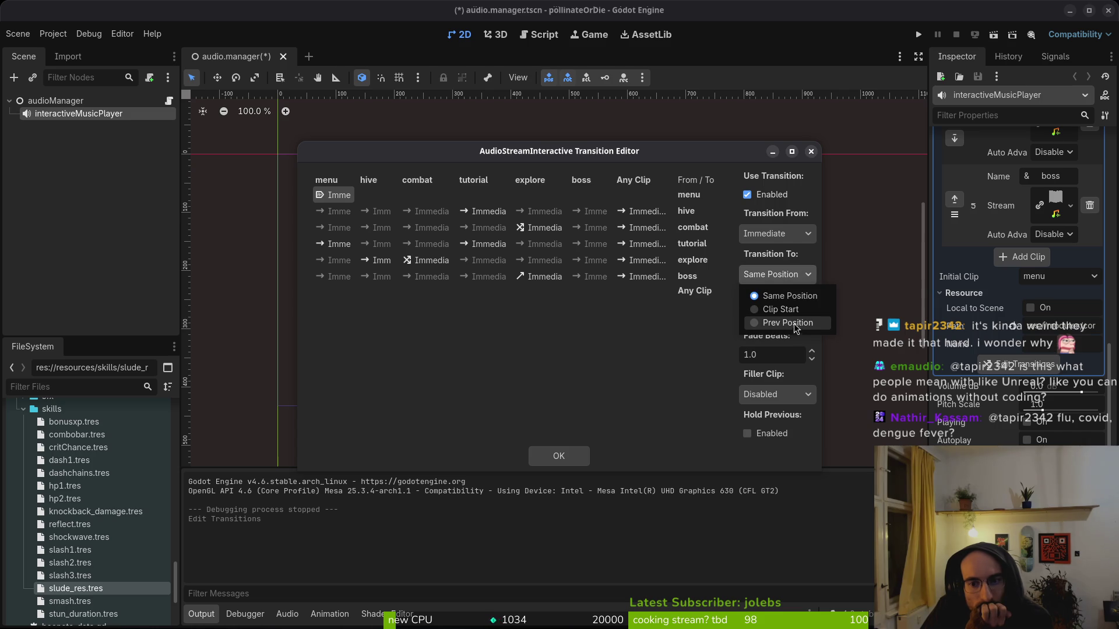
click(796, 324)
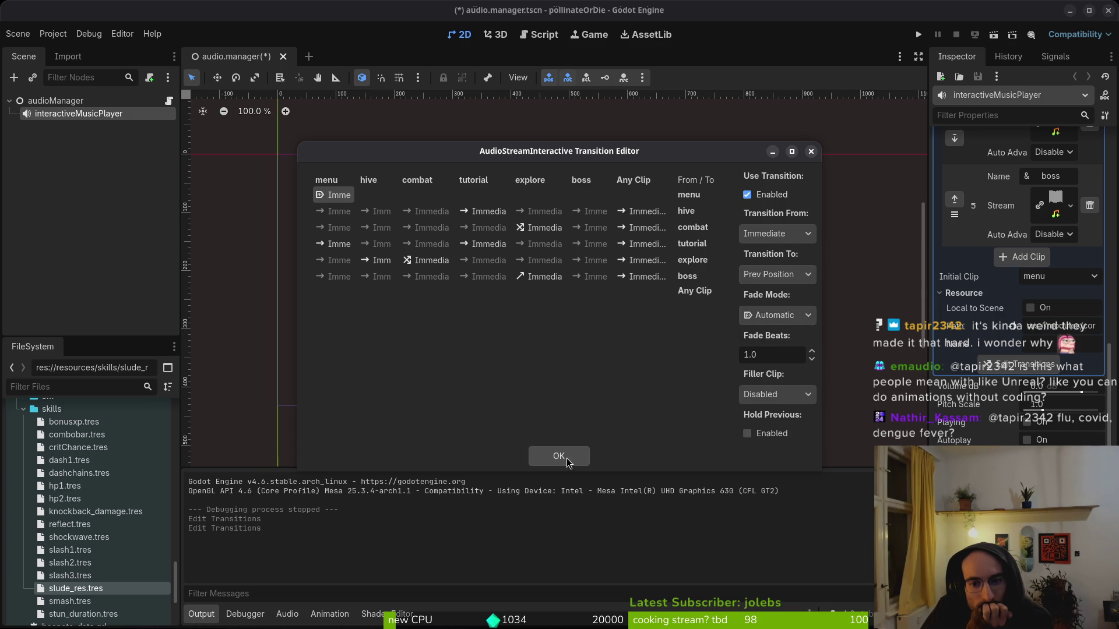
- Confirm the transition settings, run the project and start a new game
click(568, 460)
click(918, 35)
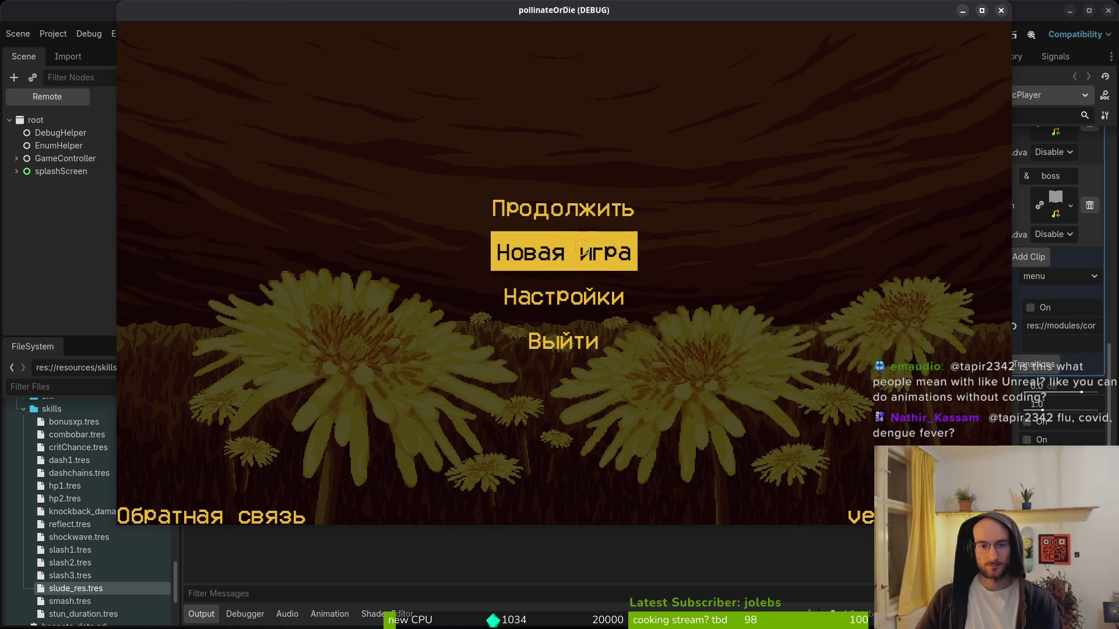
click(582, 250)
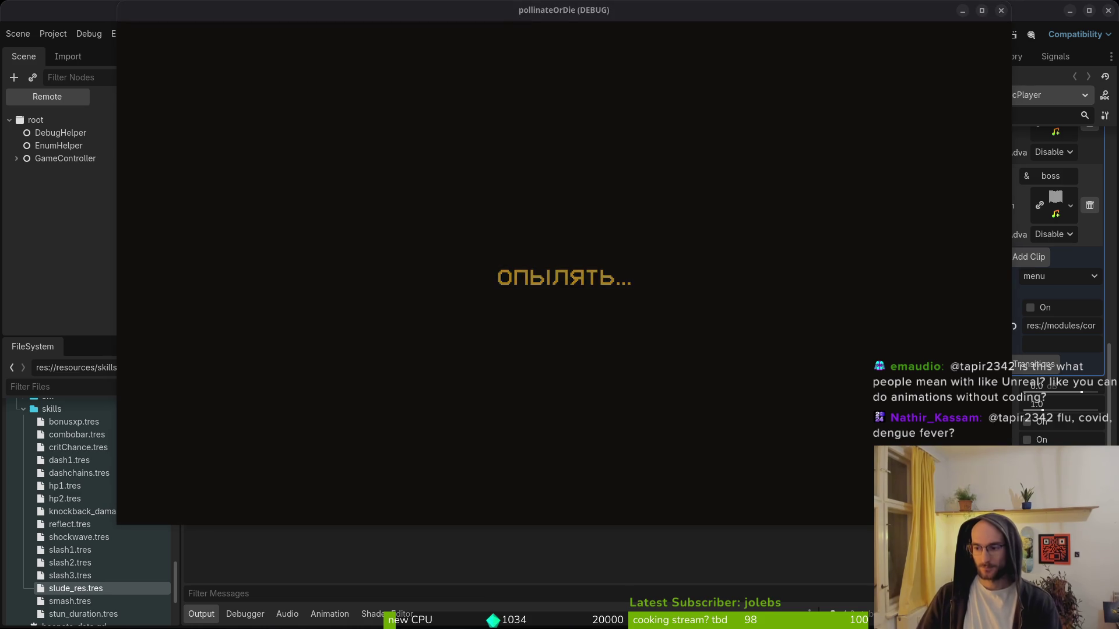
- Pause the game, open Настройки to check the menu music, then stop the run with F8
key(Escape)
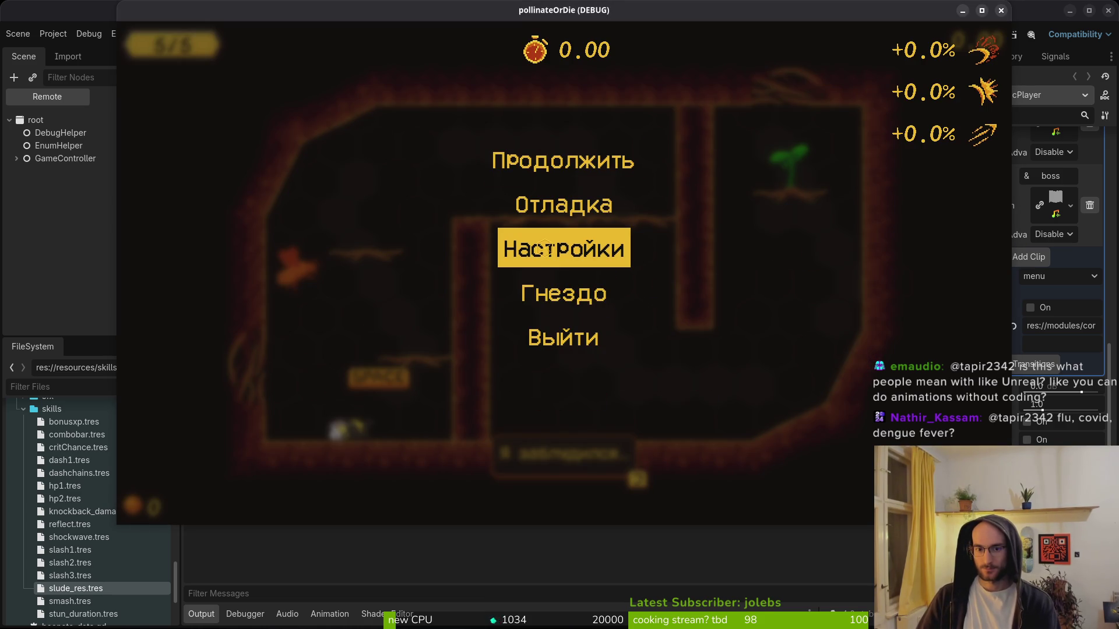
click(554, 252)
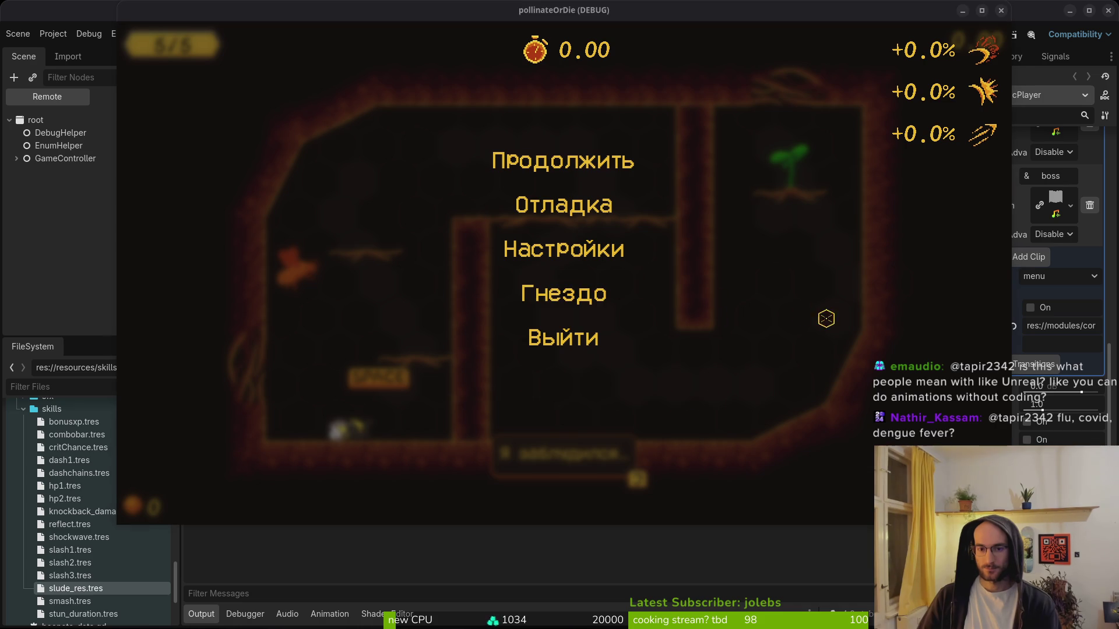
key(F8)
click(1019, 363)
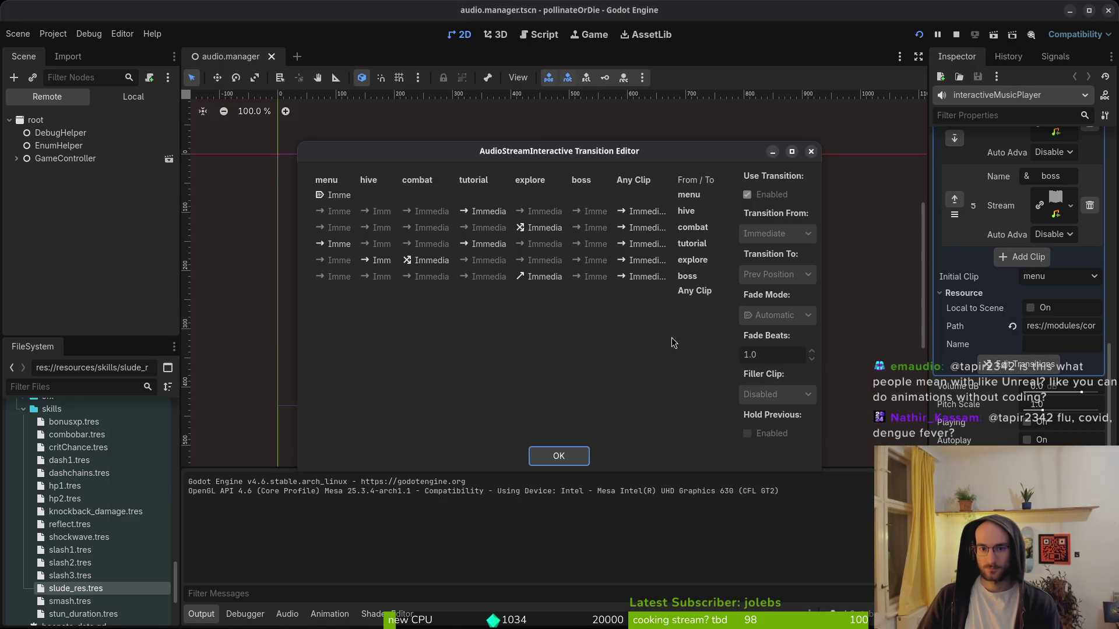
- Set the menu→menu transition's Fade Mode to Disabled and save audio.manager with Ctrl+S
click(348, 197)
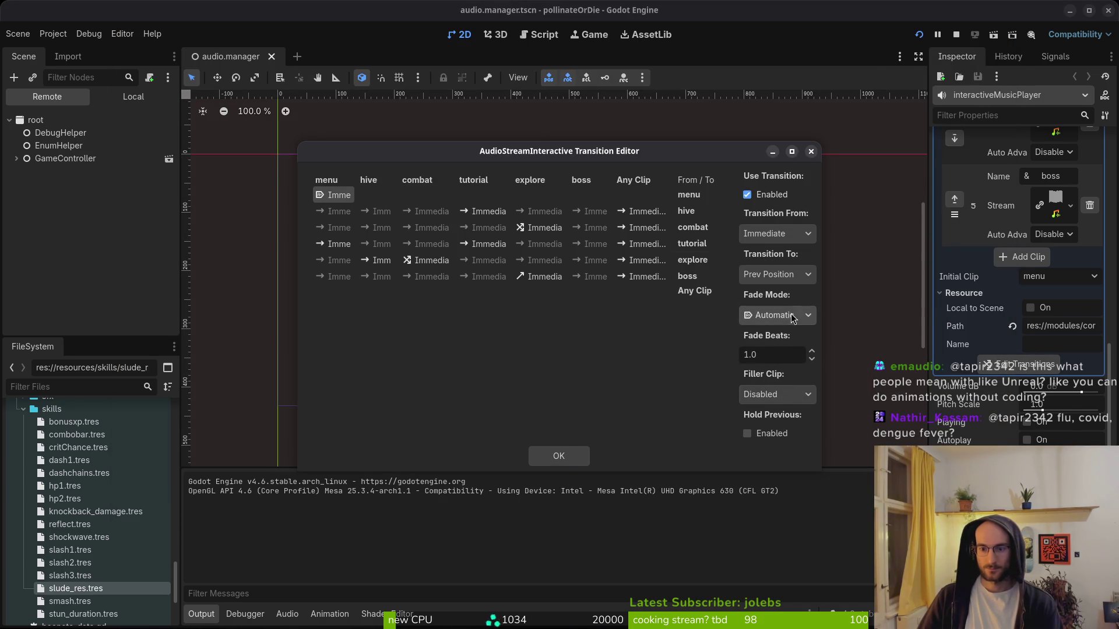
click(781, 315)
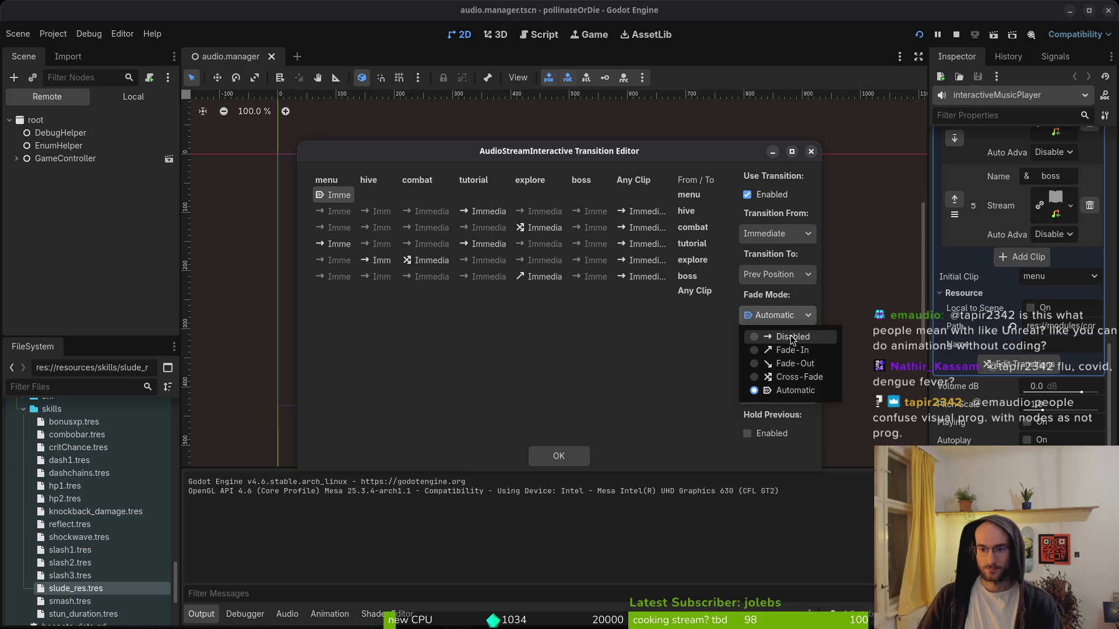
click(792, 338)
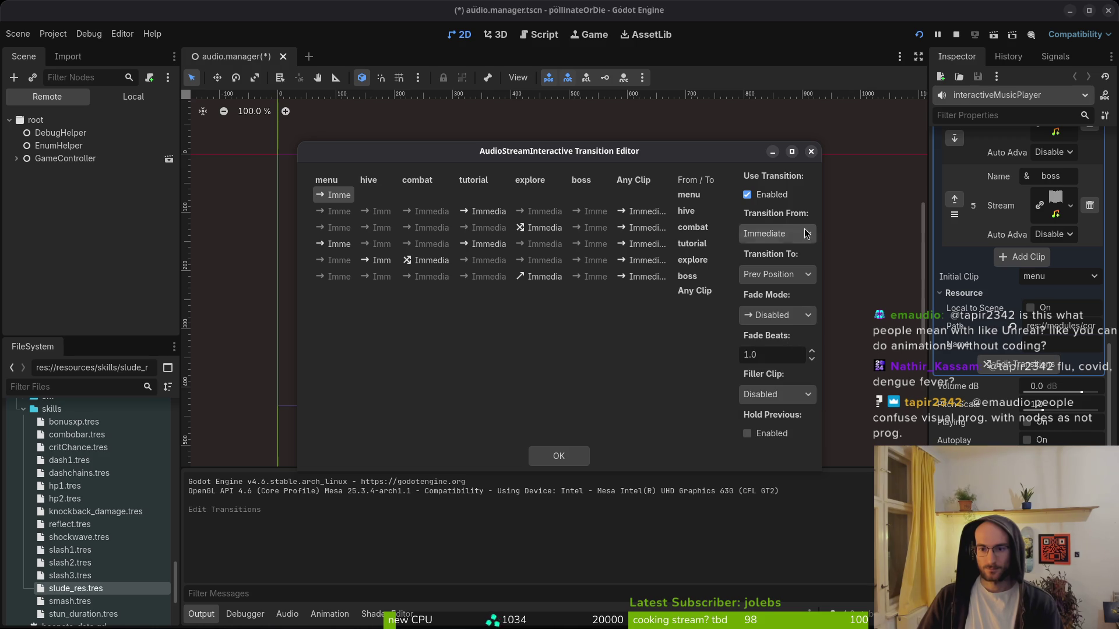
click(810, 152)
key(ctrl+s)
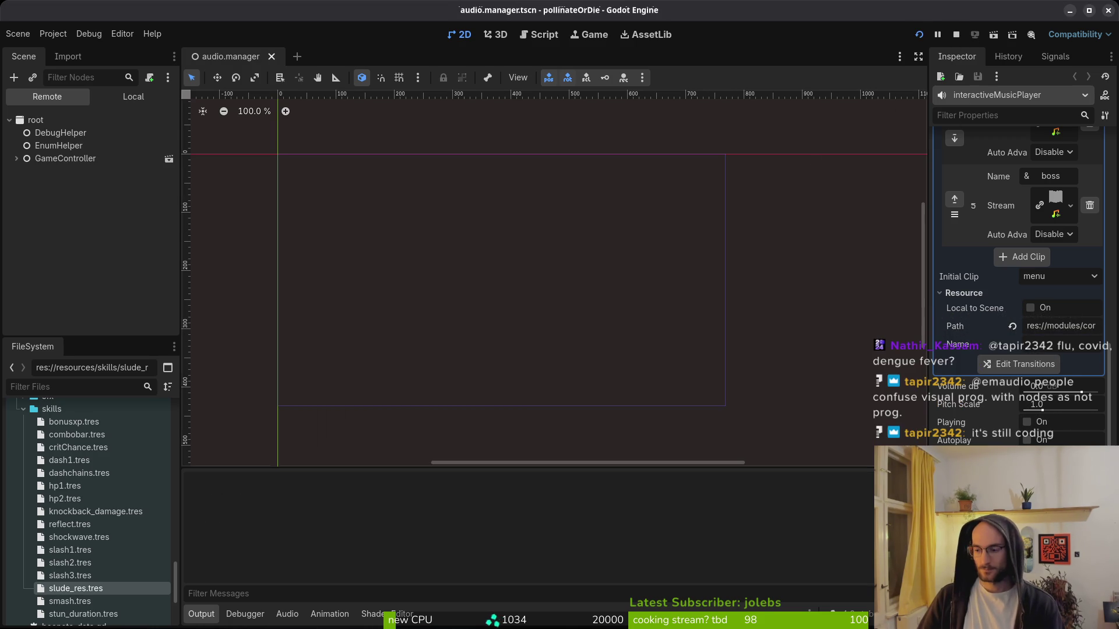
key(F5)
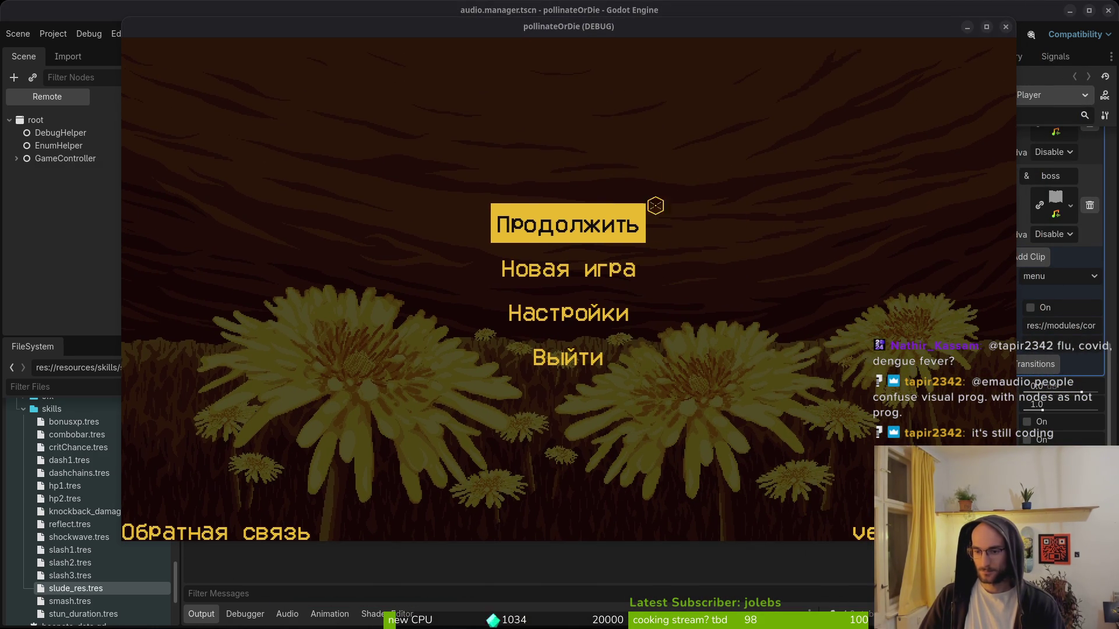
- Continue into the level, open and close Настройки from the pause menu three times, then stop the run
click(562, 225)
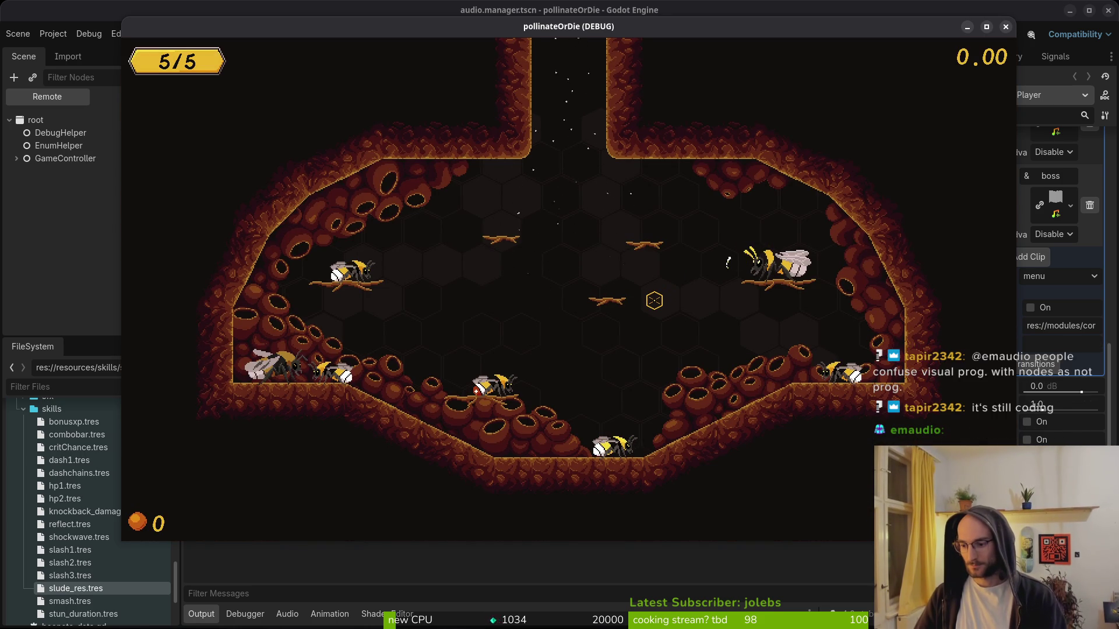
key(Escape)
click(575, 284)
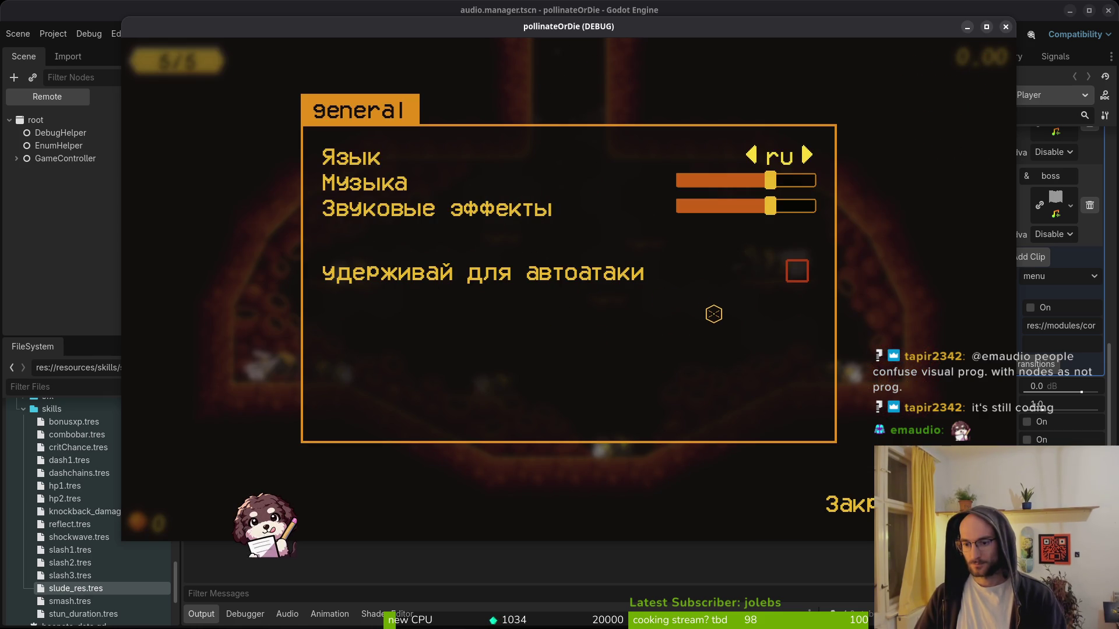
key(Escape)
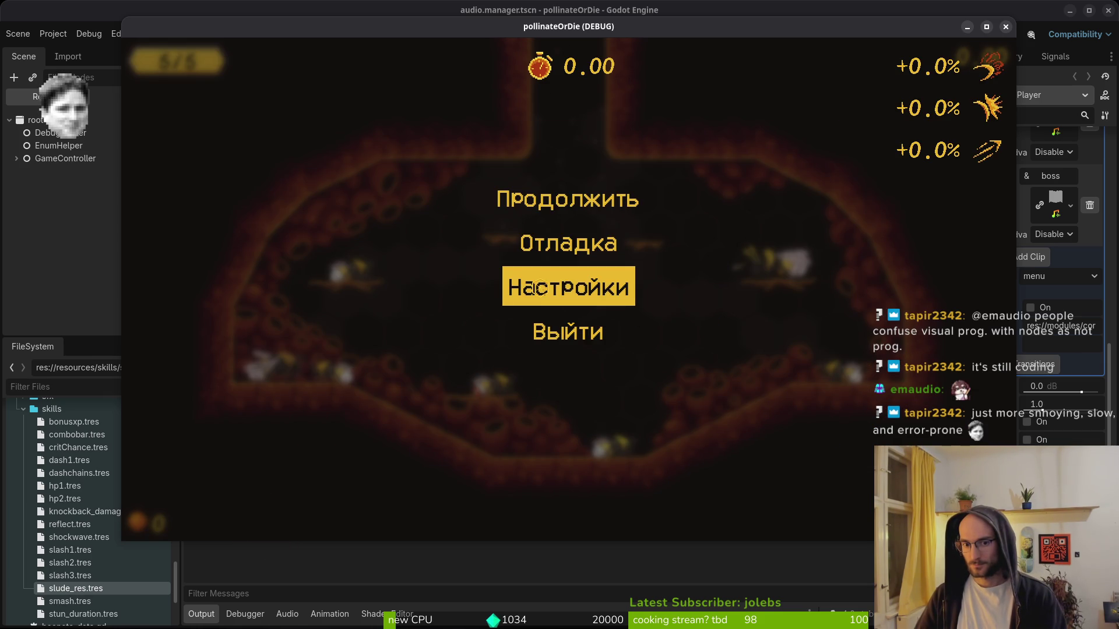
click(533, 287)
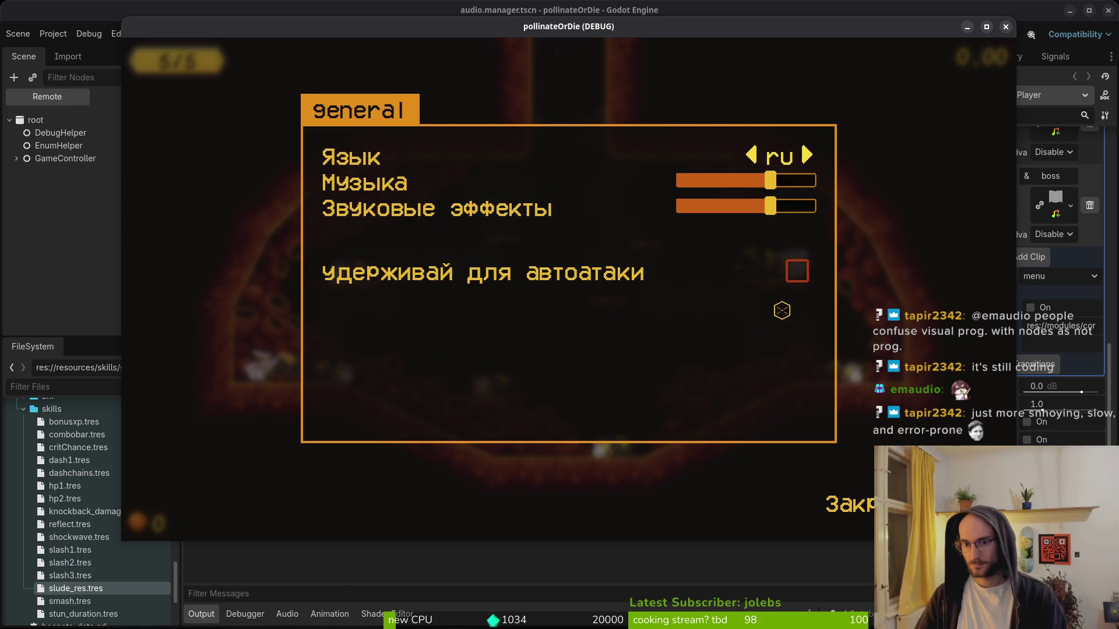
key(Escape)
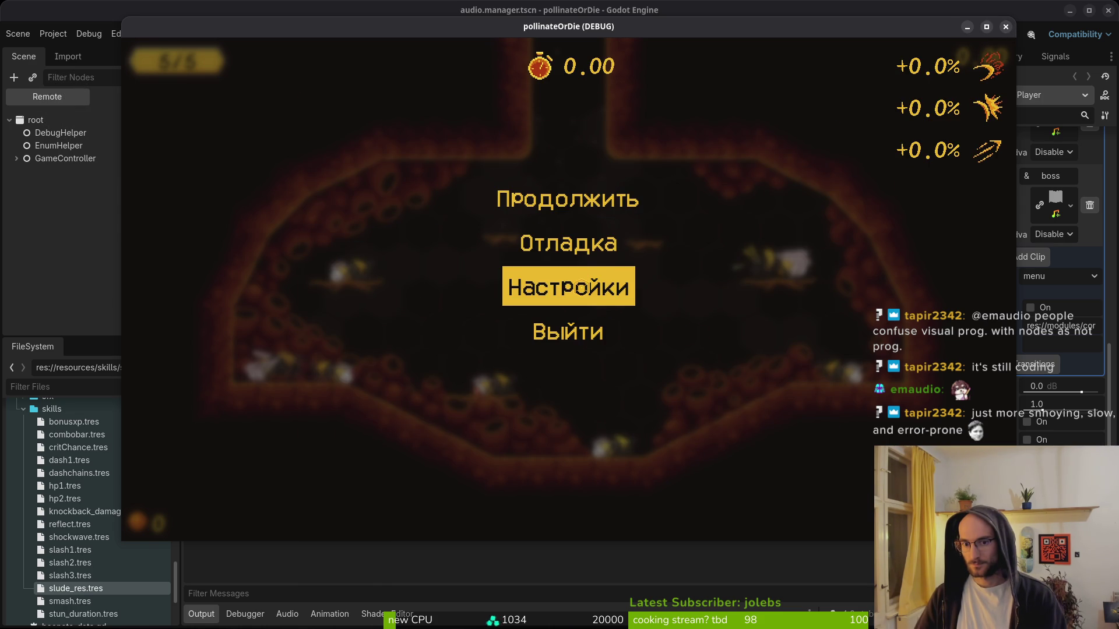
click(576, 284)
click(1005, 26)
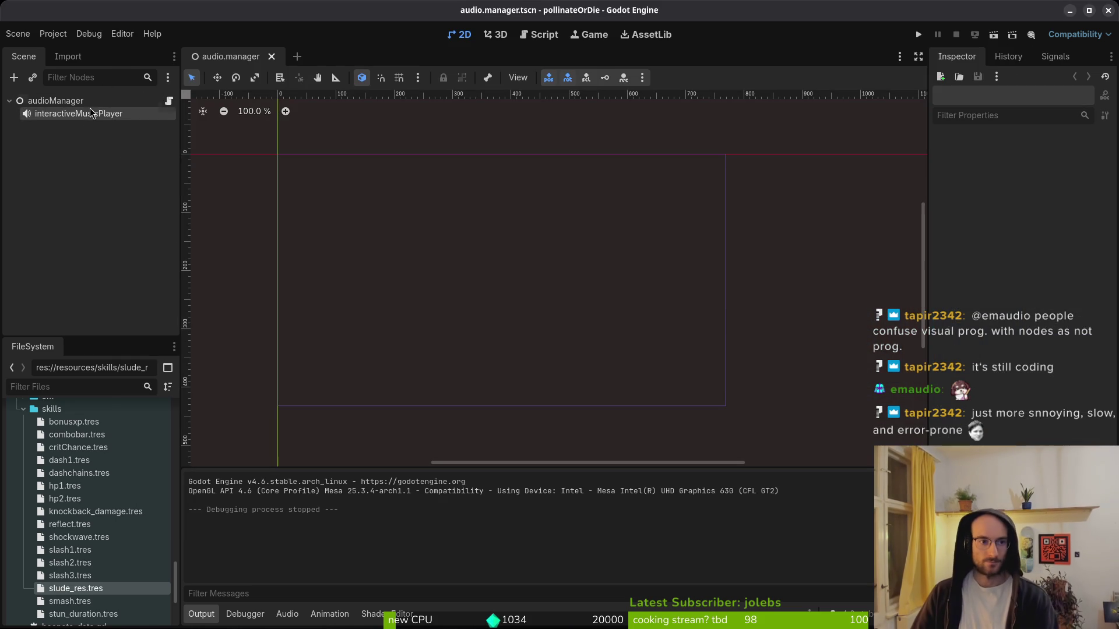
- Enable the hive self-transition at Prev Position with fading disabled
click(1020, 363)
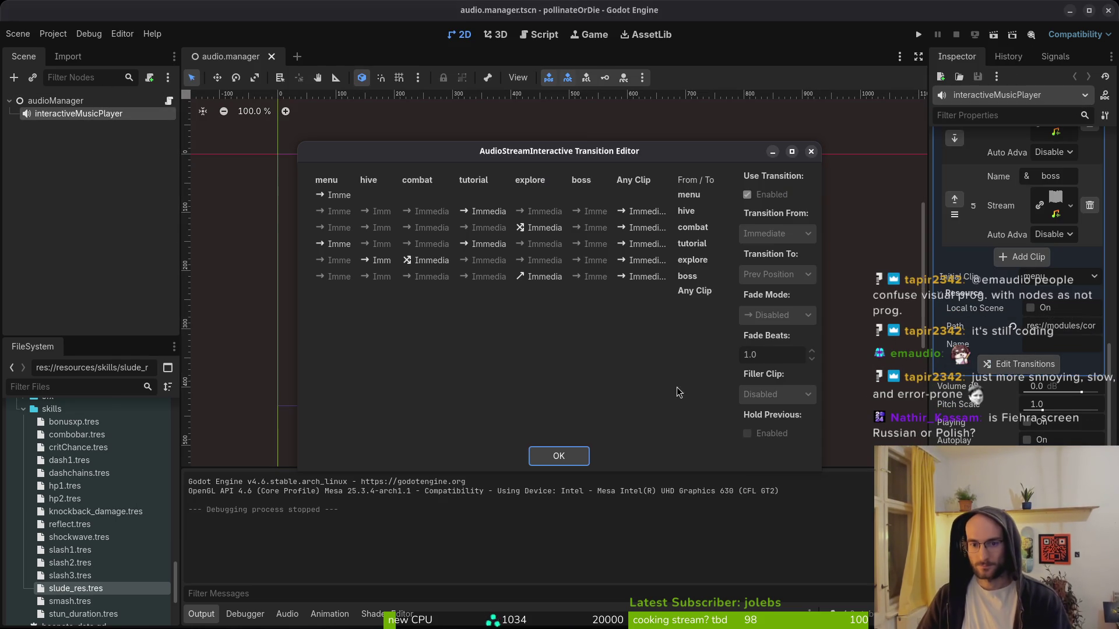
click(379, 213)
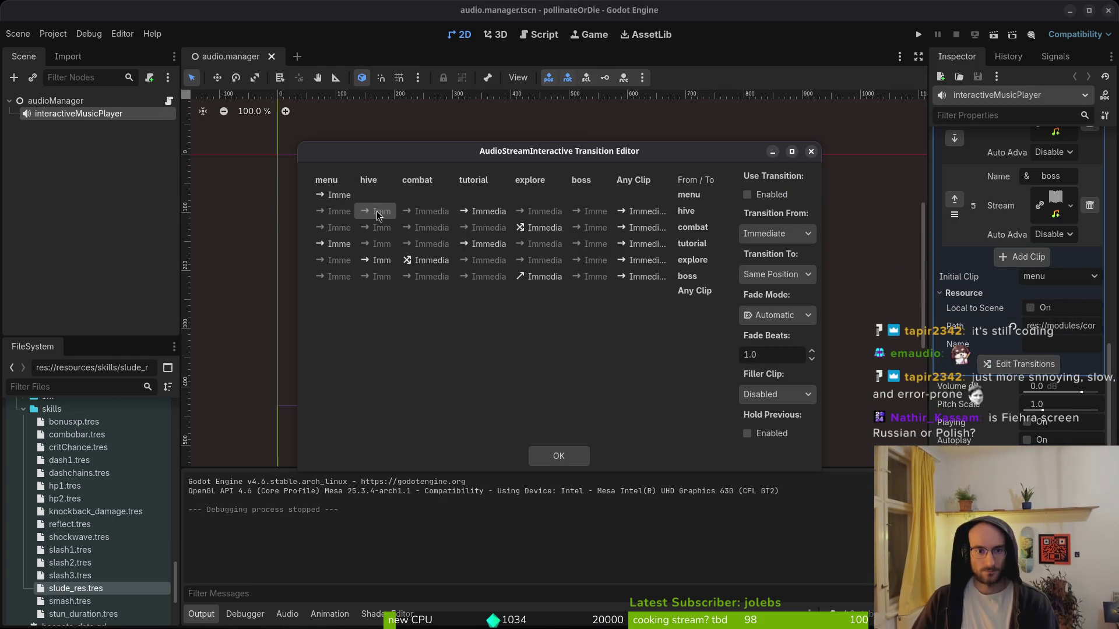
click(747, 194)
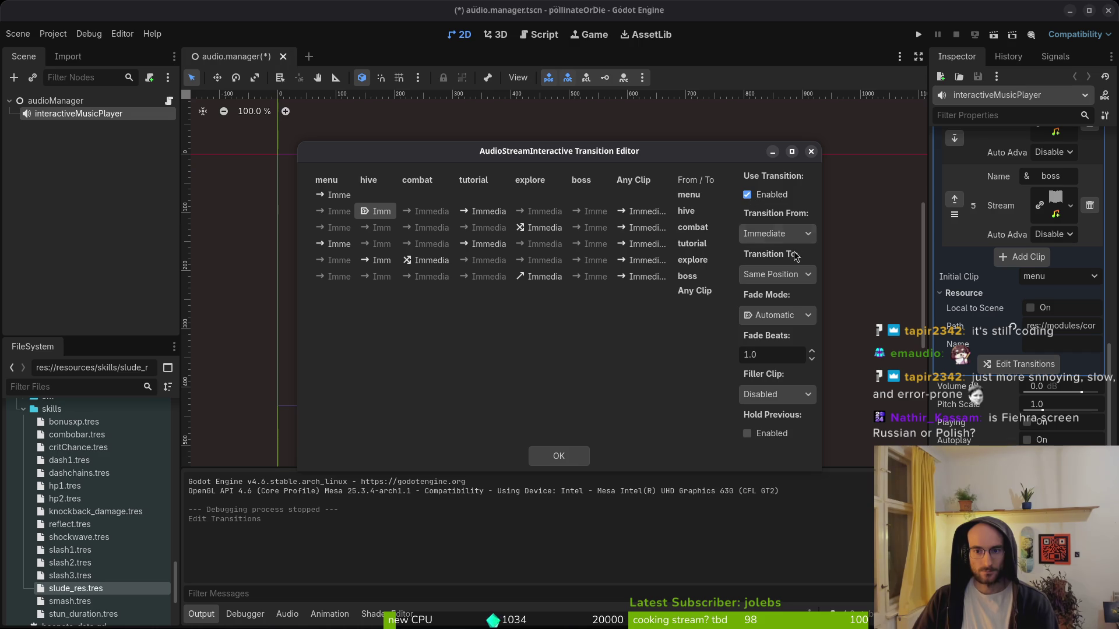
click(794, 278)
click(778, 320)
click(781, 315)
click(765, 331)
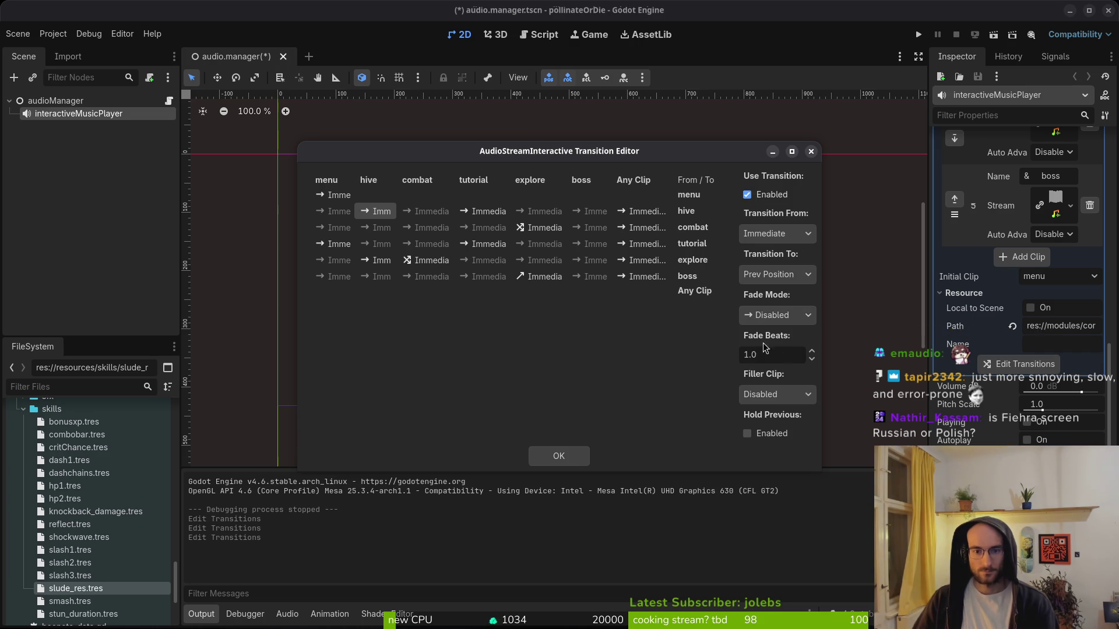
- Enable the combat self-transition with fading disabled, resuming at Prev Position
click(420, 232)
click(747, 194)
click(791, 318)
click(783, 336)
click(798, 281)
click(775, 324)
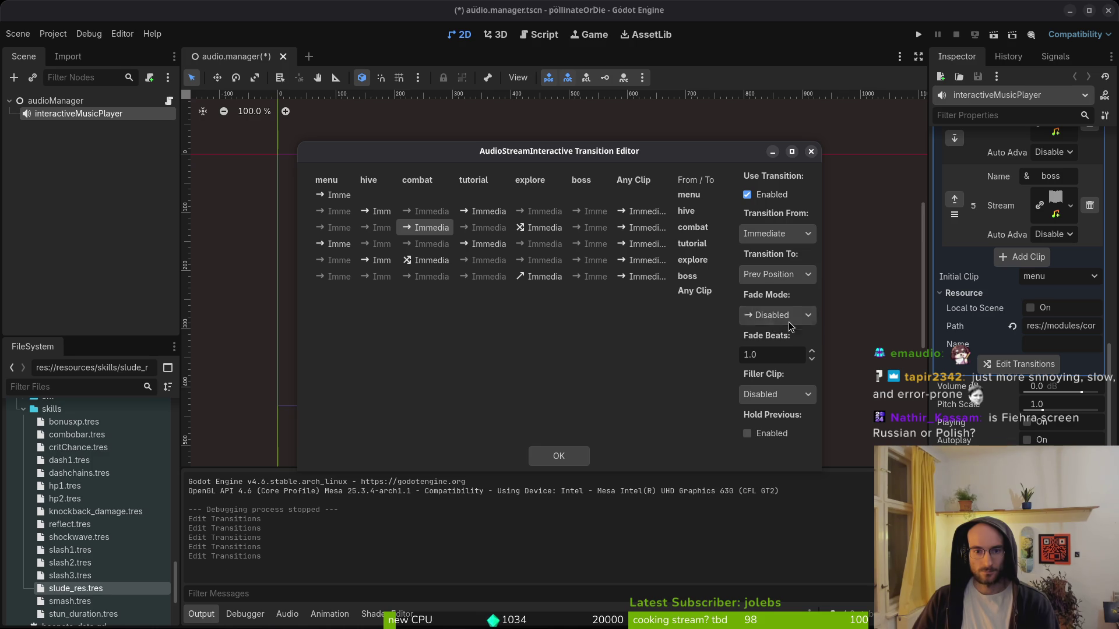
- Check the tutorial cell, then enable the explore self-transition with fading disabled
click(480, 244)
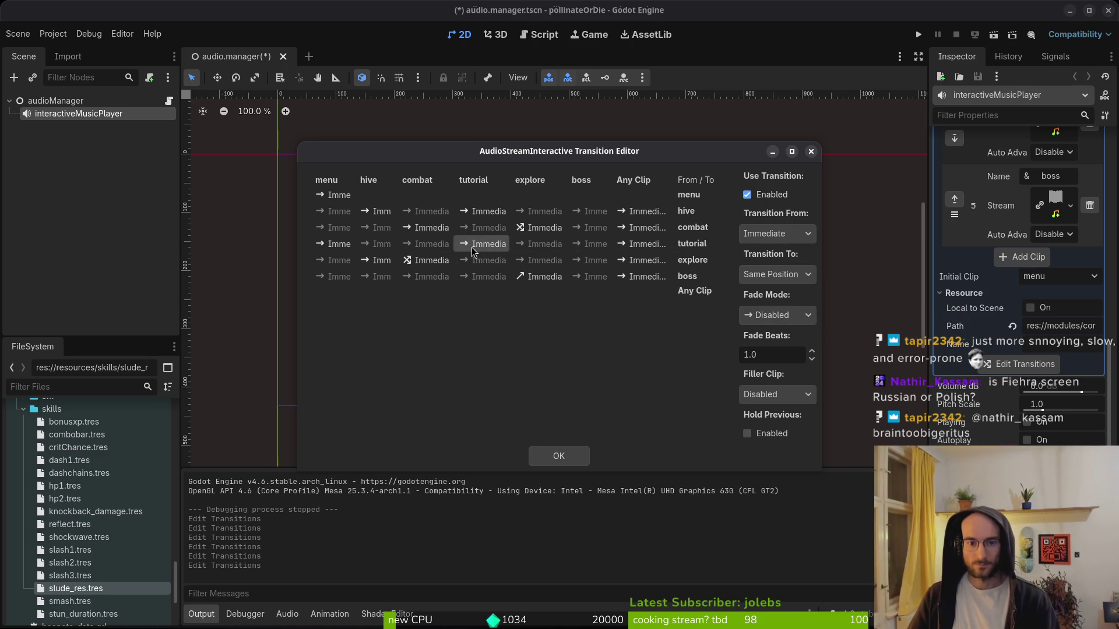
click(536, 261)
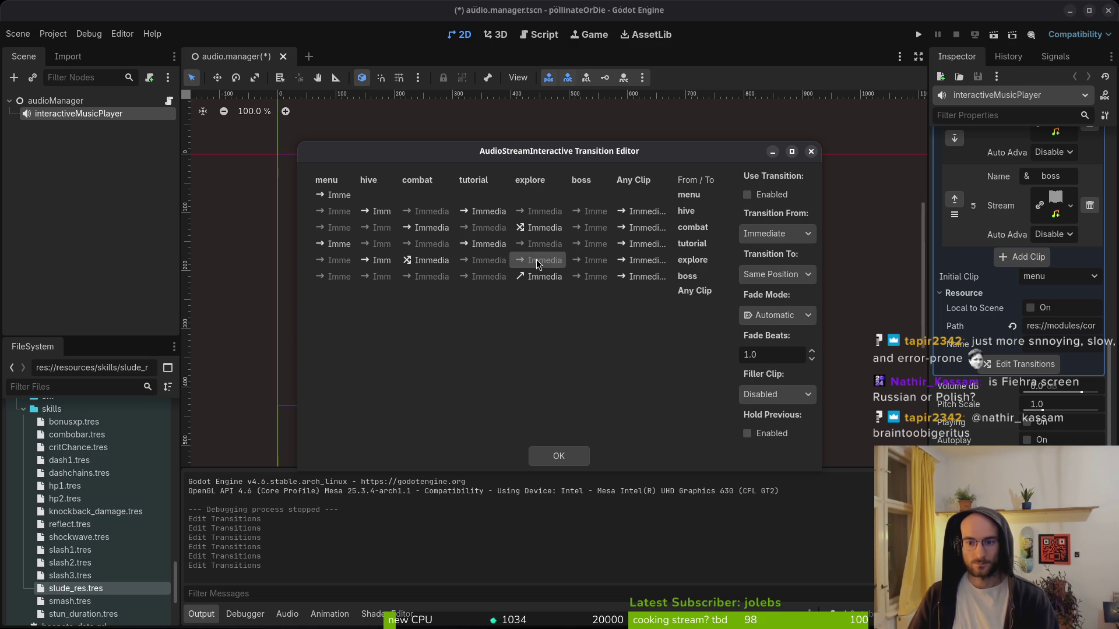
click(777, 316)
click(780, 332)
click(748, 195)
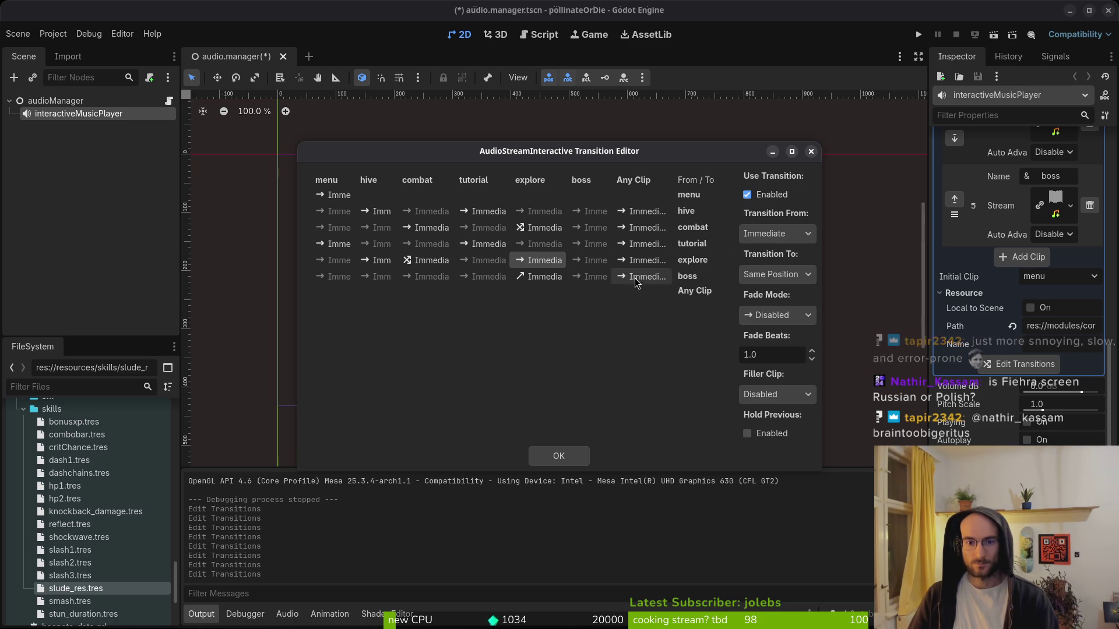
- Enable the boss self-transition with fading disabled at Prev Position and confirm with OK
click(583, 276)
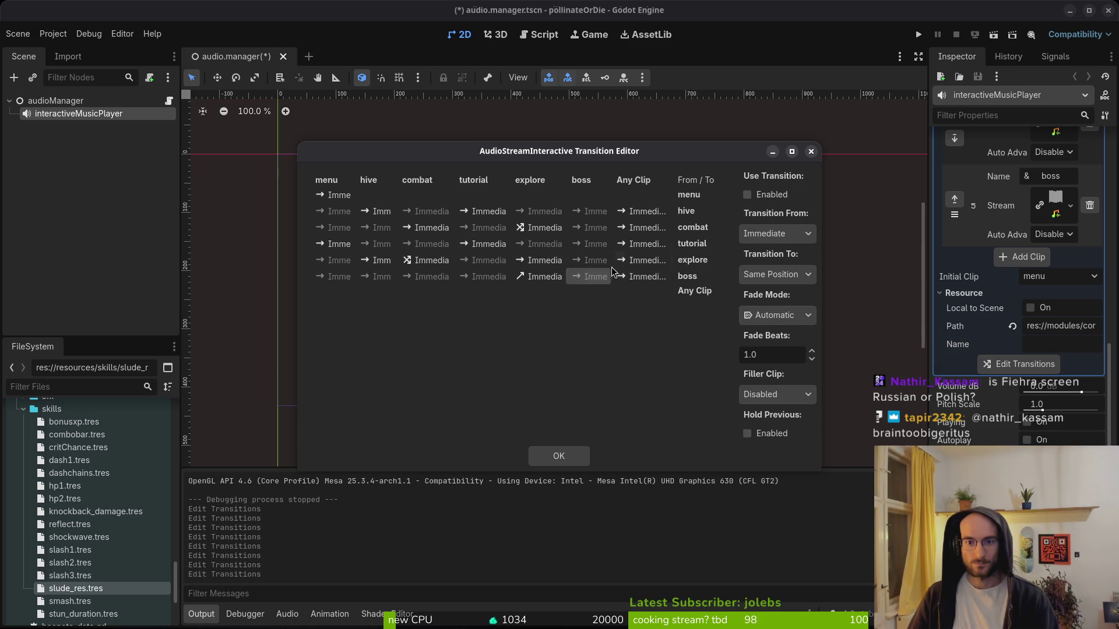
click(781, 197)
click(776, 315)
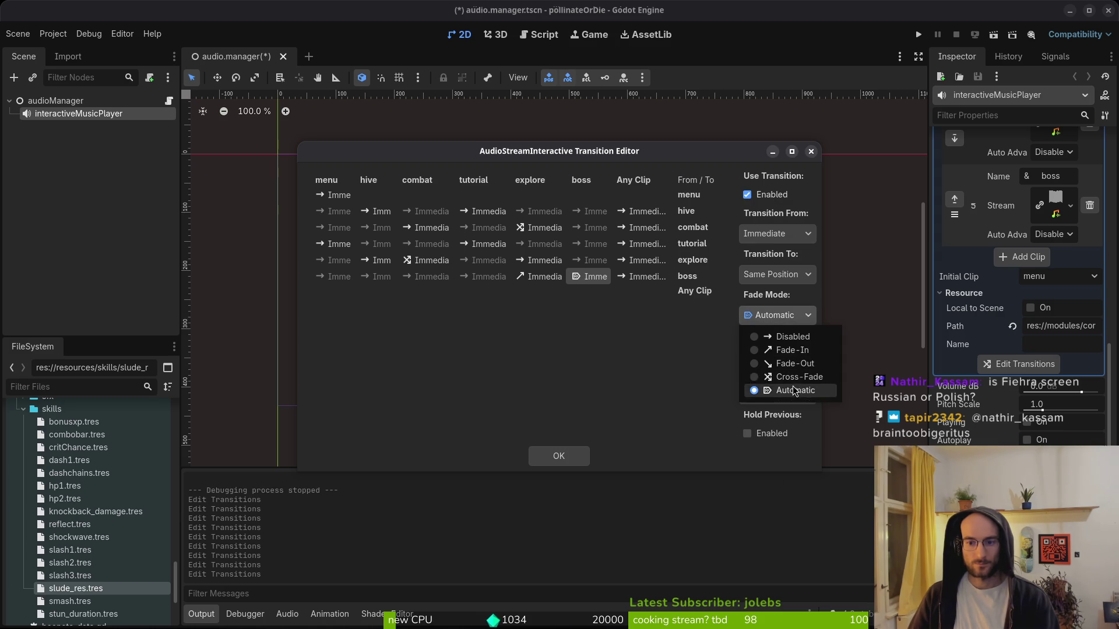
click(772, 389)
click(776, 315)
click(772, 337)
click(776, 275)
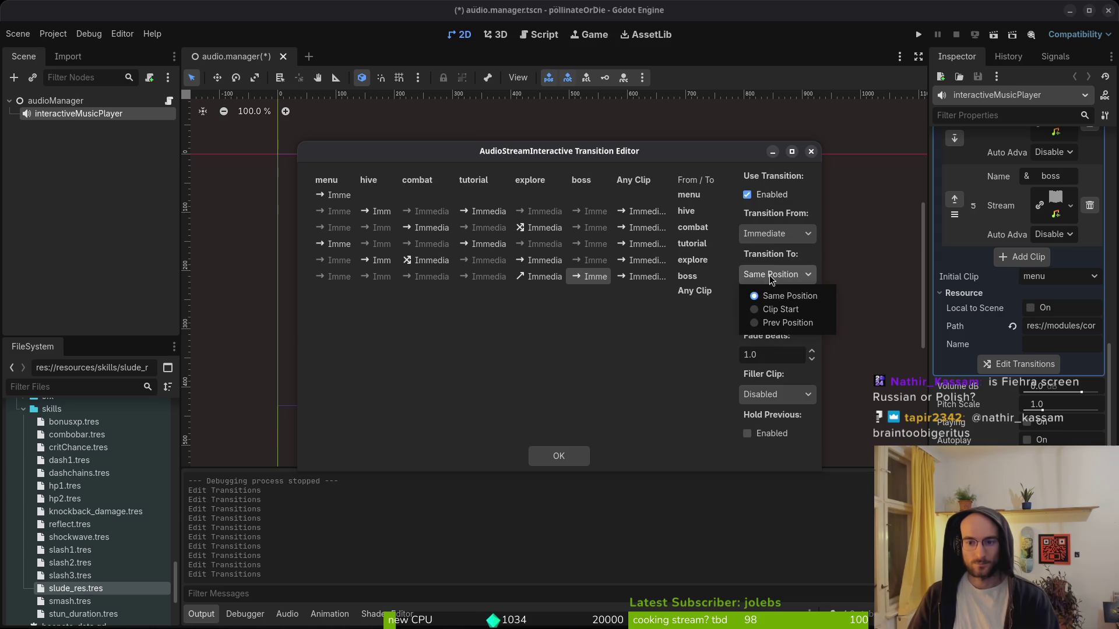
click(791, 323)
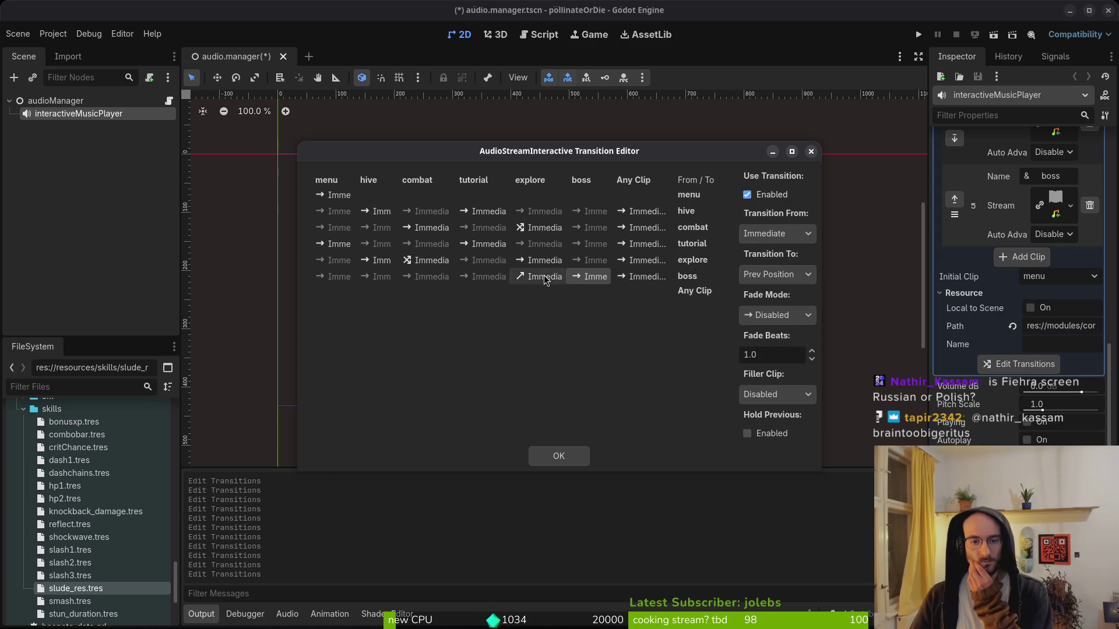
click(588, 455)
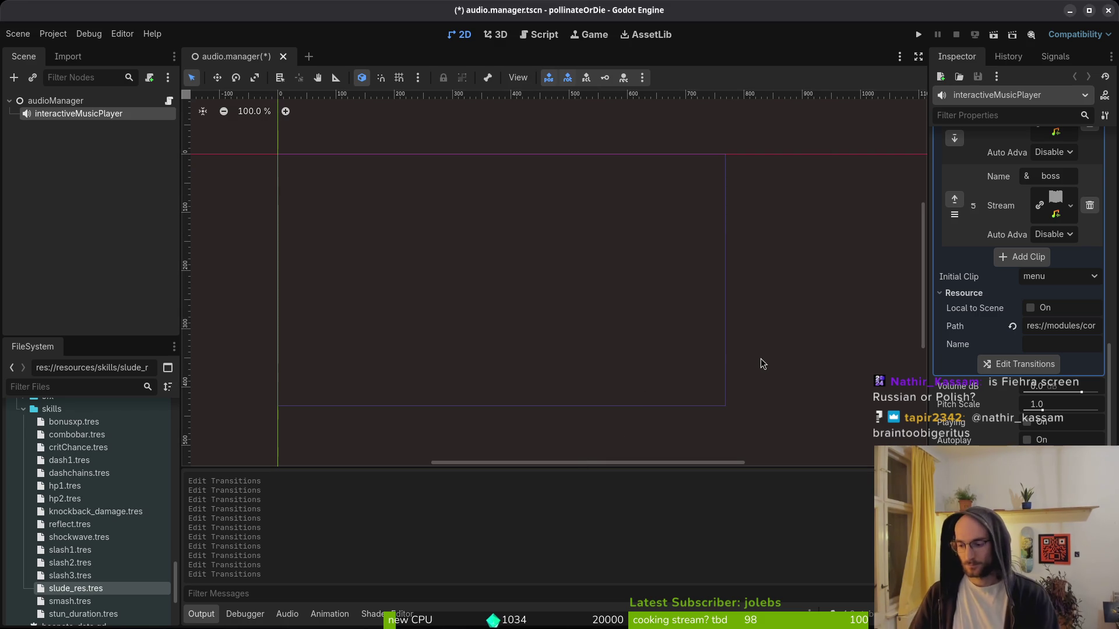
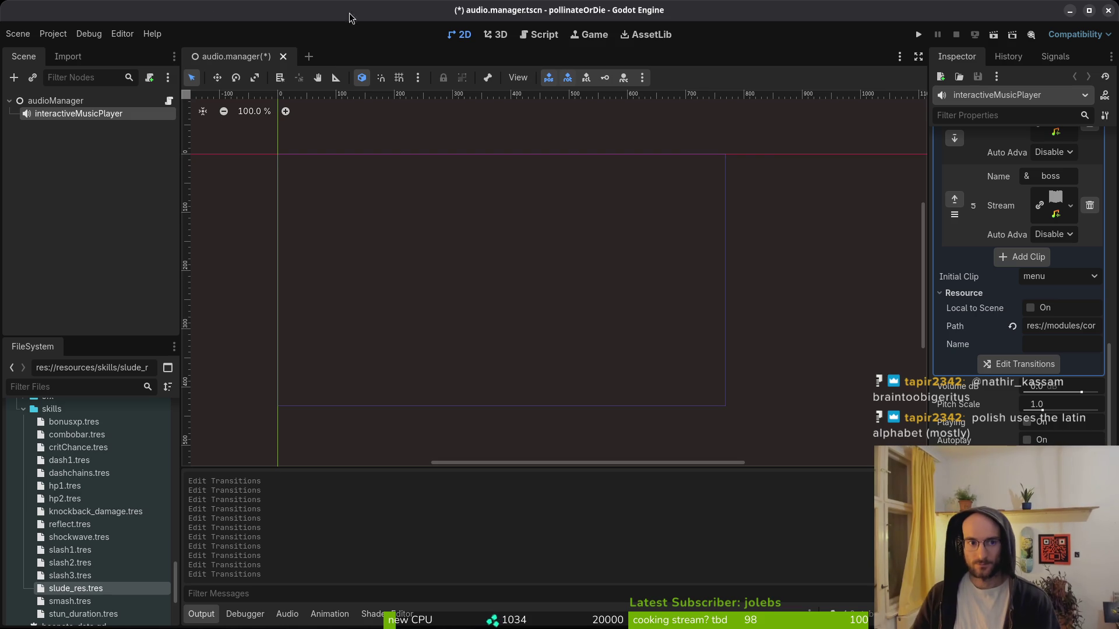
- Save the audio manager scene, launch the game and continue the saved game
key(ctrl+s)
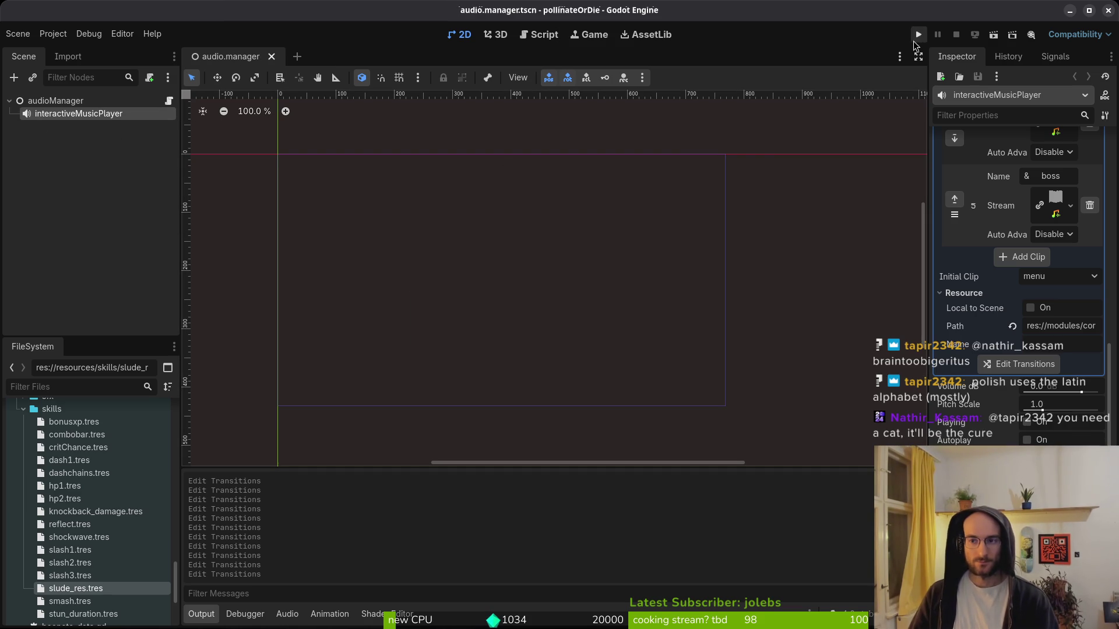
click(918, 36)
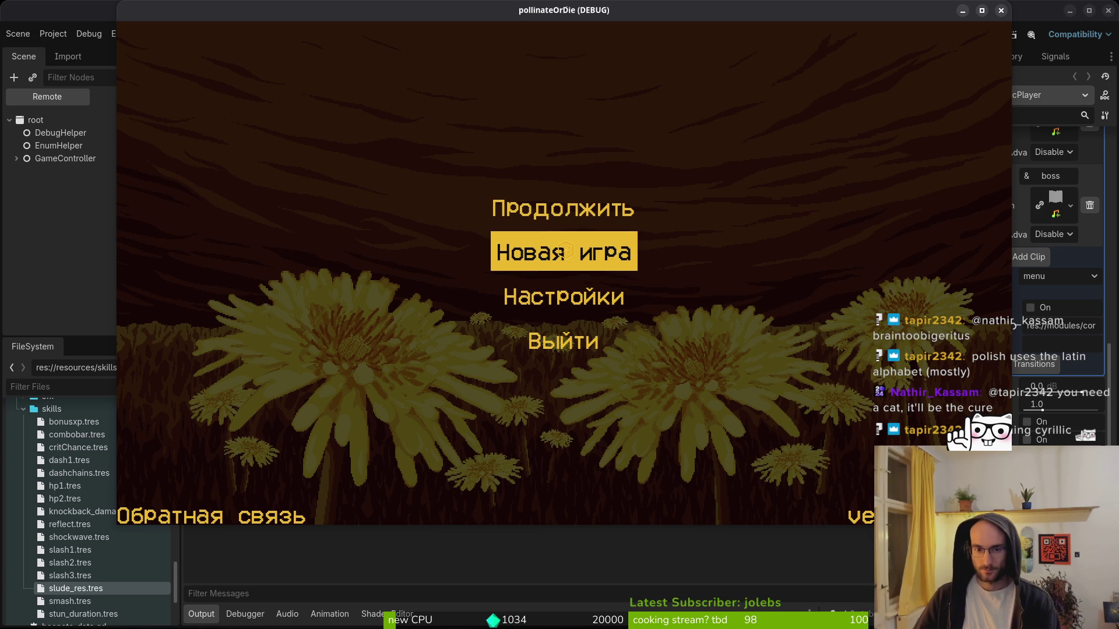
click(562, 219)
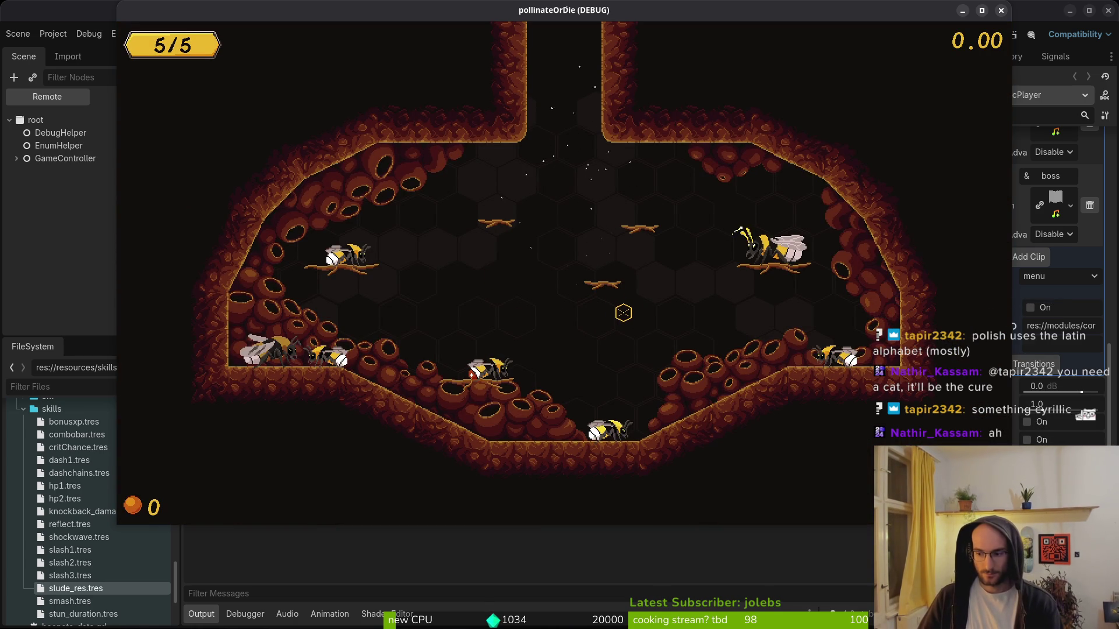
- Pause the game, open and close the Настройки settings panel, then resume play
key(Escape)
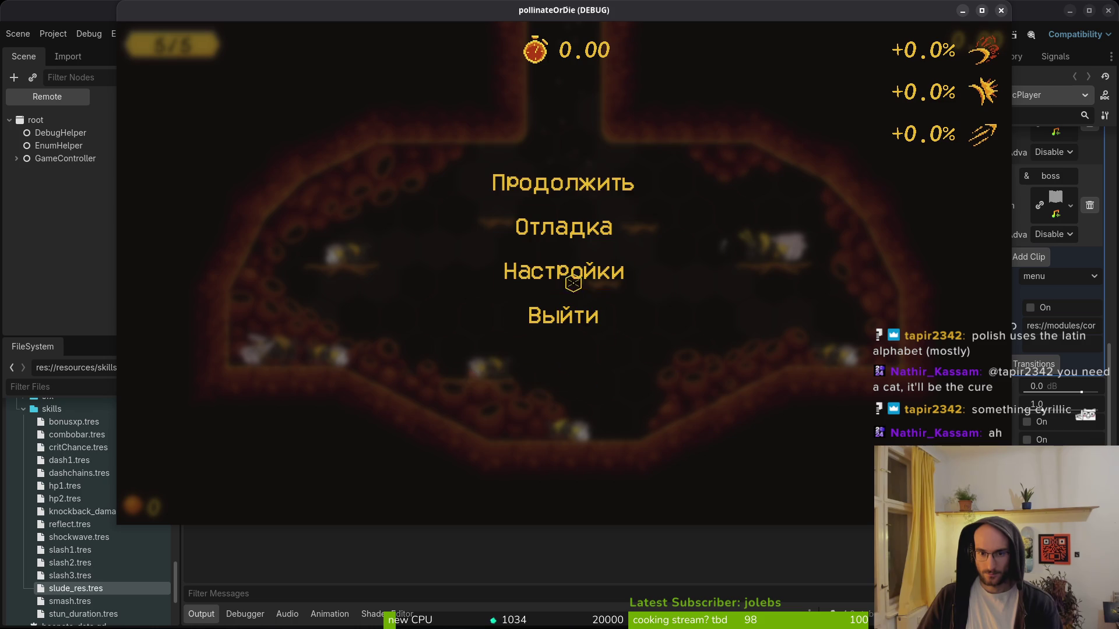
click(572, 274)
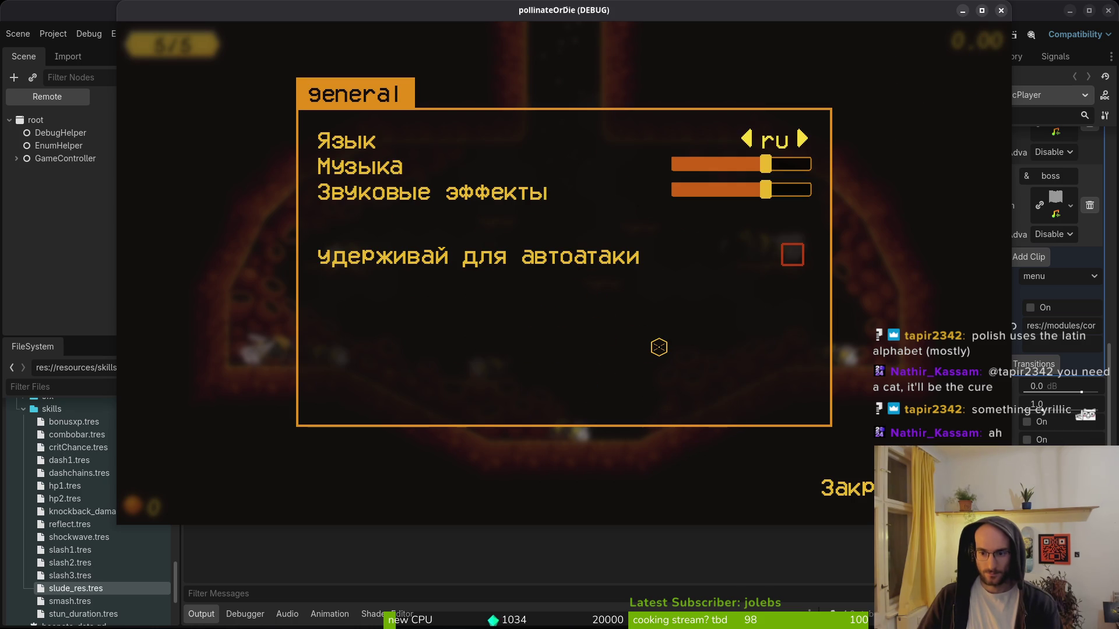
key(Escape)
key(Escape)
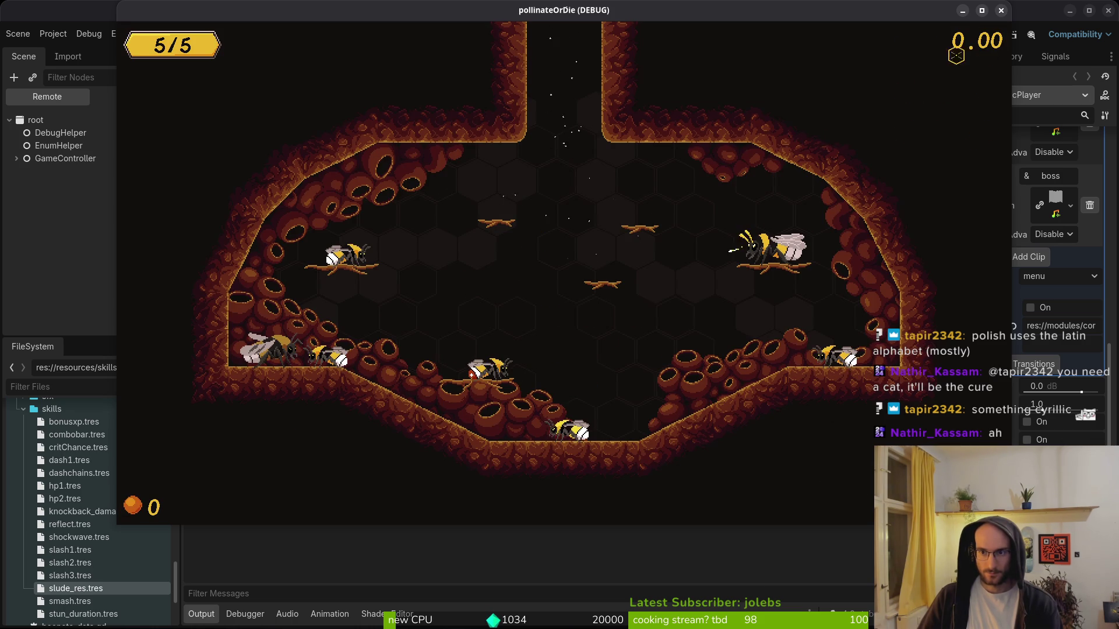
key(F8)
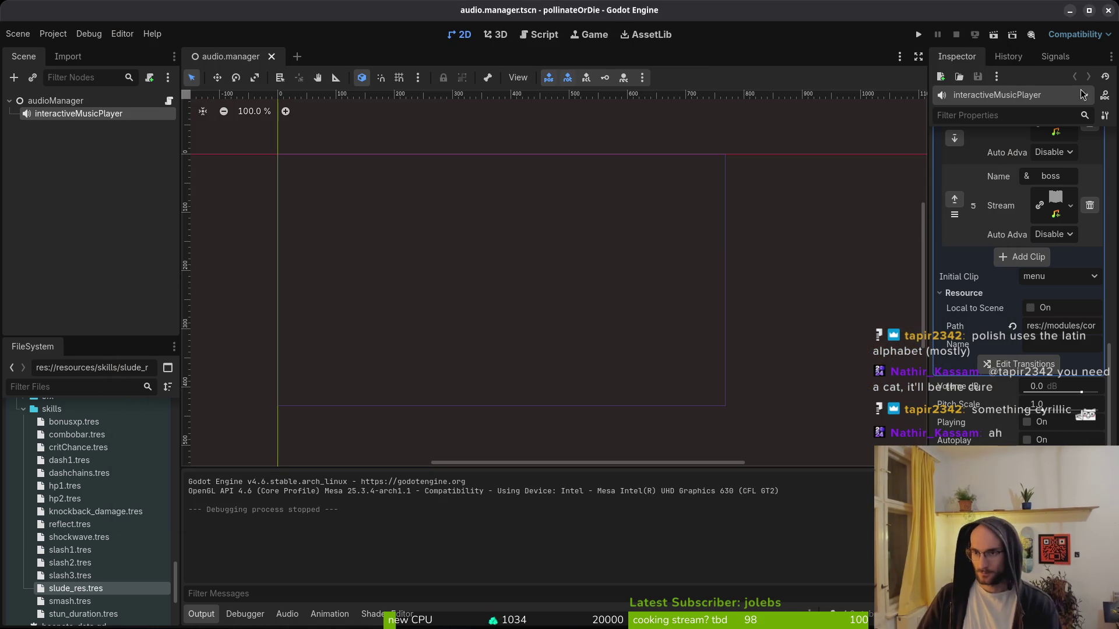
- Quit Vim on pause_overlay.gd and run tig to check the git status
key(alt+Tab)
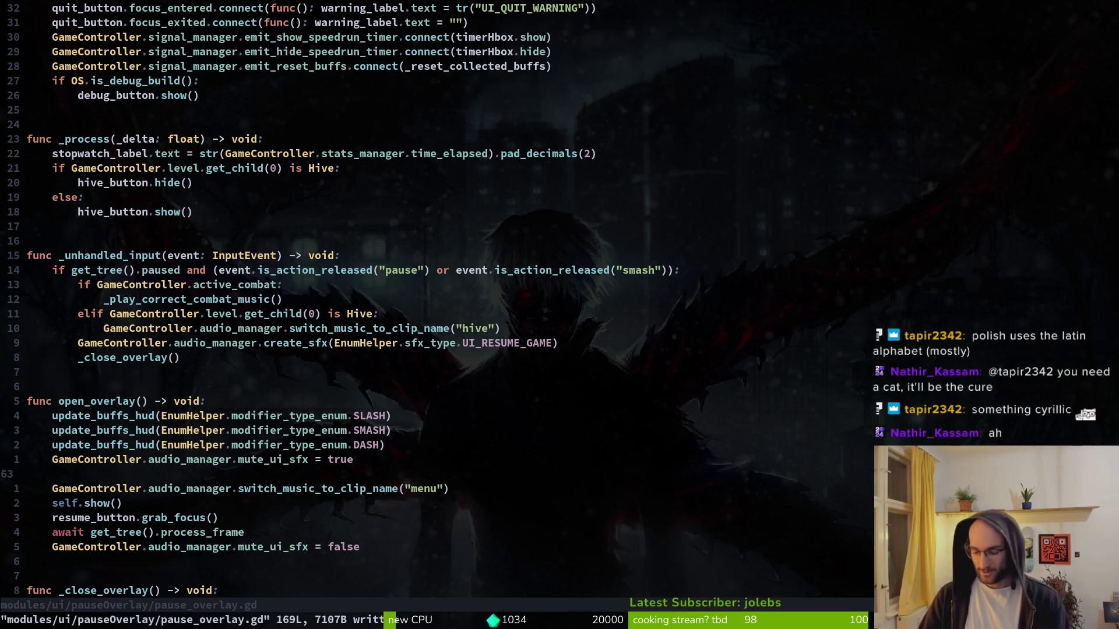
text(:q)
key(Return)
text(ig)
key(Return)
- Reopen Vim in the project, dismiss the file finder, and quit back to the shell
key(Down)
text(qvim)
key(Return)
key(space)
key(f)
key(f)
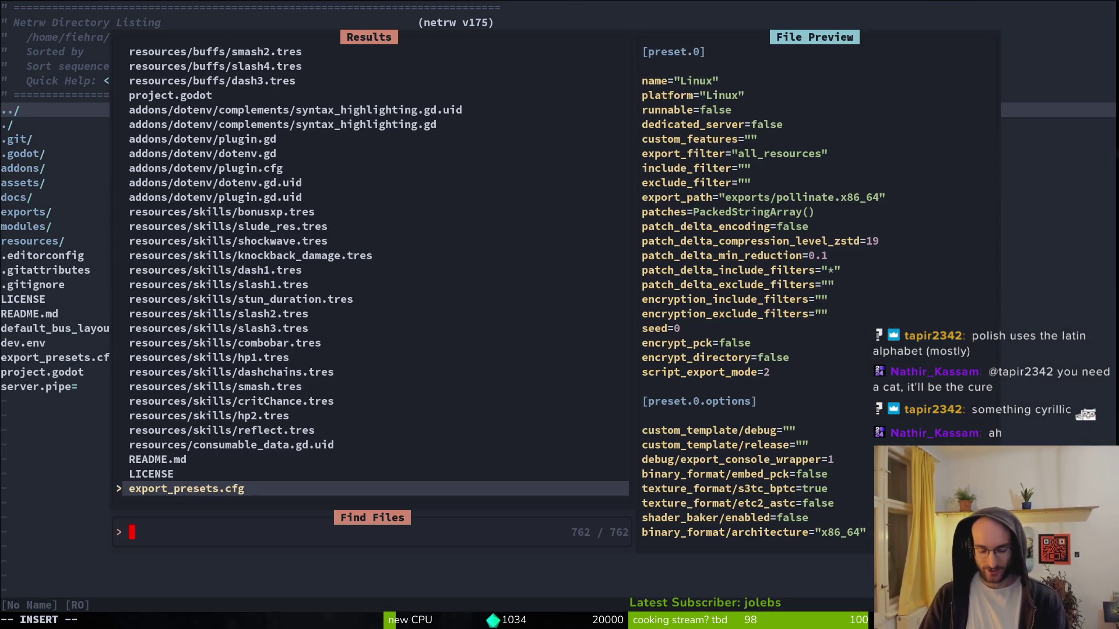
key(Escape)
key(Return)
- In tig, walk through the unstaged diffs: skills_overlay.tscn, shop_overlay.gd, pause_overlay.gd and earlier files
text(tig)
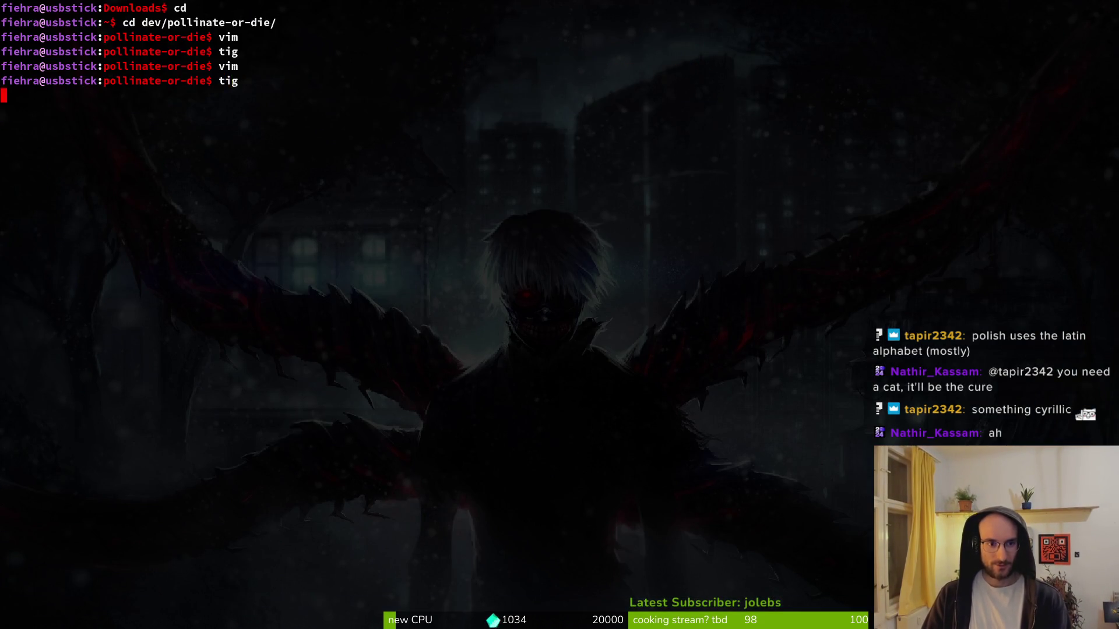
key(Return)
key(Down)
key(Down)
key(Down)
key(Return)
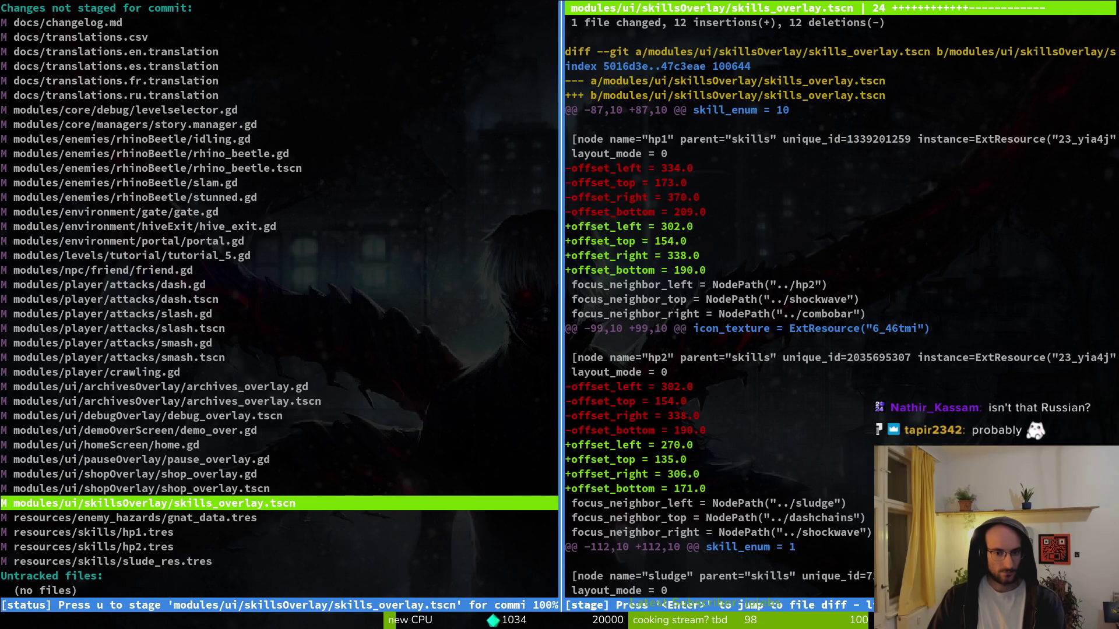
key(Up)
key(Up)
key(Up)
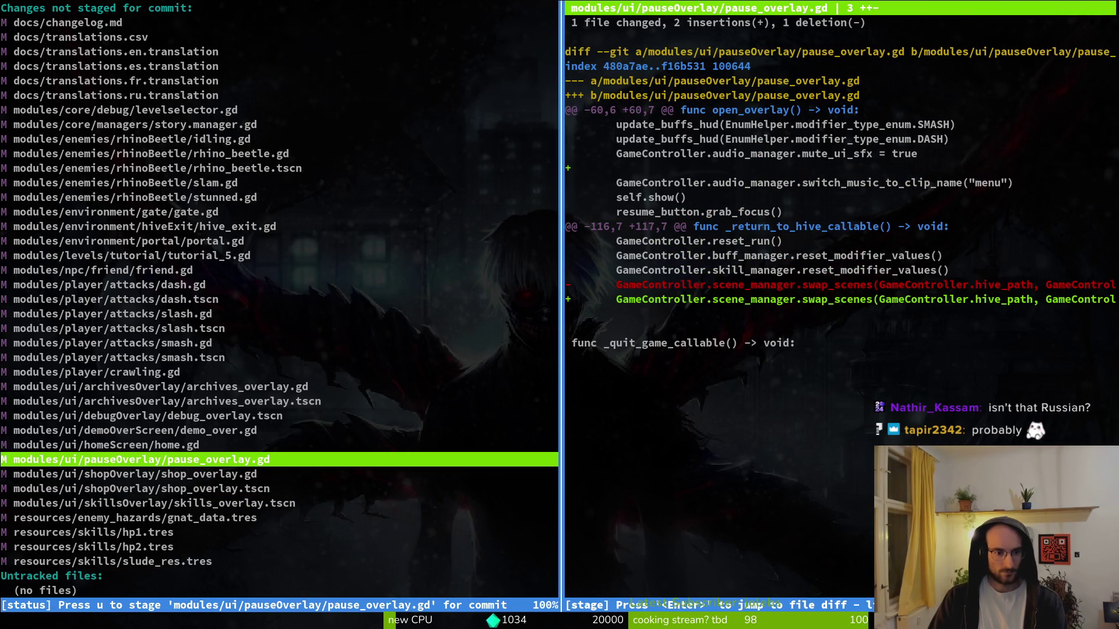
key(Up)
key(Up)
key(Up)
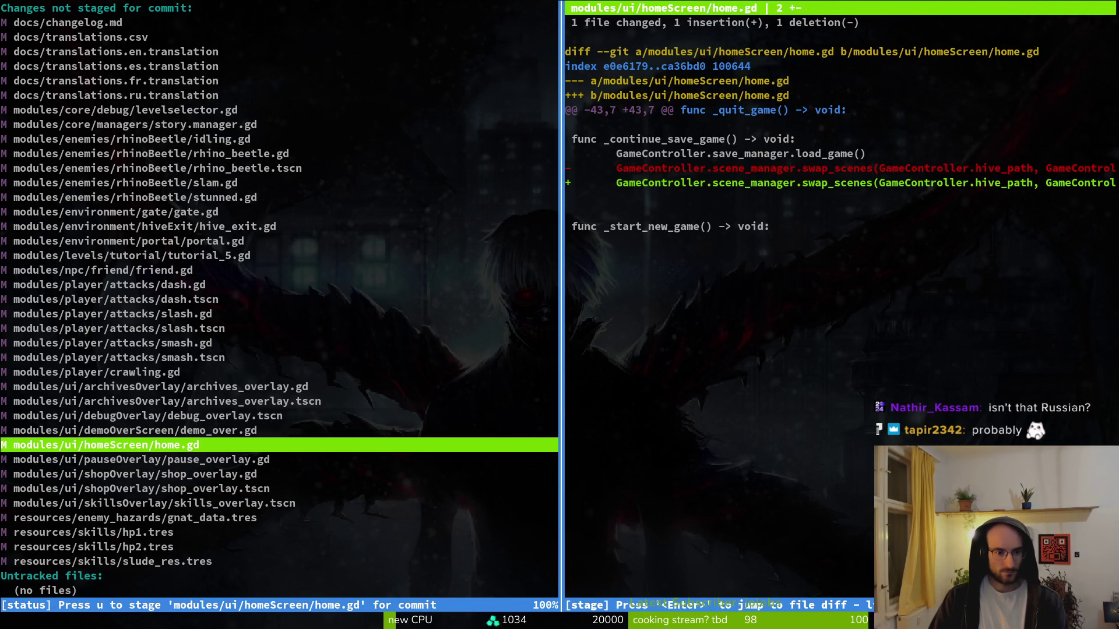
key(Up)
key(Up)
key(Up)
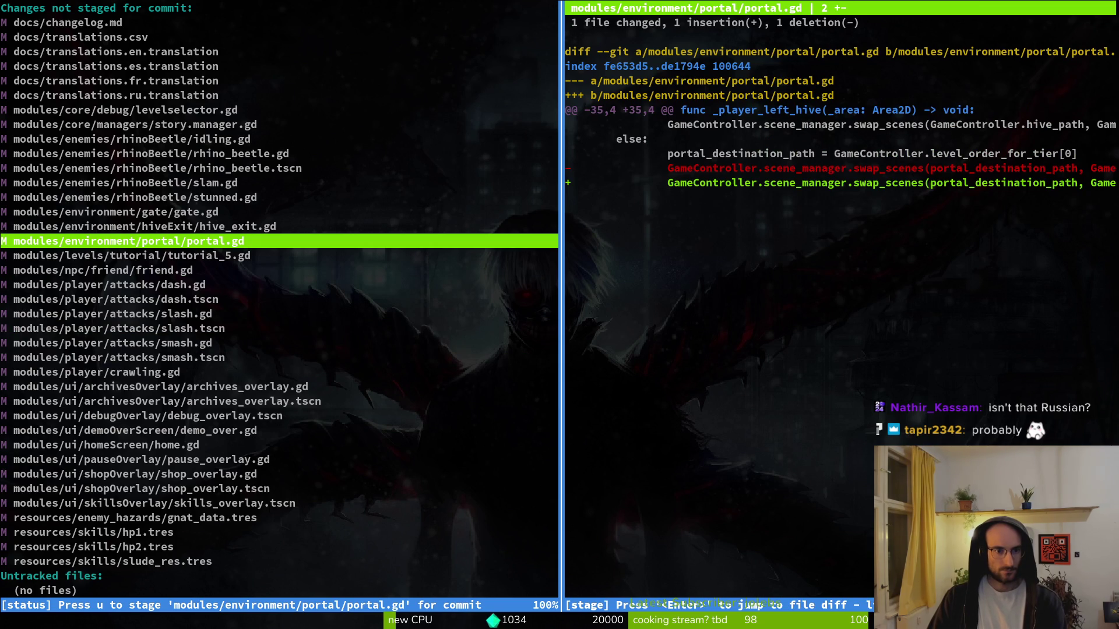
key(Up)
key(Up)
key(Up)
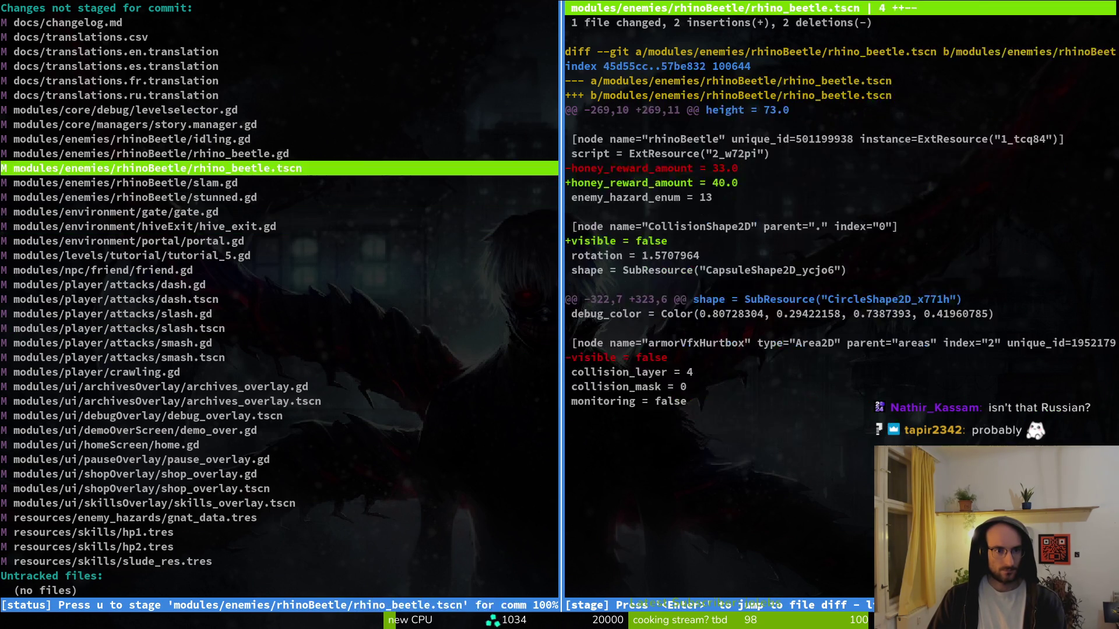
- Quit tig and commit with message 'fixed music transitions especially when restarting the same track'
key(q)
key(q)
text(git commit -m)
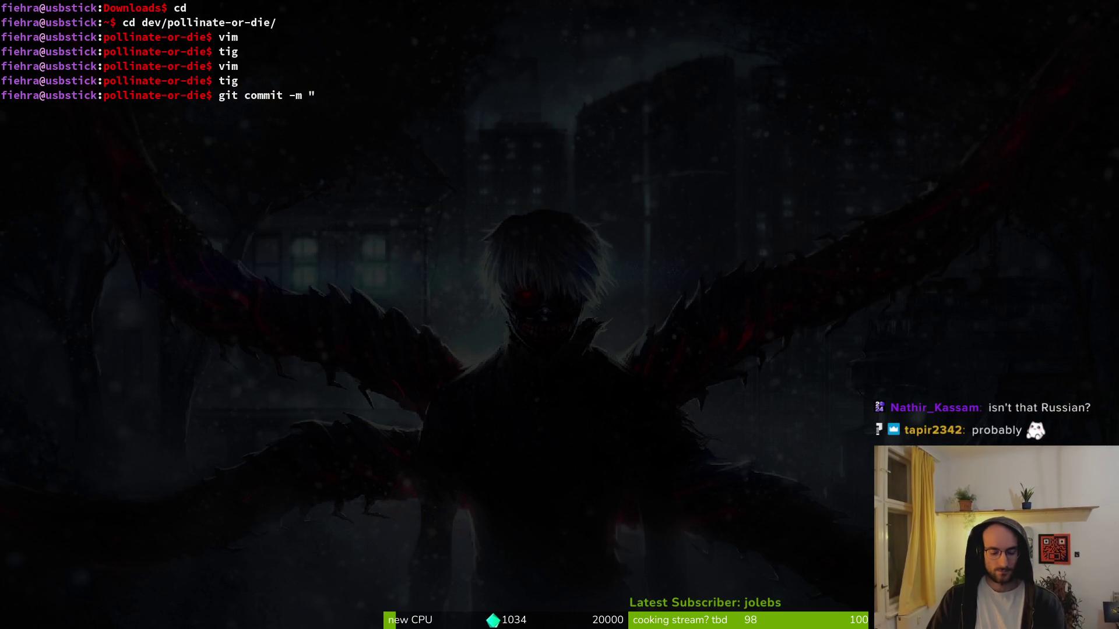
text( "fixed music transitions i)
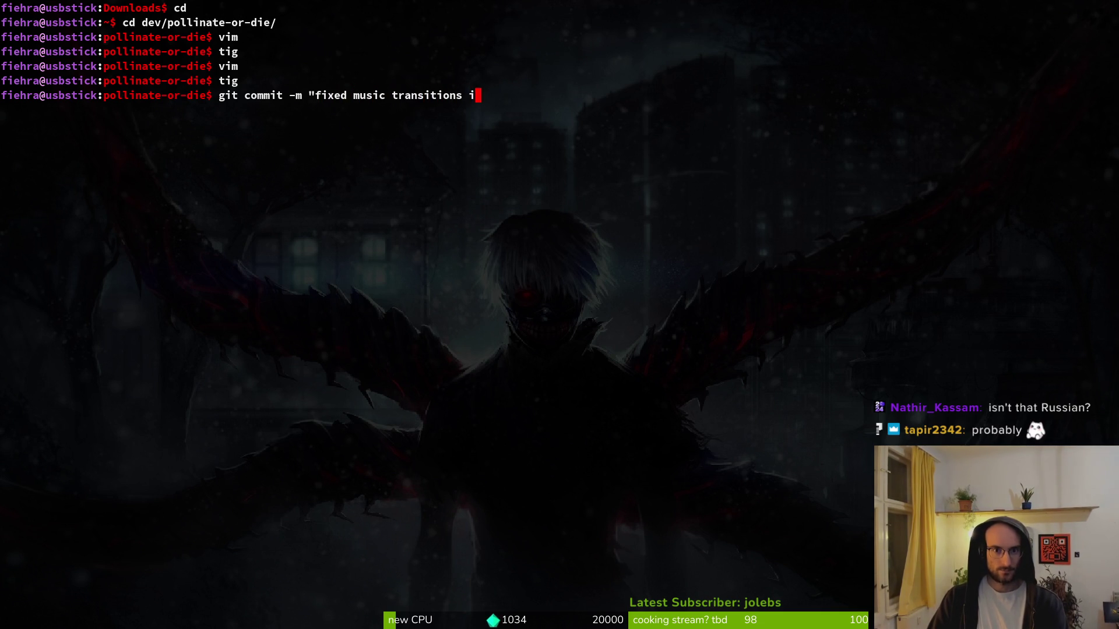
key(BackSpace)
text(cially when restart)
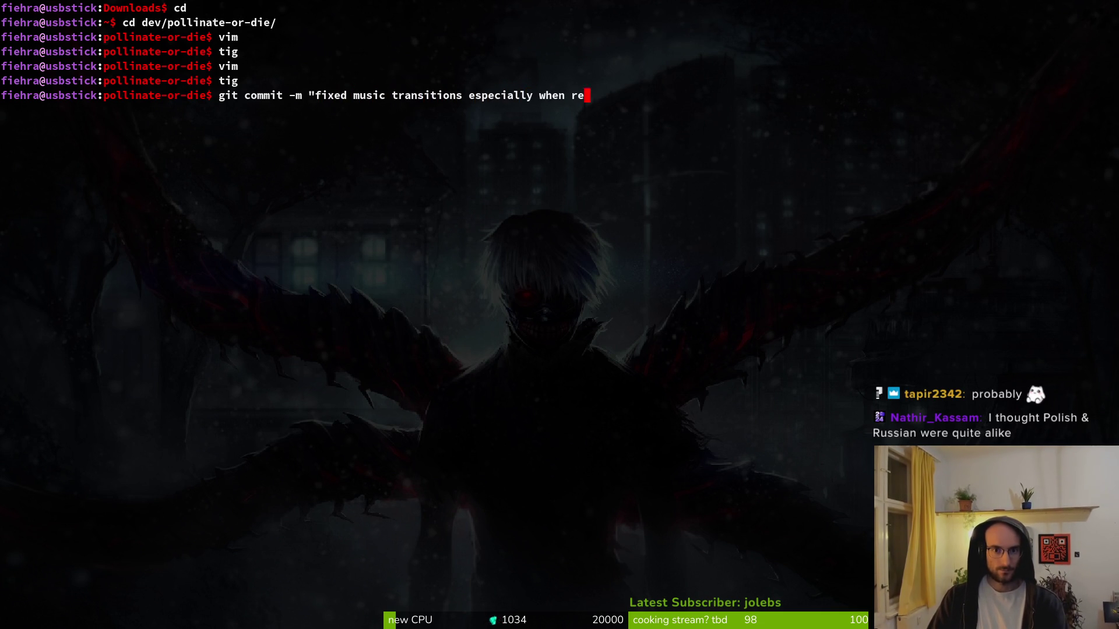
text(ing the same trac)
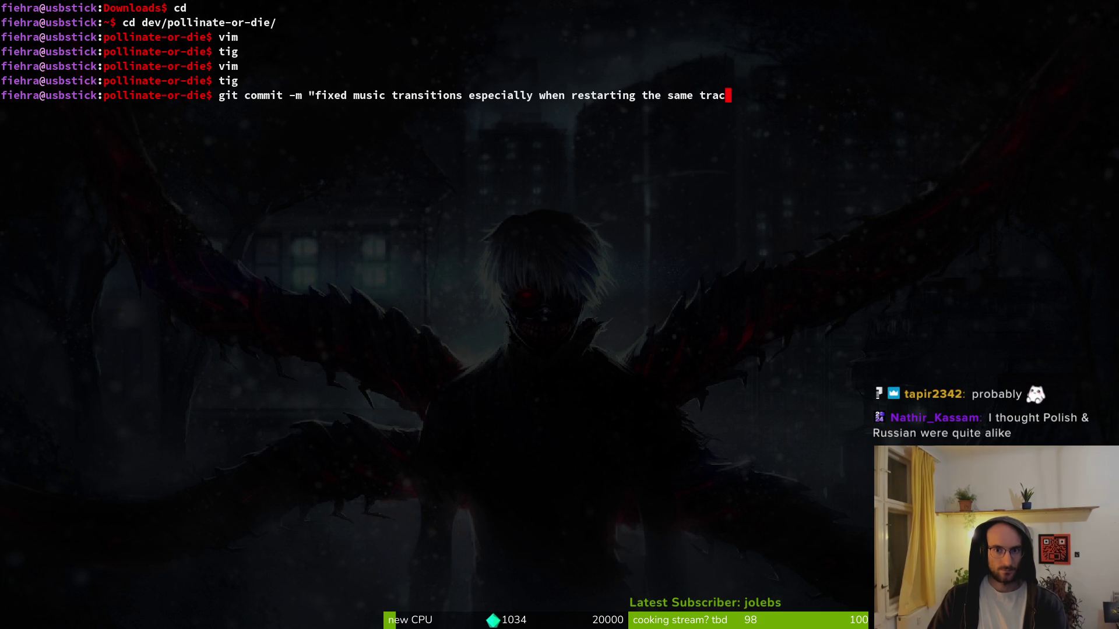
key(Return)
- Stage translations.csv, the en/es/fr/ru translation files and story.manager.gd; discard levelselector.gd changes
text(tig)
key(Return)
key(s)
key(Down)
key(Down)
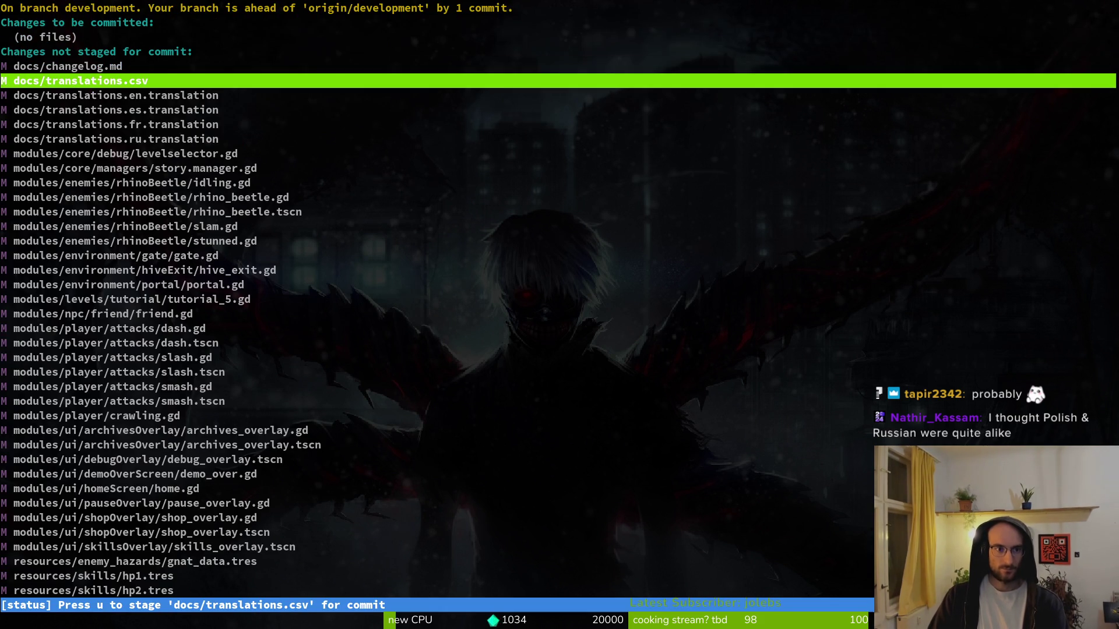
key(u)
key(u)
key(u)
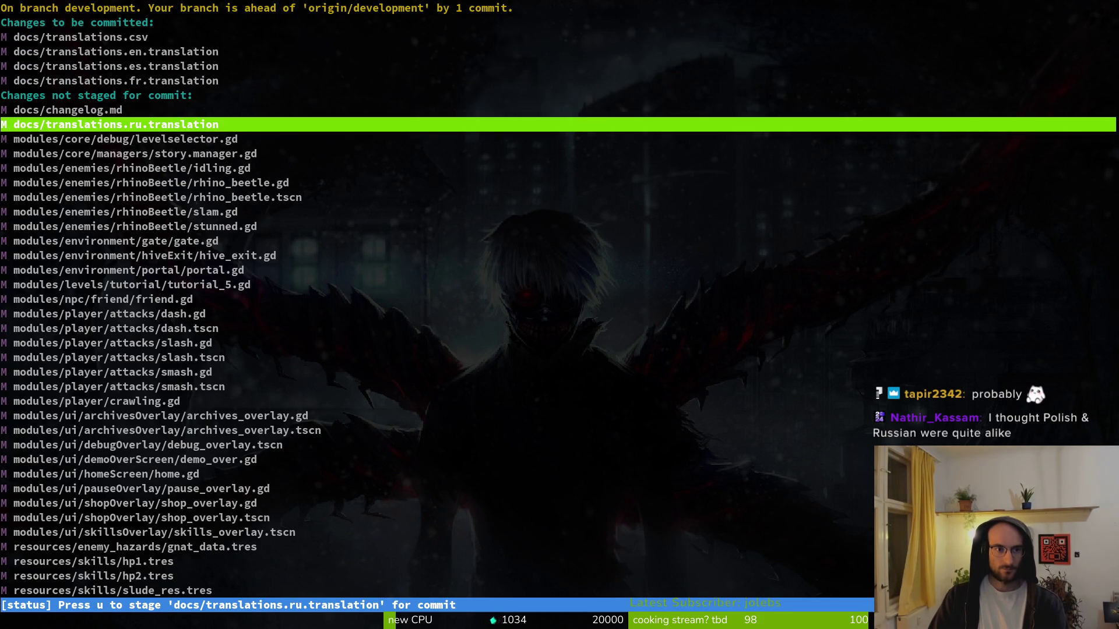
key(u)
key(Return)
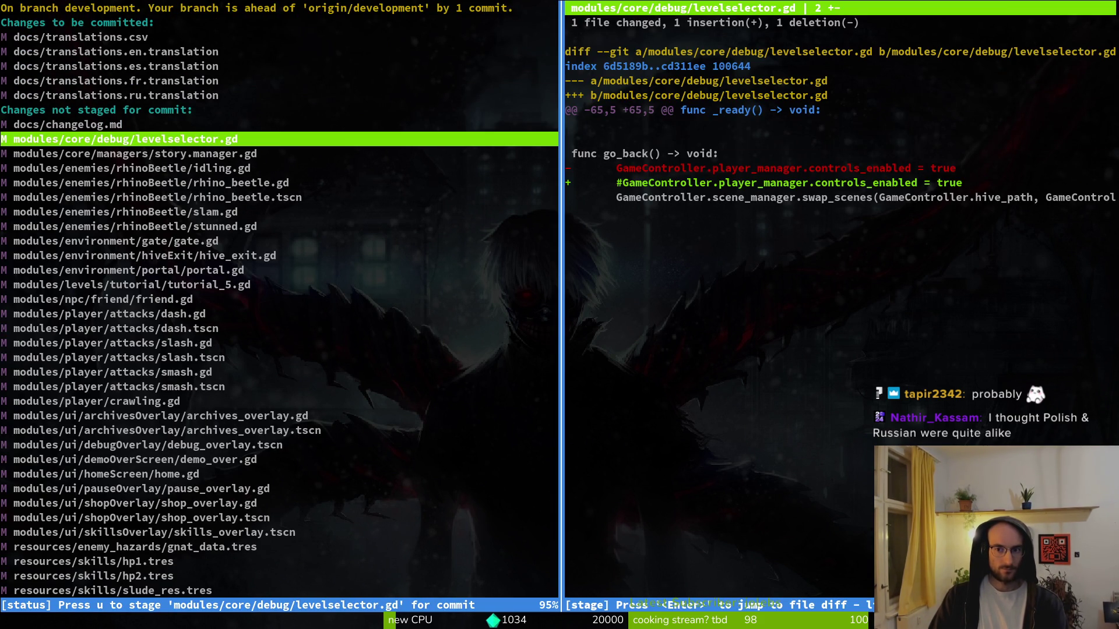
key(exclam)
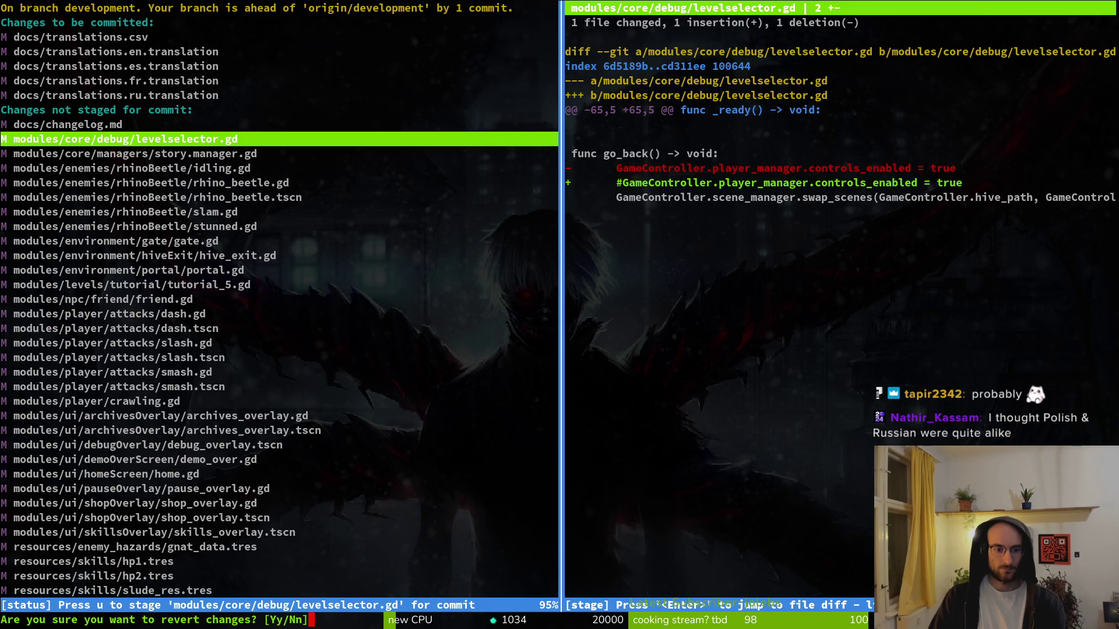
key(y)
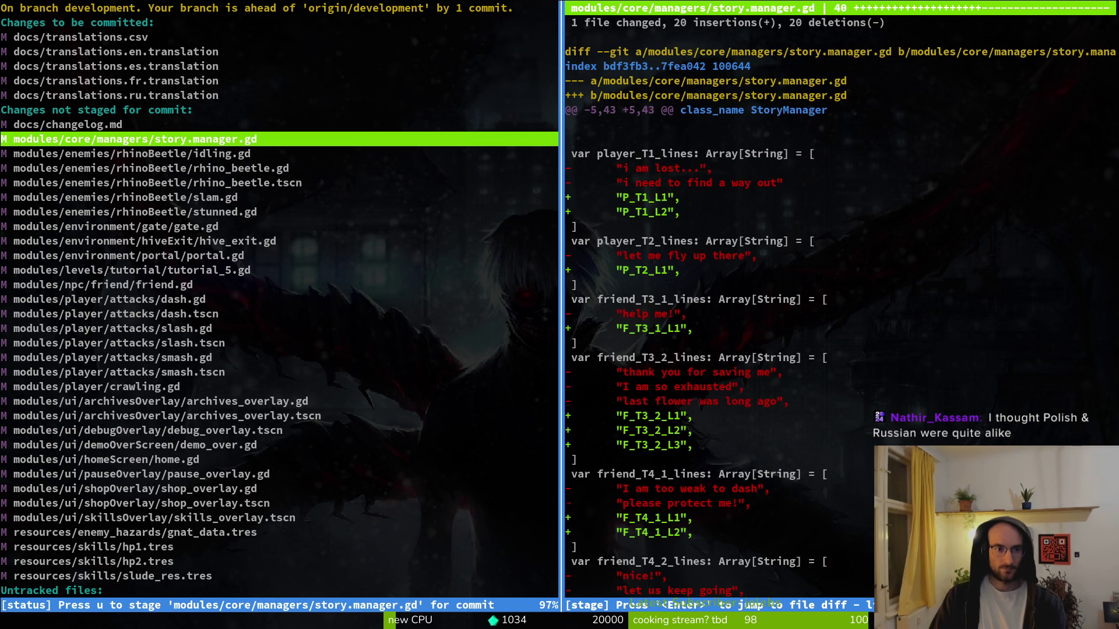
key(u)
- Review the rhinoBeetle idling, rhino_beetle.tscn, slam, stunned, gate and hive_exit diffs
key(Down)
key(Down)
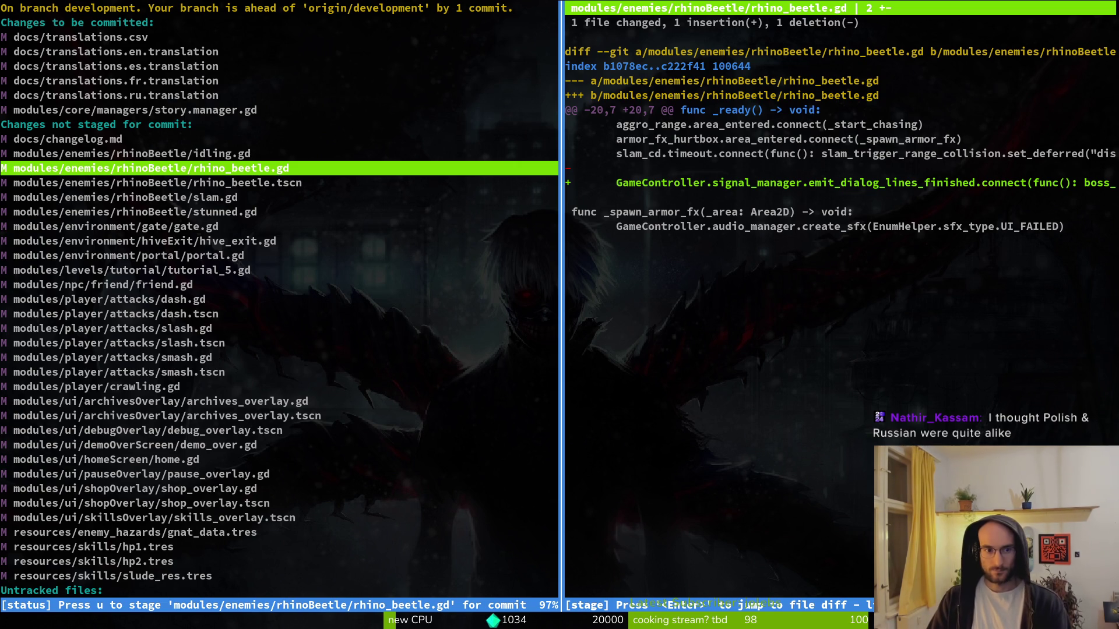
key(Down)
key(Down)
key(Up)
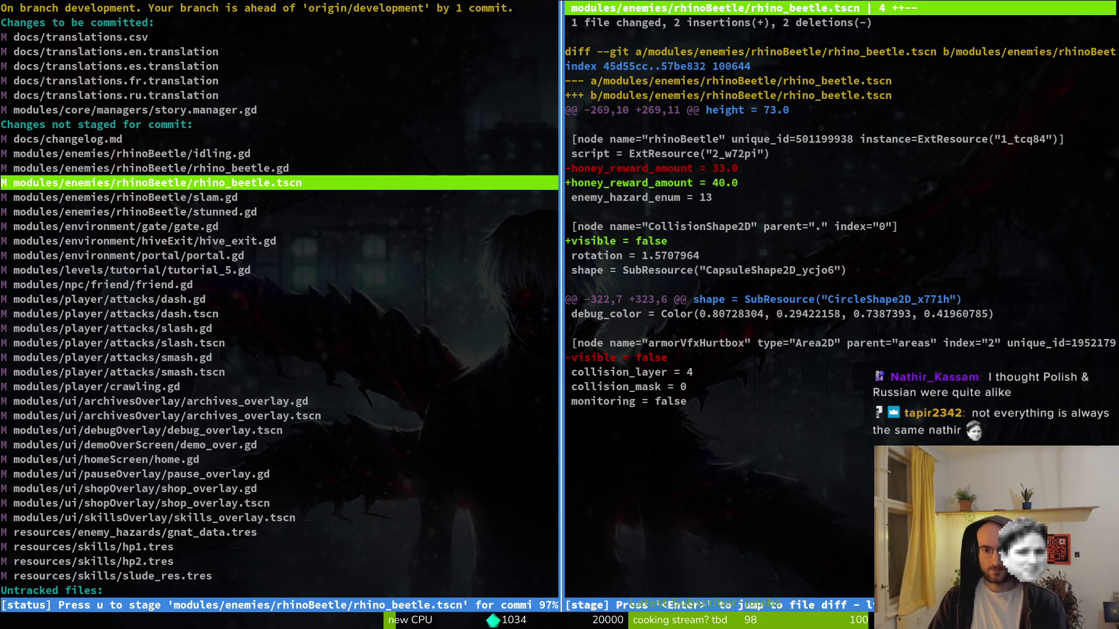
key(Down)
key(Down)
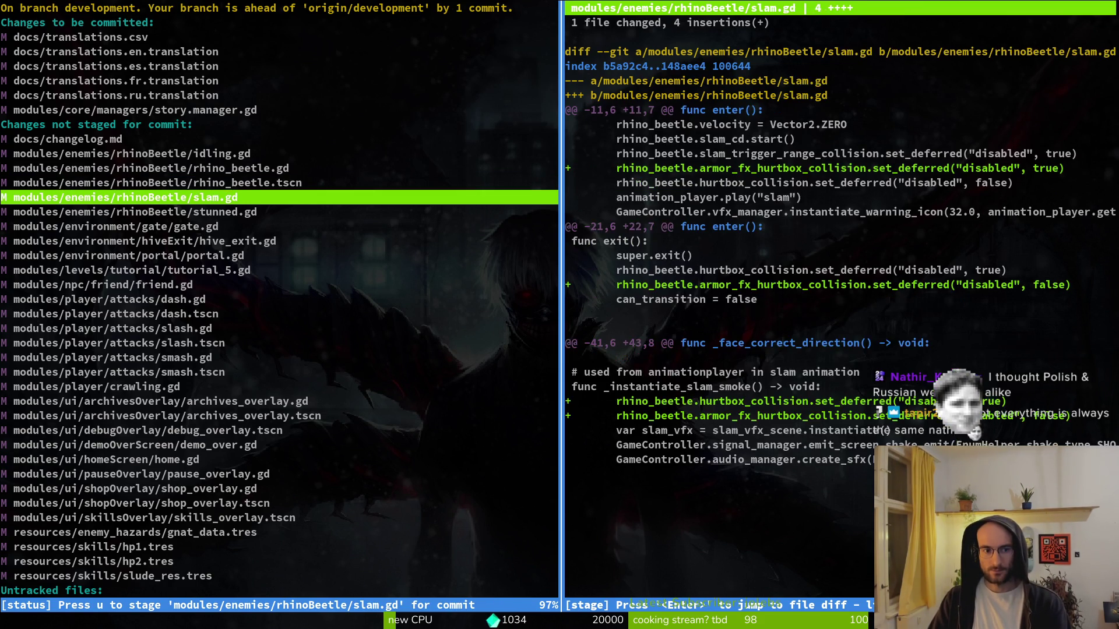
key(Down)
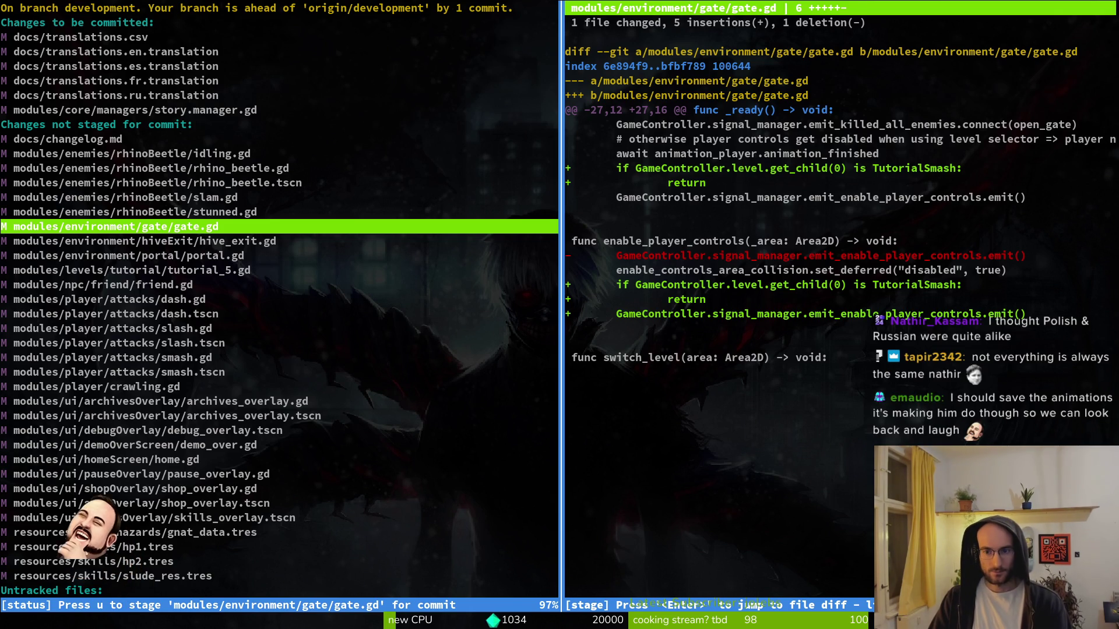
key(Down)
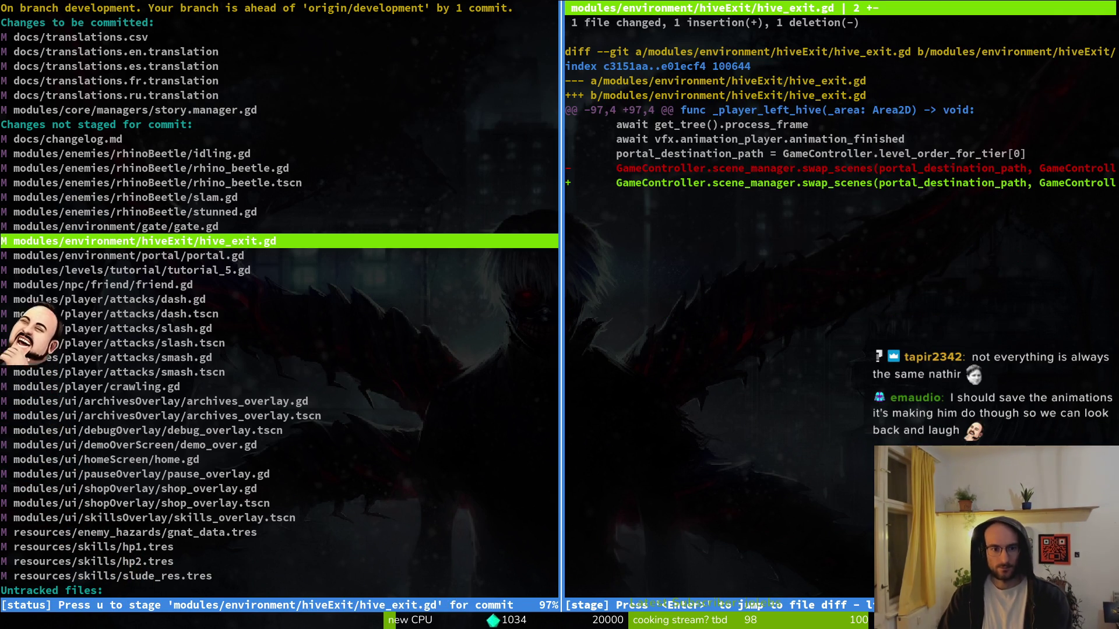
- Stage hive_exit.gd, portal.gd and friend.gd, then review the dash and slash diffs
key(space)
key(space)
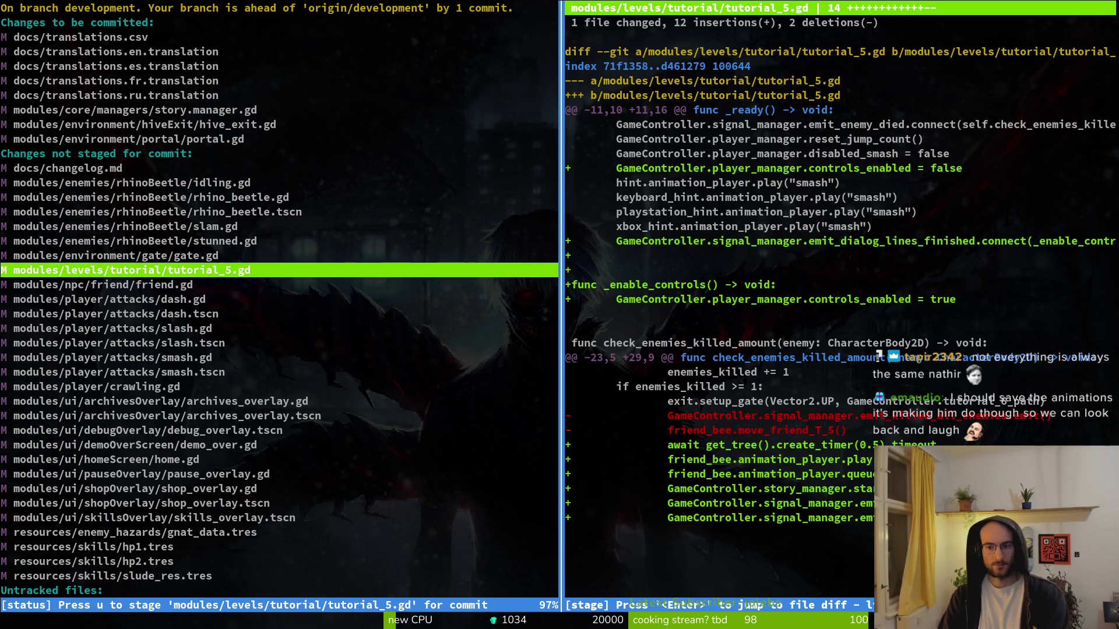
key(space)
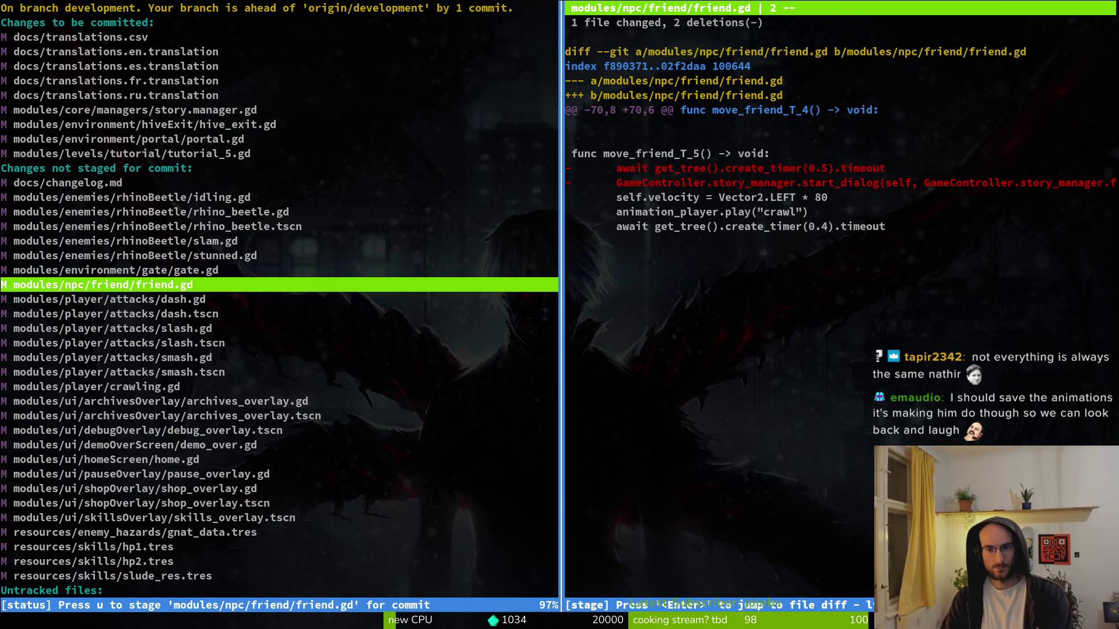
key(space)
key(Down)
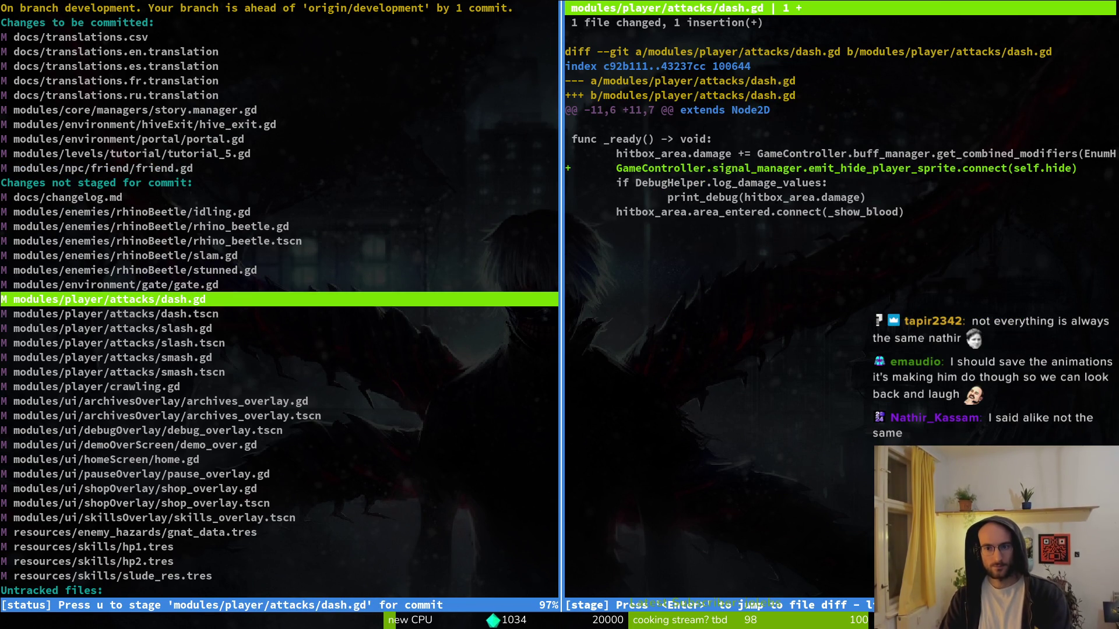
key(Down)
key(Down)
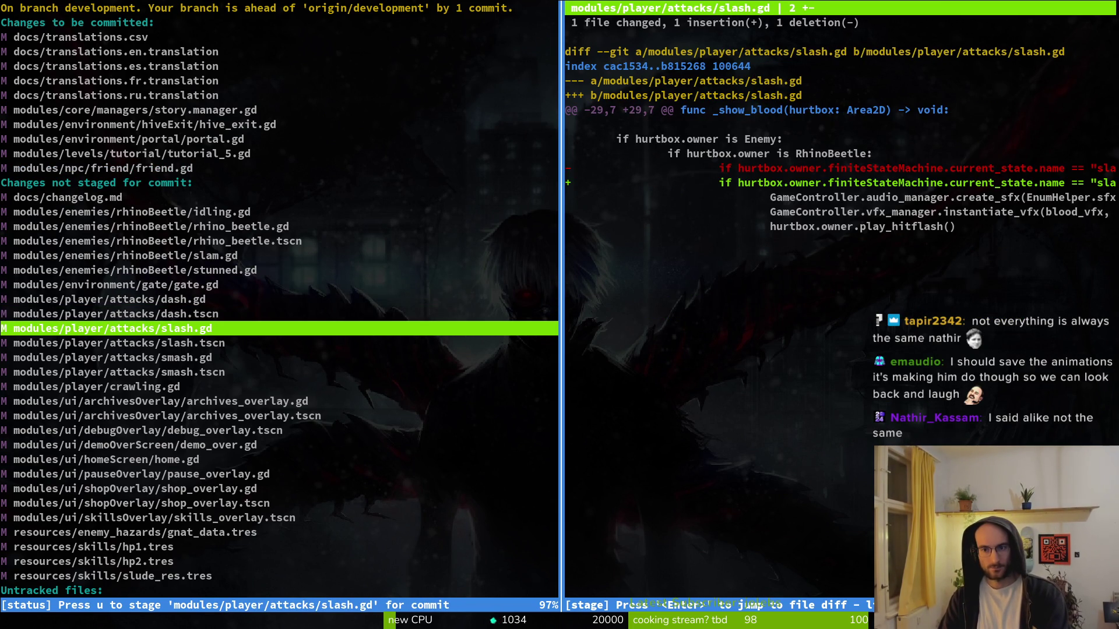
key(Down)
key(Down)
key(Down)
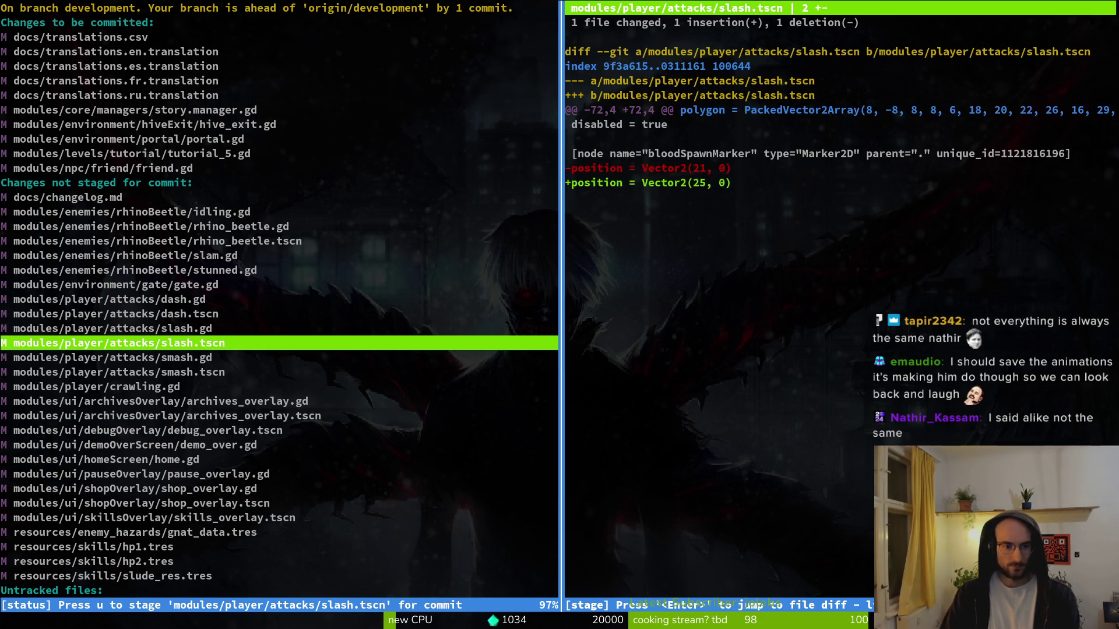
key(Down)
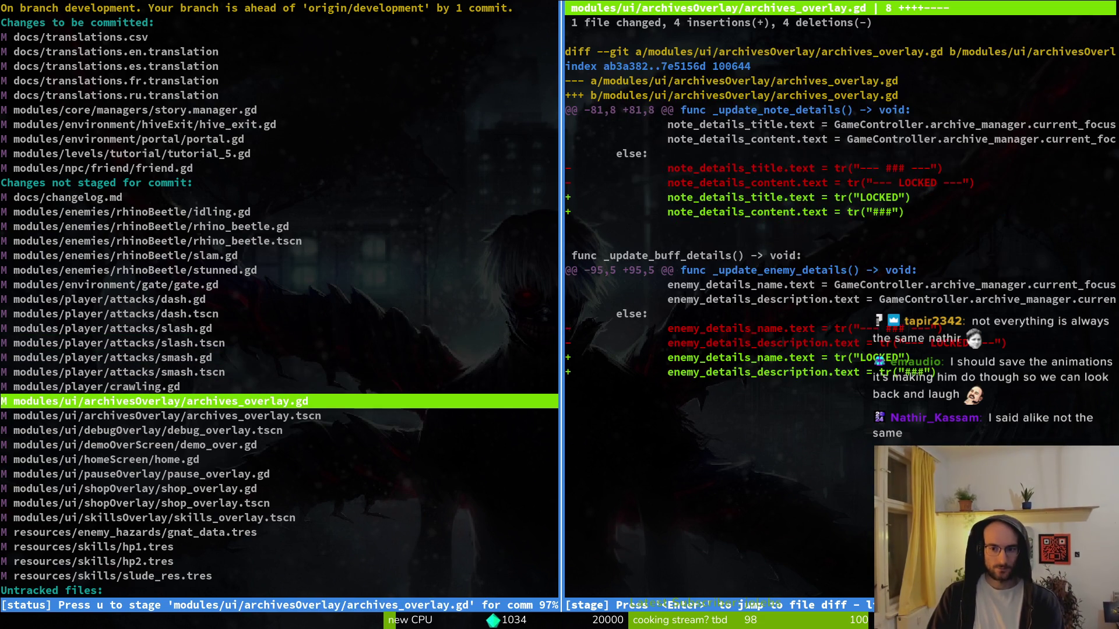
- Stage the archives, debug, demo_over, pause and shop overlay files, leaving skills_overlay.tscn unstaged
key(space)
key(space)
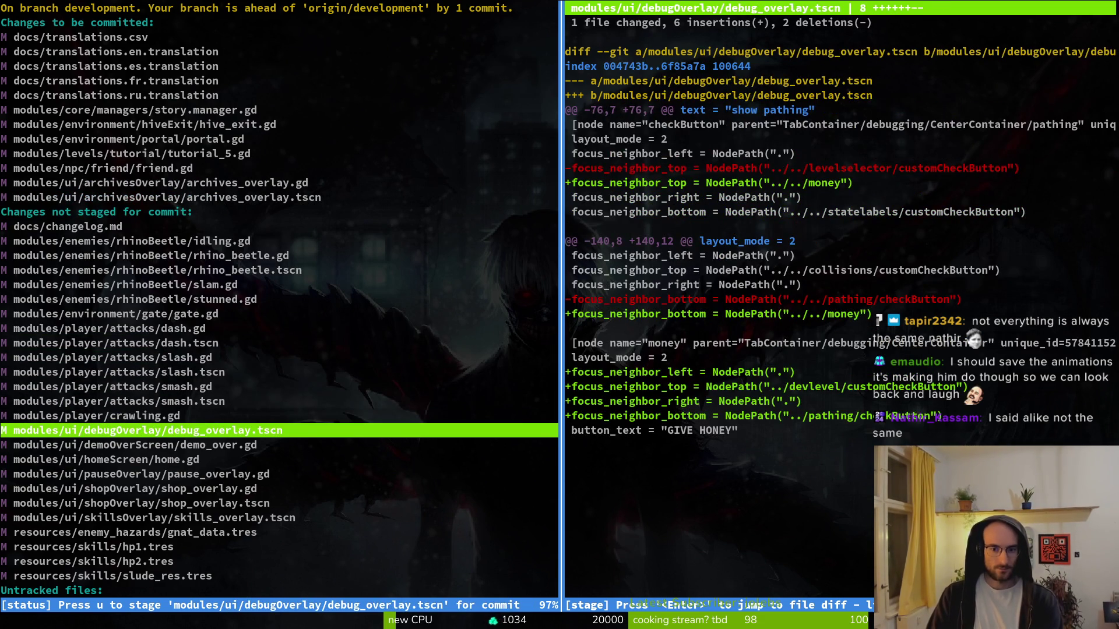
key(space)
key(space)
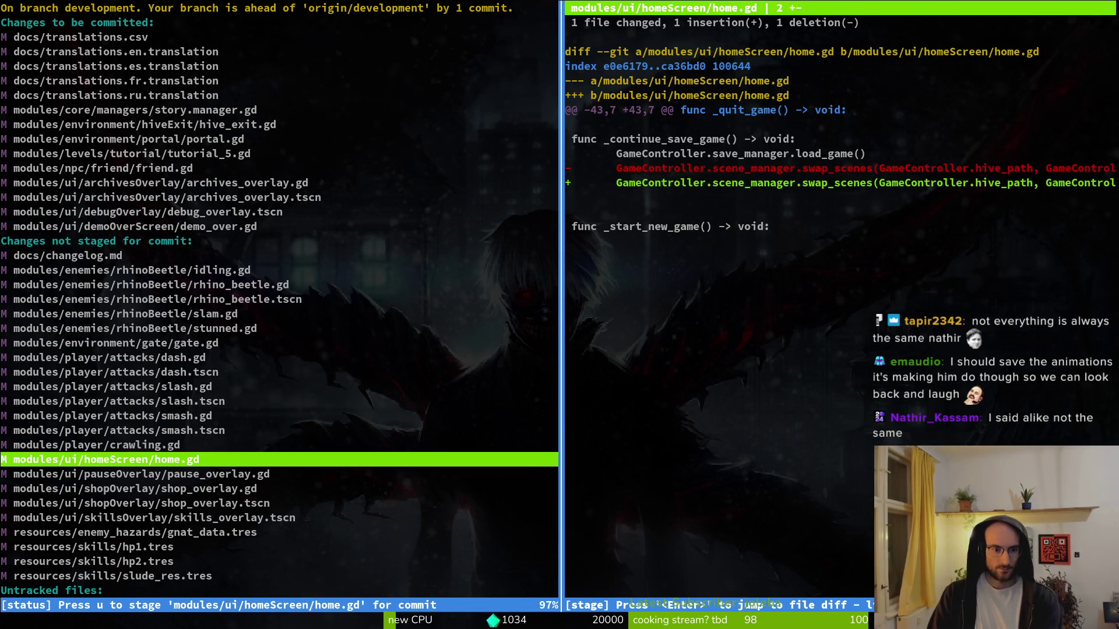
key(space)
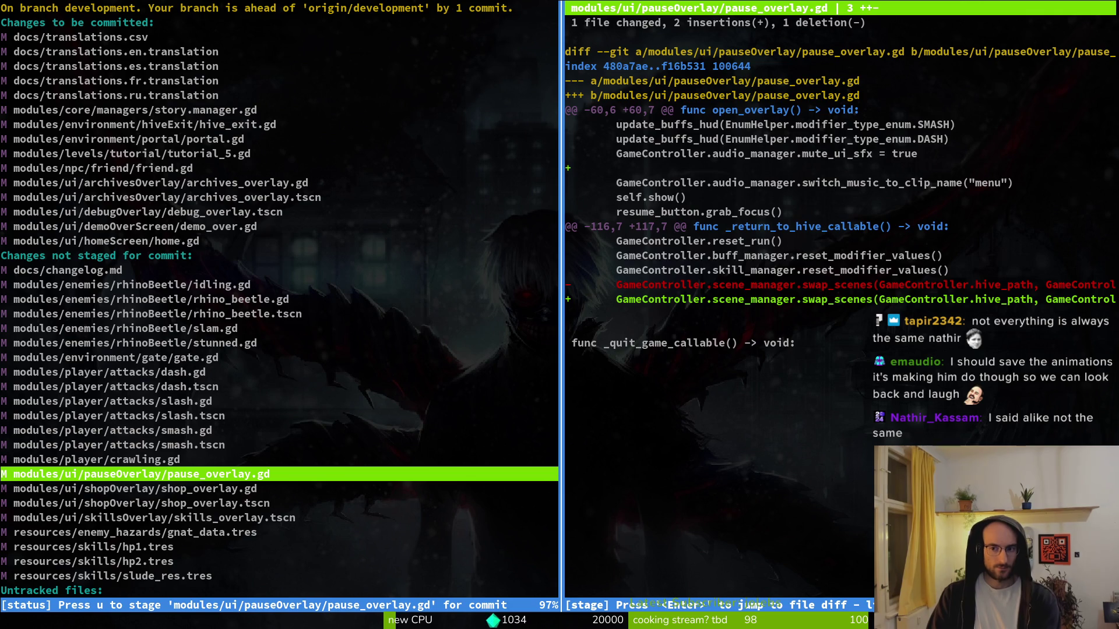
key(space)
key(space)
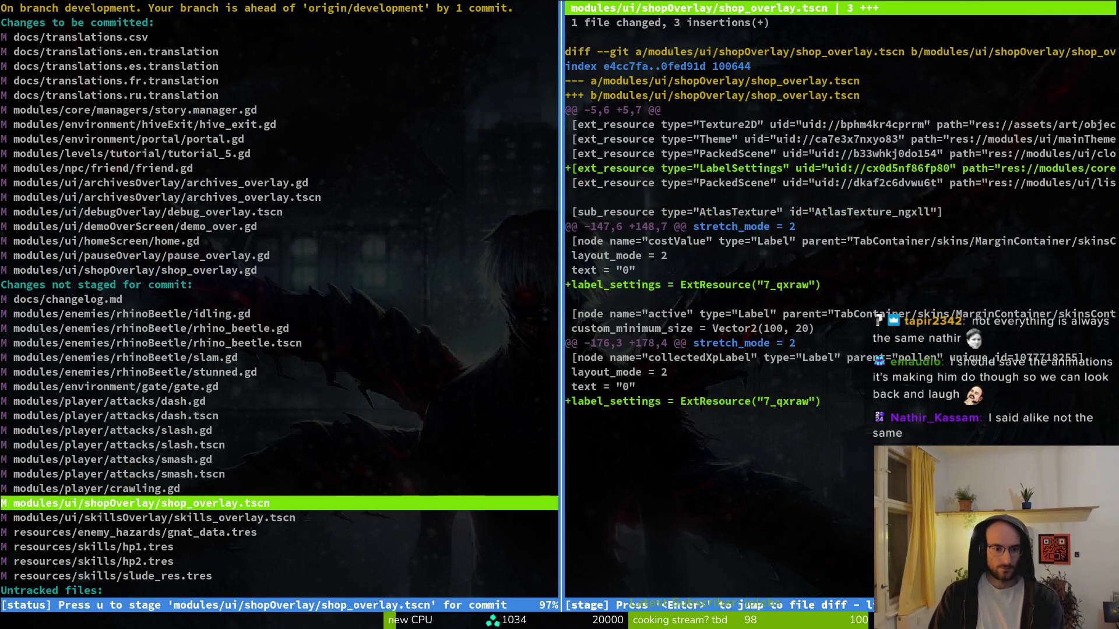
key(space)
key(Up)
key(Down)
key(space)
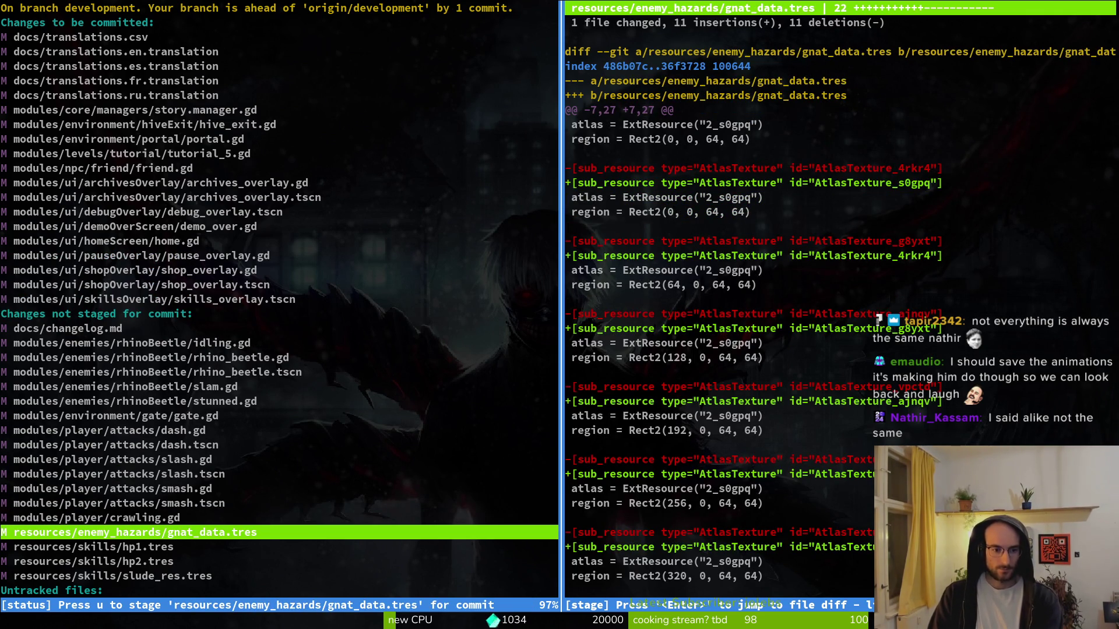
key(Up)
key(Up)
key(Up)
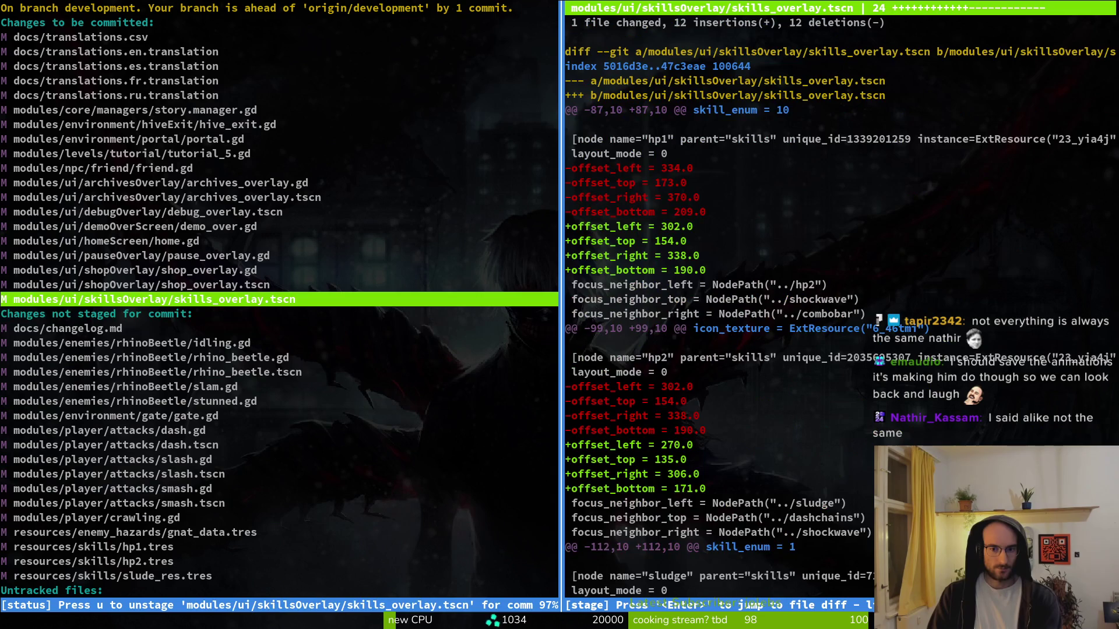
key(u)
key(Down)
key(Down)
key(Down)
key(Down)
key(Down)
key(Down)
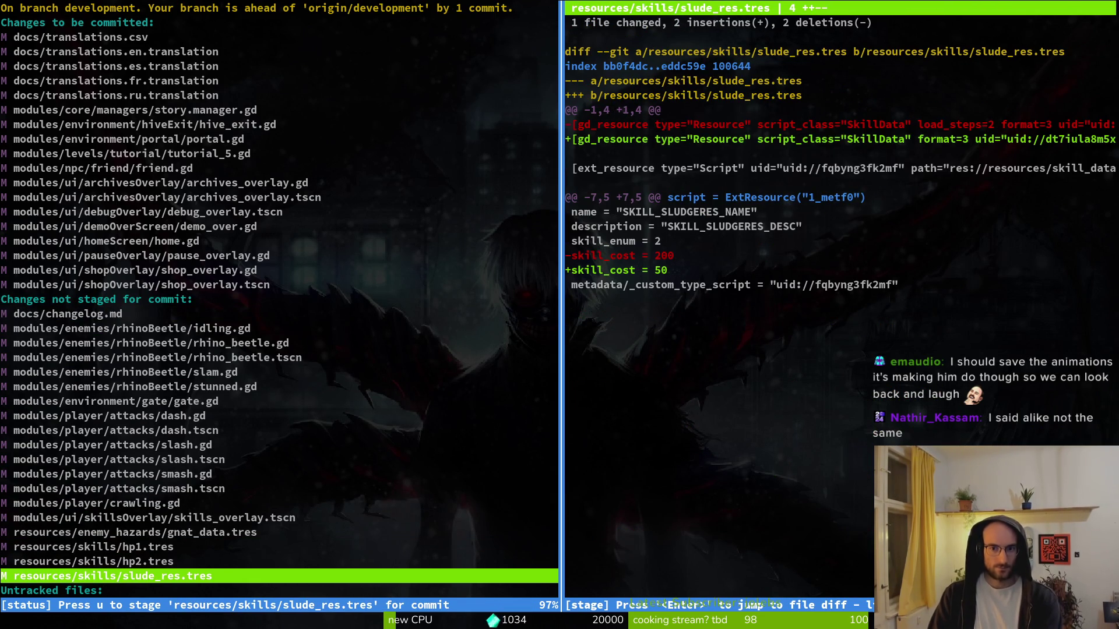
key(Down)
- Reopen tig and stage idling.gd, rhino_beetle.gd, rhino_beetle.tscn and slam.gd
key(Down)
key(Down)
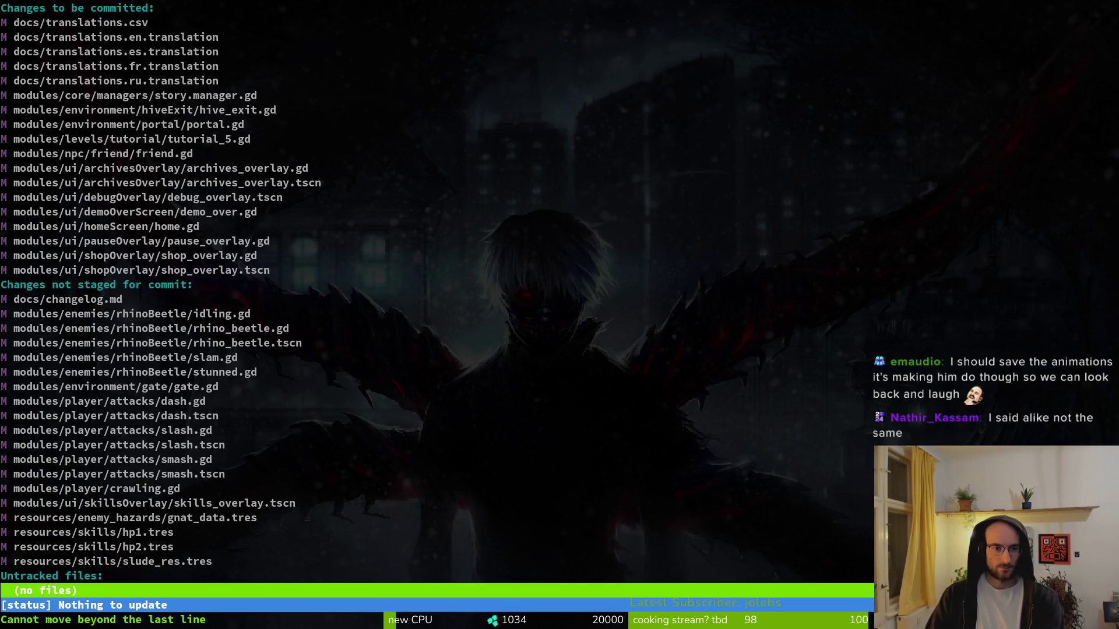
- Quit tig and commit the staged files as 'fixed translations'
text(qgitc am)
key(BackSpace)
key(BackSpace)
key(BackSpace)
key(BackSpace)
text(commit -m "fixed translasion)
key(BackSpace)
key(BackSpace)
key(BackSpace)
text(tions")
key(Return)
text(tig)
key(Return)
key(Down)
key(Return)
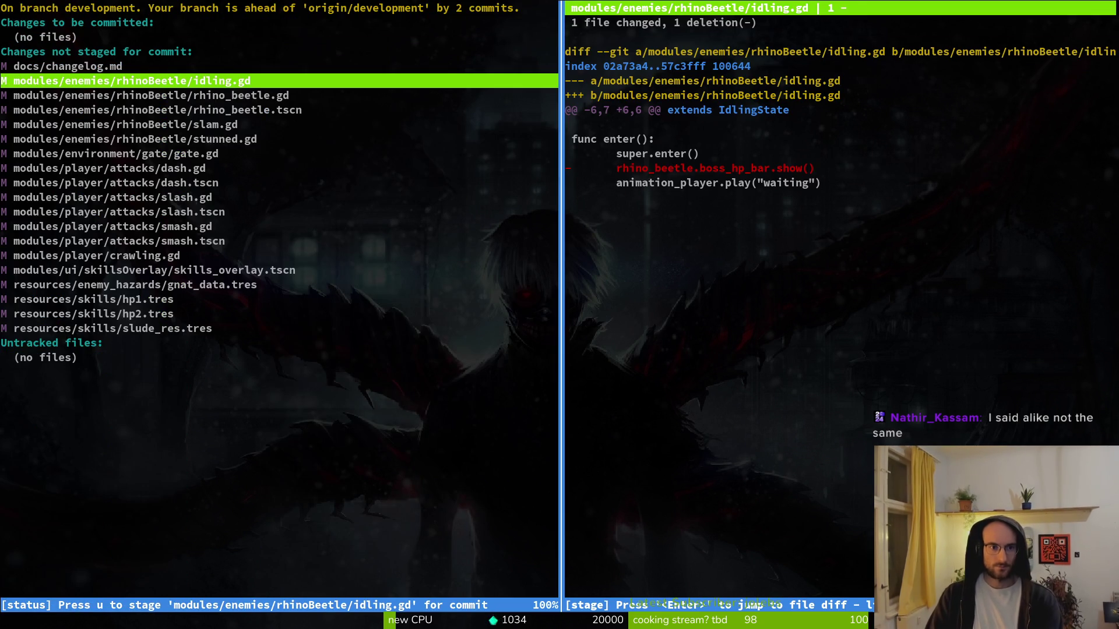
key(u)
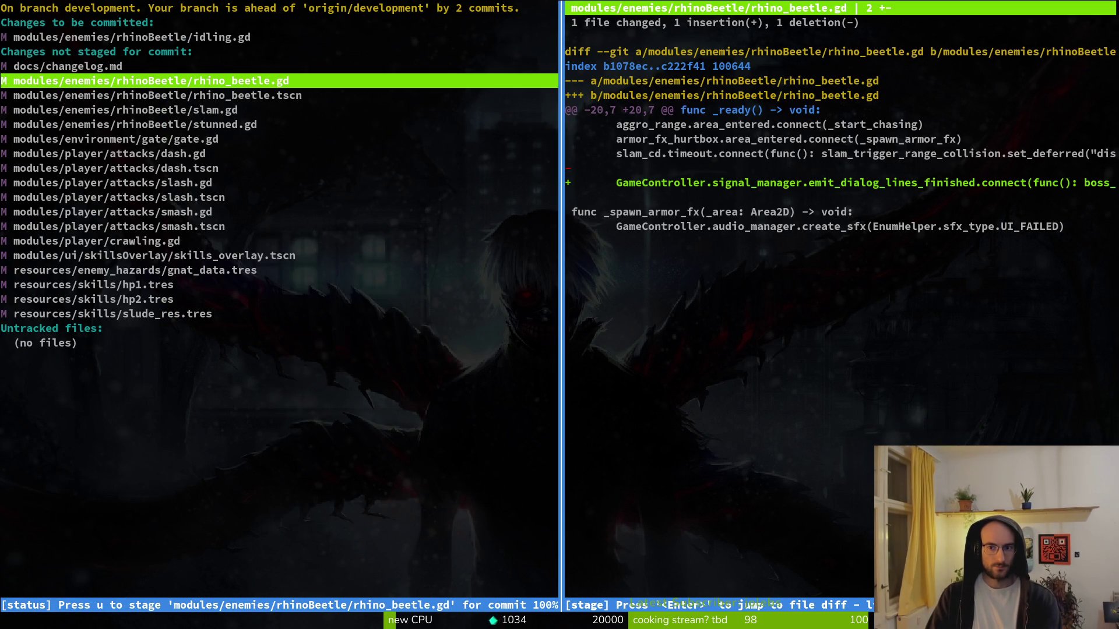
key(u)
key(Down)
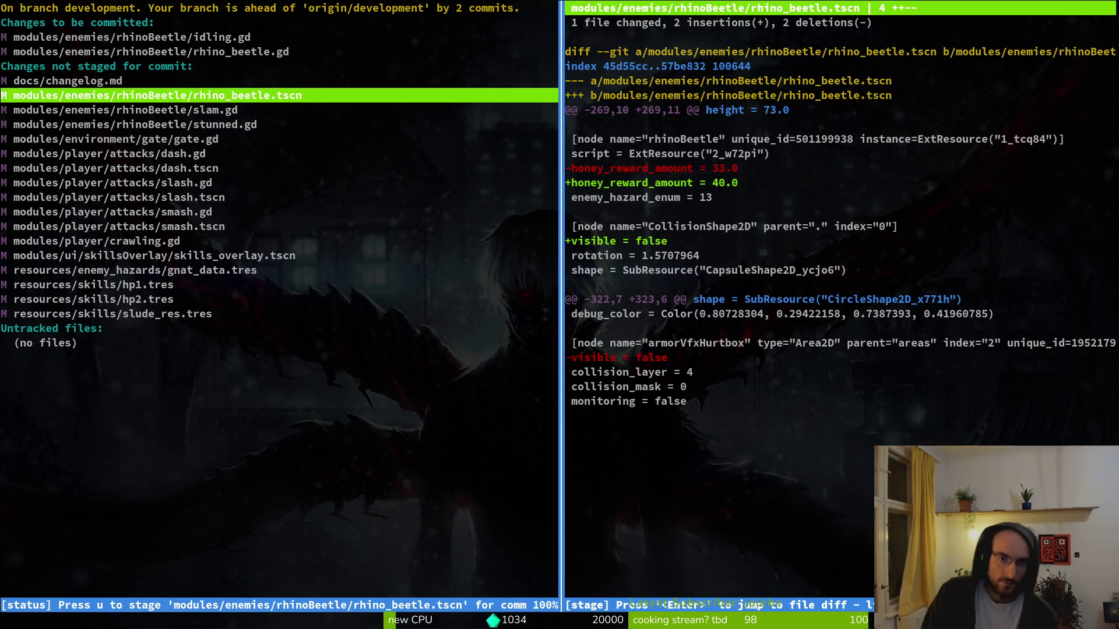
key(u)
key(u)
key(u)
- Stage stunned.gd, gate.gd, slash.gd and slash.tscn, skipping the dash files
key(Down)
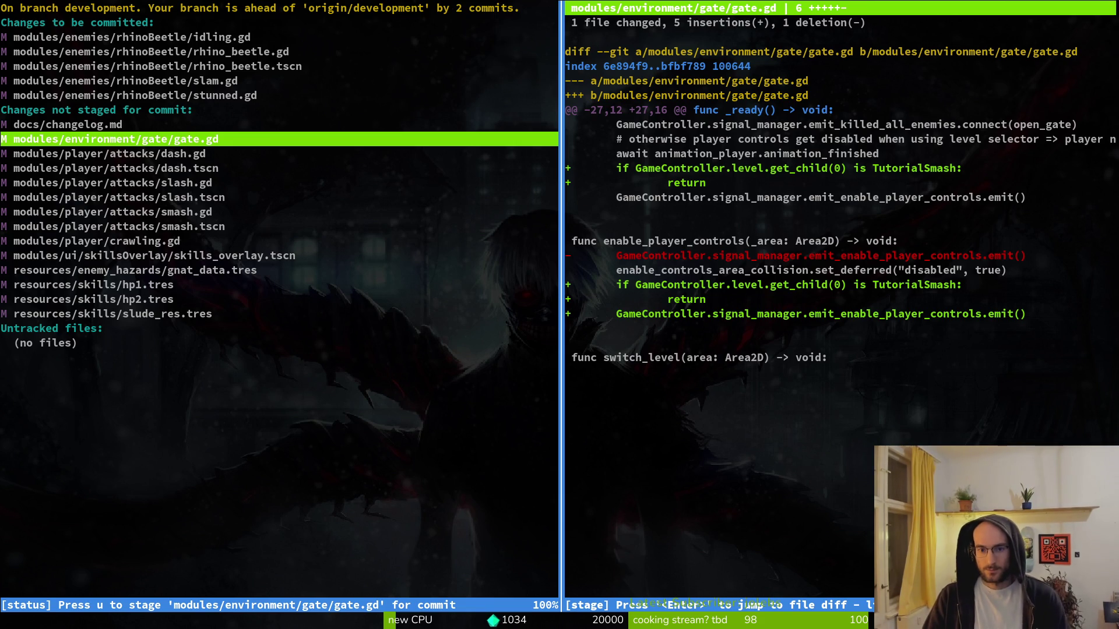
key(u)
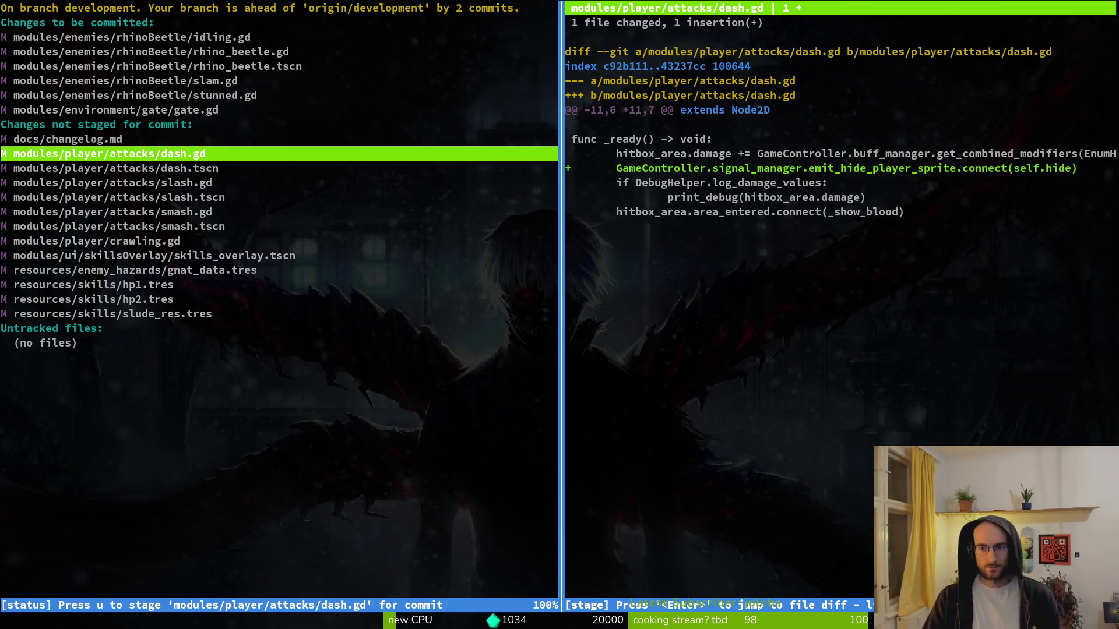
key(Down)
key(Down)
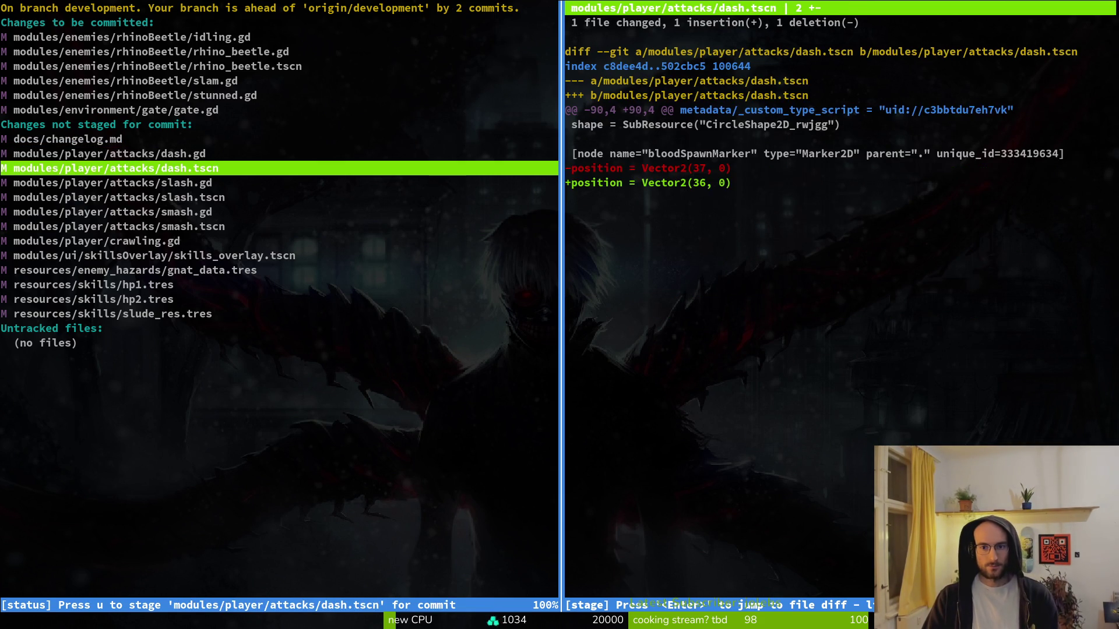
key(u)
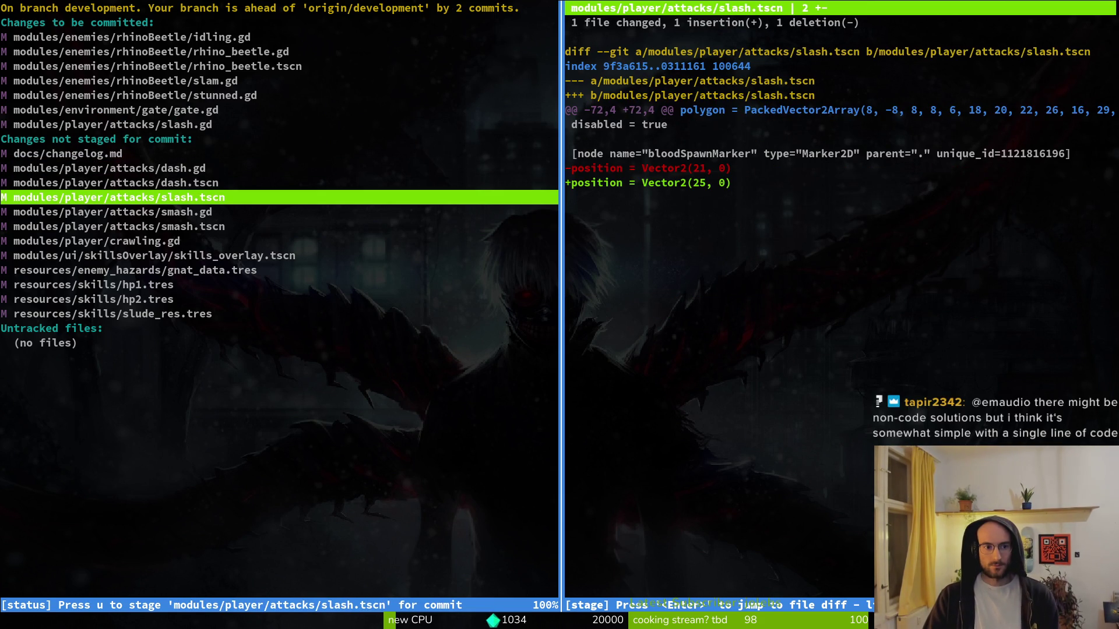
key(u)
key(Down)
key(Up)
key(Up)
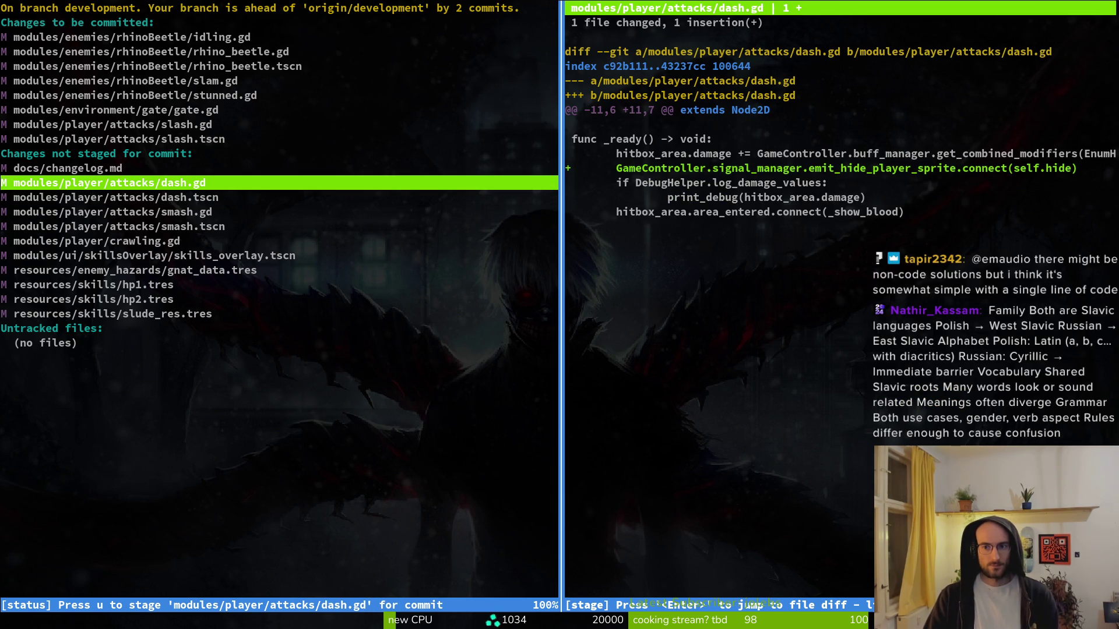
- Open dash.gd in Vim at the slam-state check in _show_blood
text(q)
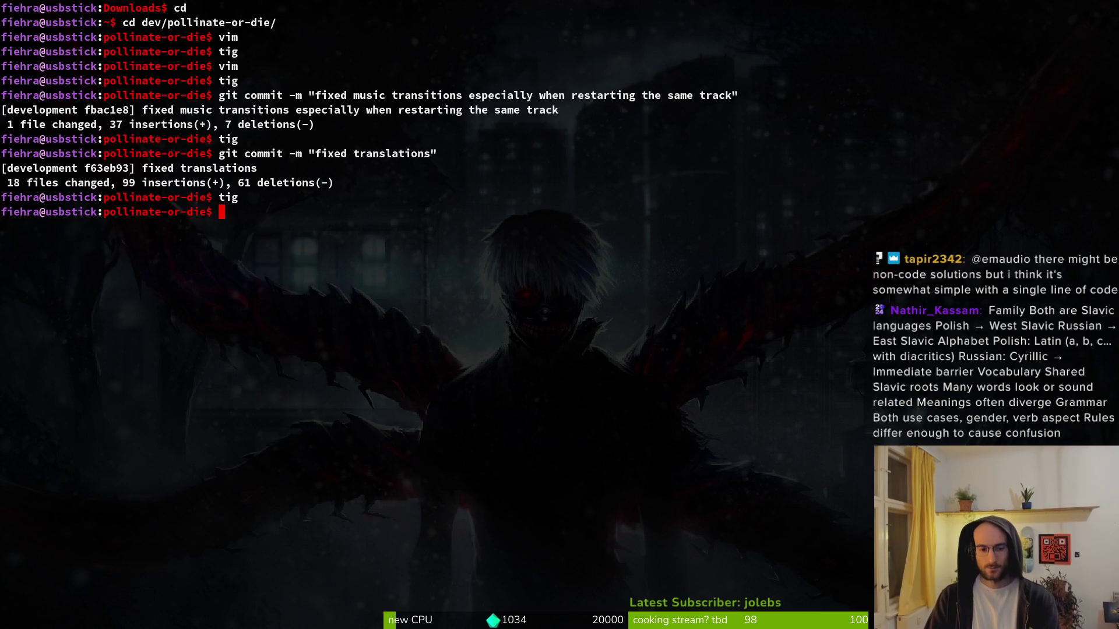
text(vim .)
key(Return)
key(ctrl+p)
text(dasdh)
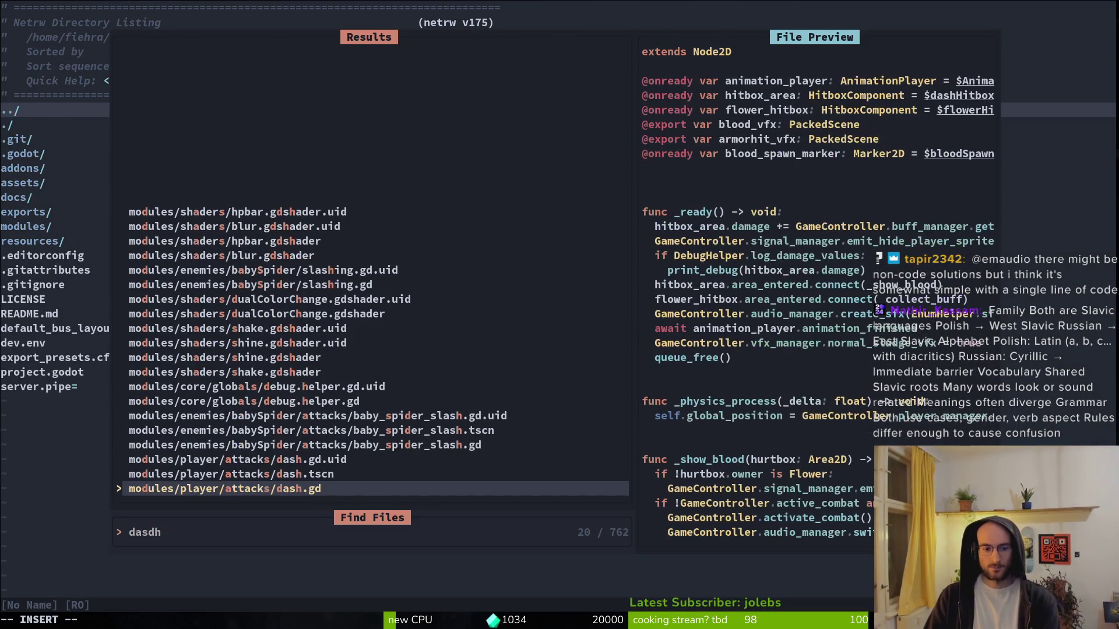
key(Return)
key(k)
key(k)
key(k)
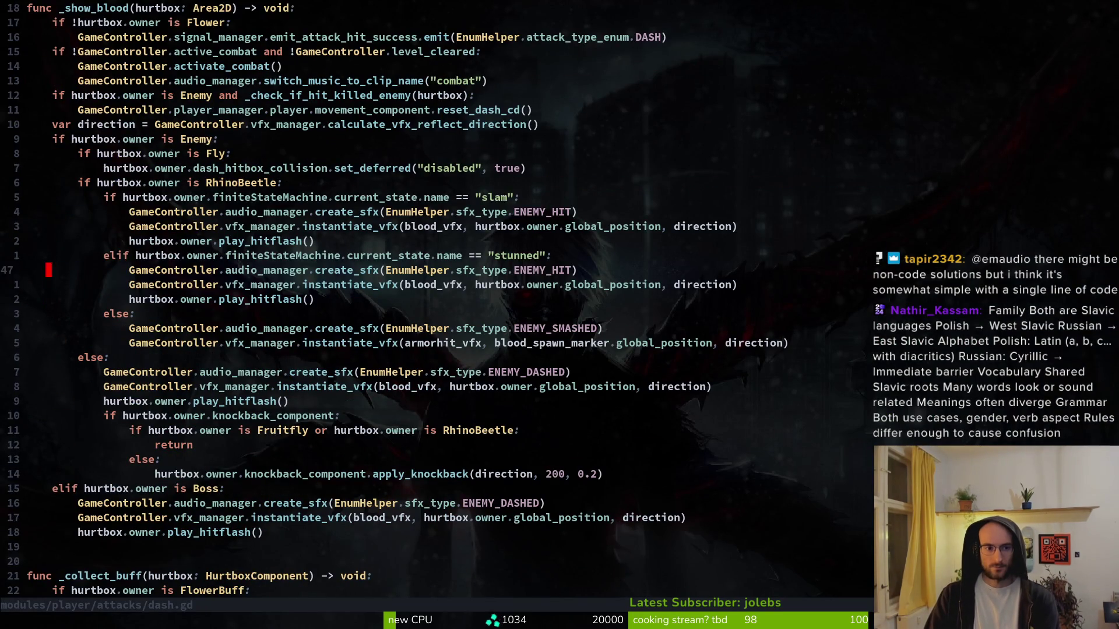
- Open smash.gd and look at its slam-state condition for reference
key(ctrl+p)
text(smas)
key(Down)
key(Up)
key(Up)
key(Up)
text(h)
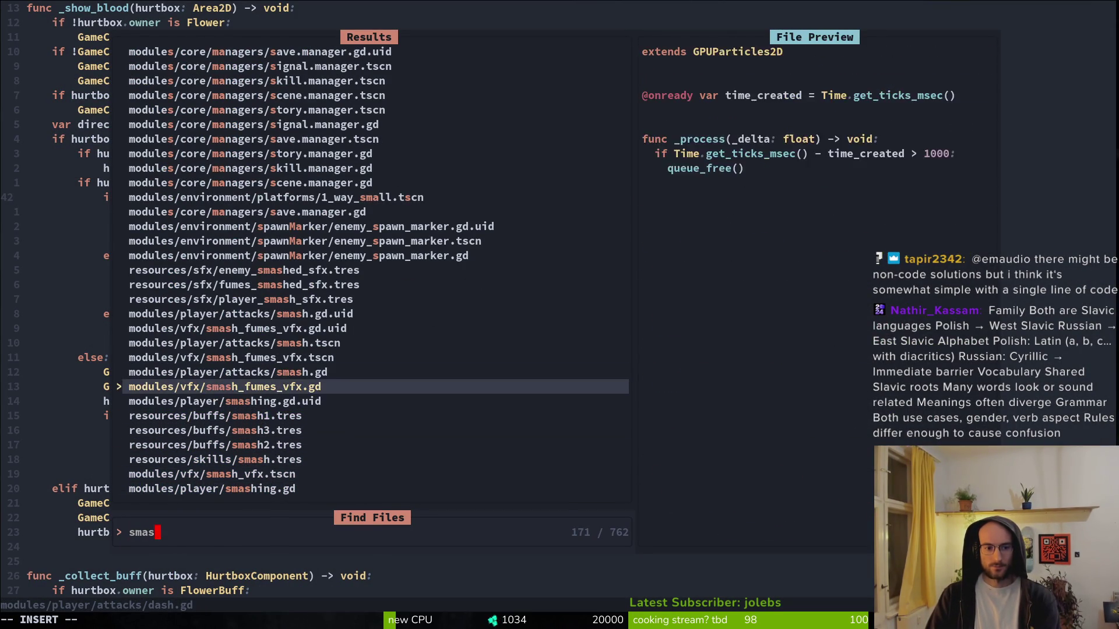
key(Up)
key(Return)
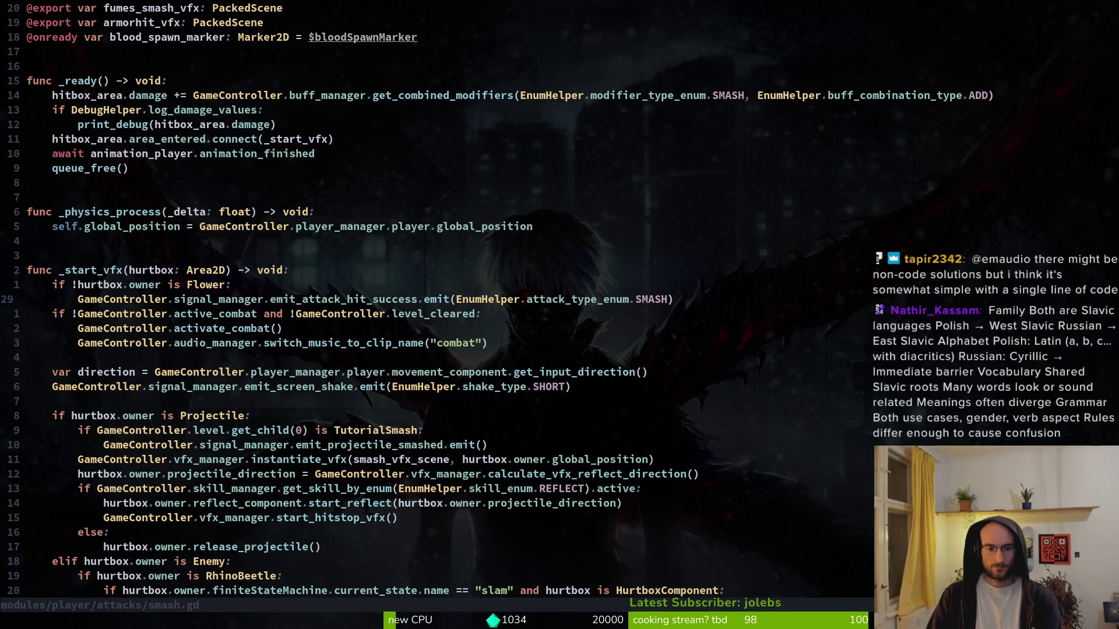
key(ctrl+d)
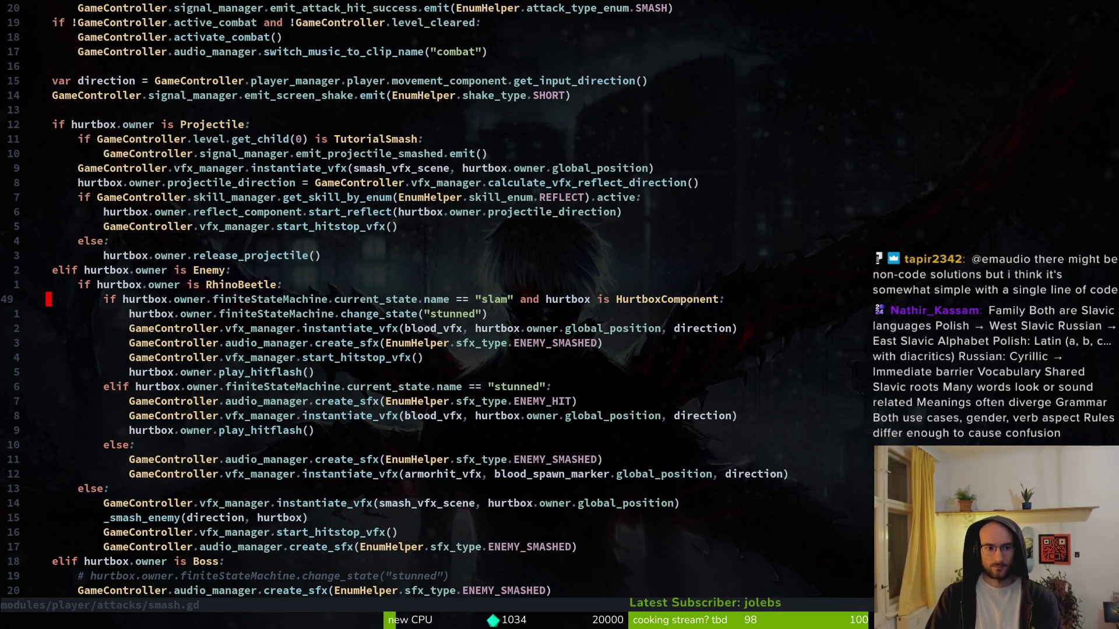
- Paste the HurtboxComponent condition into dash.gd's slam check, save, and quit Vim
key(ctrl+6)
text(Vp:w)
key(Return)
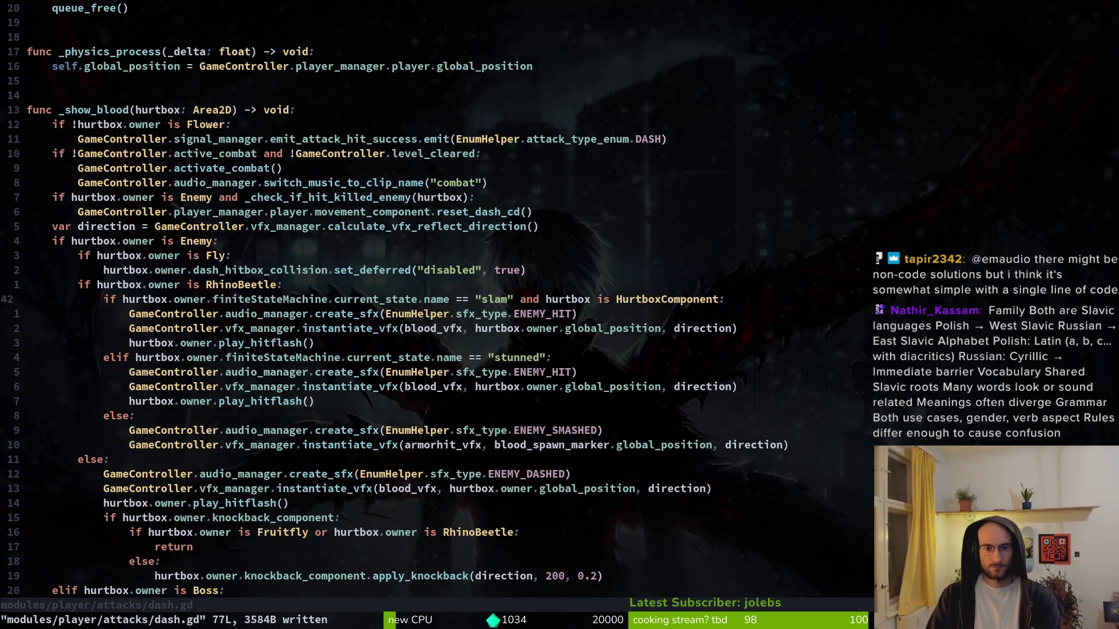
text(:wq)
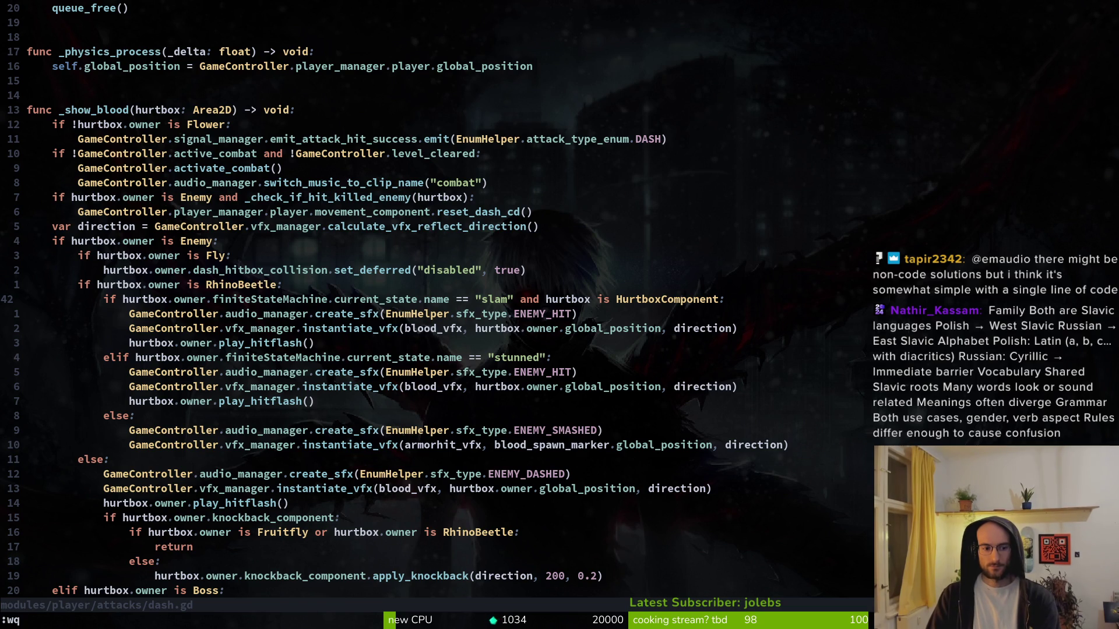
key(Return)
- Launch tig and move into the list of changed files
text(tig)
key(Return)
key(Down)
key(Down)
key(Down)
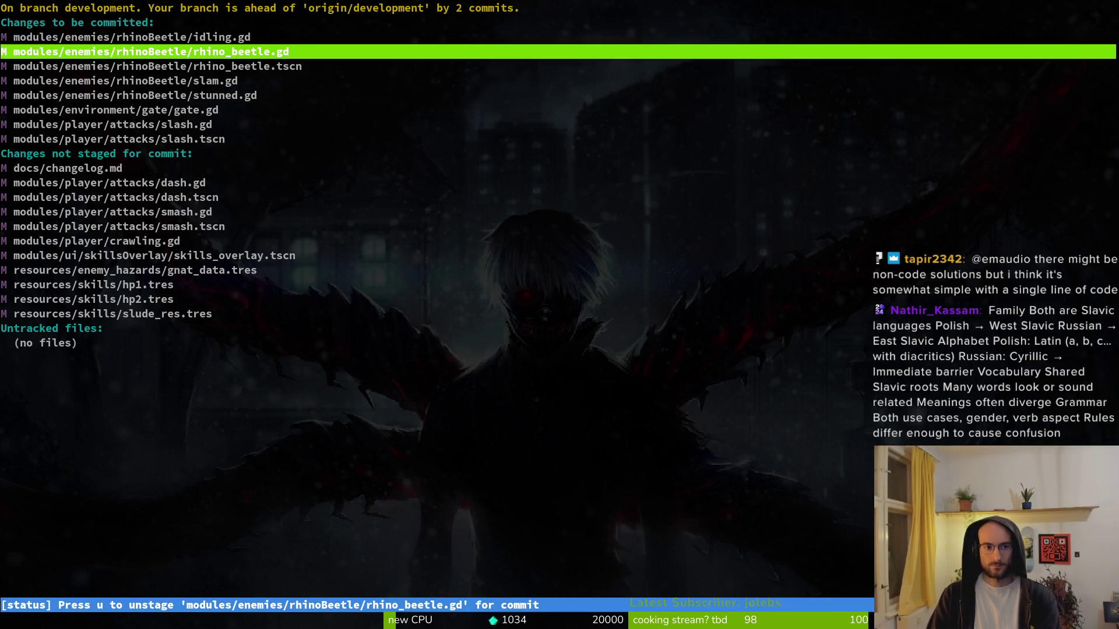
- Stage dash.gd, dash.tscn, smash.gd, smash.tscn and crawling.gd
key(Up)
key(Up)
key(Return)
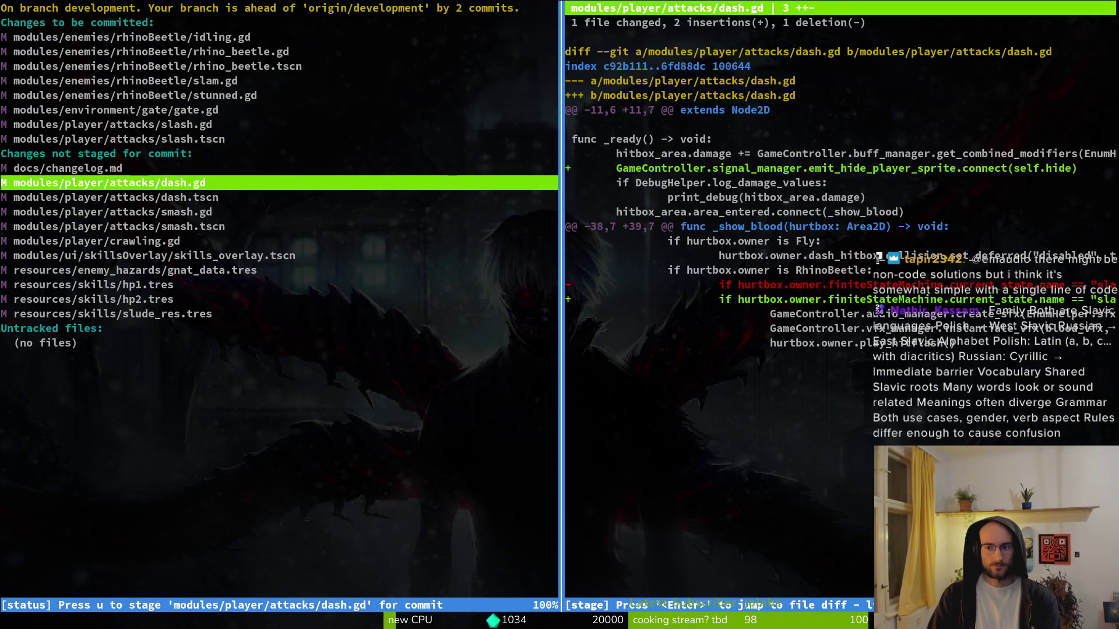
key(u)
key(Down)
key(Down)
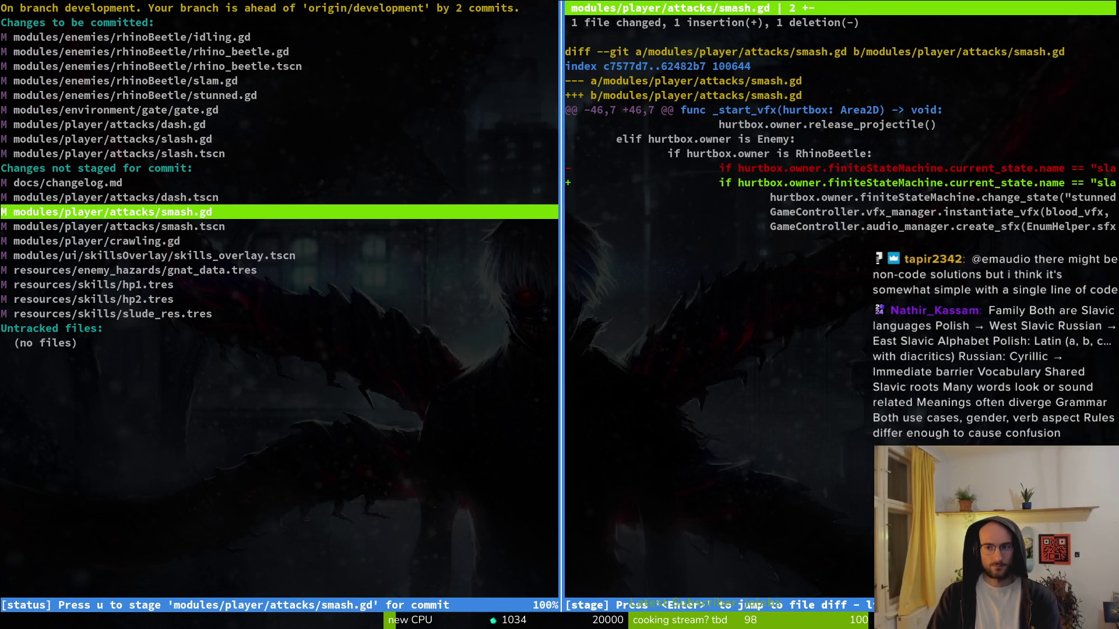
key(u)
key(u)
key(Down)
key(Up)
key(Down)
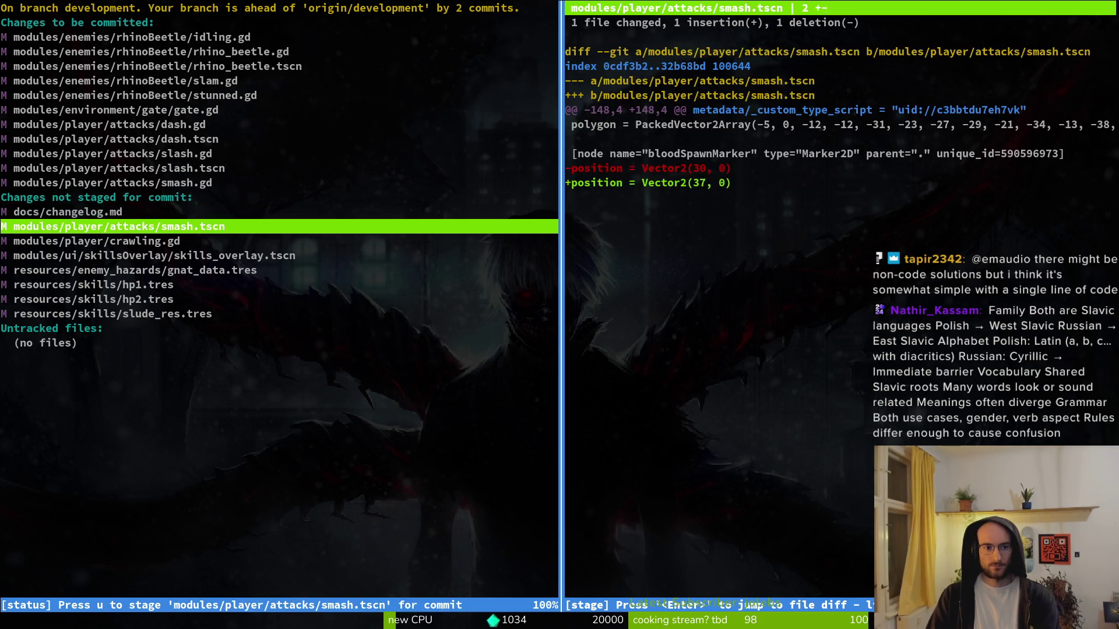
key(u)
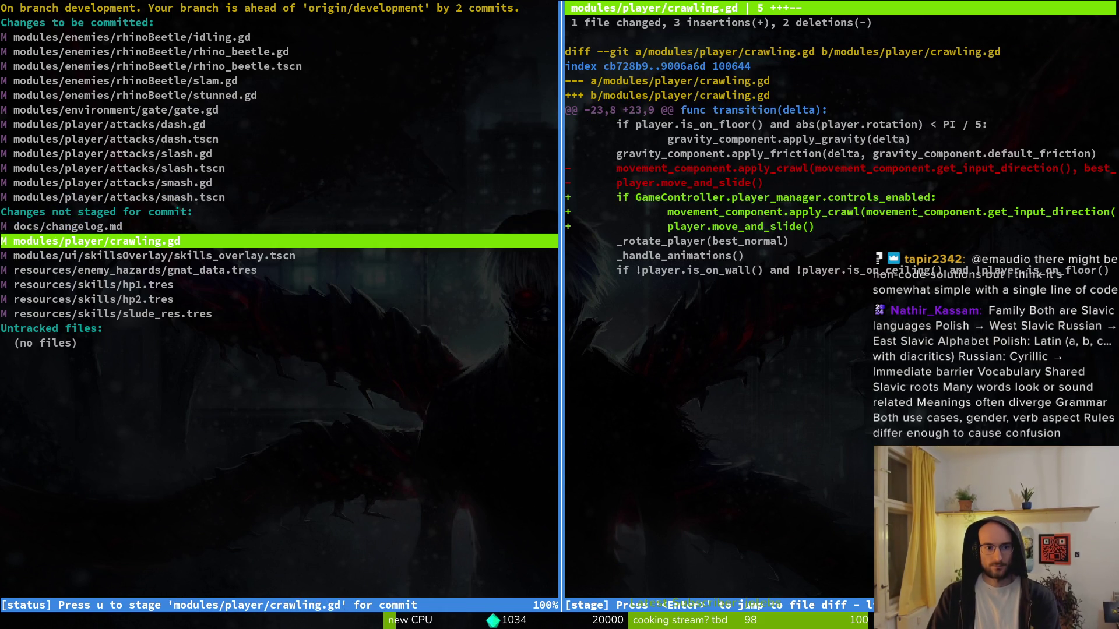
key(u)
key(Down)
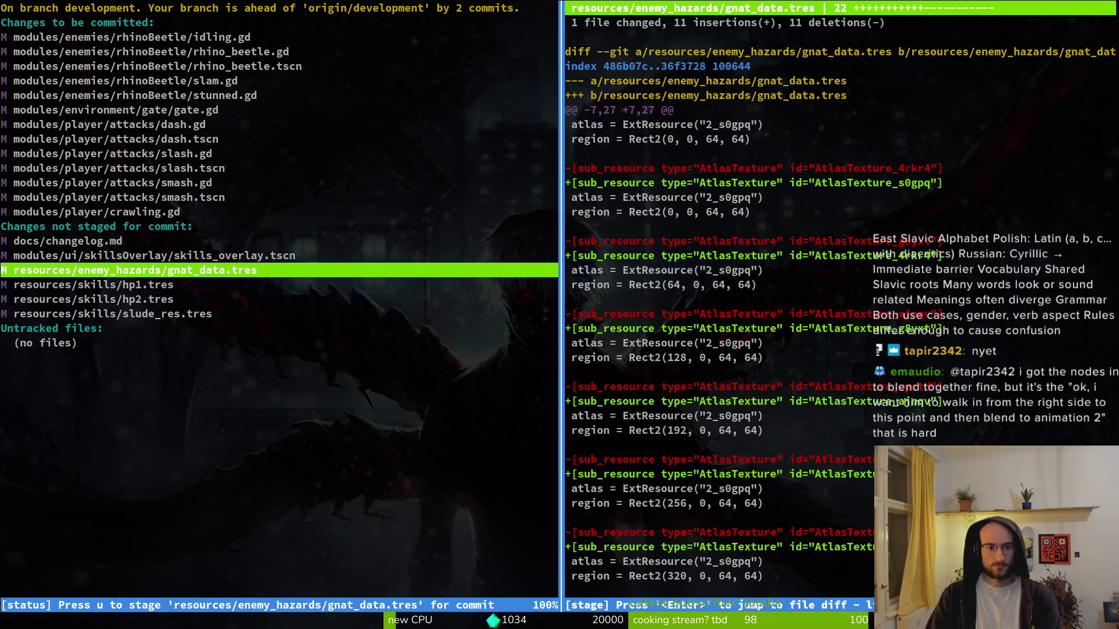
- Commit them as 'debugged and improved tutorial 5 flow' and view the skills_overlay.tscn diff in tig
text(qgit commit -m ")
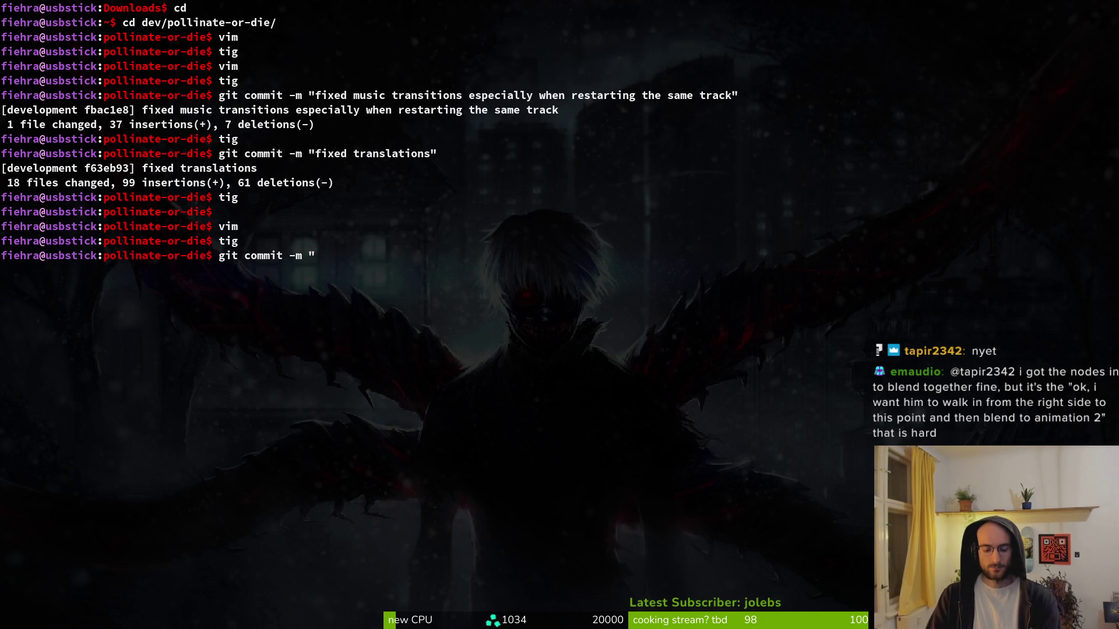
text(debugged)
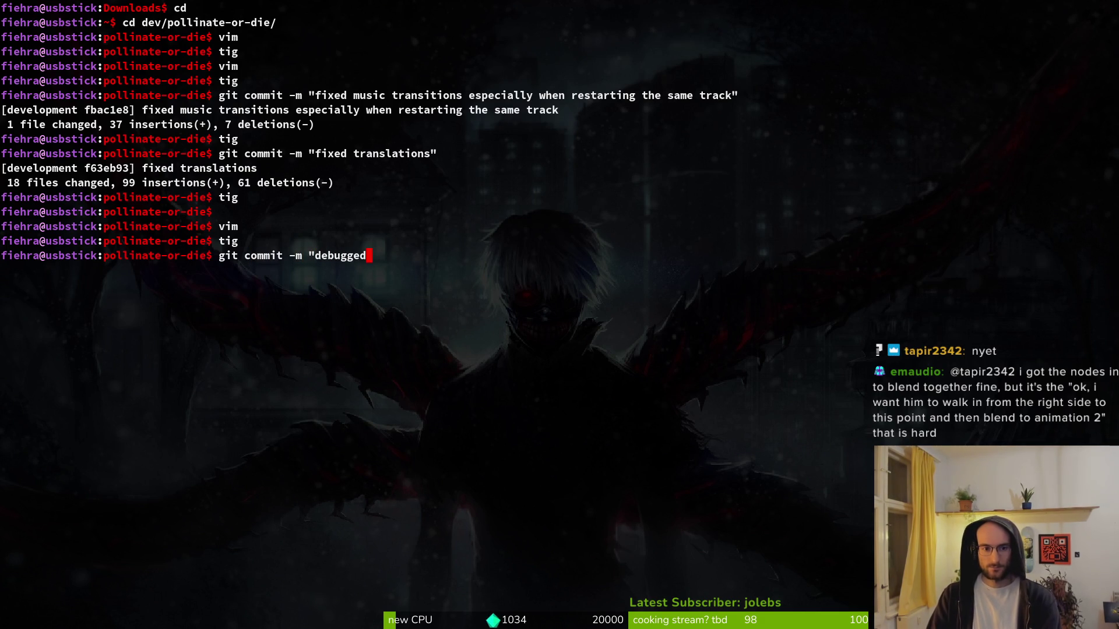
text( and improved tuto)
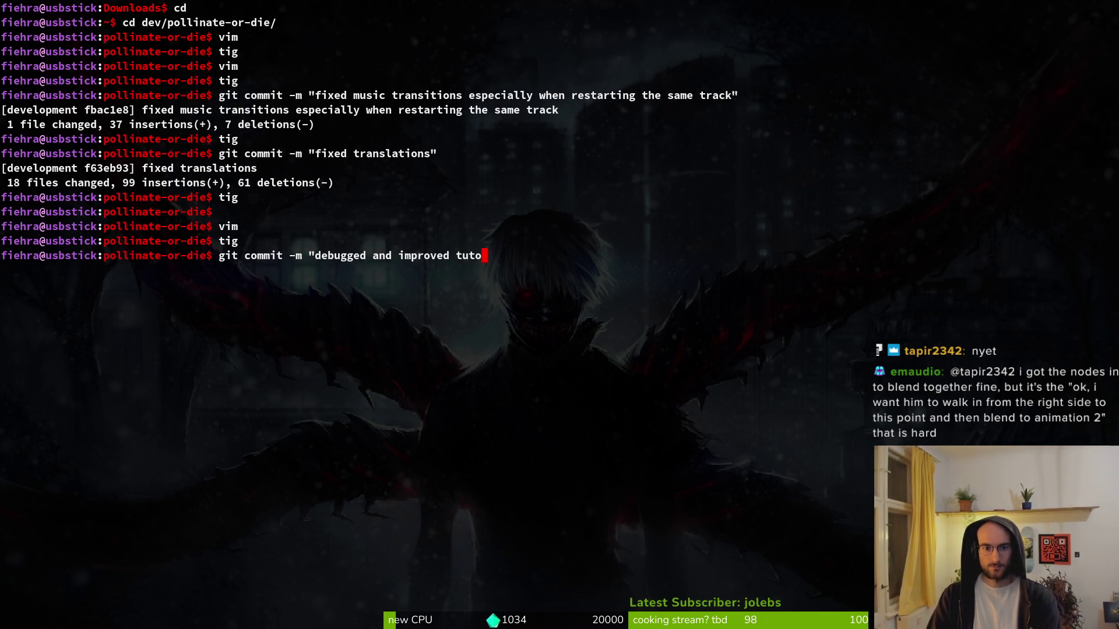
text(rial 5 )
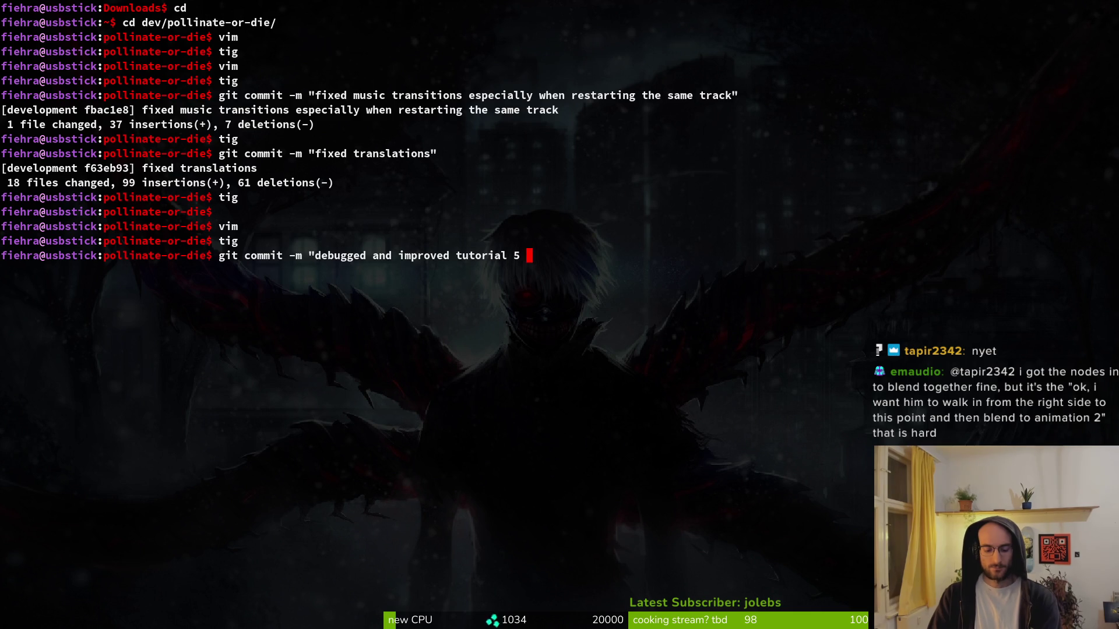
text(flow)
key(Return)
text(")
key(Return)
text(ti)
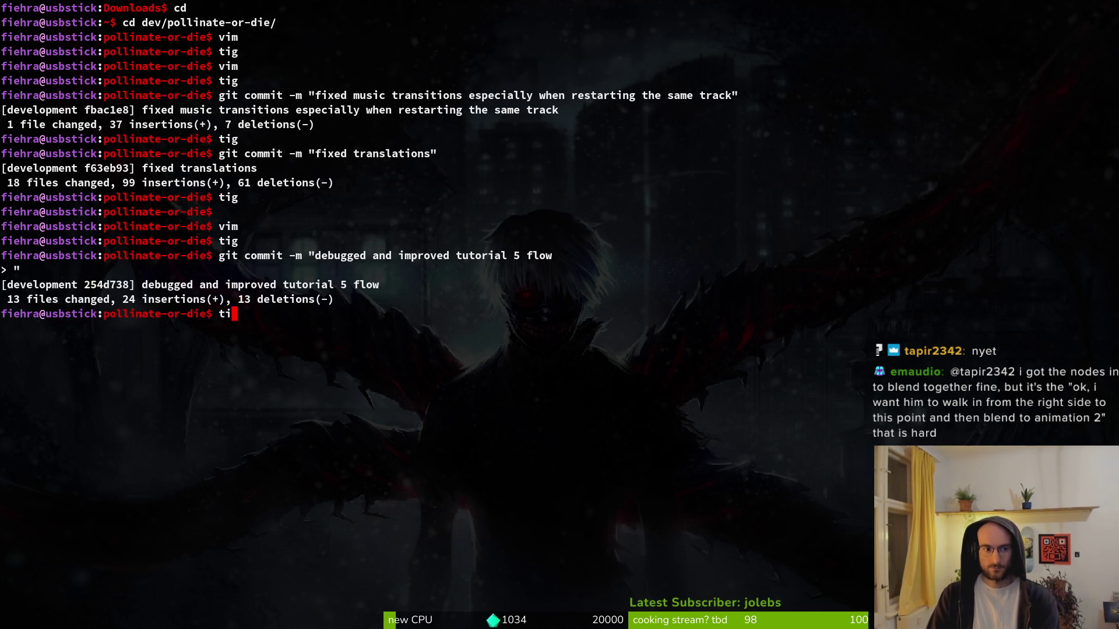
text(g)
key(Return)
key(Down)
key(Down)
key(Return)
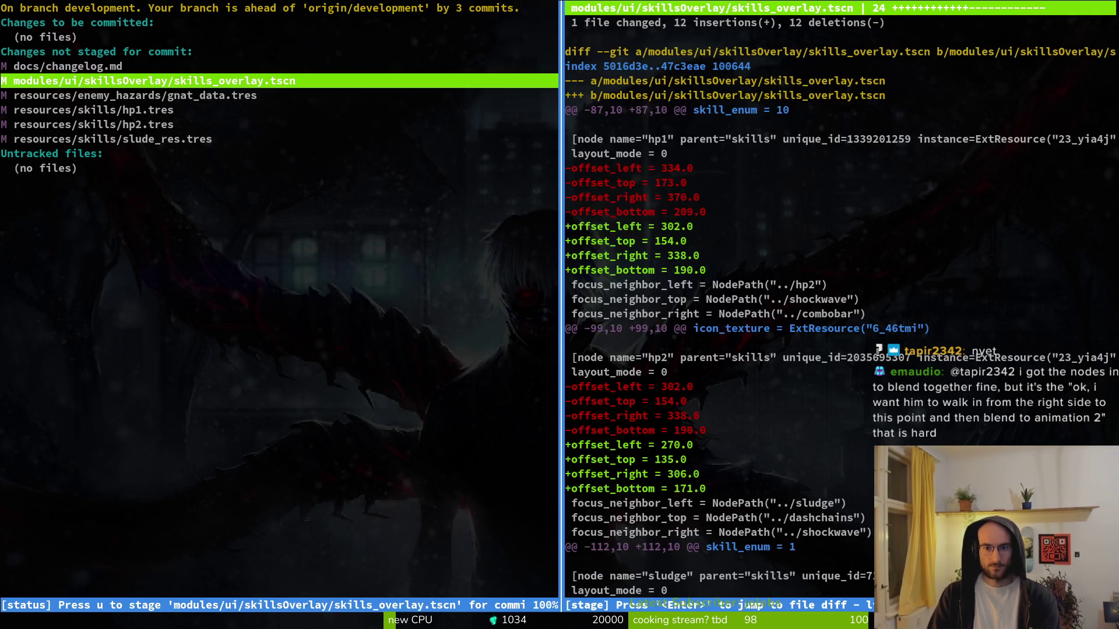
- Stage skills_overlay.tscn and the gnat_data, hp1, hp2 and slude_res resources; commit as 'reorganized skillstree'
key(u)
key(Down)
key(u)
key(u)
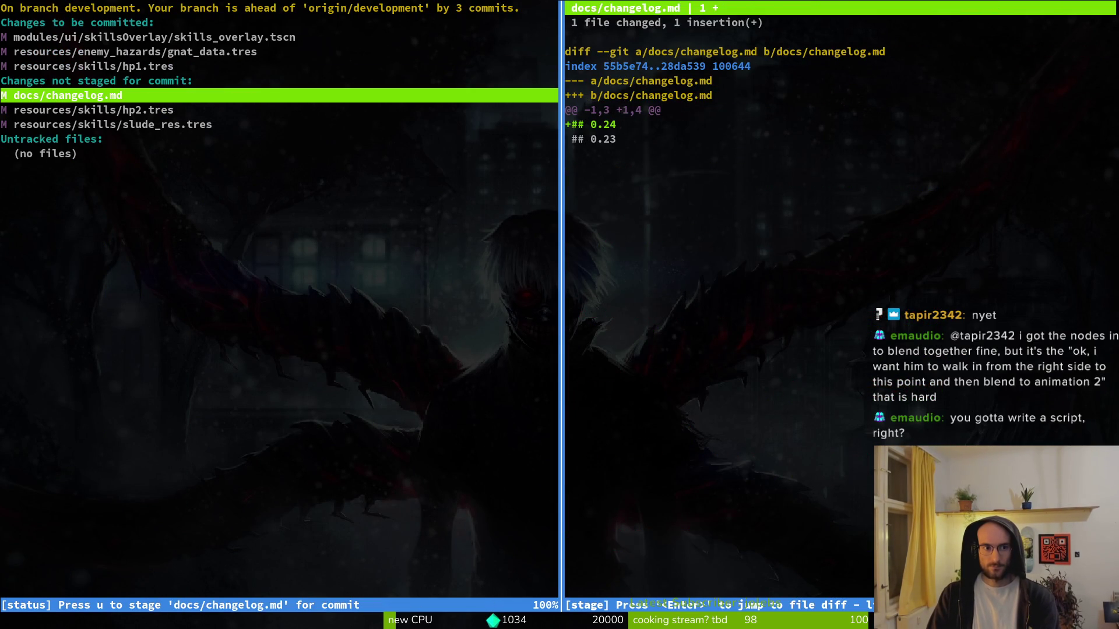
key(Down)
text(uu)
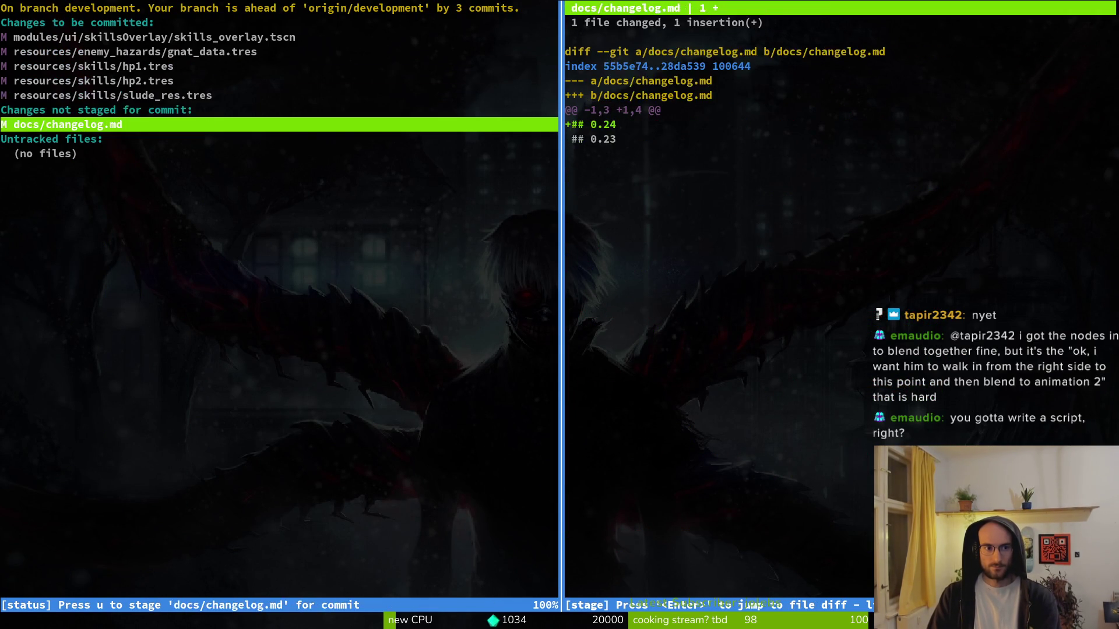
text(qgit com)
key(BackSpace)
key(BackSpace)
key(BackSpace)
text(commit -m "reorganized skillstree")
key(Return)
- Push the development branch to GitLab and clear the terminal
text(git push)
key(Return)
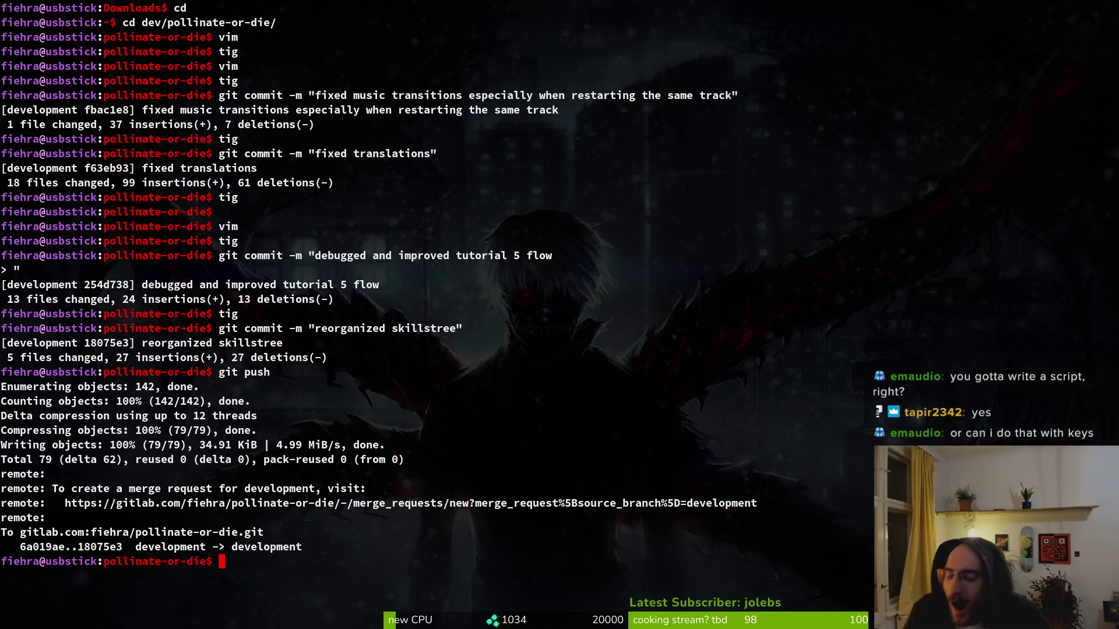
key(ctrl+l)
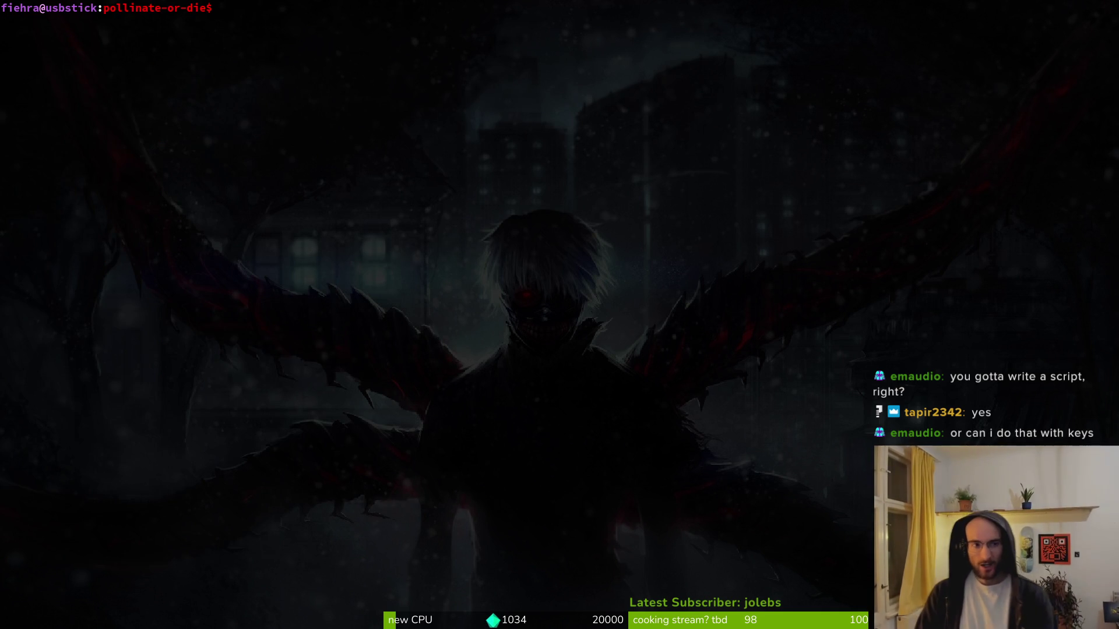
- In Godot, collapse the audioManager node and save the audio manager scene
key(alt+Tab)
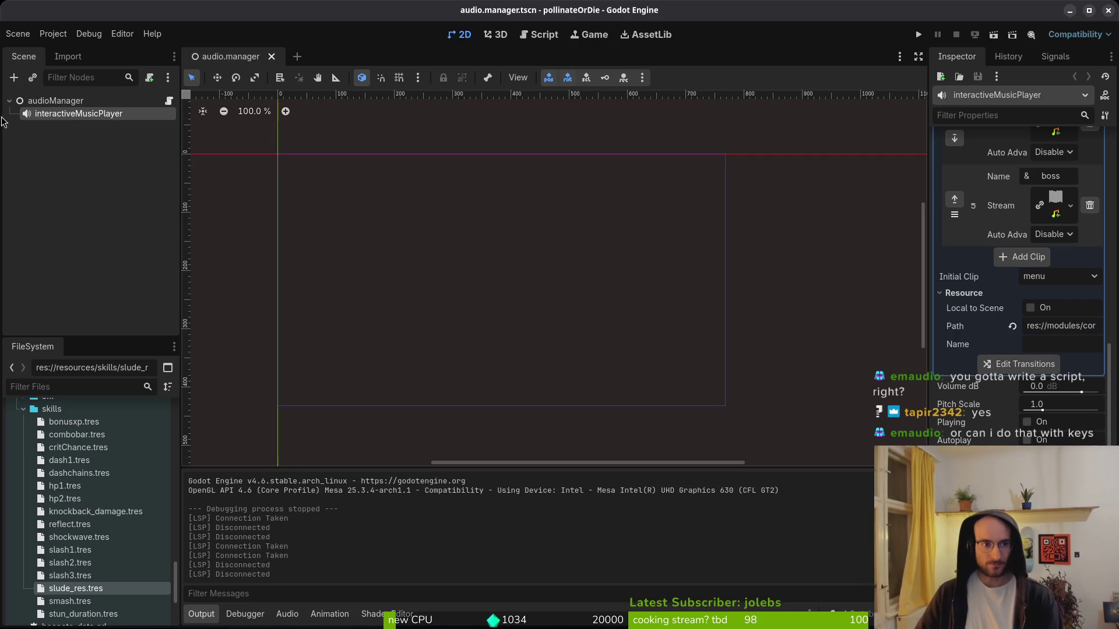
click(9, 100)
key(ctrl+s)
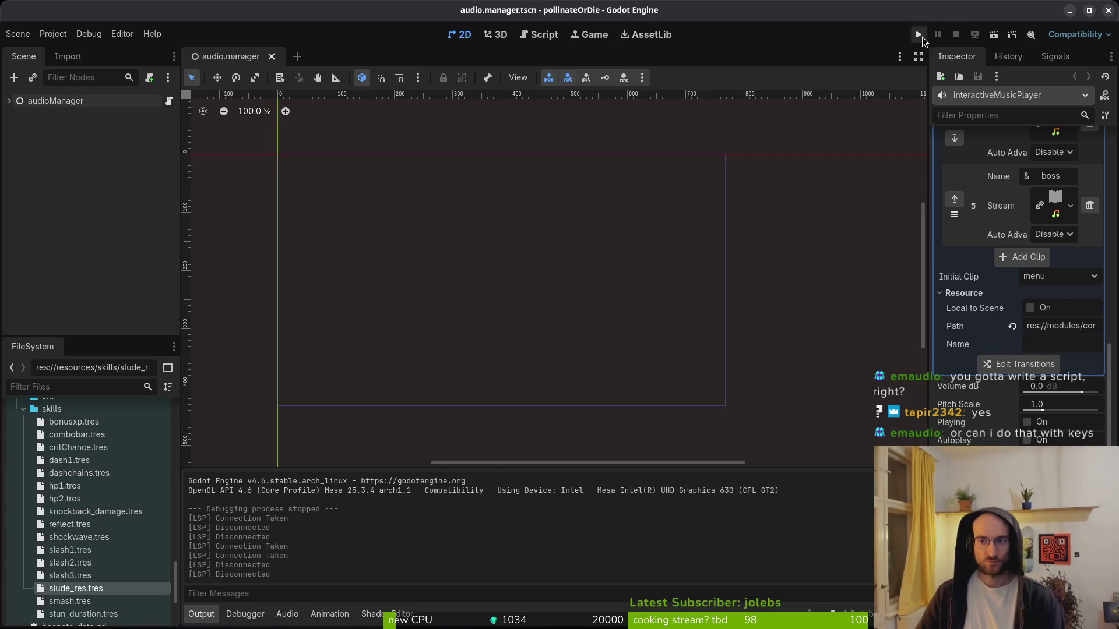
- Open the project export settings, cancel the Linux export file picker, and close without exporting
click(53, 34)
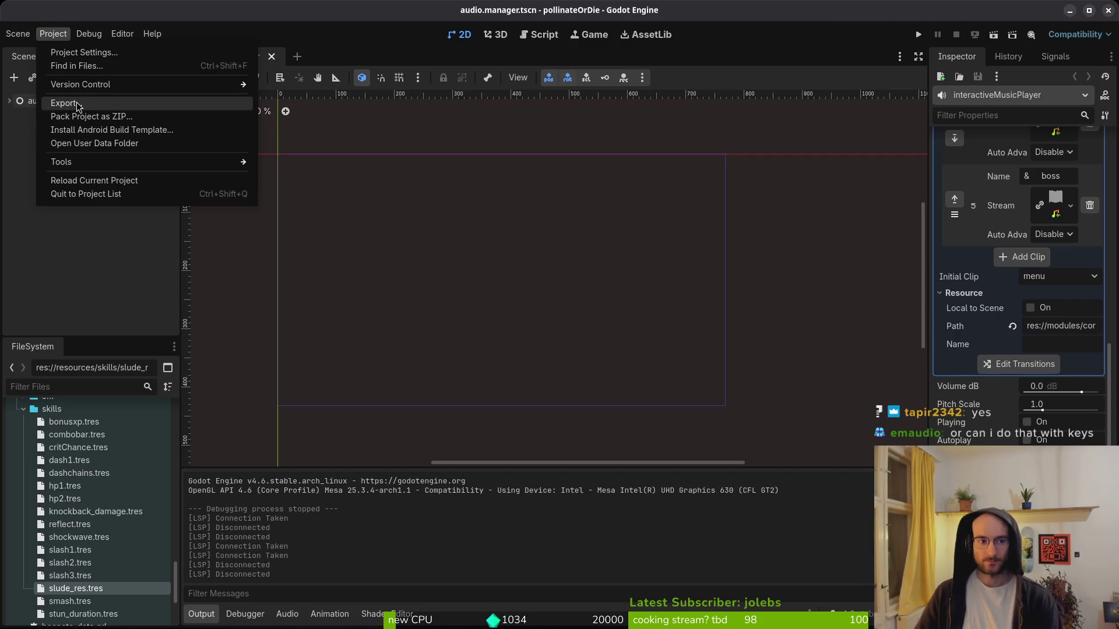
click(77, 104)
click(636, 487)
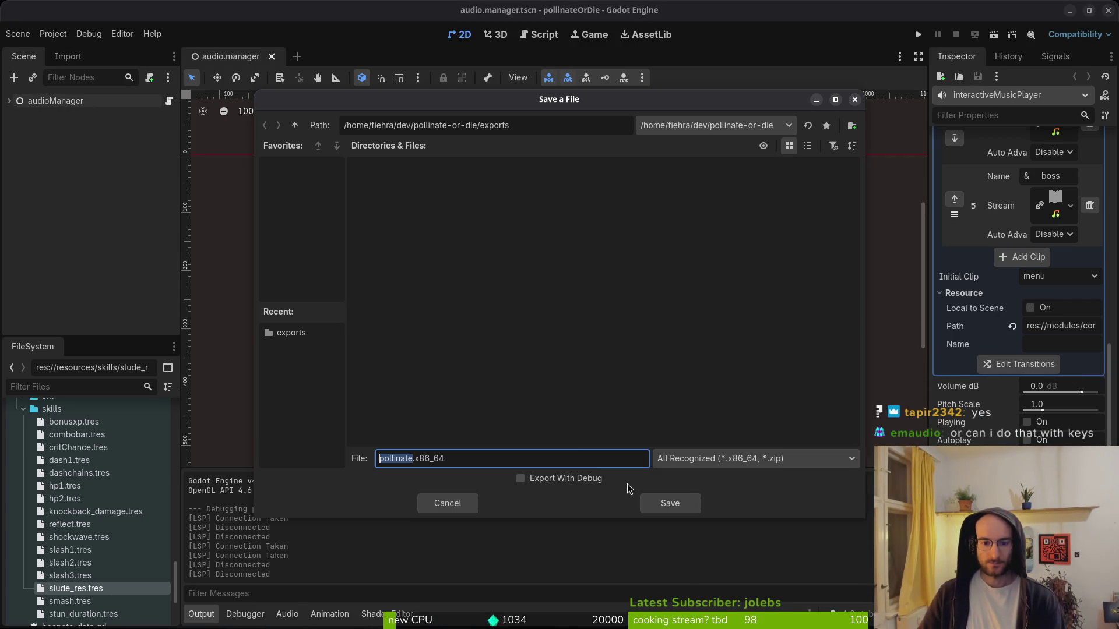
click(473, 505)
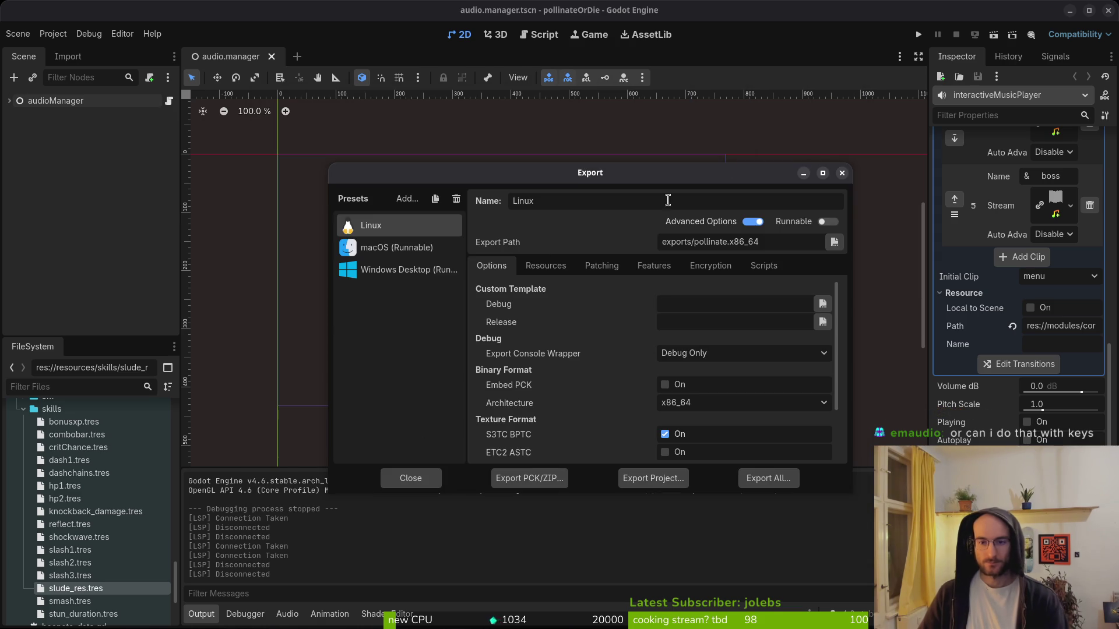
click(842, 178)
key(alt+Tab)
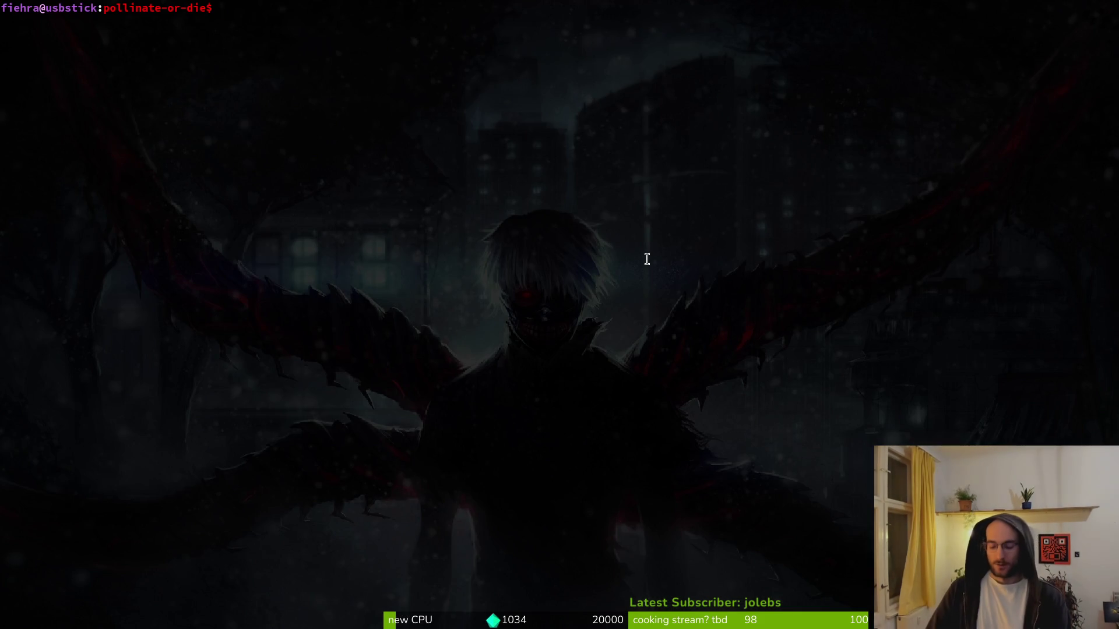
key(alt+Tab)
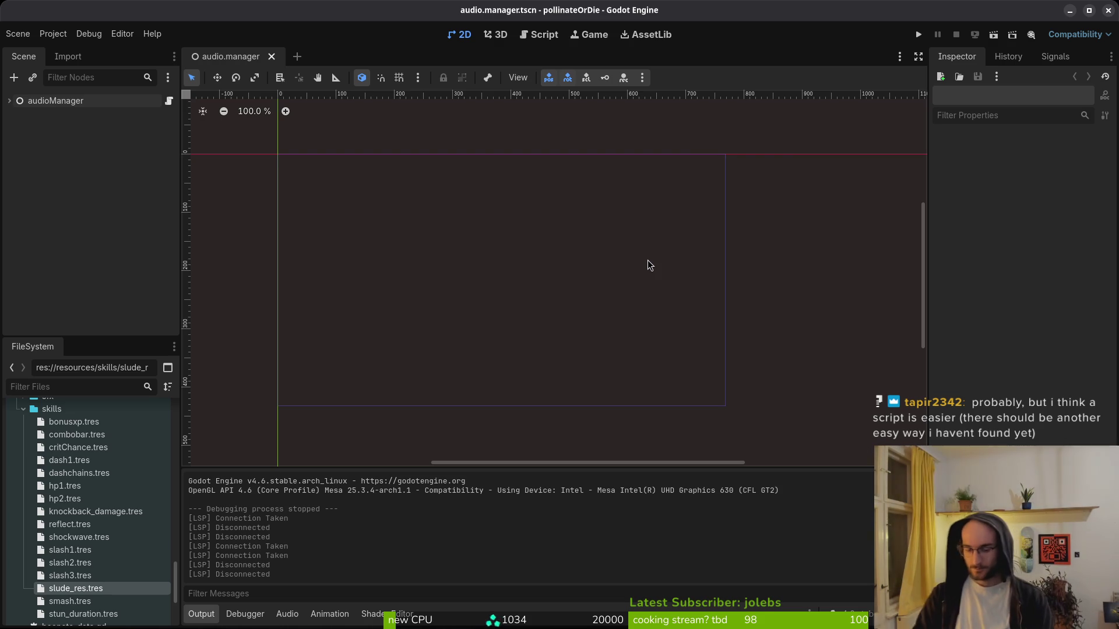
key(ctrl+alt+t)
- Launch vim in the project, open modules/enemies/wasp/wasp.gd via a 'wasp' file search, then quit
text(vim .)
key(Return)
key(ctrl+p)
text(wasp)
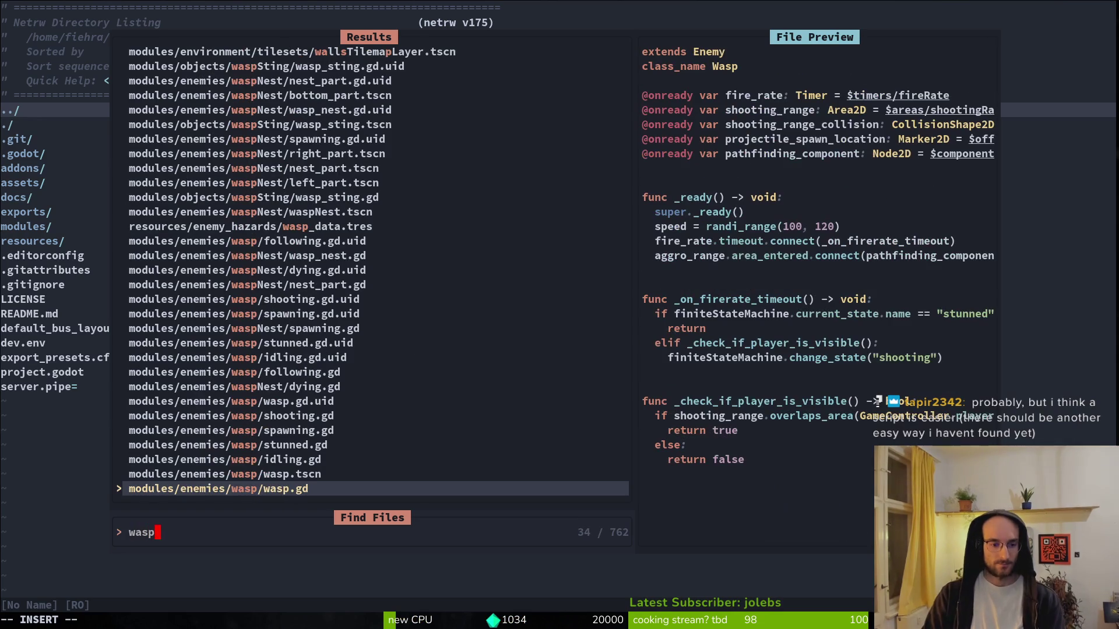
text(stu)
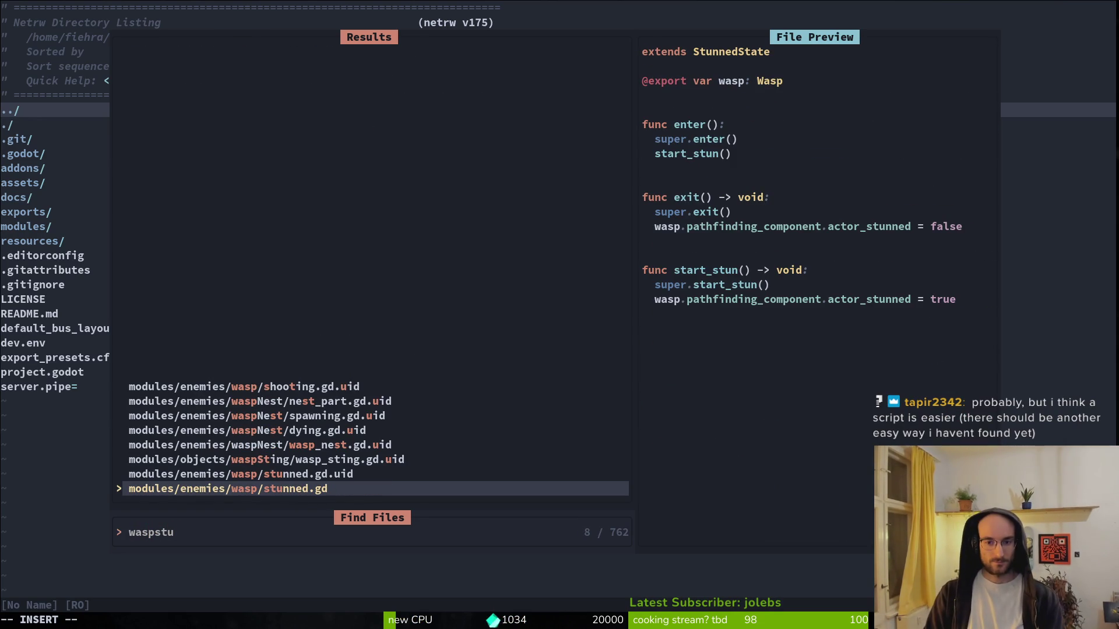
key(BackSpace)
key(BackSpace)
key(BackSpace)
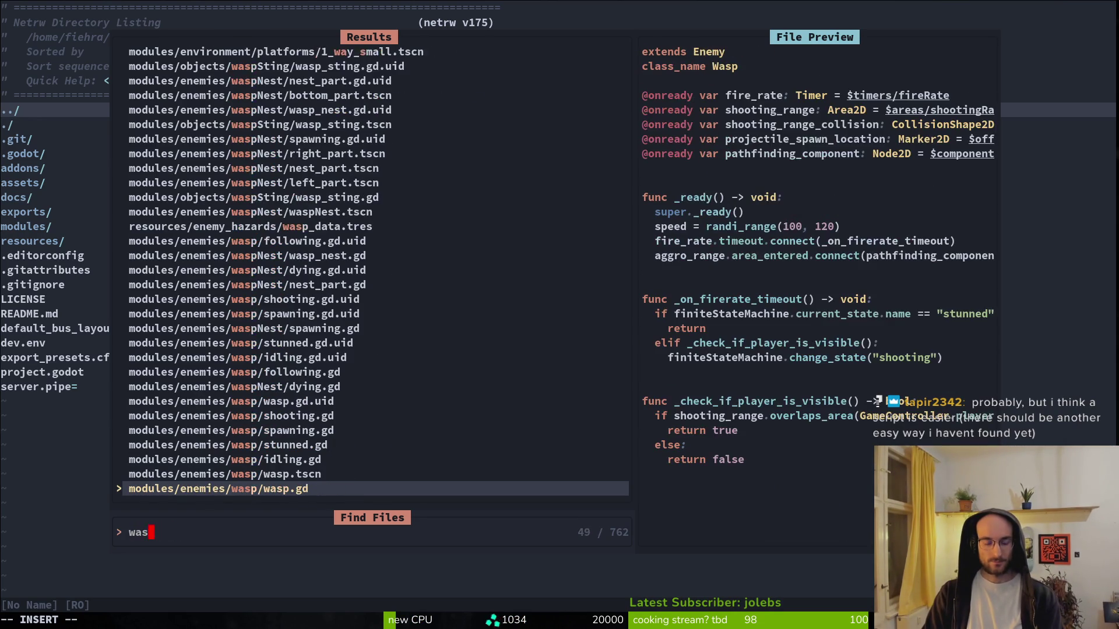
key(Escape)
key(ctrl+p)
text(wasp)
key(Return)
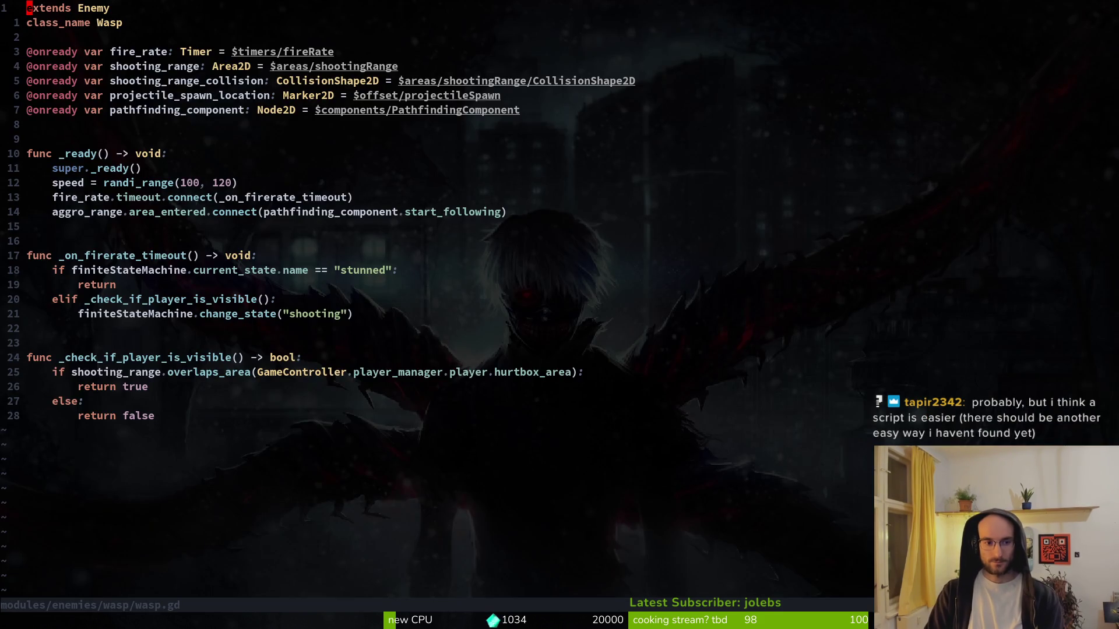
text(:q)
key(Return)
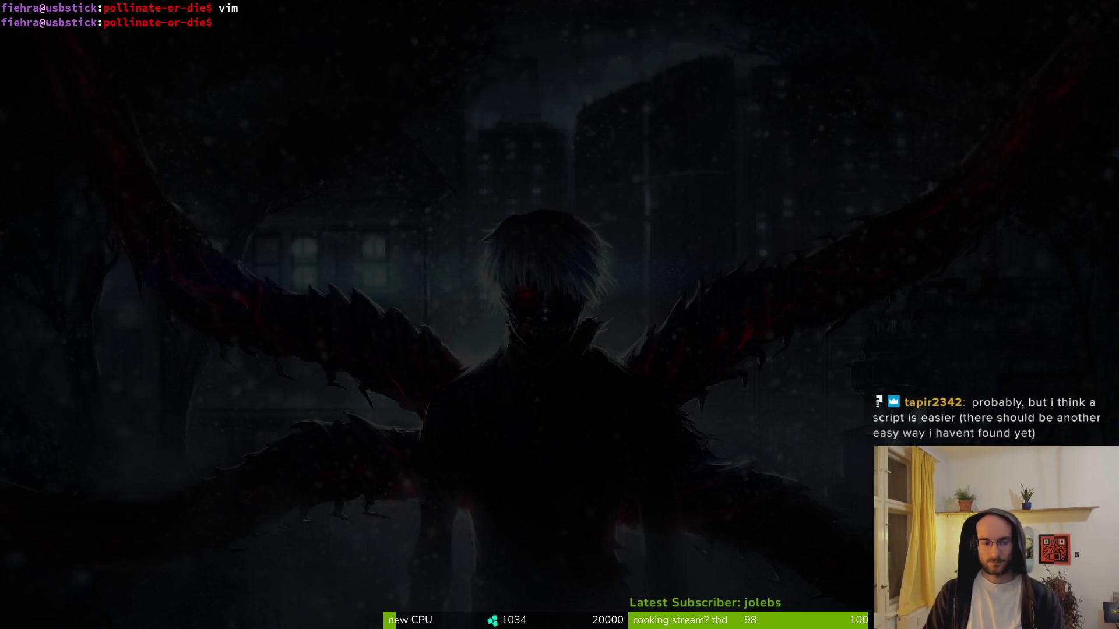
key(alt+Tab)
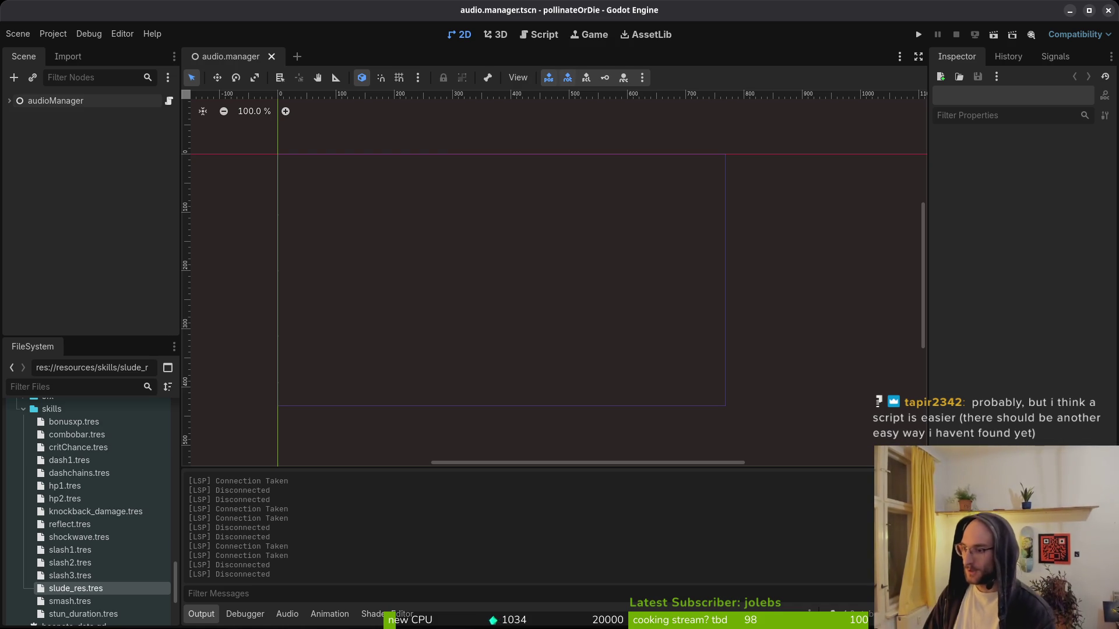
click(43, 36)
click(64, 50)
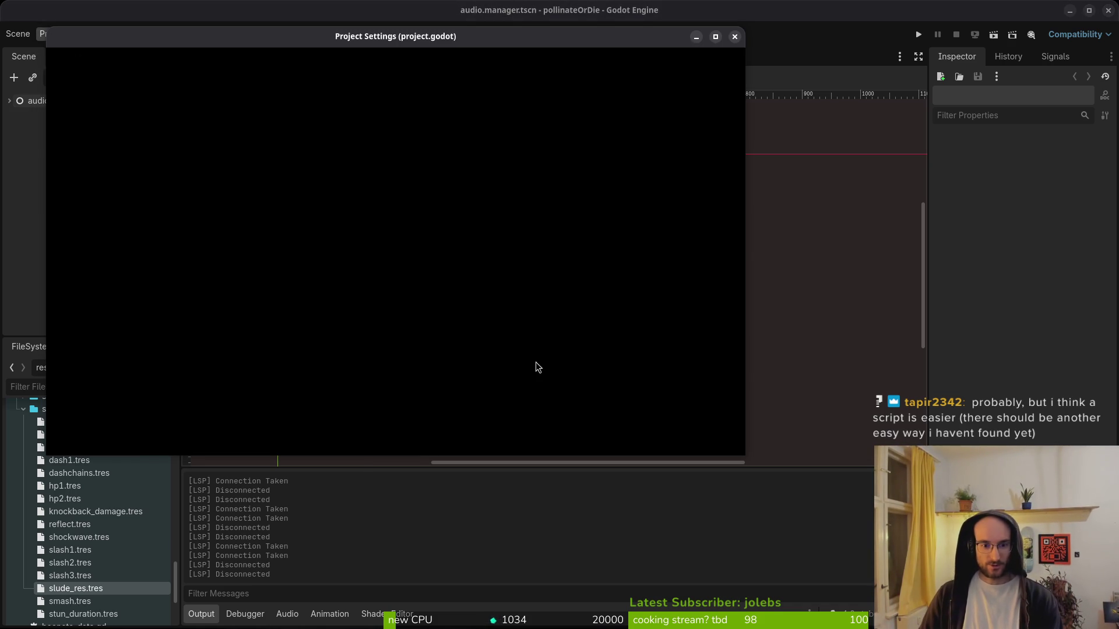
click(411, 443)
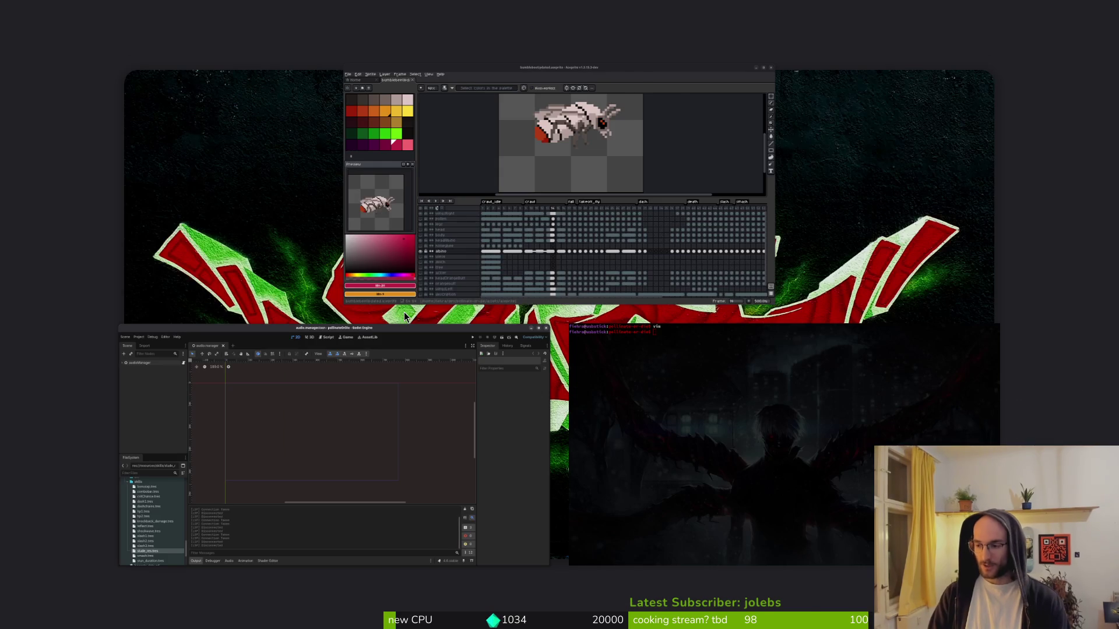
click(405, 317)
key(super+e)
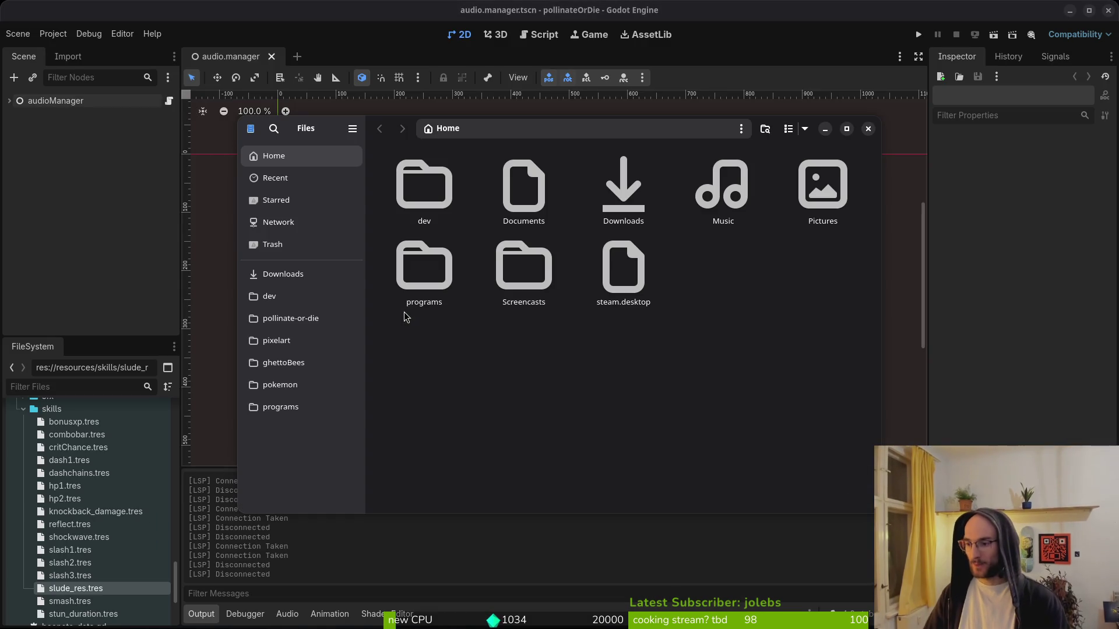
key(super)
key(super)
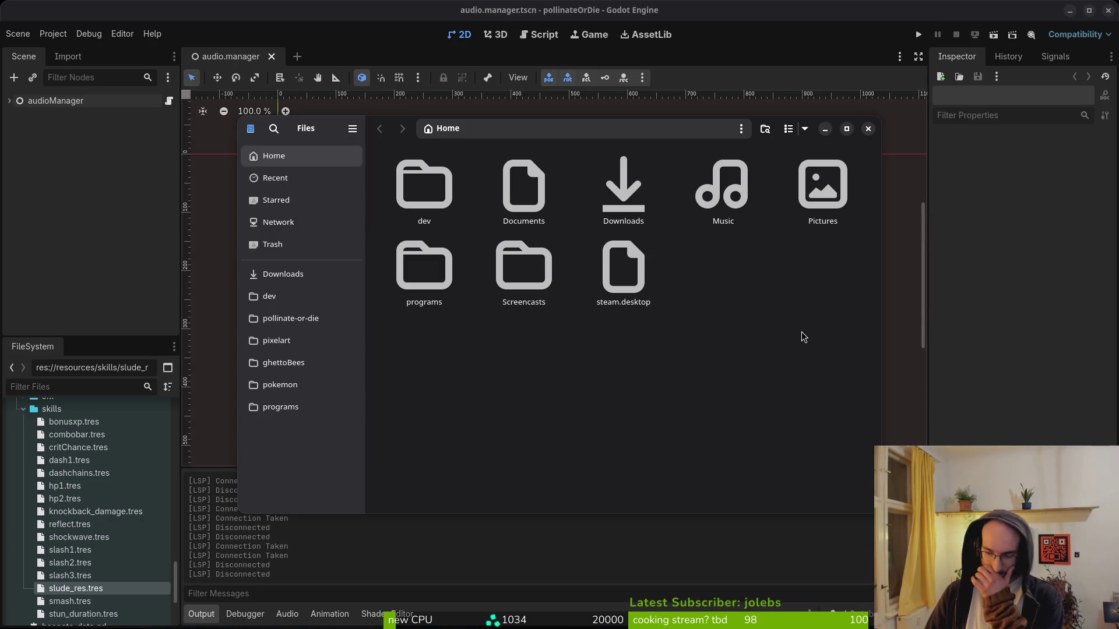
click(869, 128)
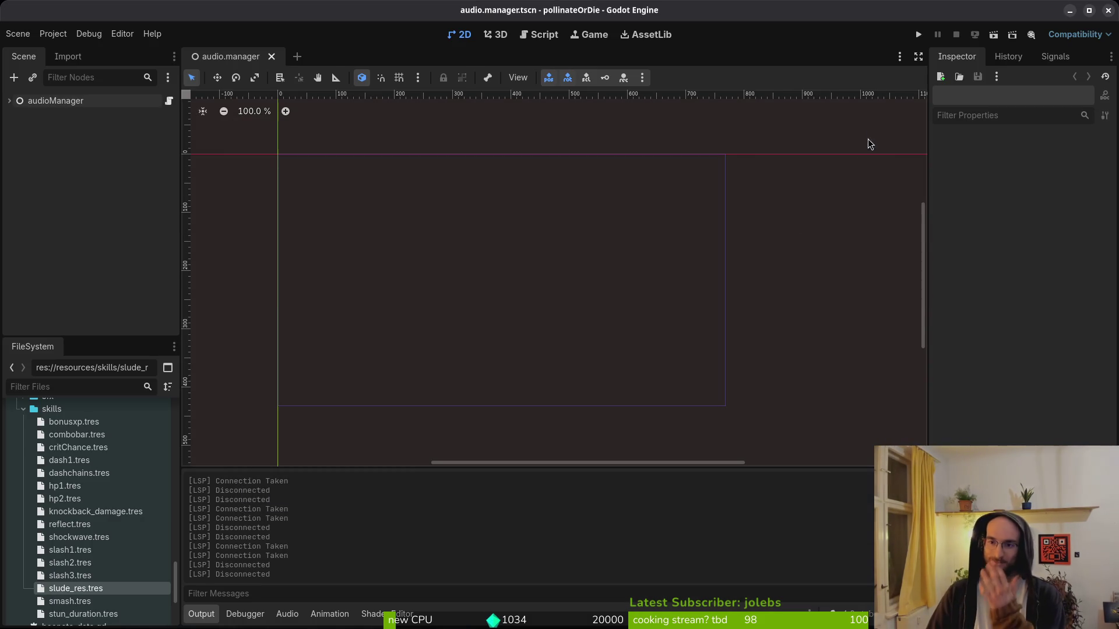
key(alt+Tab)
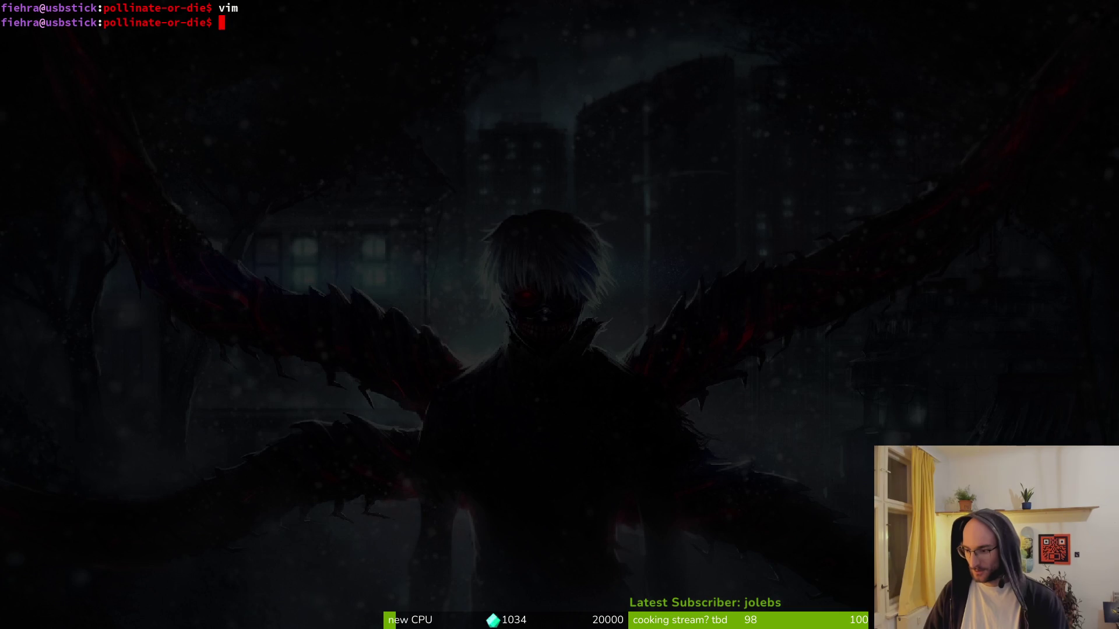
- Open docs/changelog.md via a 'cha' search and add blank lines under the 0.24 heading
text(vim)
key(Return)
text(cha)
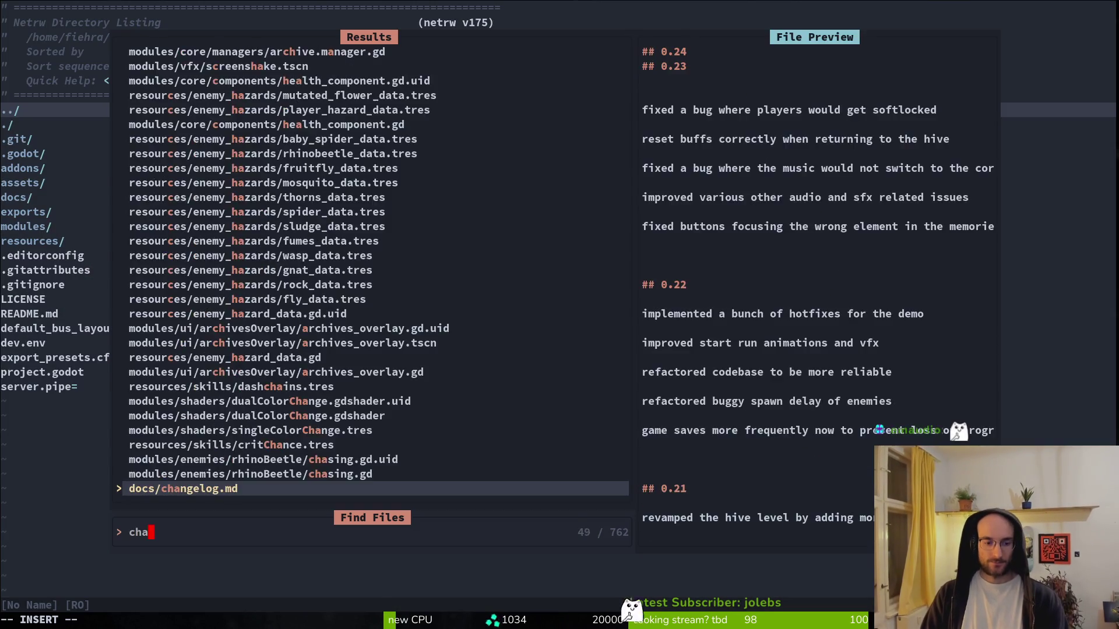
key(Return)
key(o)
key(Return)
key(Return)
key(Return)
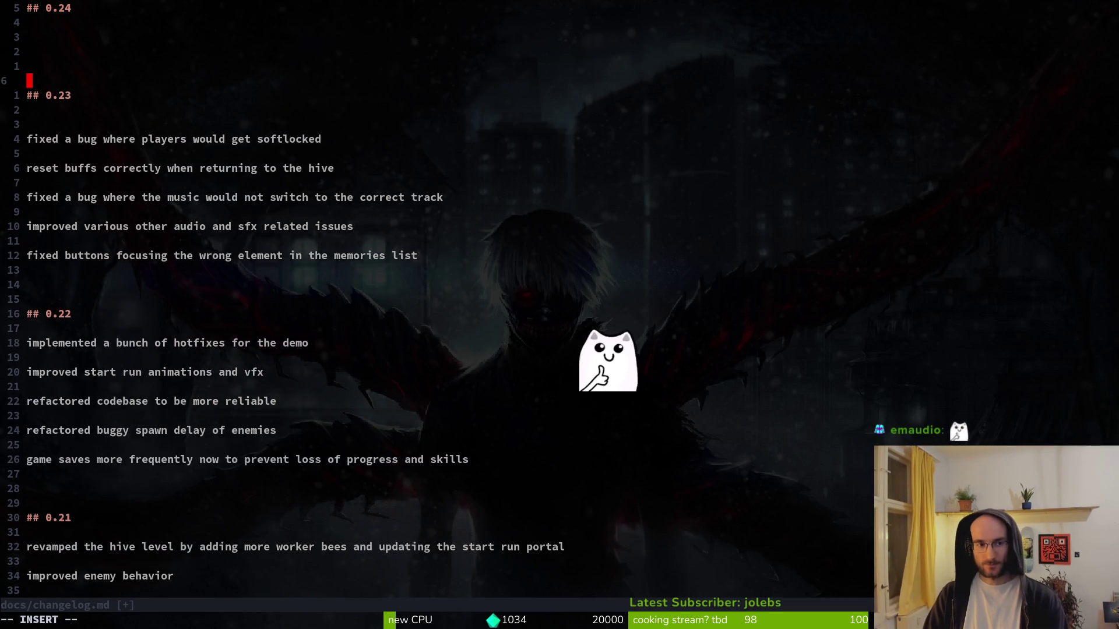
text(:write)
key(Return)
key(k)
key(k)
key(k)
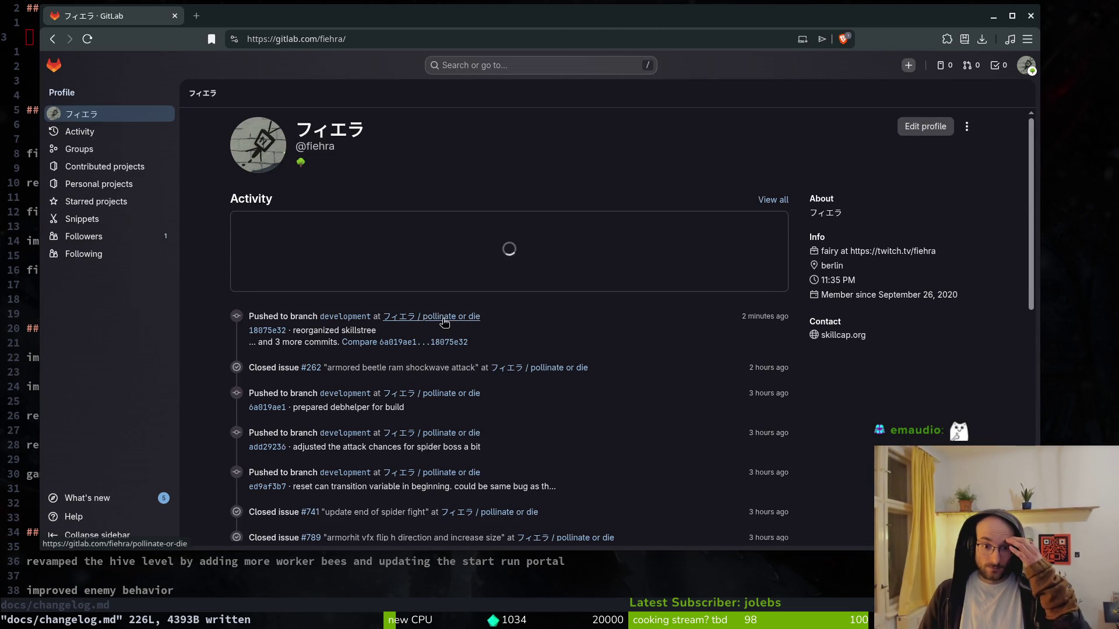
- Open the pollinate or die project, switch to the development branch, and view its commits
click(442, 317)
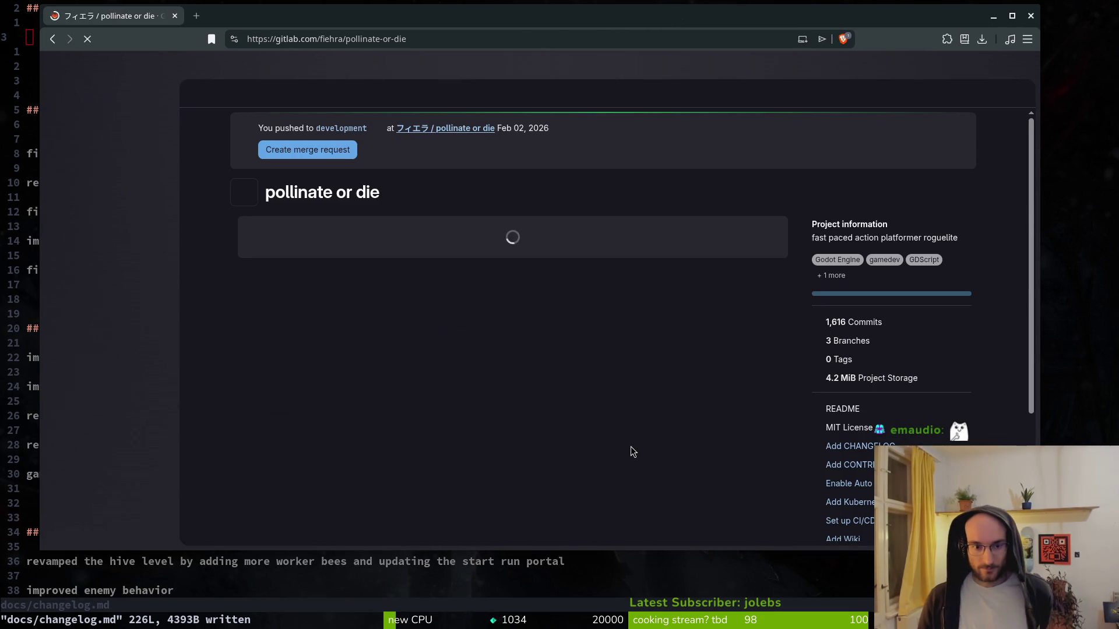
click(864, 325)
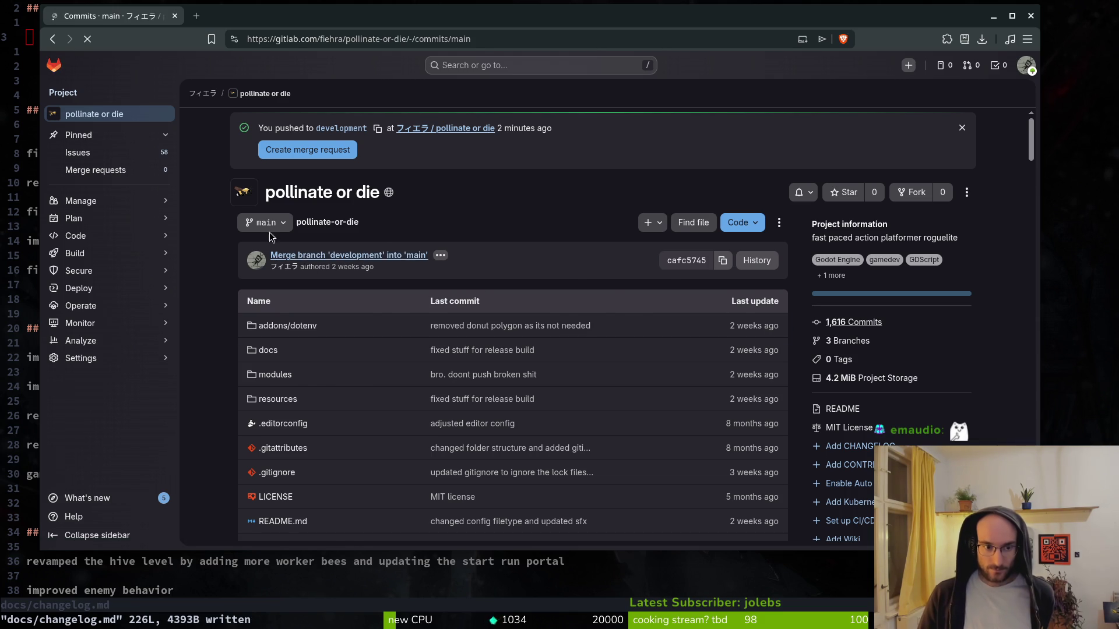
key(alt+Left)
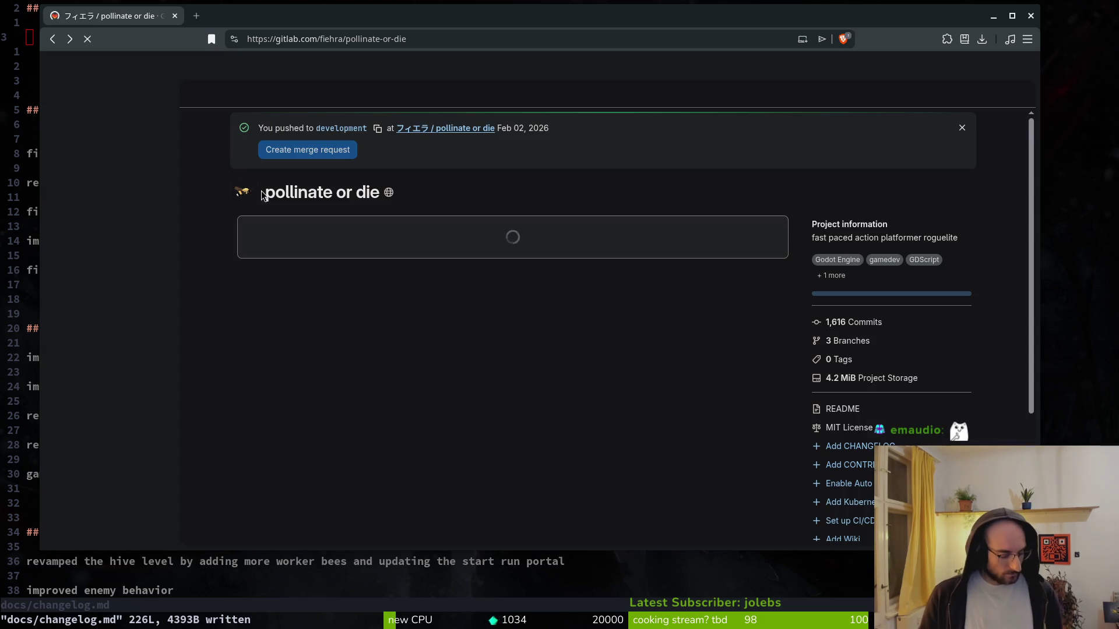
click(265, 222)
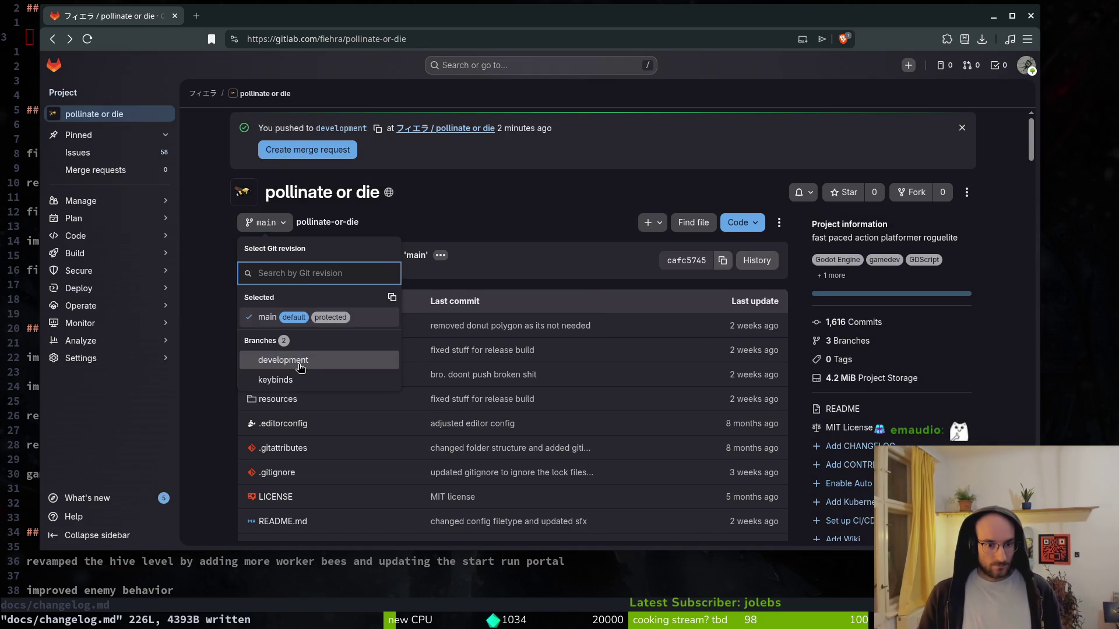
click(301, 361)
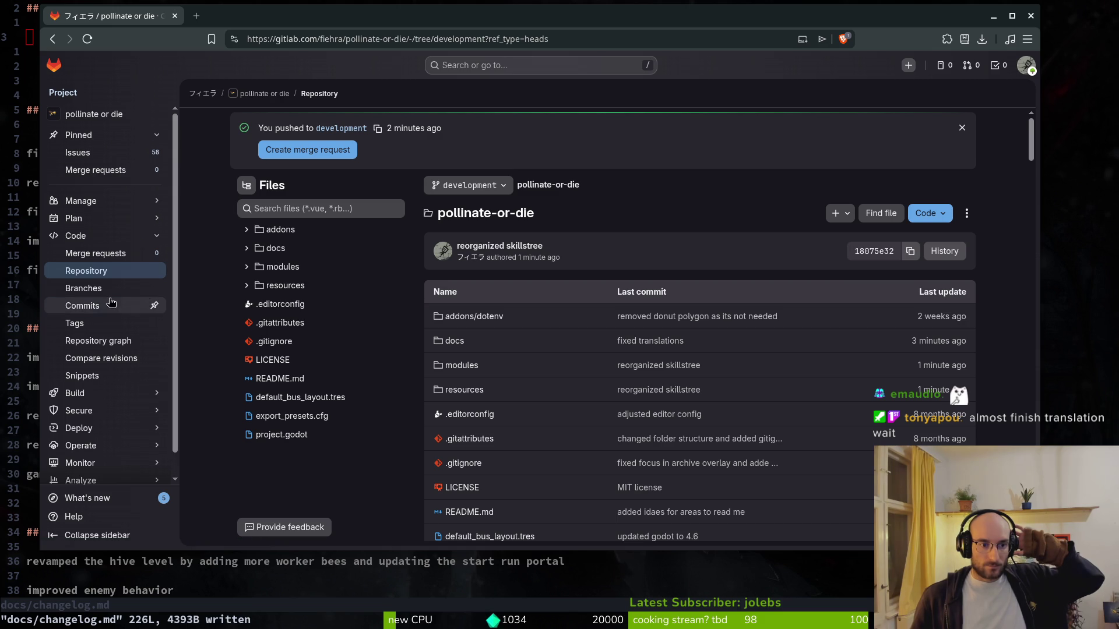
click(152, 307)
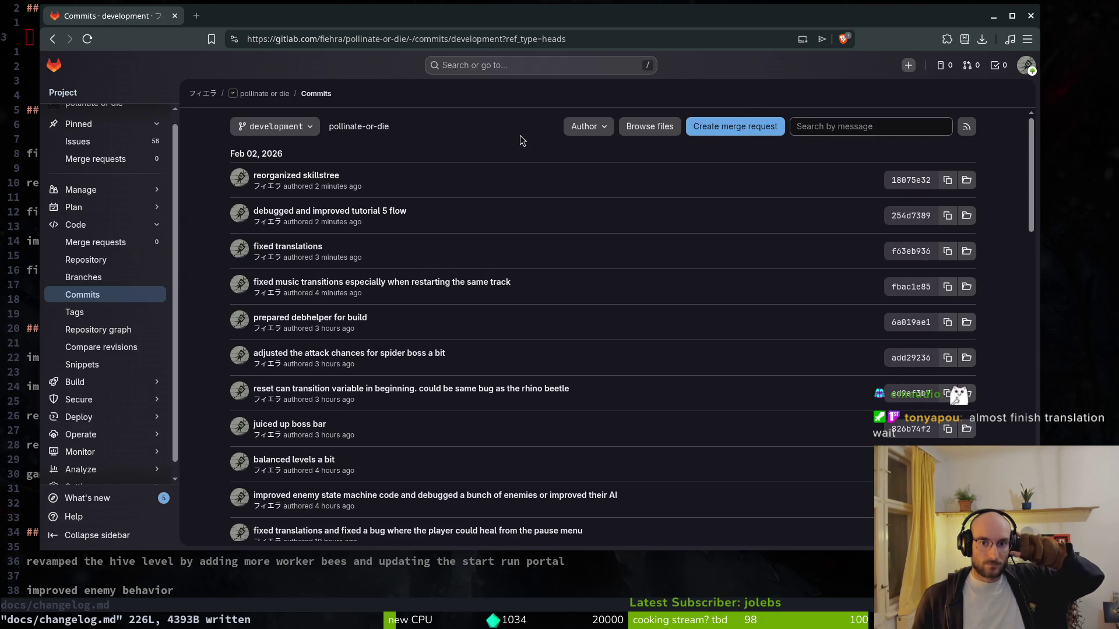
- Confirm the commit list's branch selector is set to development
click(306, 128)
click(307, 128)
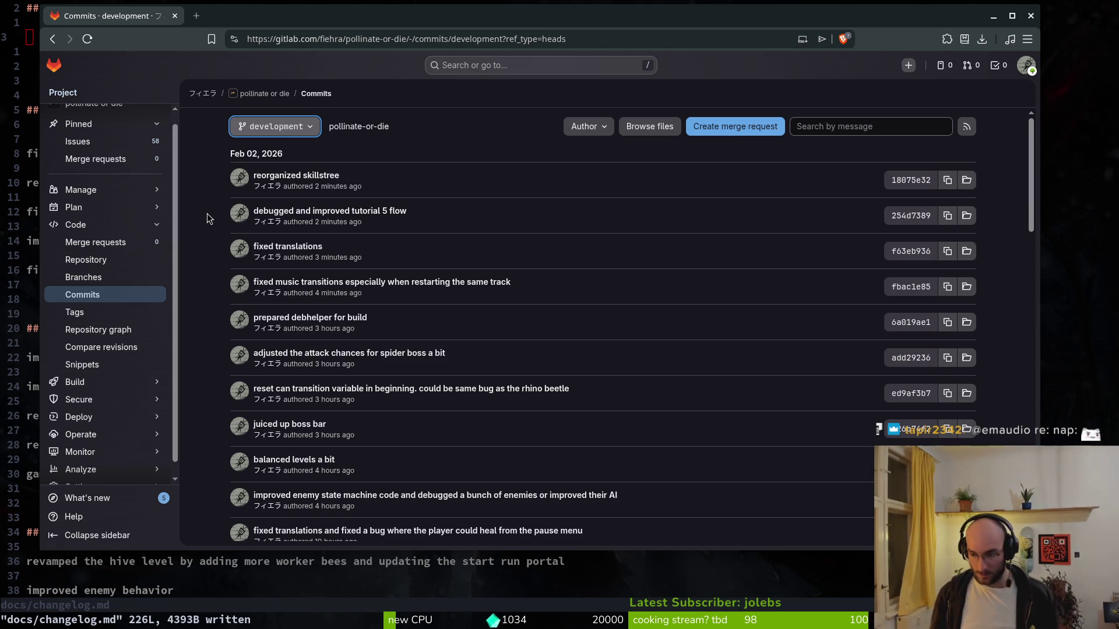
key(alt+Tab)
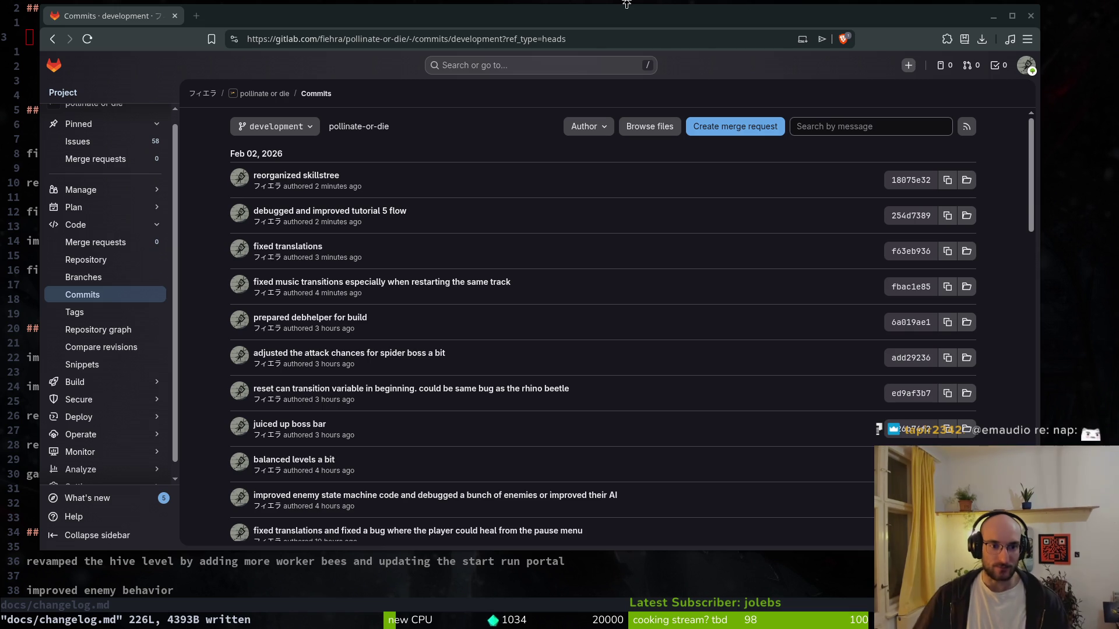
- Scroll the development commit list back to the January 21–22, 2026 commits
scroll(429, 385, down, 15)
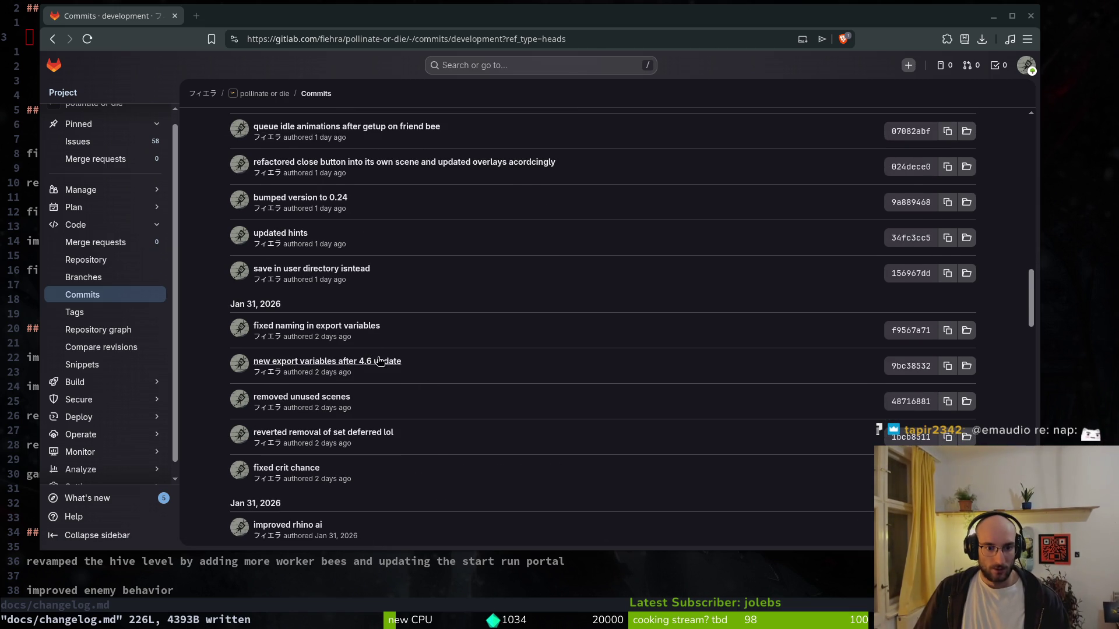
scroll(398, 394, down, 1)
scroll(398, 398, down, 15)
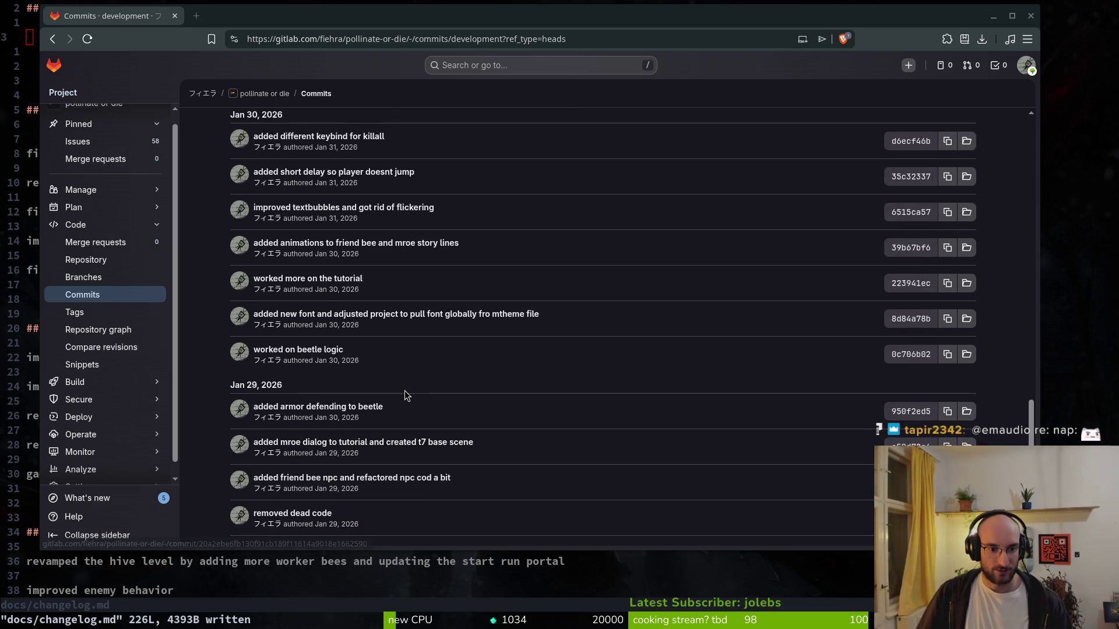
scroll(461, 376, down, 10)
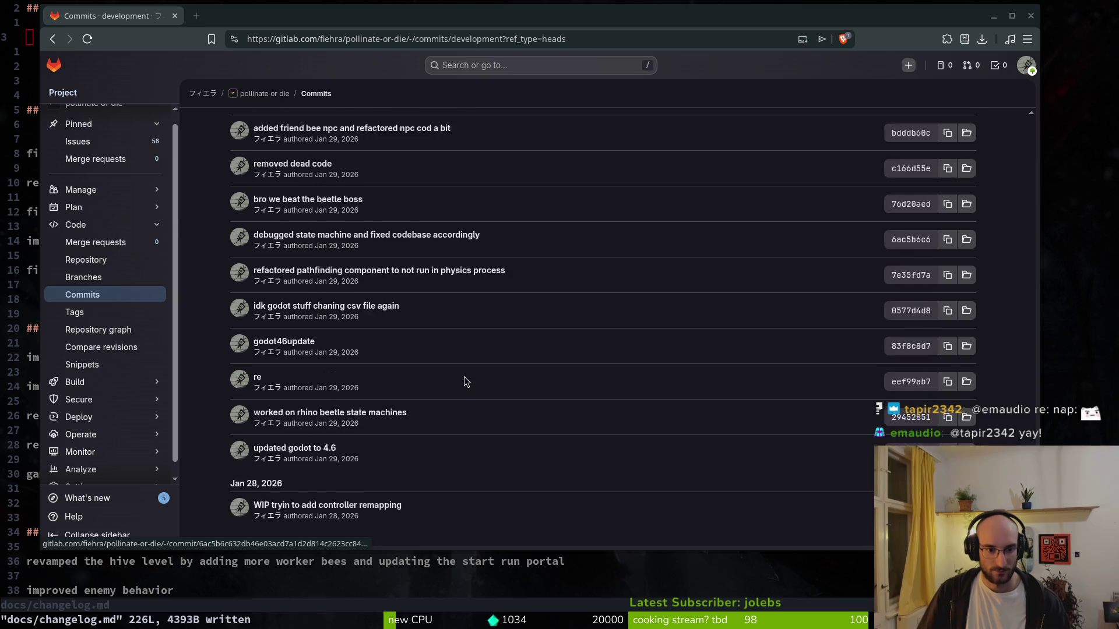
scroll(465, 381, down, 1)
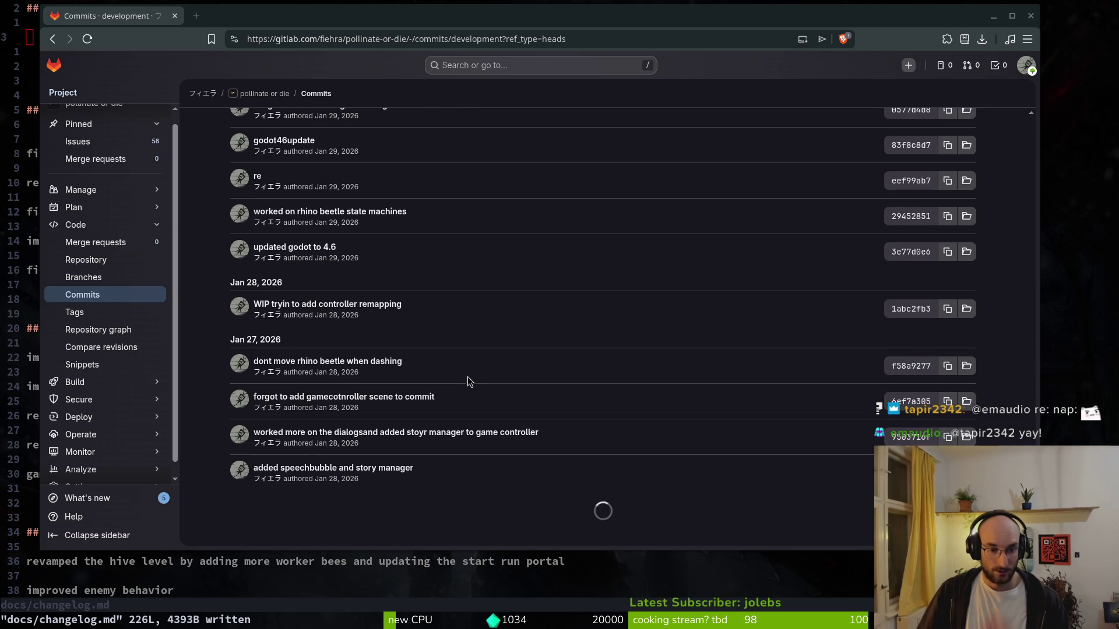
scroll(466, 379, down, 3)
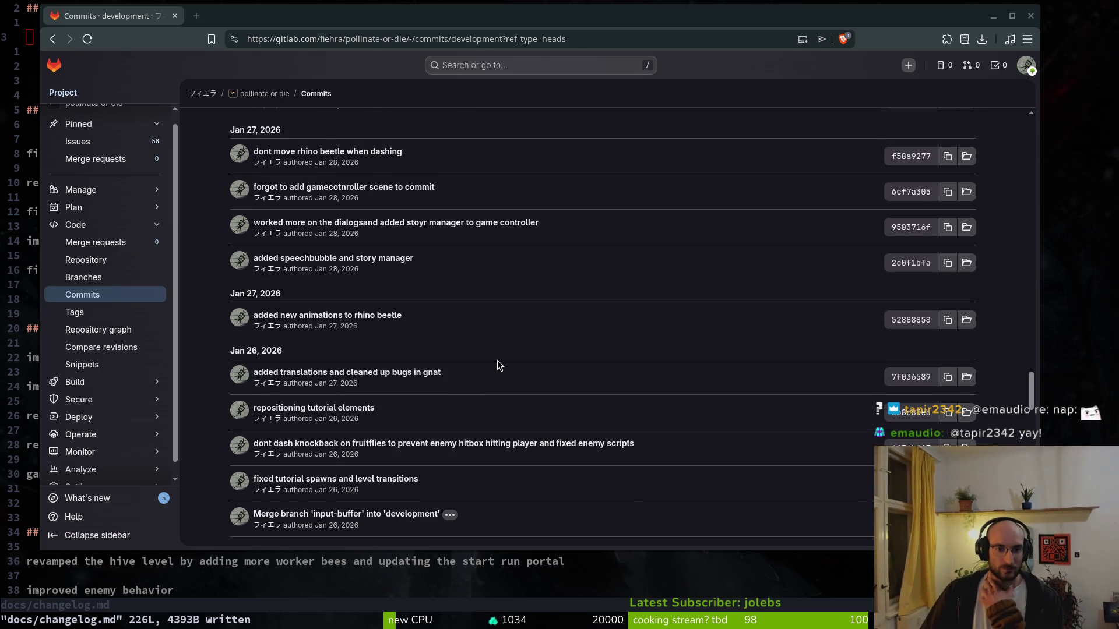
scroll(497, 357, down, 2)
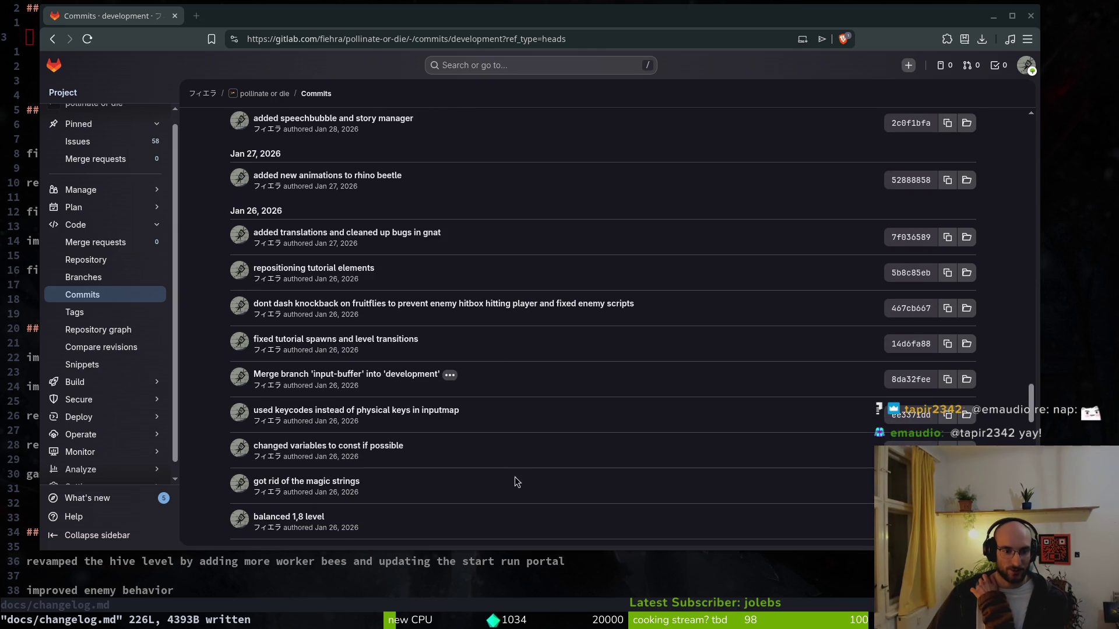
scroll(481, 491, down, 2)
scroll(481, 491, down, 3)
scroll(571, 410, down, 2)
scroll(574, 410, down, 8)
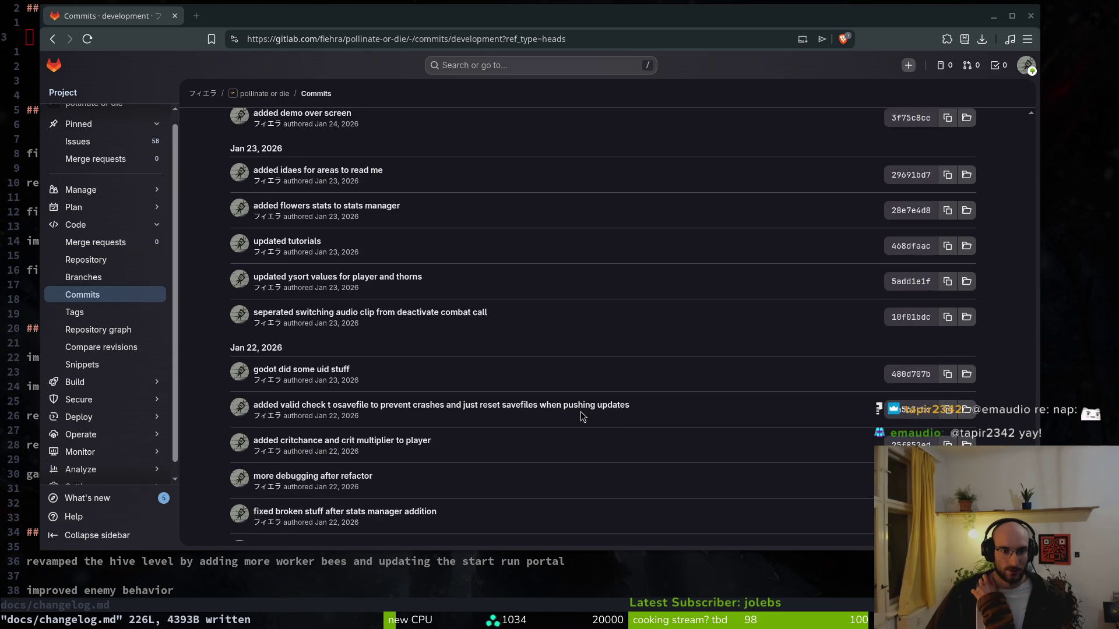
scroll(581, 411, down, 2)
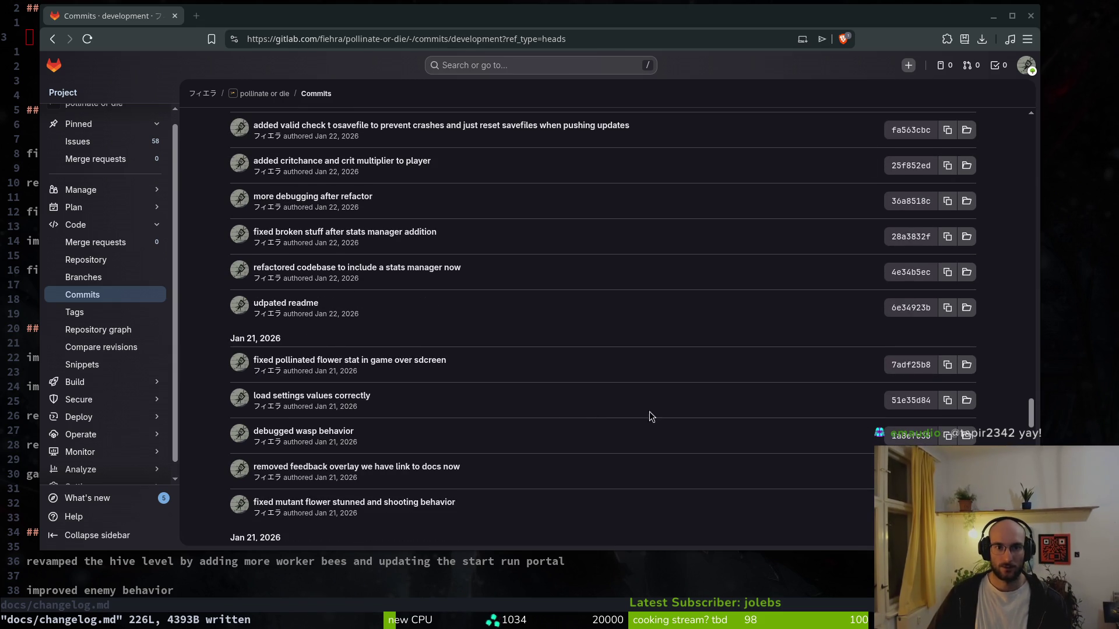
key(ctrl+f)
- Search the commit page for '0.23' to locate the version-bump commit
text(0.2)
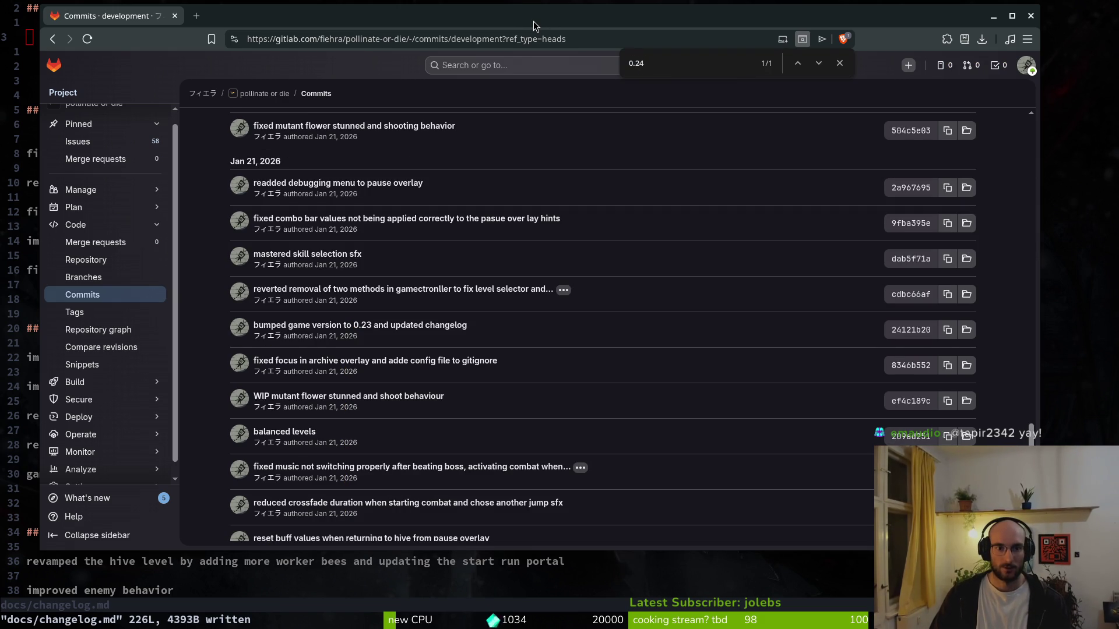
text(3)
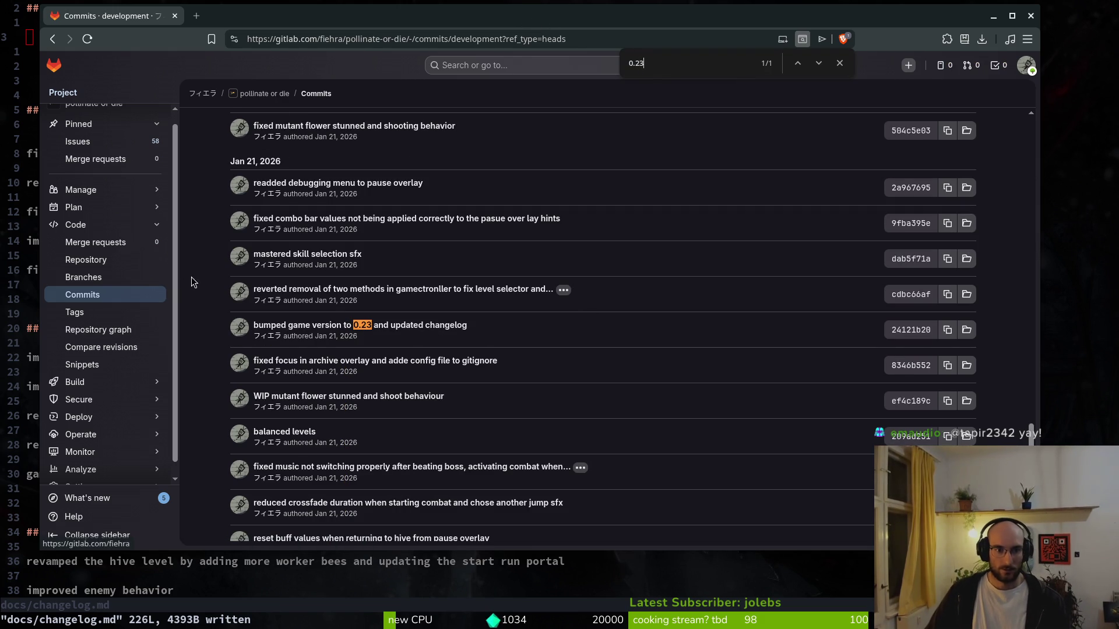
scroll(199, 301, up, 2)
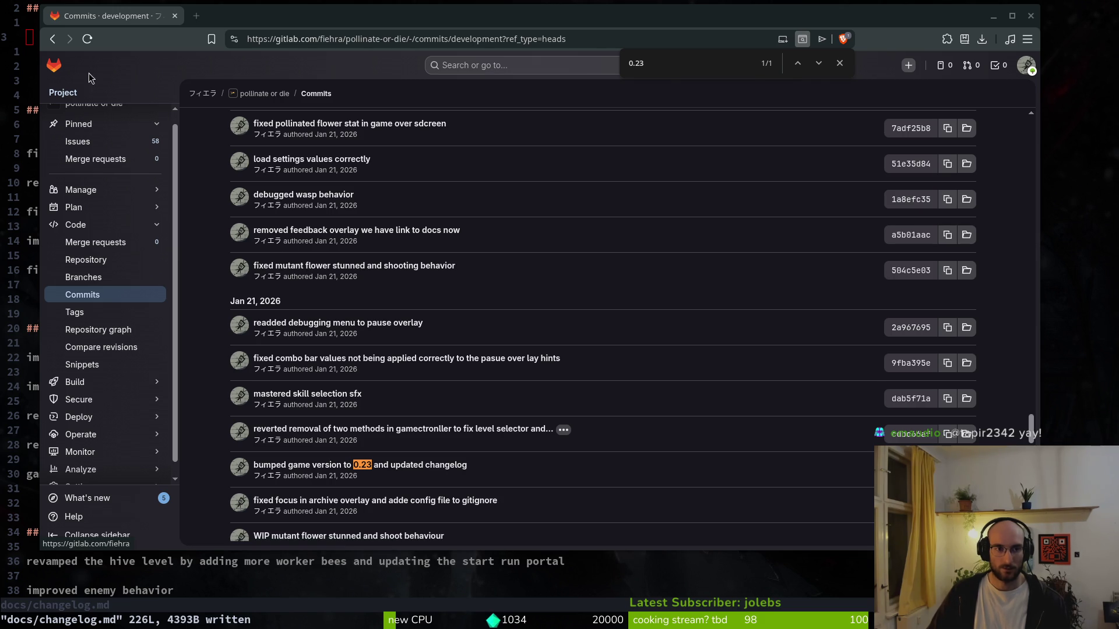
click(22, 45)
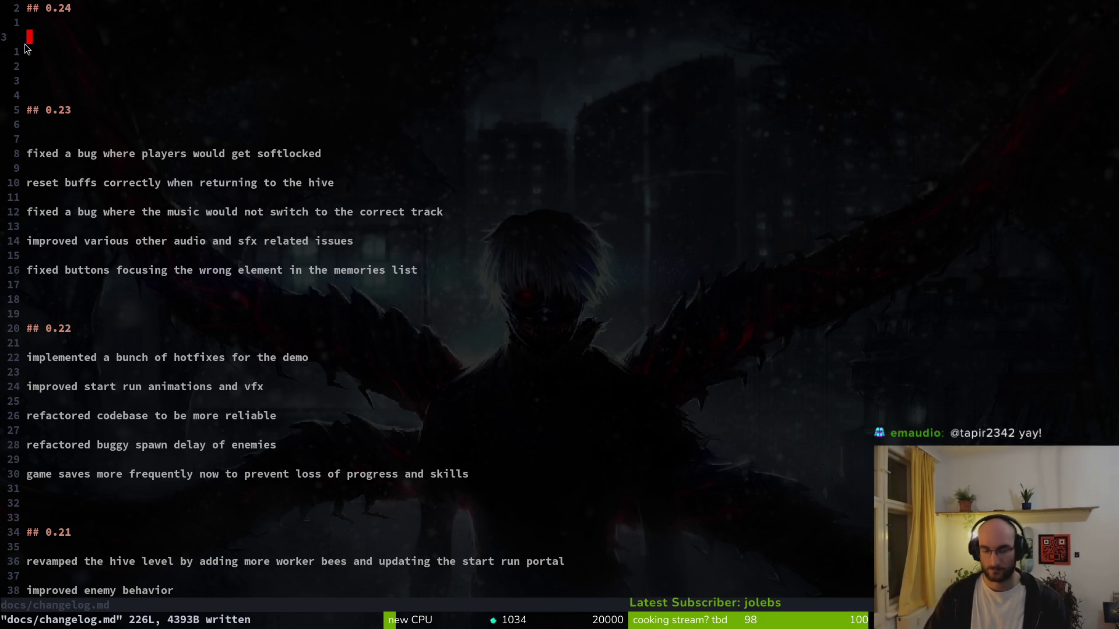
- Add the 0.24 entry 'fixed a lot of bugs in the enemy state machines and ai' plus blank lines
text(fi)
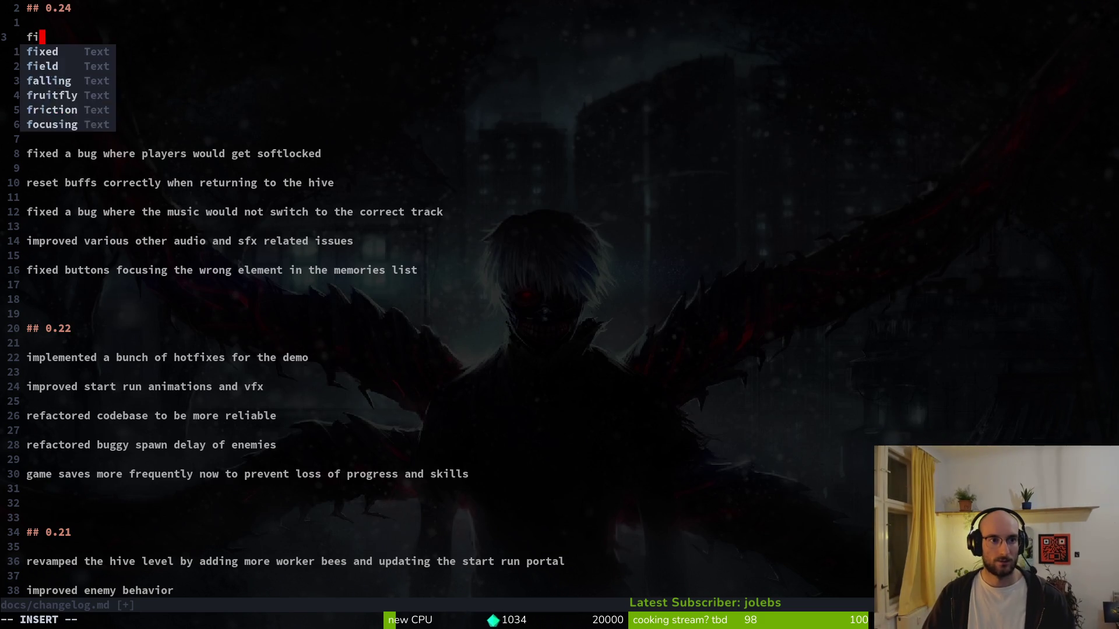
text(fixed a bun)
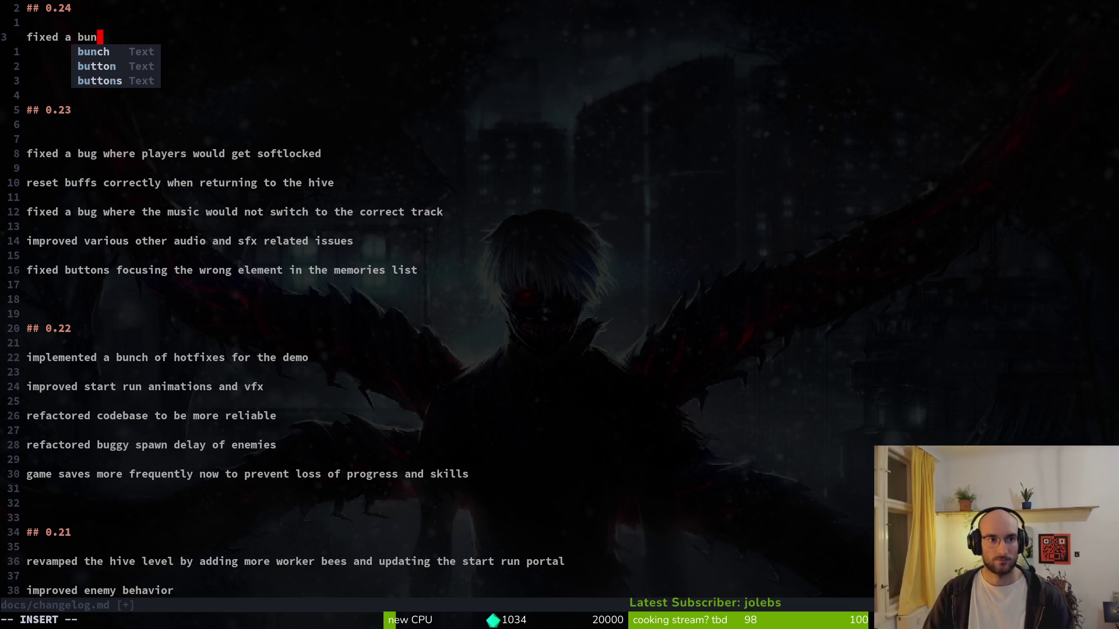
key(BackSpace)
key(BackSpace)
key(BackSpace)
text(lo)
key(BackSpace)
key(BackSpace)
text(lot of bu)
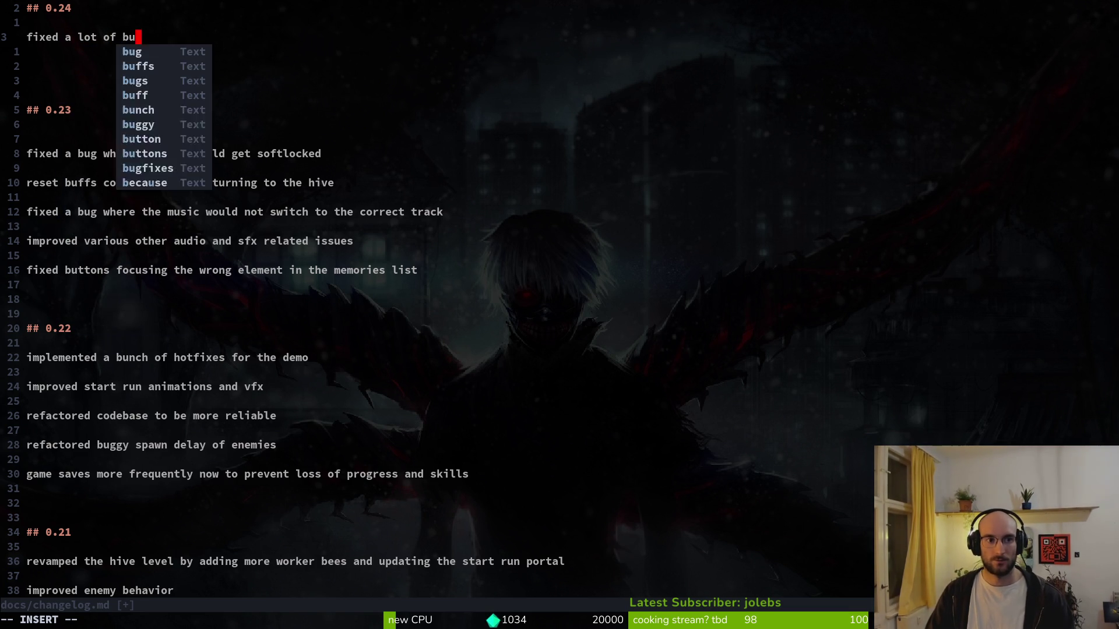
text(gs in the enem)
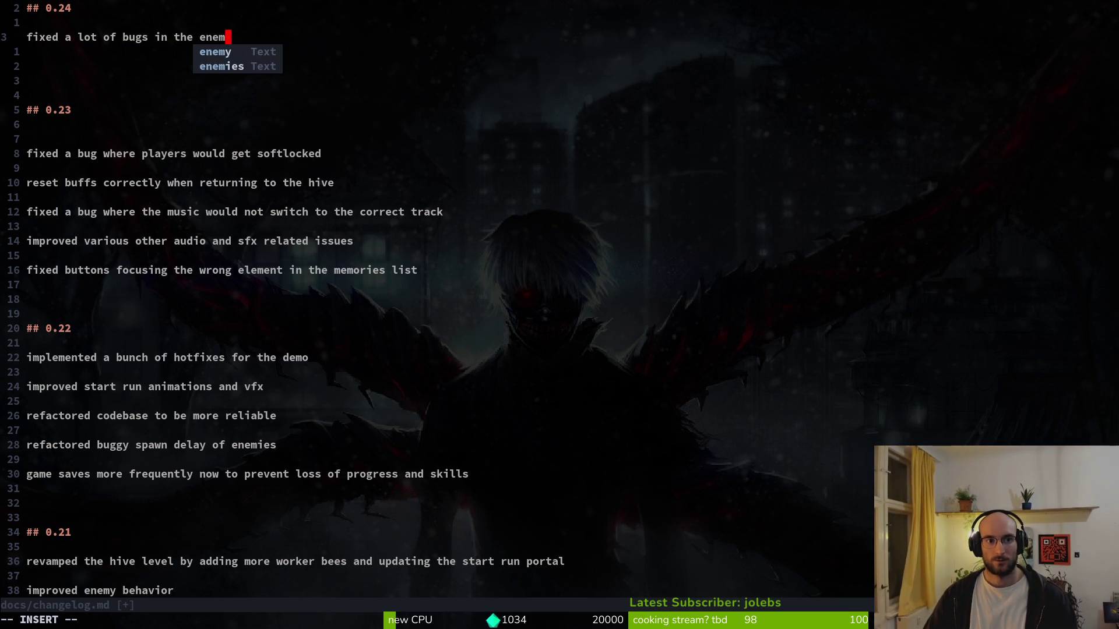
text(y state machines and )
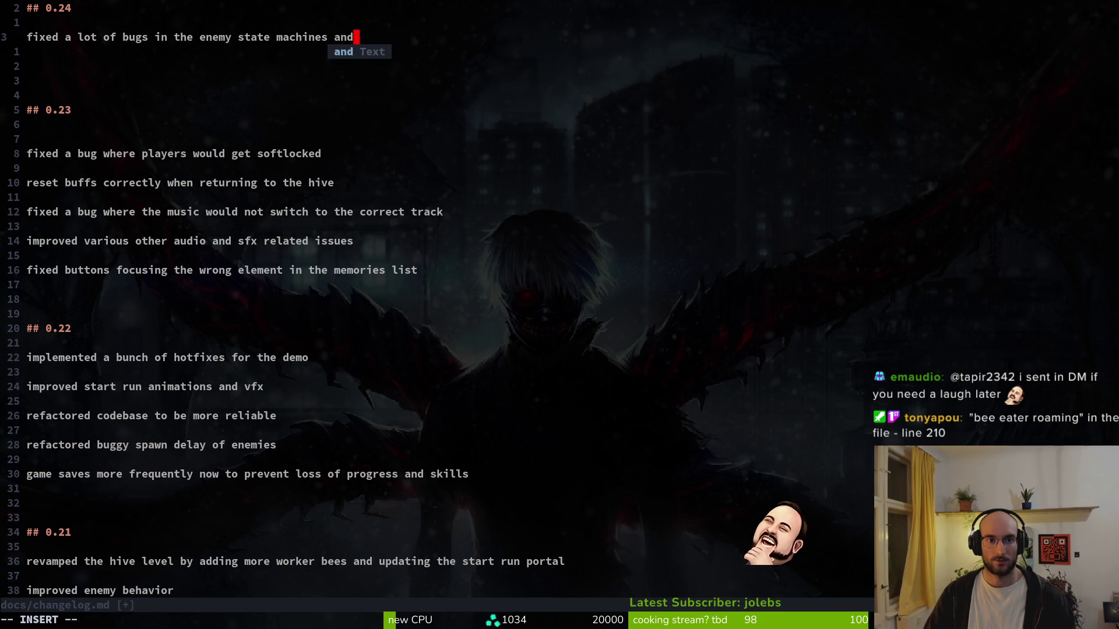
text(a)
key(Return)
key(BackSpace)
key(BackSpace)
key(BackSpace)
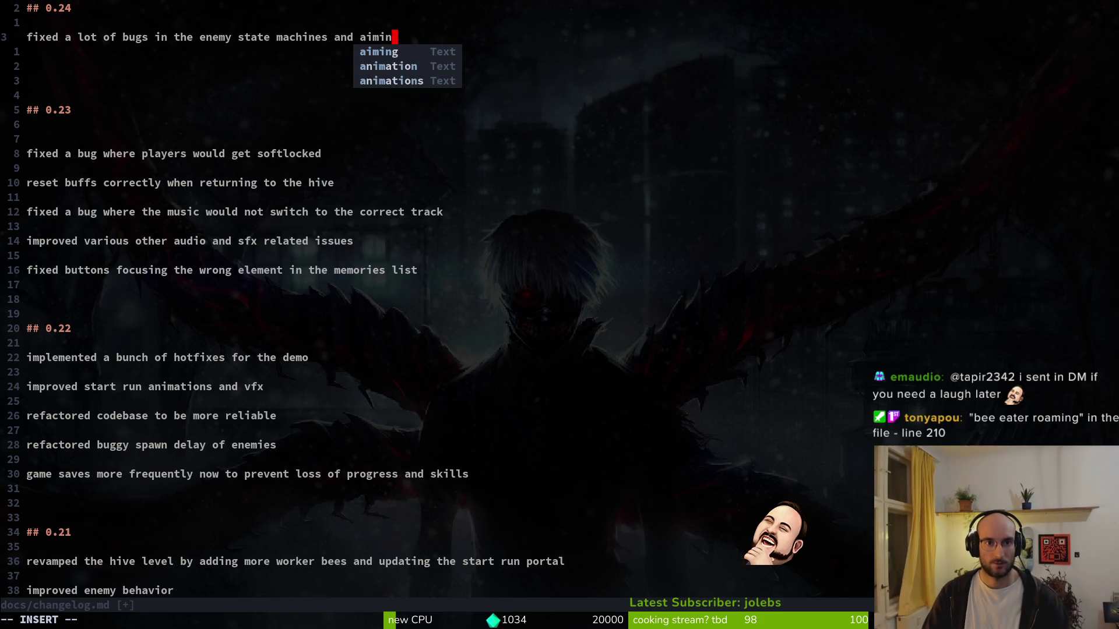
text(i)
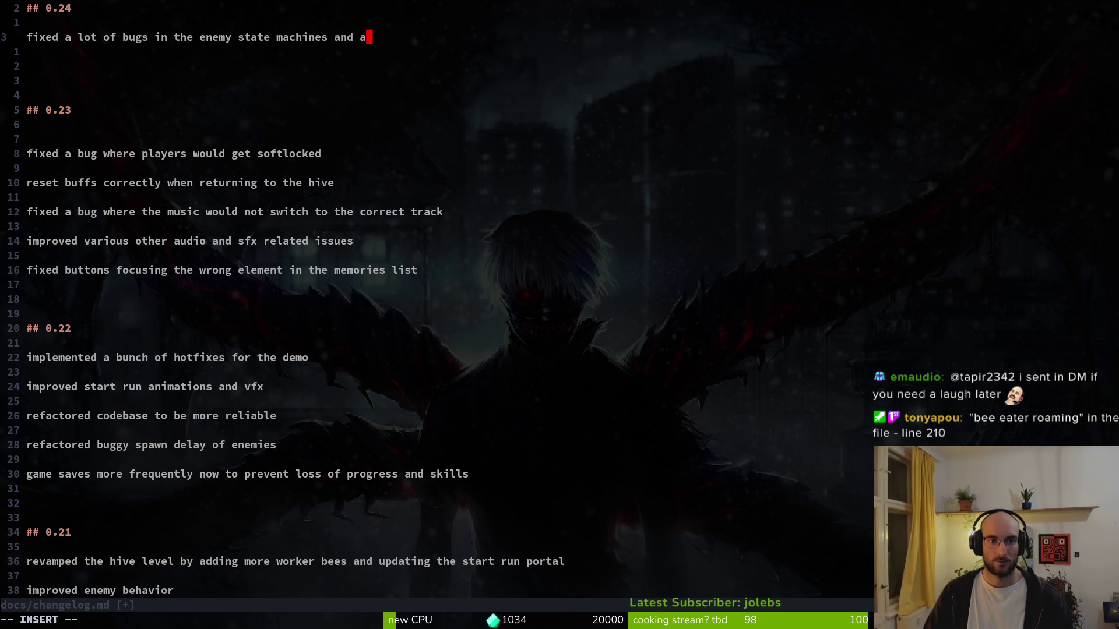
key(Escape)
key(o)
key(Return)
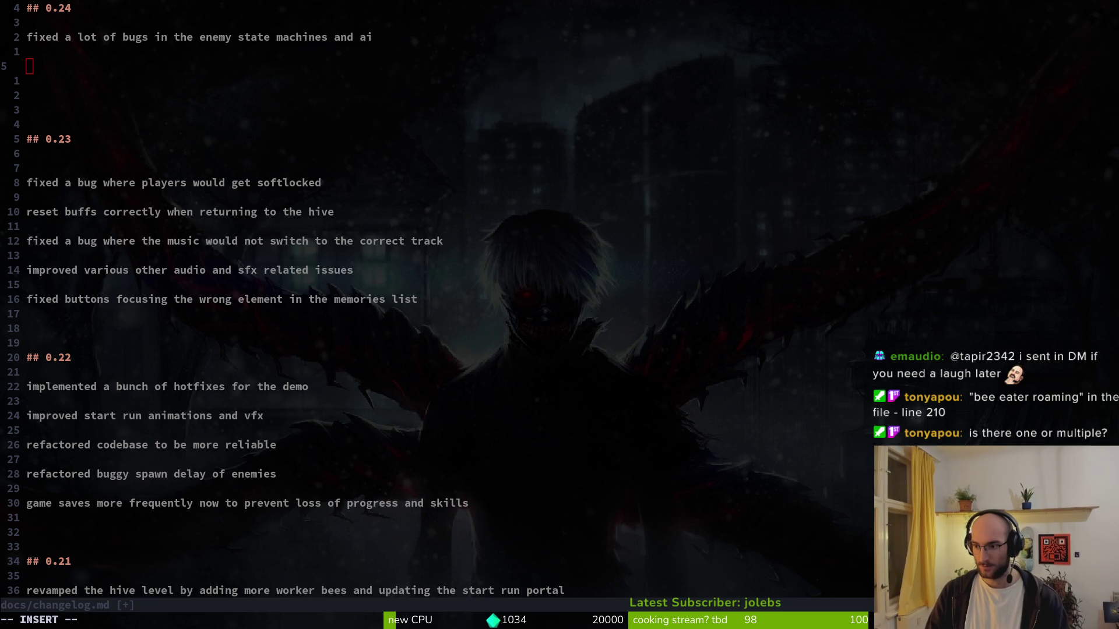
key(alt+Tab)
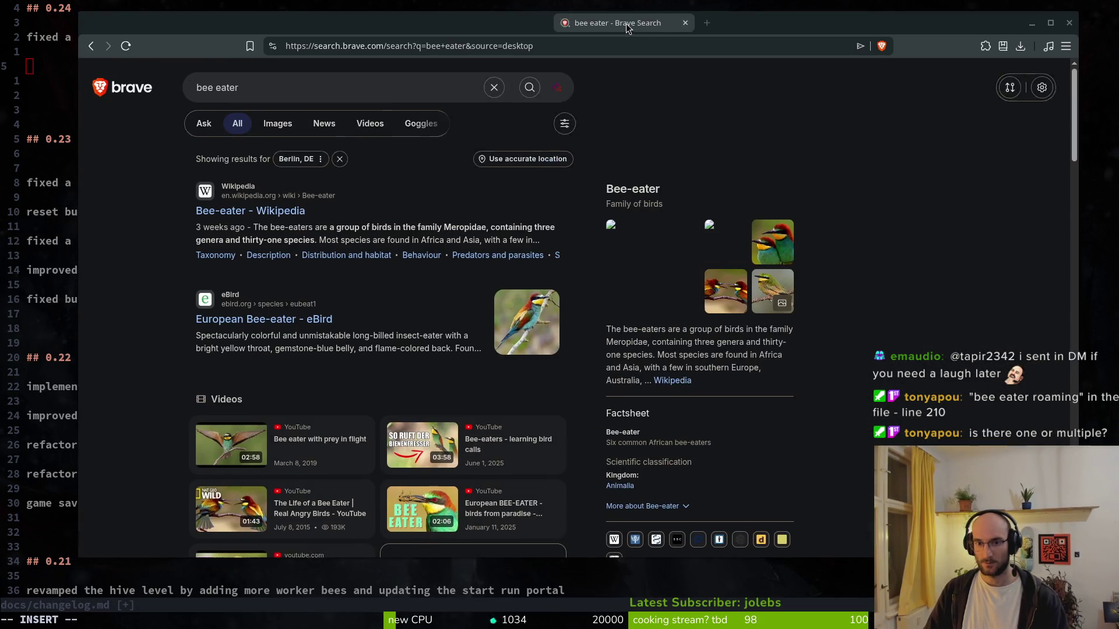
key(Return)
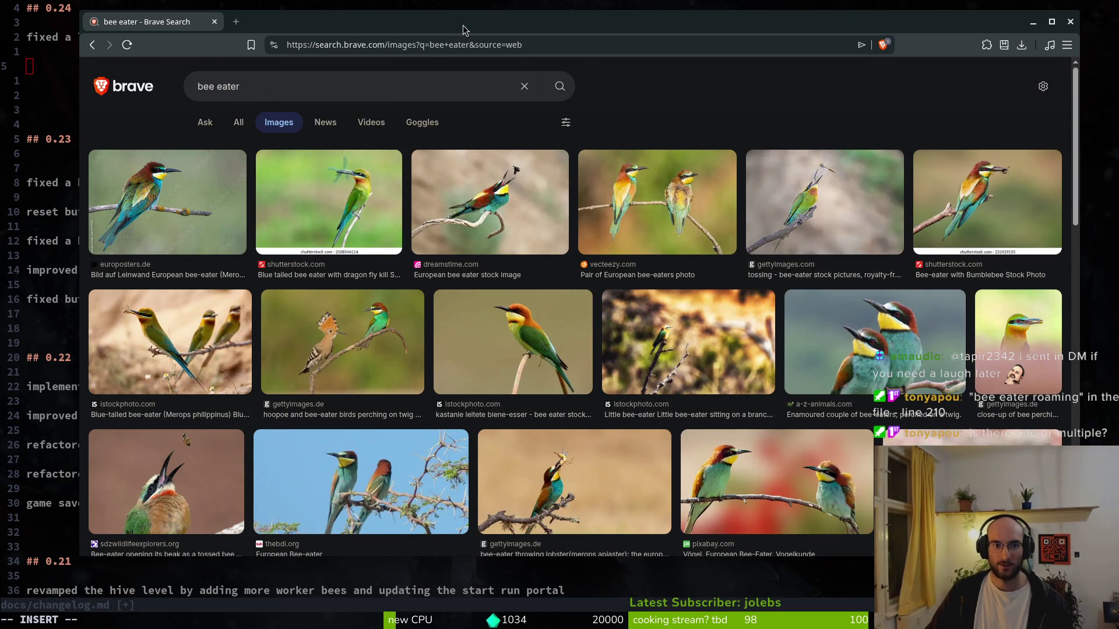
drag(461, 26, 458, 27)
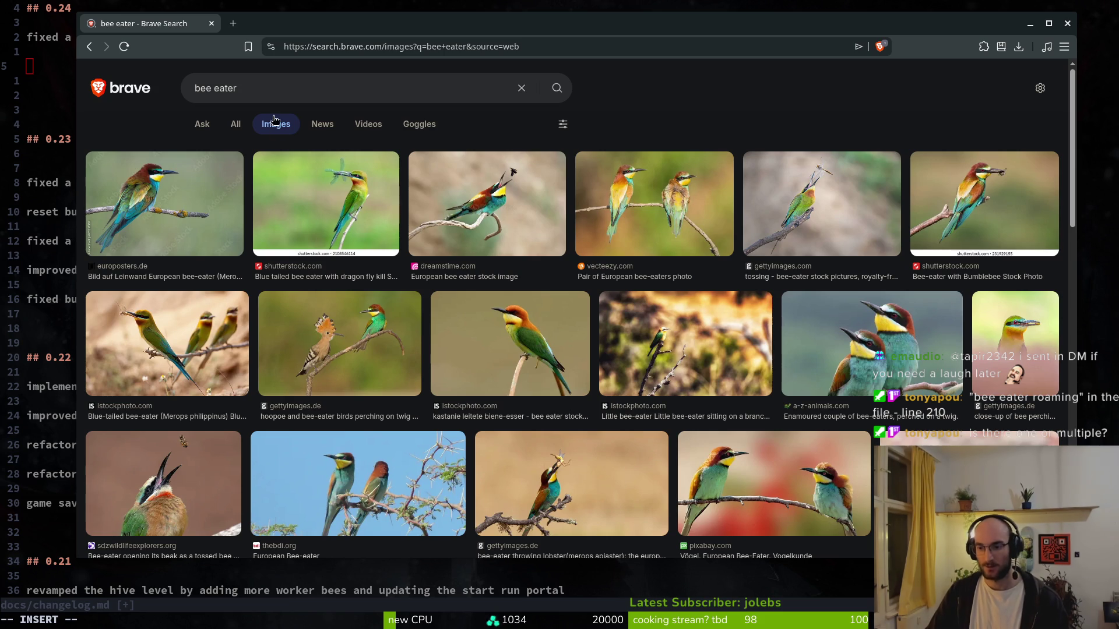
key(alt+Tab)
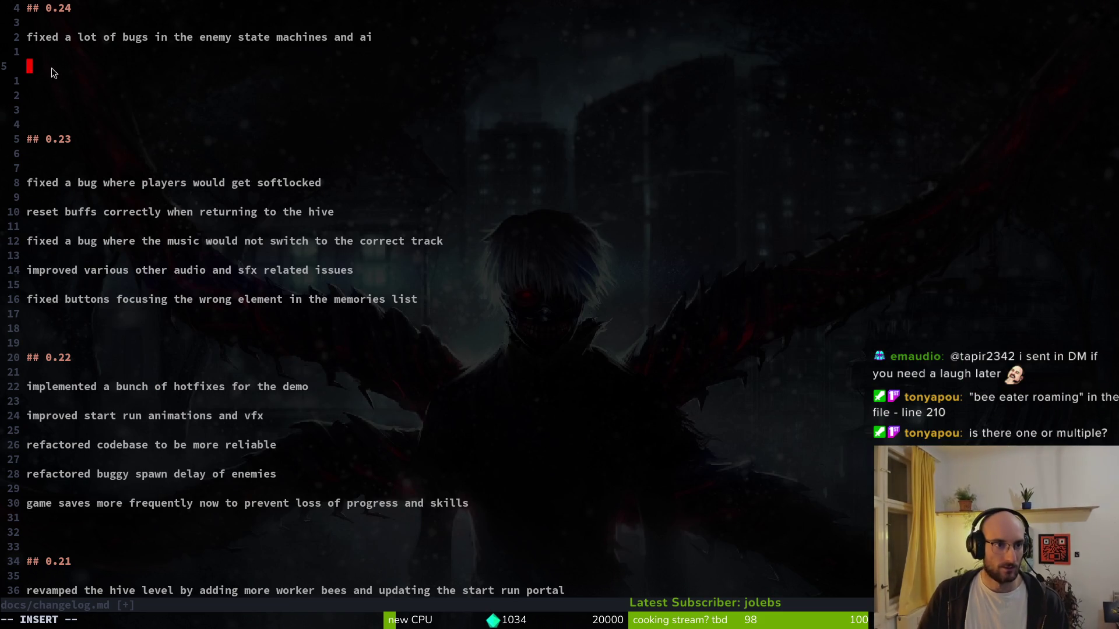
- Add the 0.24 entry 'fixed a bug where combobar was not displaying correct values'
key(alt+Tab)
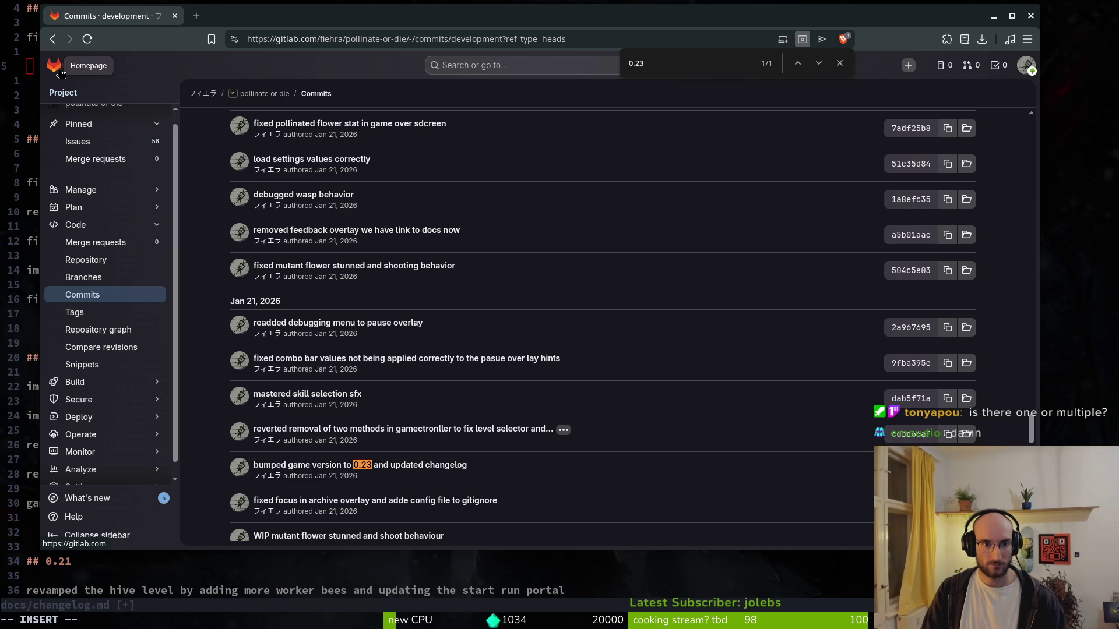
click(61, 72)
key(alt+Tab)
text(fixed a bug where combo)
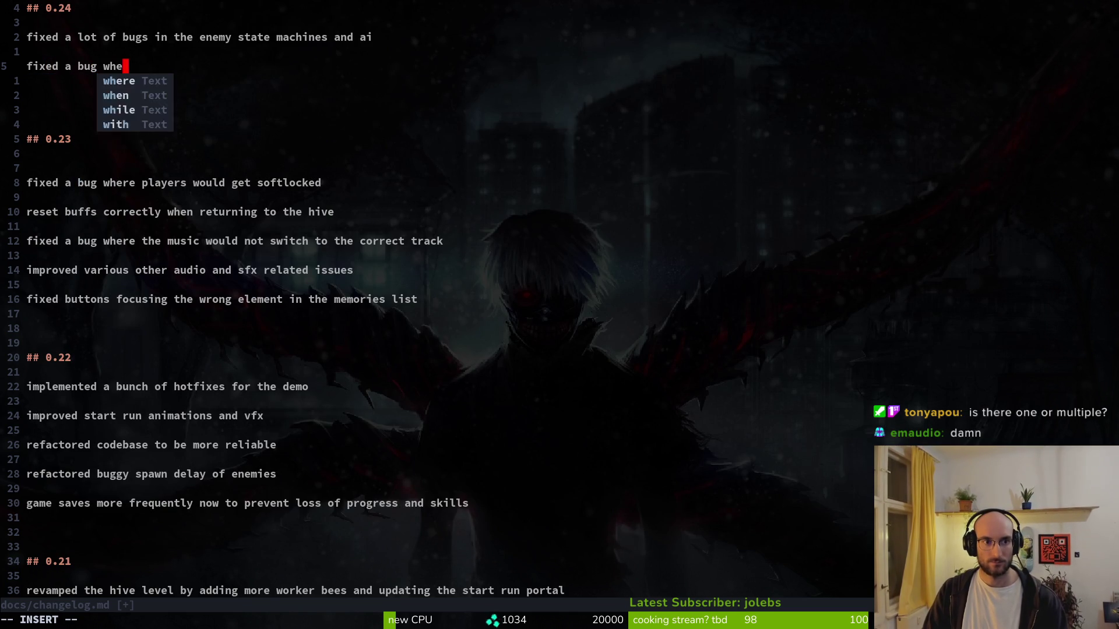
text(bar w)
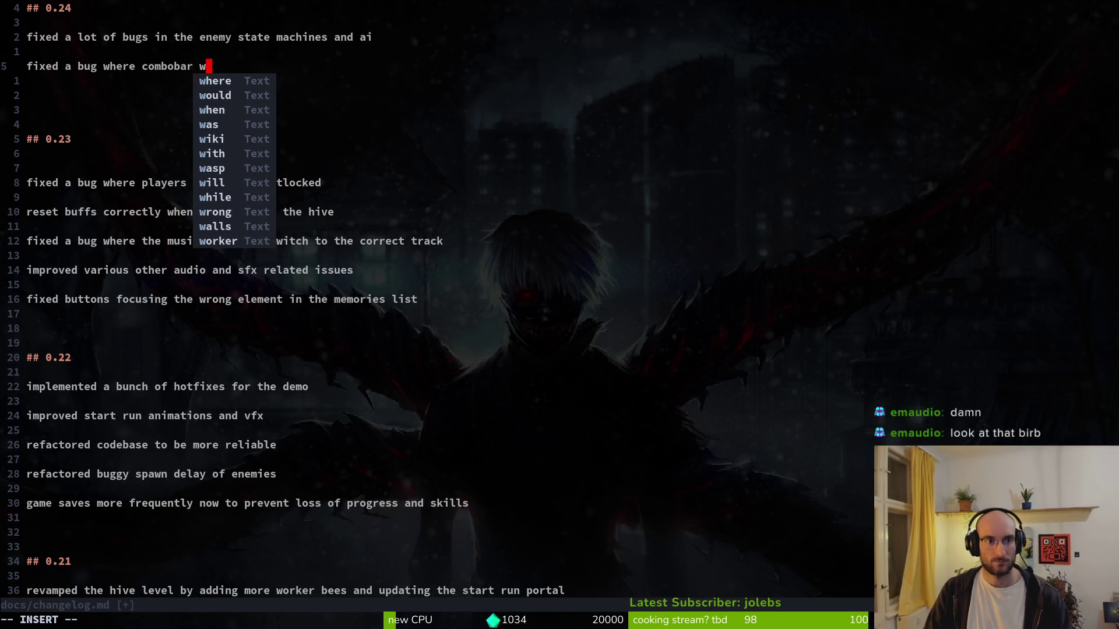
text(as not display)
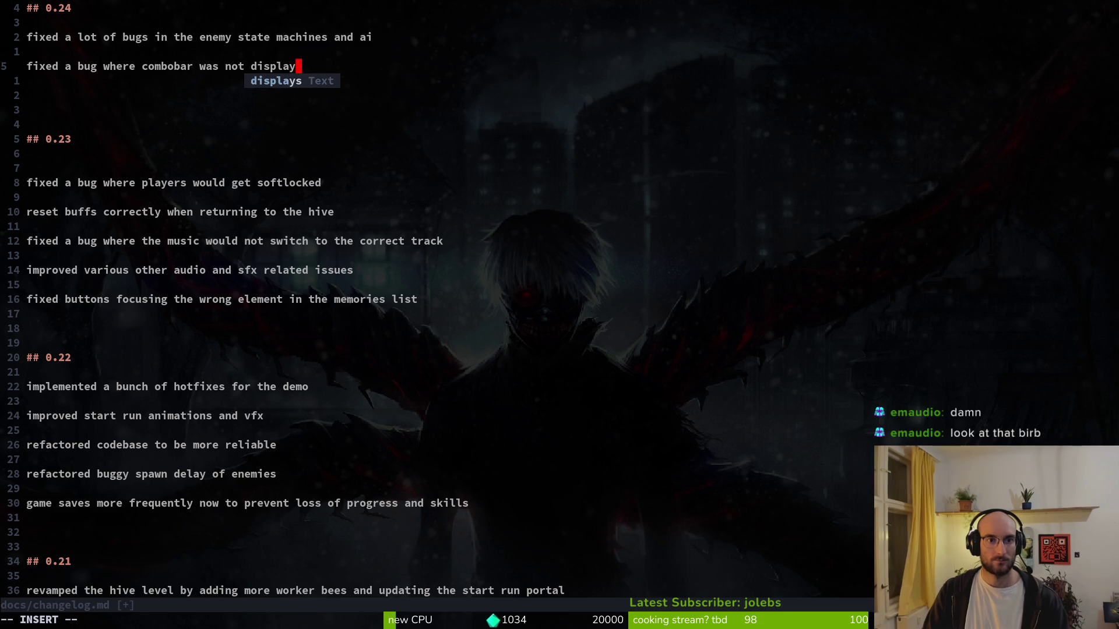
text(ing correct value)
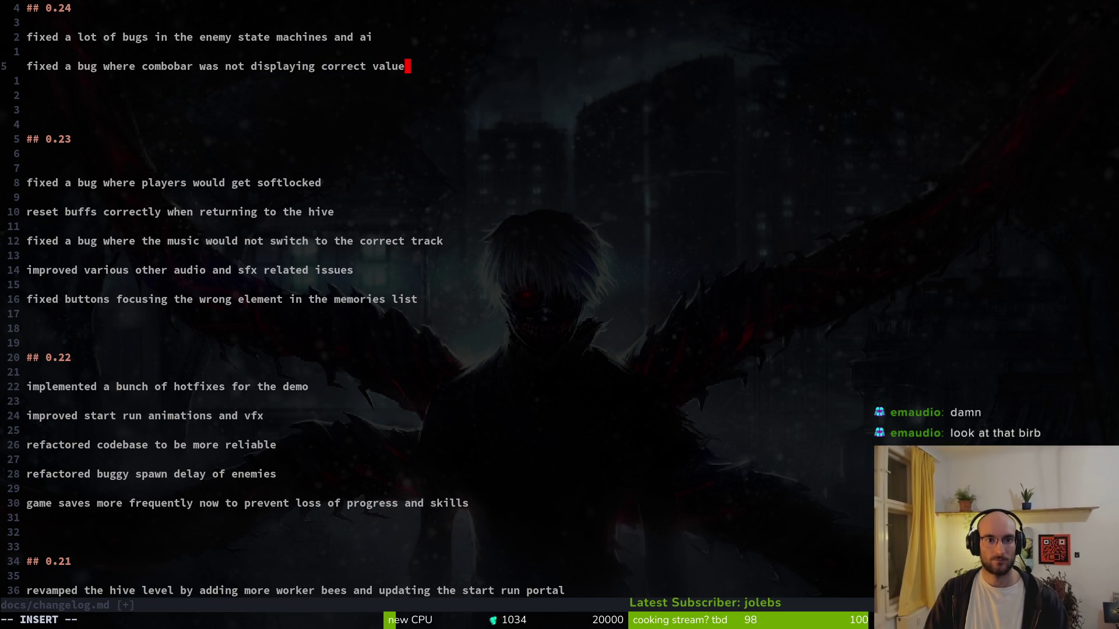
key(Return)
key(Return)
- Scroll back up through the GitLab commit list to review the recent commits
key(alt+Tab)
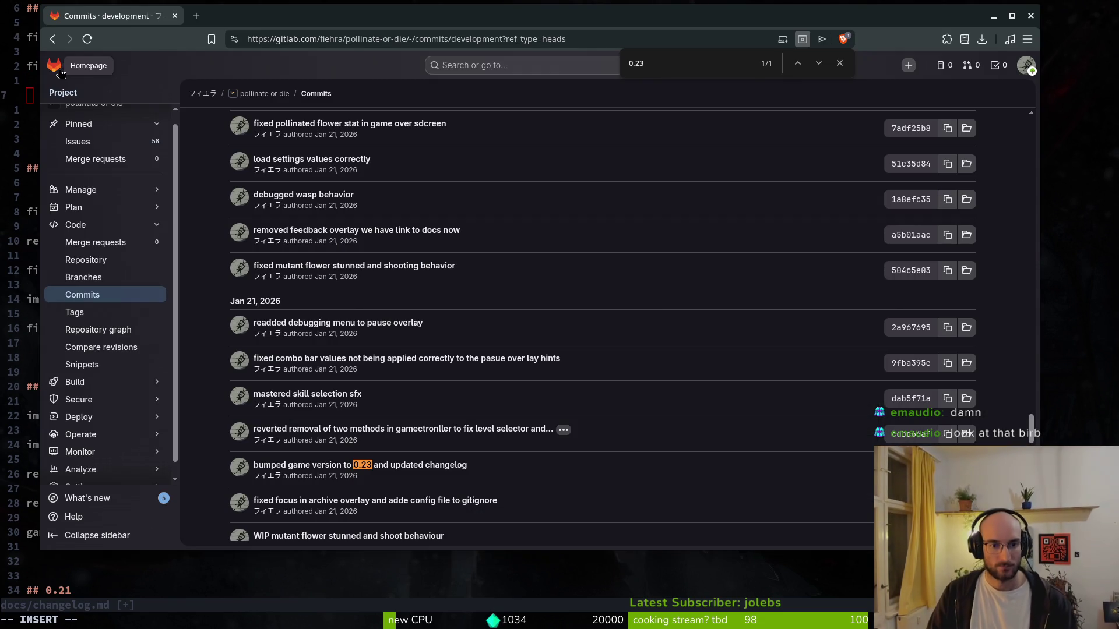
scroll(421, 207, up, 2)
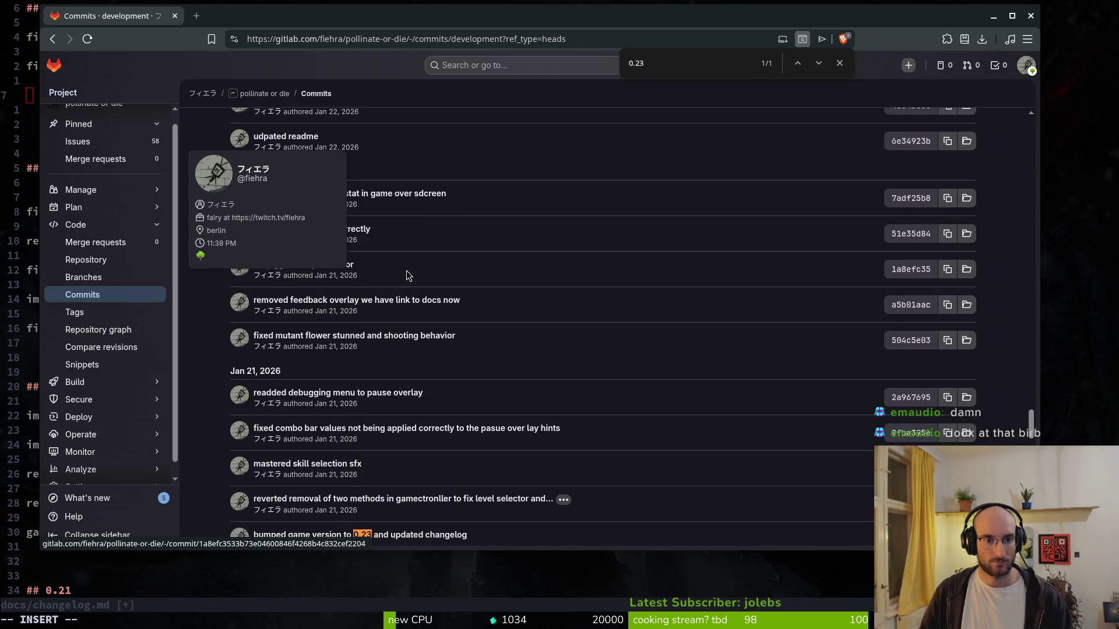
scroll(458, 278, up, 2)
scroll(204, 285, up, 2)
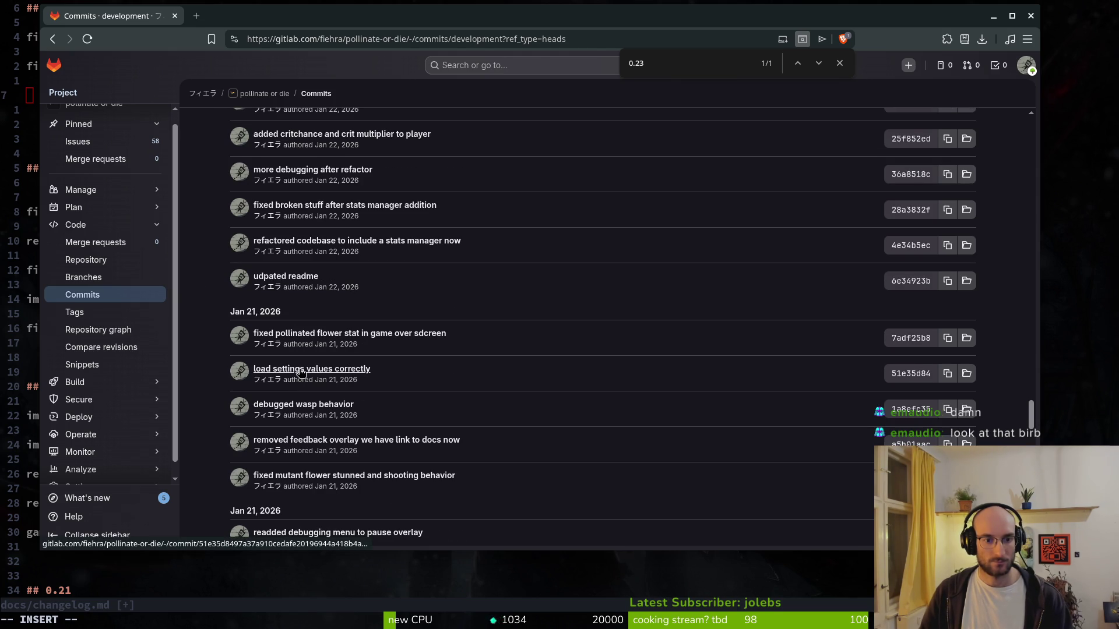
scroll(201, 284, up, 2)
key(alt+Tab)
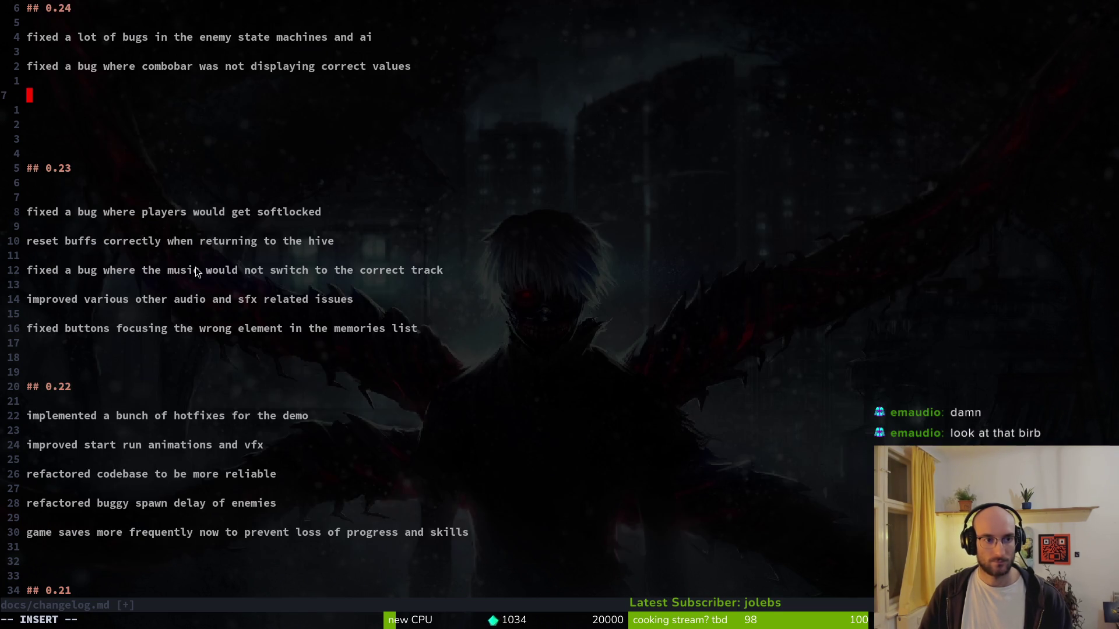
- Start the third 0.24 entry, typing 'fixed a bug on macOS which'
text(fixe)
key(BackSpace)
key(BackSpace)
key(BackSpace)
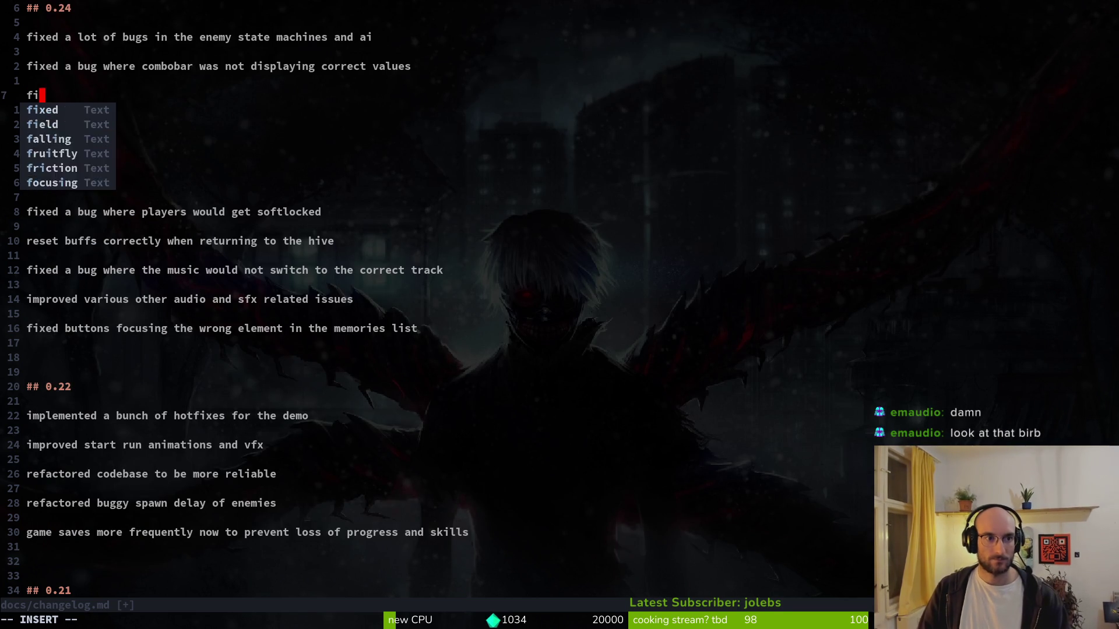
text(tra)
key(BackSpace)
key(BackSpace)
key(BackSpace)
text(loca)
key(BackSpace)
key(BackSpace)
key(BackSpace)
text(fi)
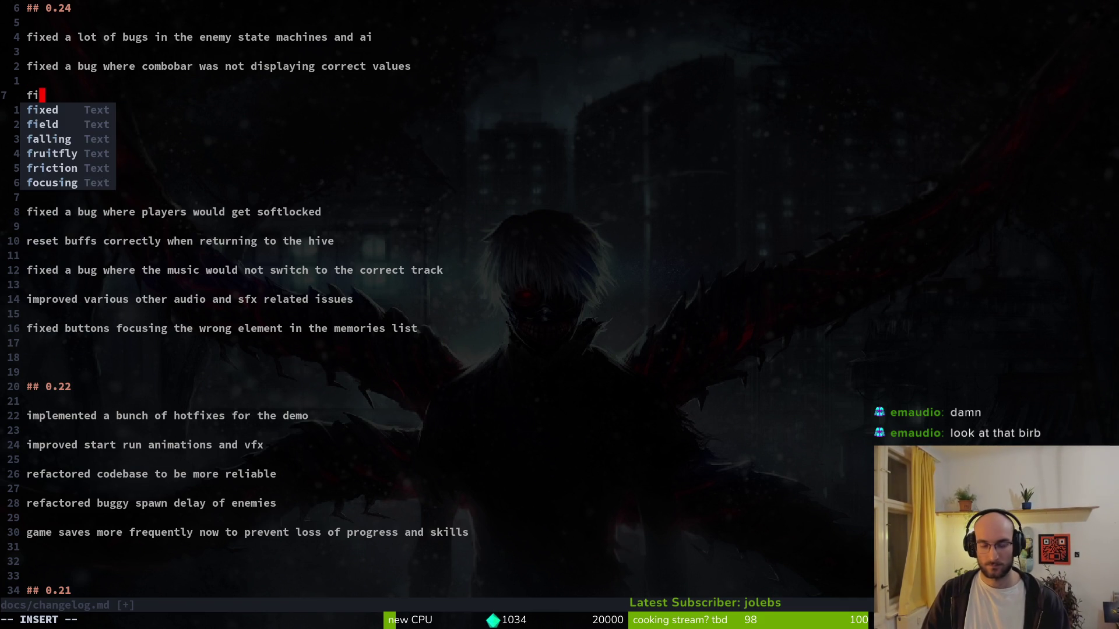
text(ed a bug )
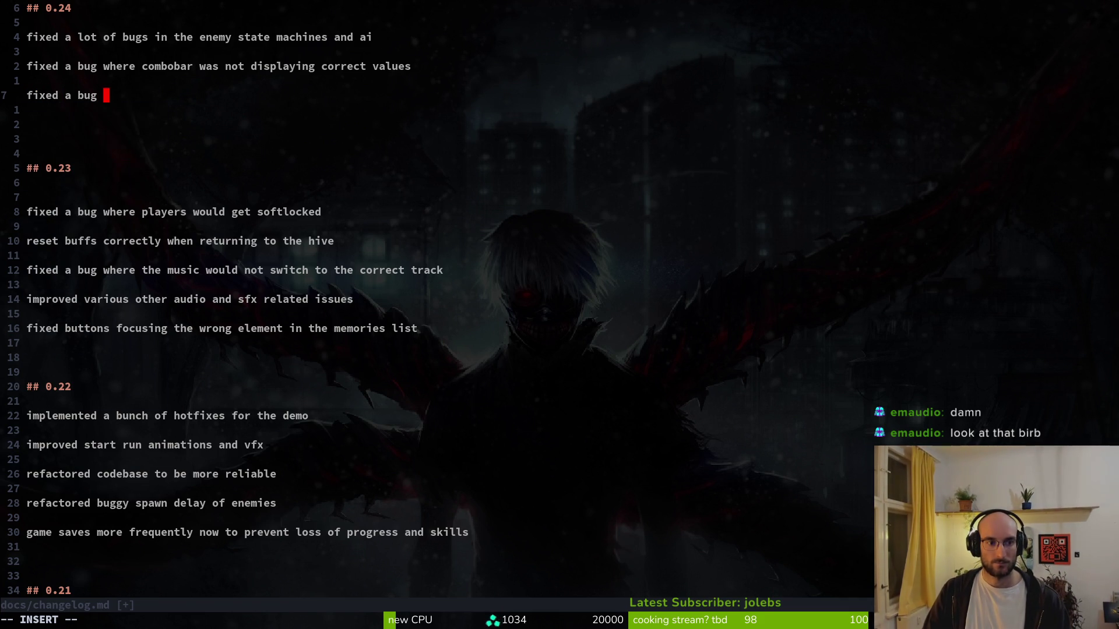
text(where t)
key(BackSpace)
text(yo)
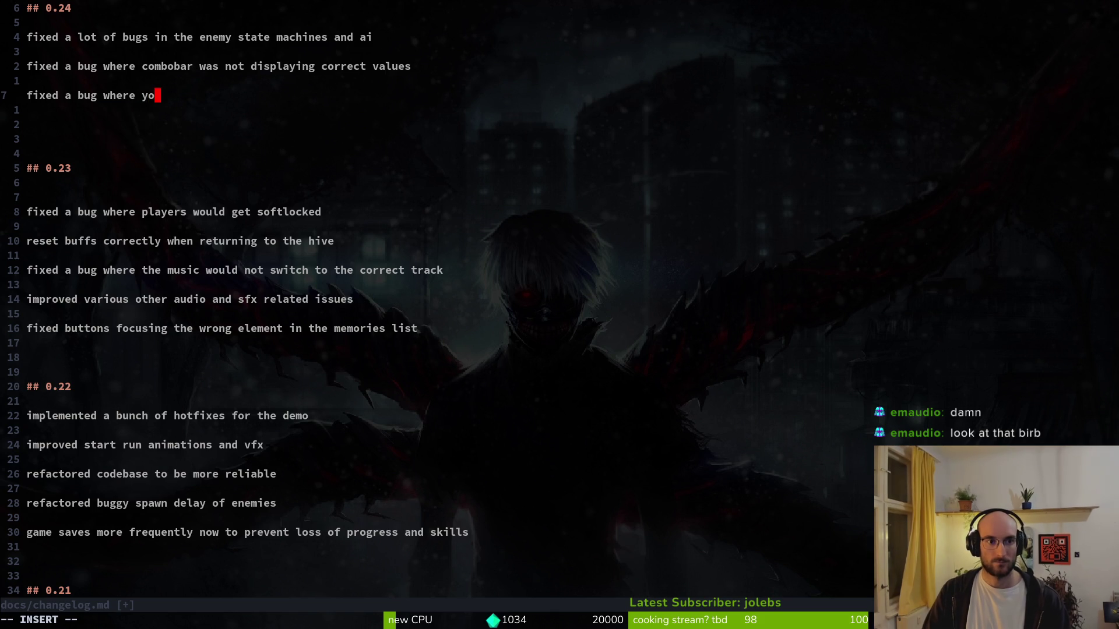
key(BackSpace)
key(BackSpace)
key(BackSpace)
key(BackSpace)
key(BackSpace)
key(BackSpace)
key(BackSpace)
key(BackSpace)
text(on )
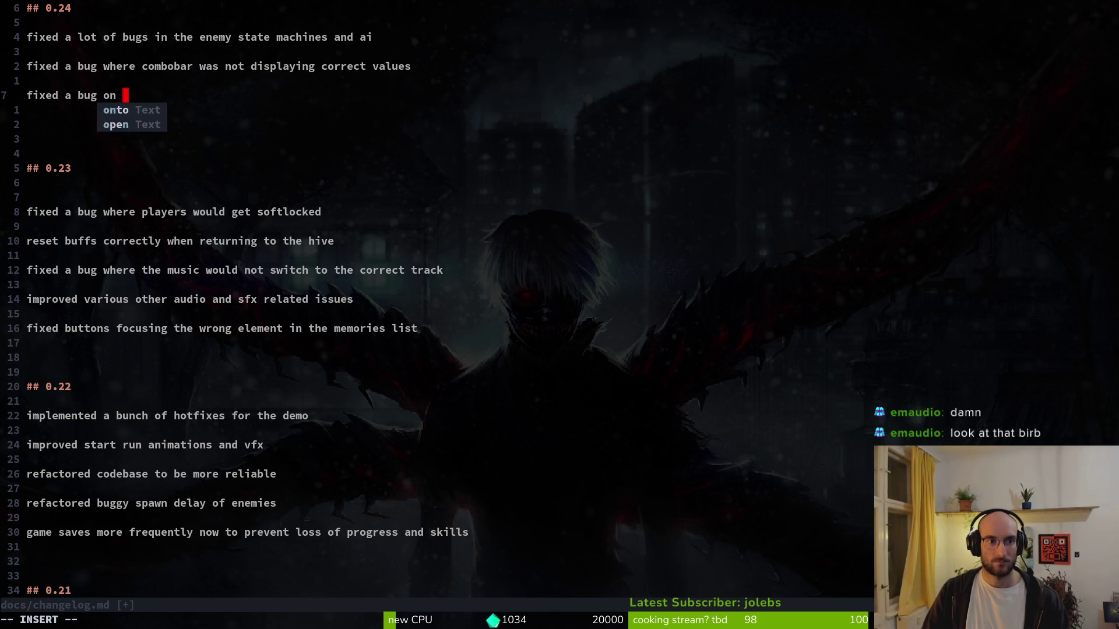
text(macOS which)
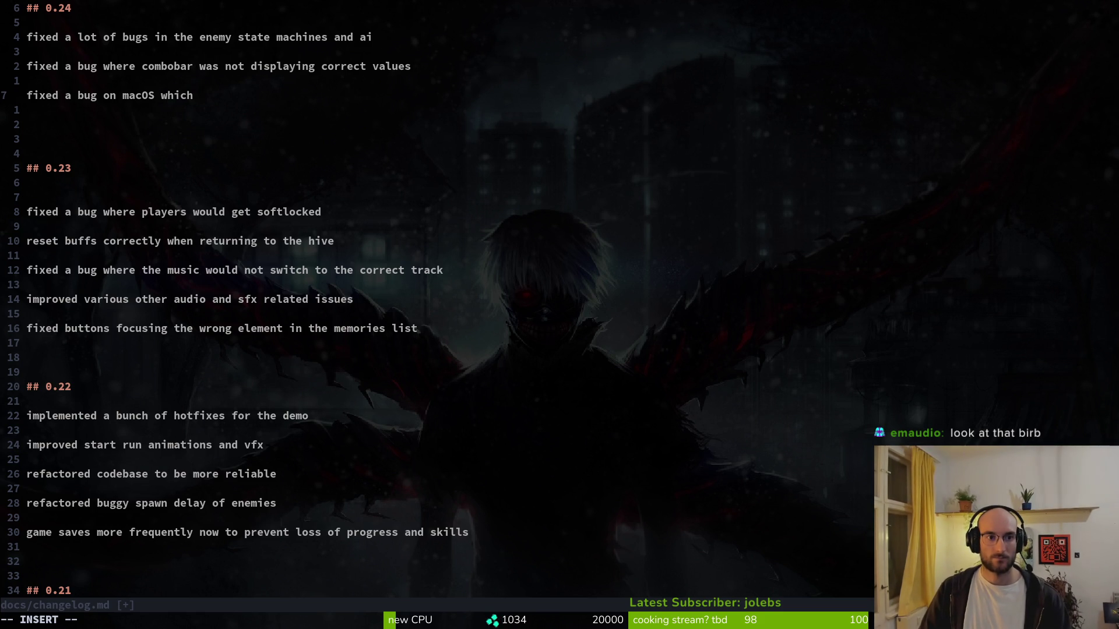
- Finish the entry with 'prevented saving the game' and begin a new 'fixed' line
text( prevent)
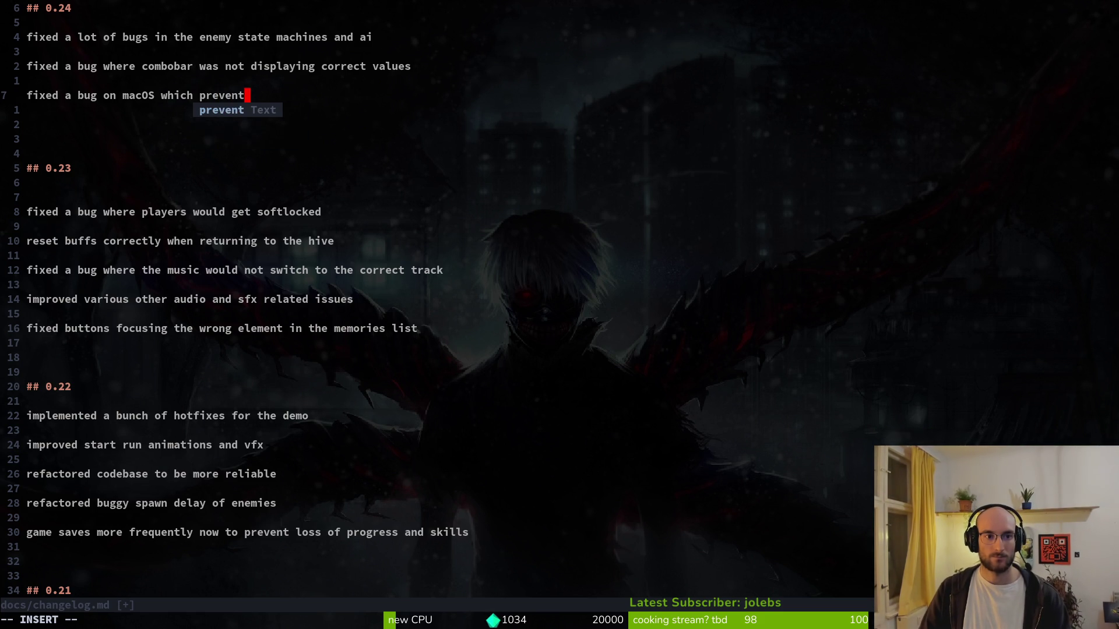
text(ed saving teh)
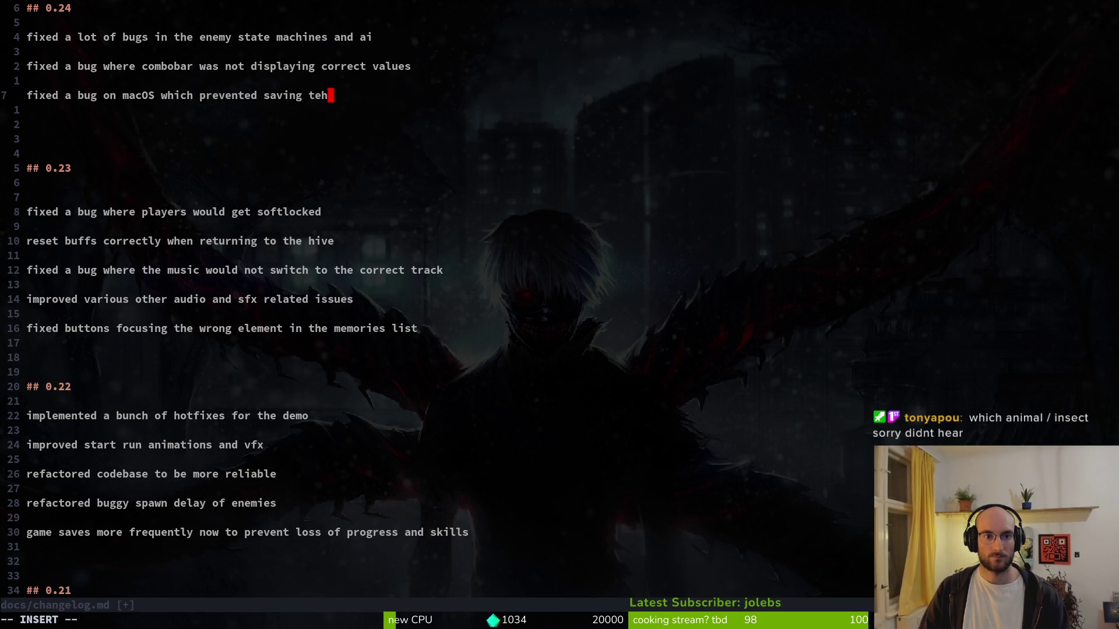
key(BackSpace)
key(BackSpace)
text(he game)
key(Return)
key(Return)
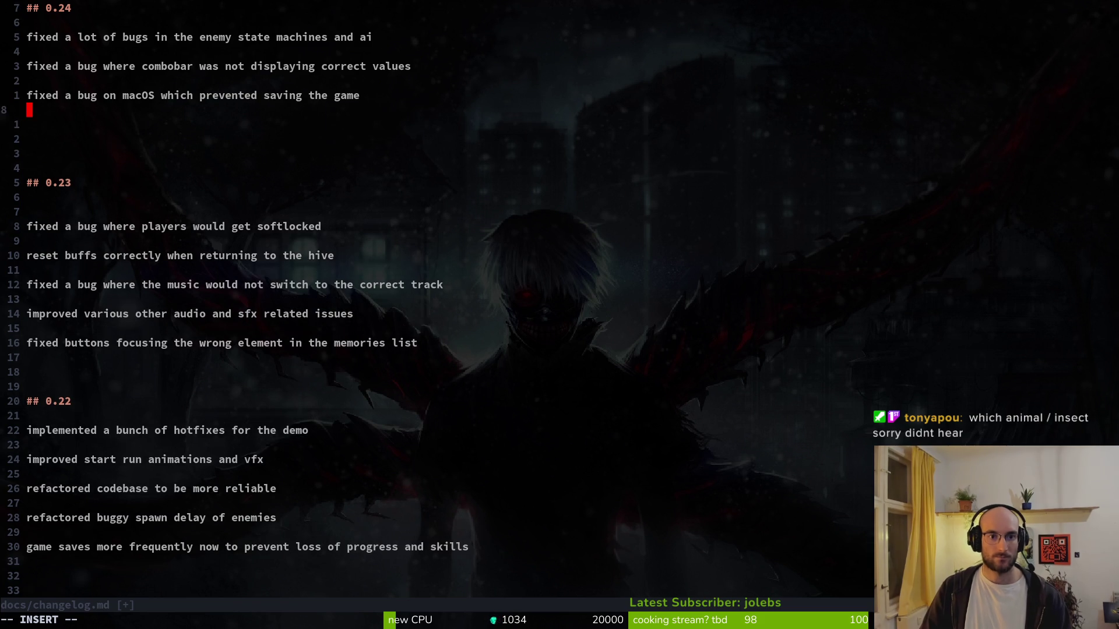
text(fixed)
key(alt+Tab)
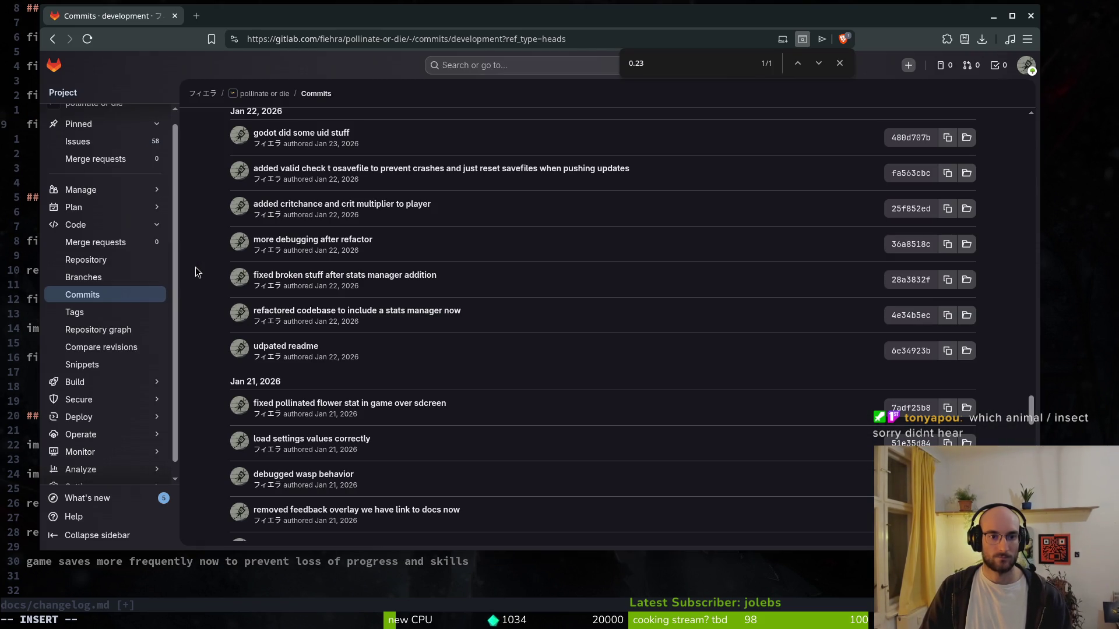
- Replace the stray 'fixed' with the entry 'added critical chance to player attacks'
key(alt+Tab)
key(BackSpace)
key(BackSpace)
key(BackSpace)
text(added crictchance)
key(BackSpace)
key(BackSpace)
key(BackSpace)
text(ical chance to player attacks)
key(Return)
key(Return)
key(alt+Tab)
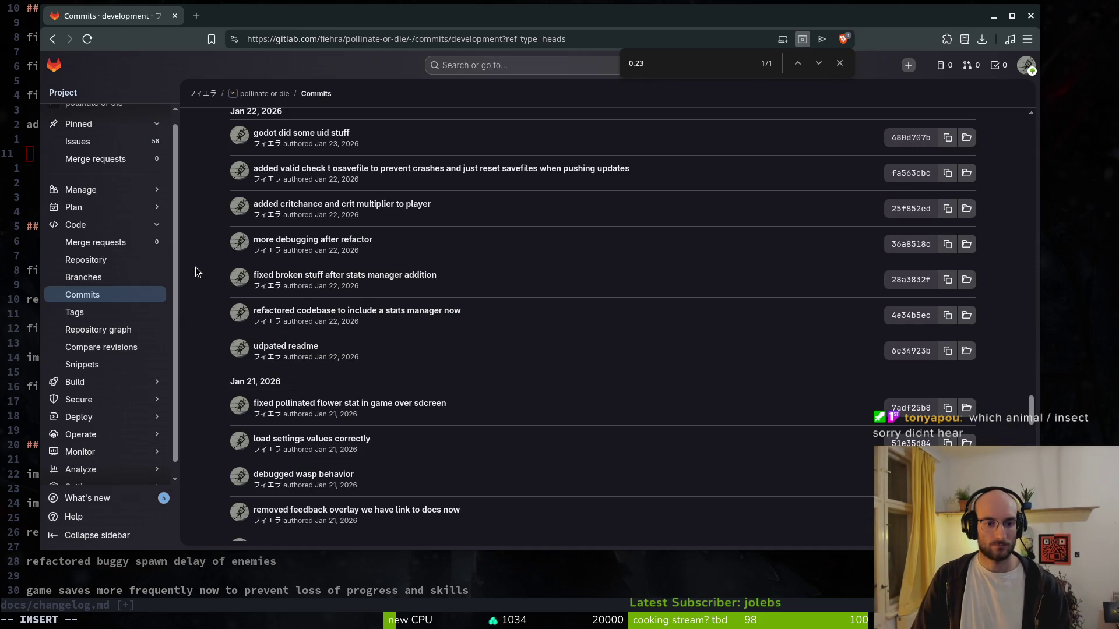
- Add the entry 'fixed multiple bugs in UI displaying the wrong values'
key(alt+Tab)
text(fixed)
key(alt+Tab)
key(alt+Tab)
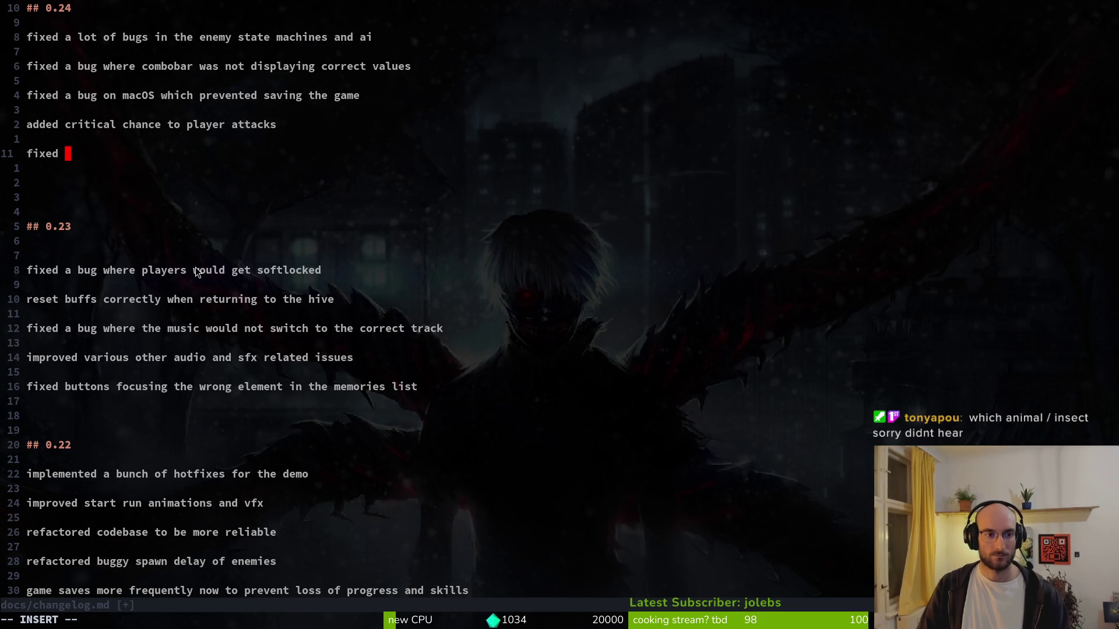
text(more bugs in ui)
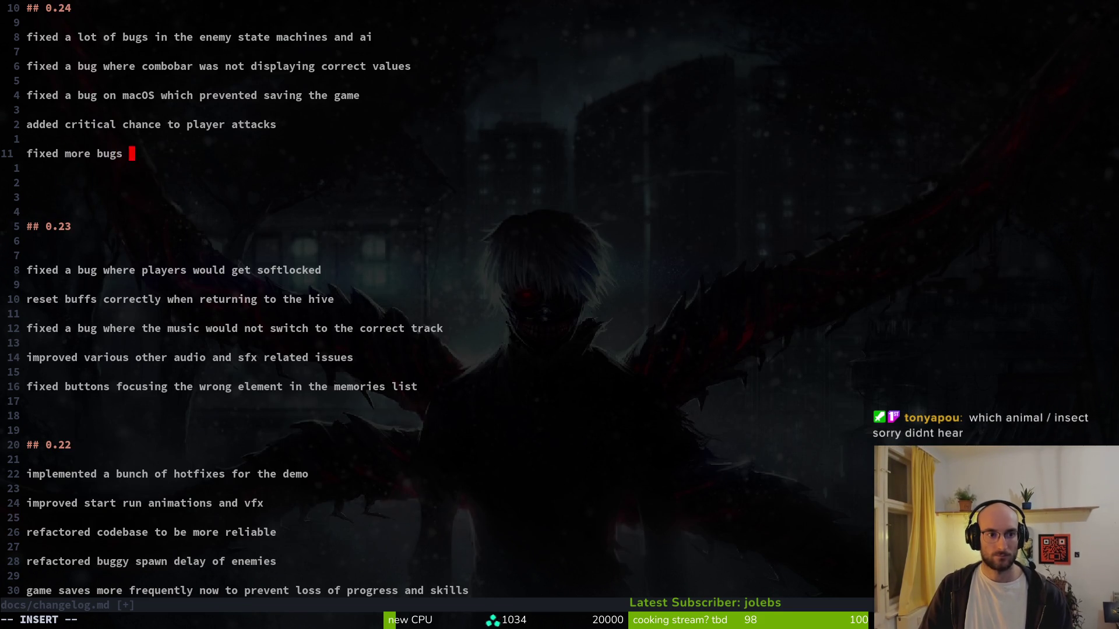
key(BackSpace)
key(BackSpace)
text(UI )
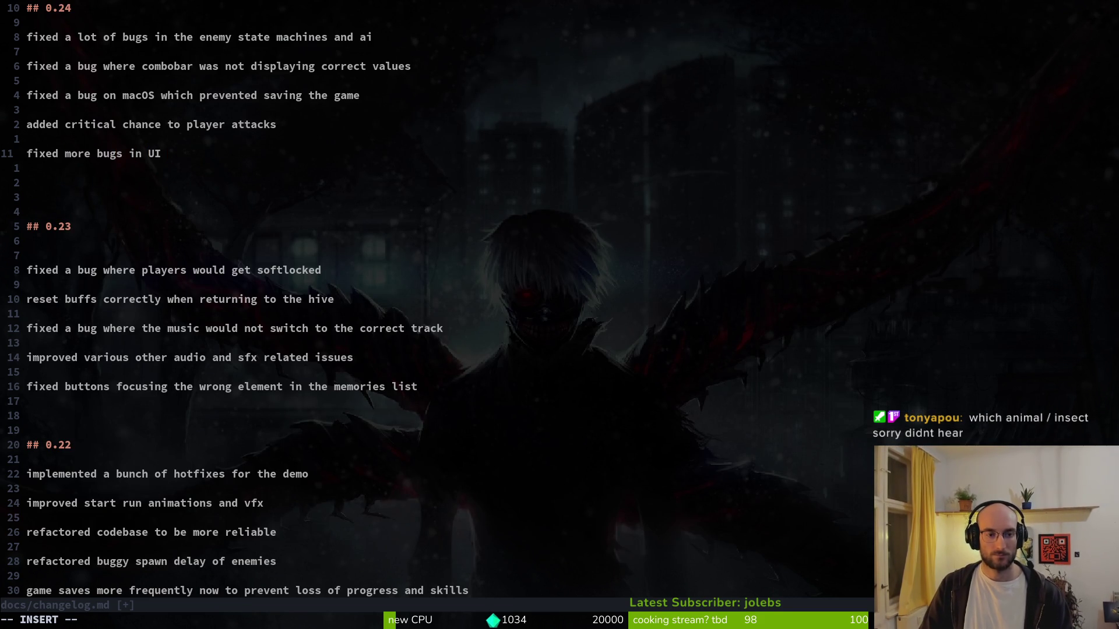
text(displayin)
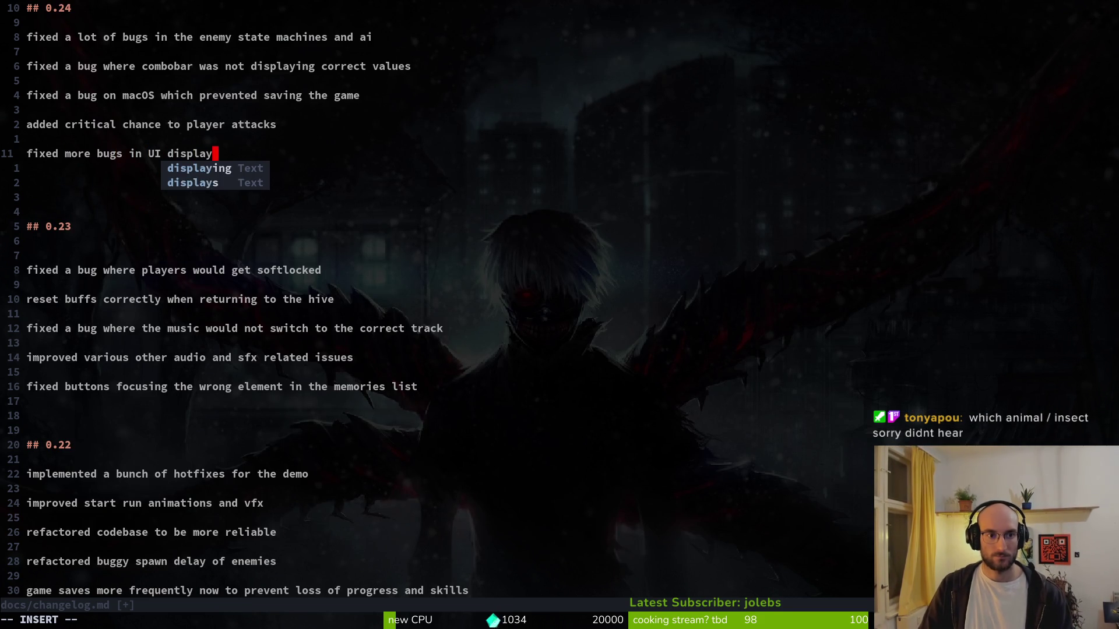
key(BackSpace)
key(BackSpace)
key(BackSpace)
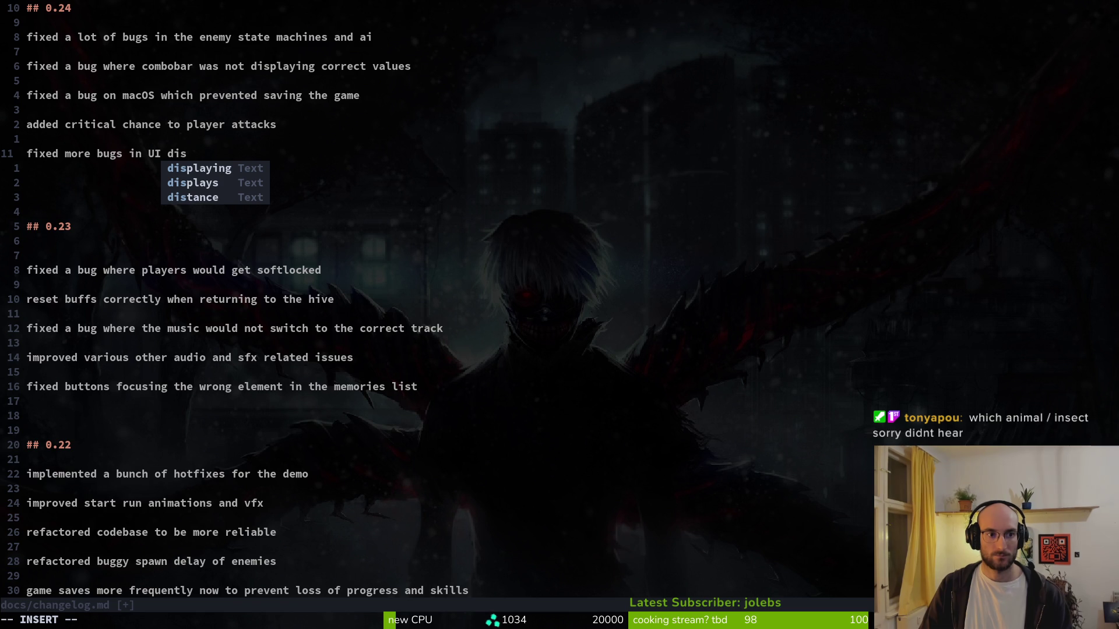
key(BackSpace)
key(BackSpace)
key(BackSpace)
text(u)
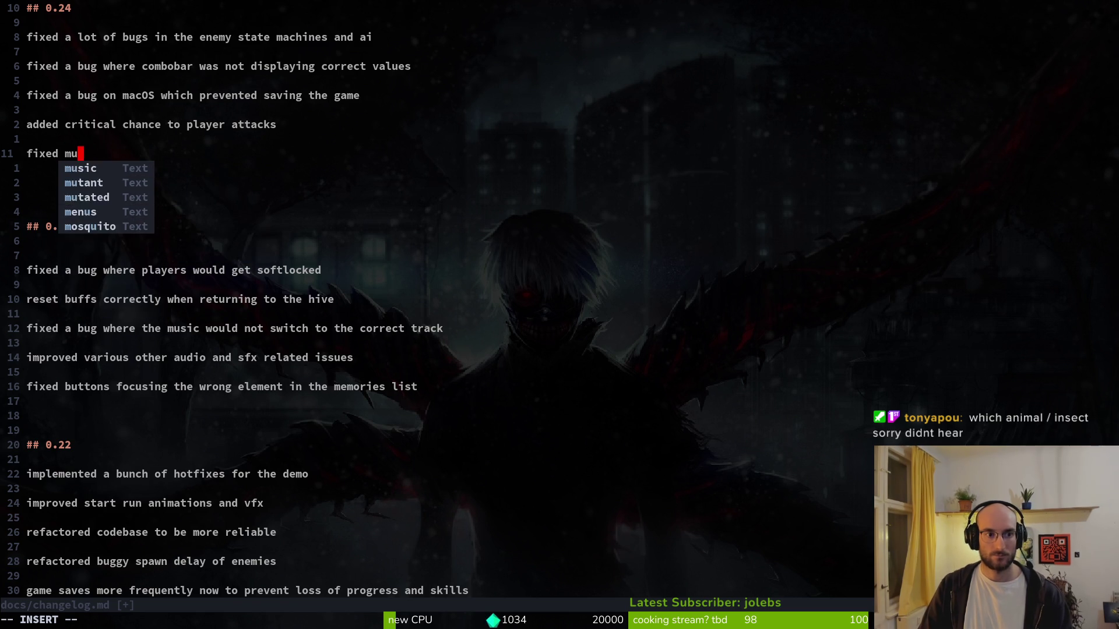
text(ltiple bugs in UI display)
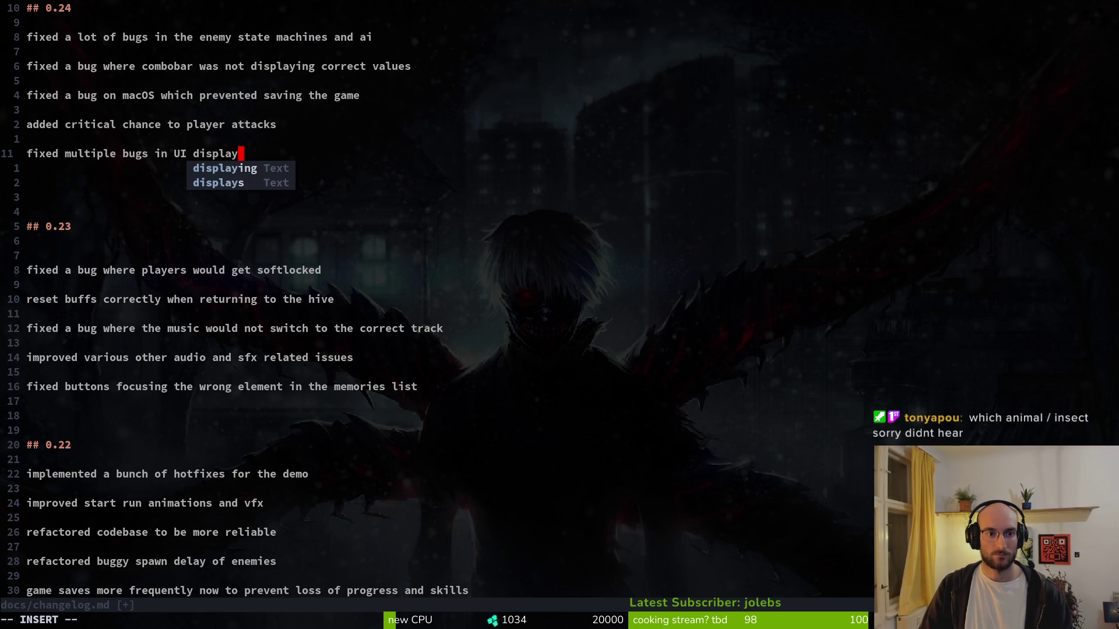
text(ing the wrong values)
key(Return)
key(Return)
key(alt+Tab)
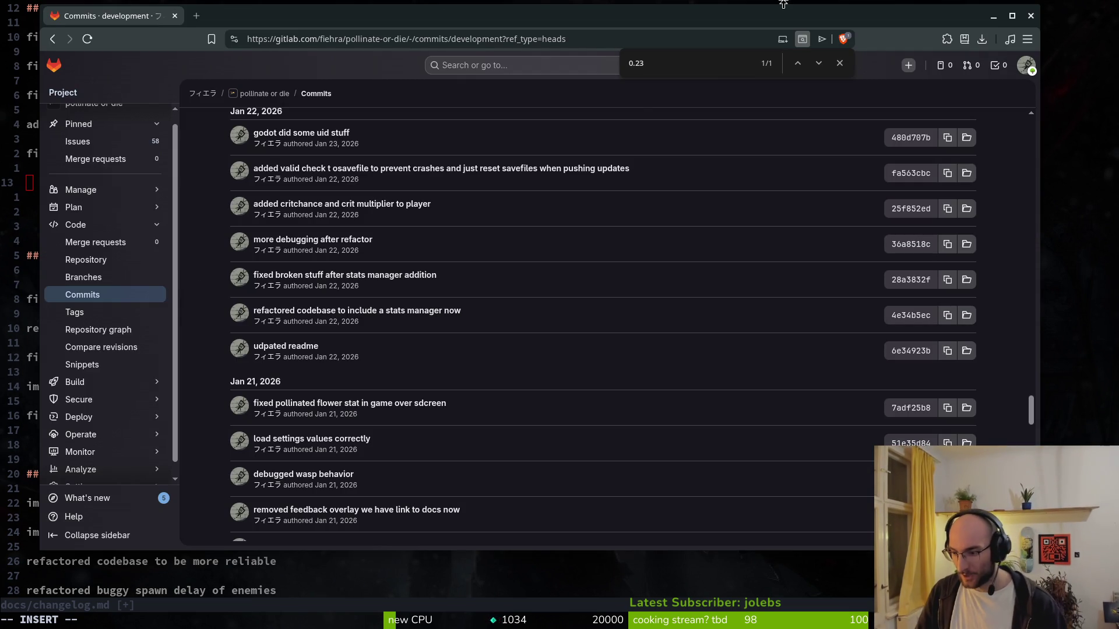
- Open a new Brave tab showing image search results for 'bee eater'
key(alt+Tab)
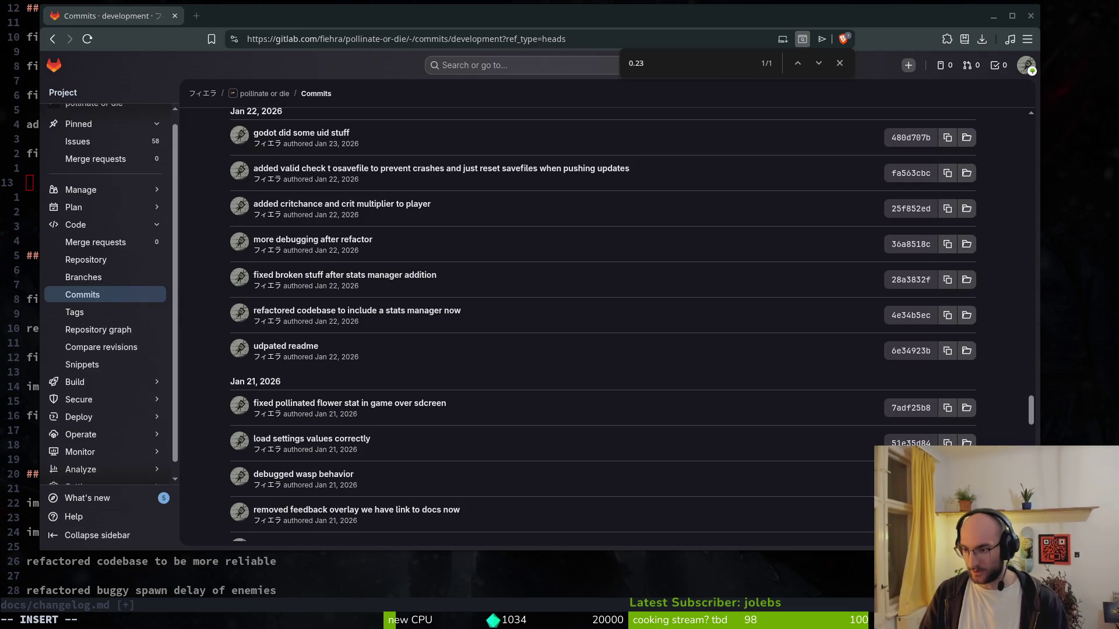
key(Return)
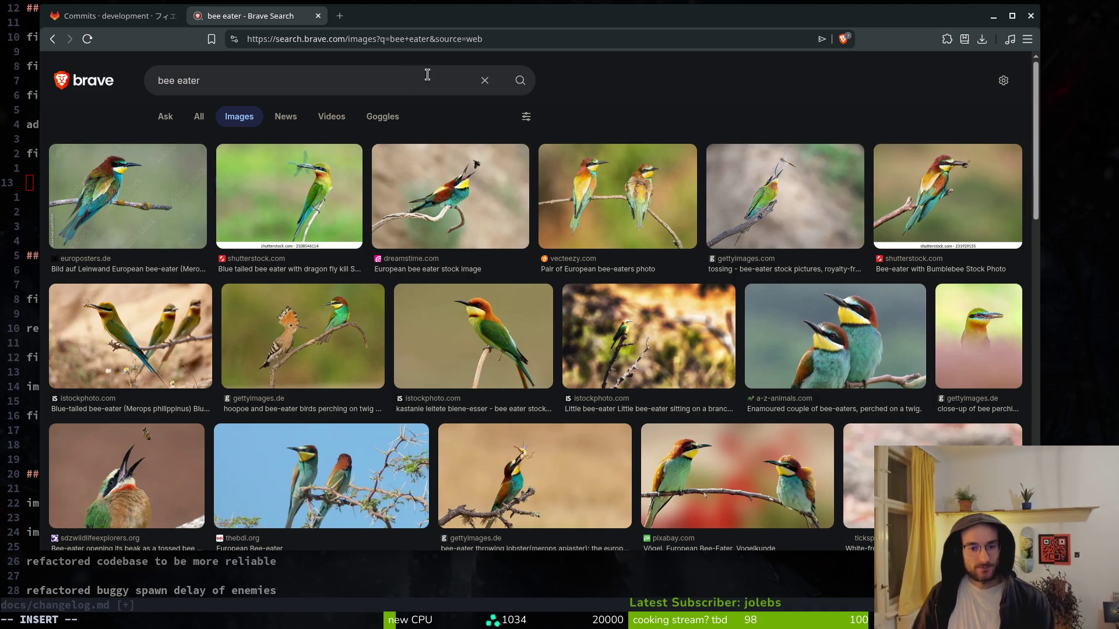
drag(385, 11, 379, 17)
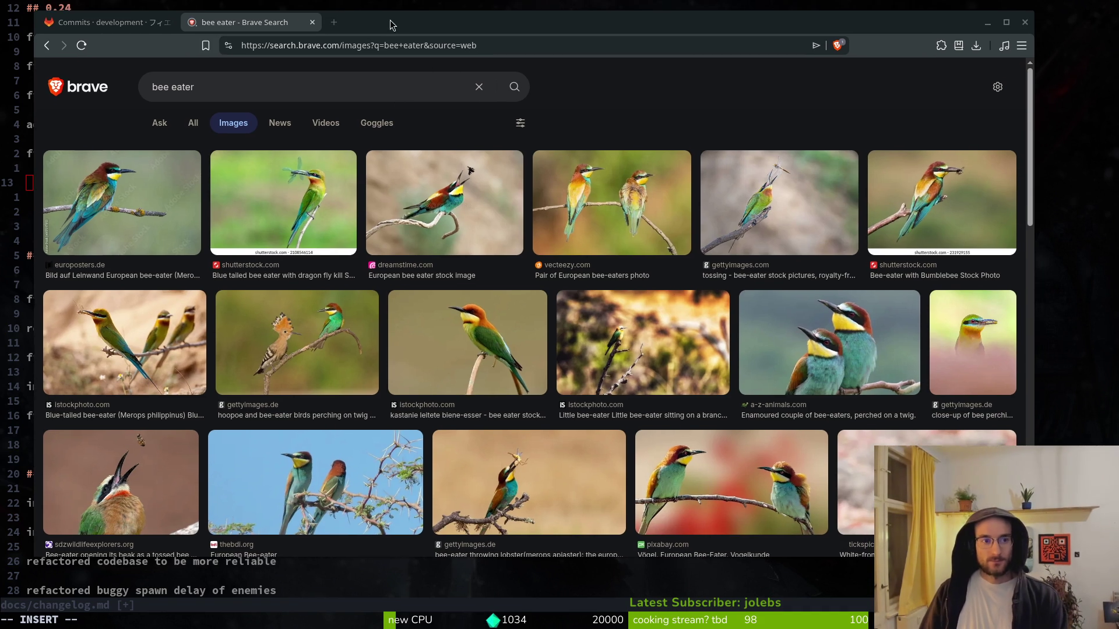
- Close the bee eater search tab and return to GitLab's commit list
key(ctrl+w)
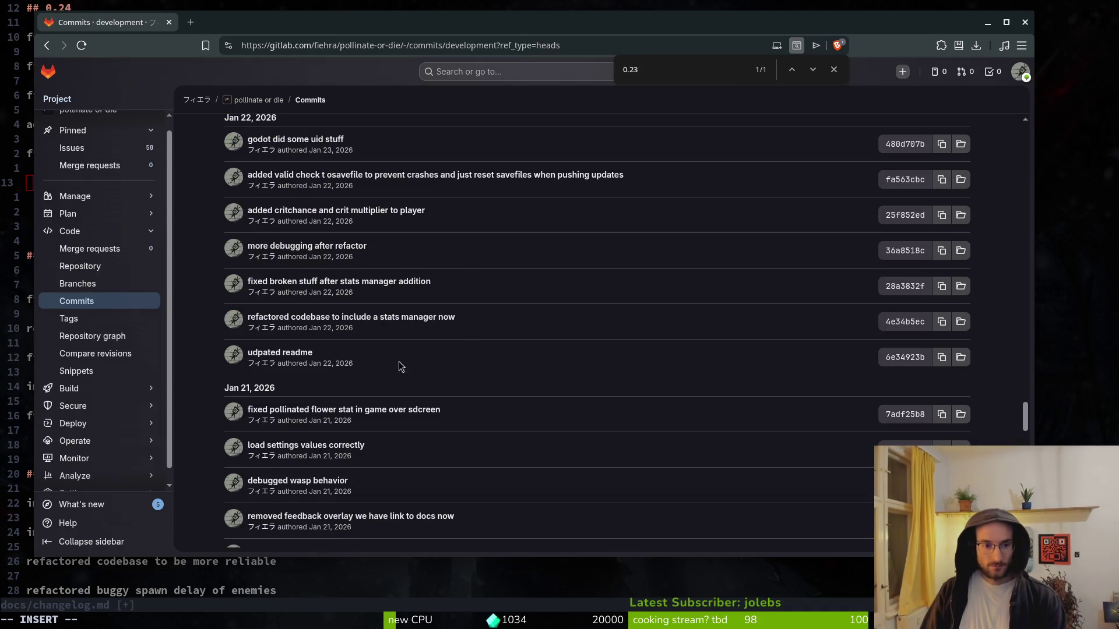
key(alt+Tab)
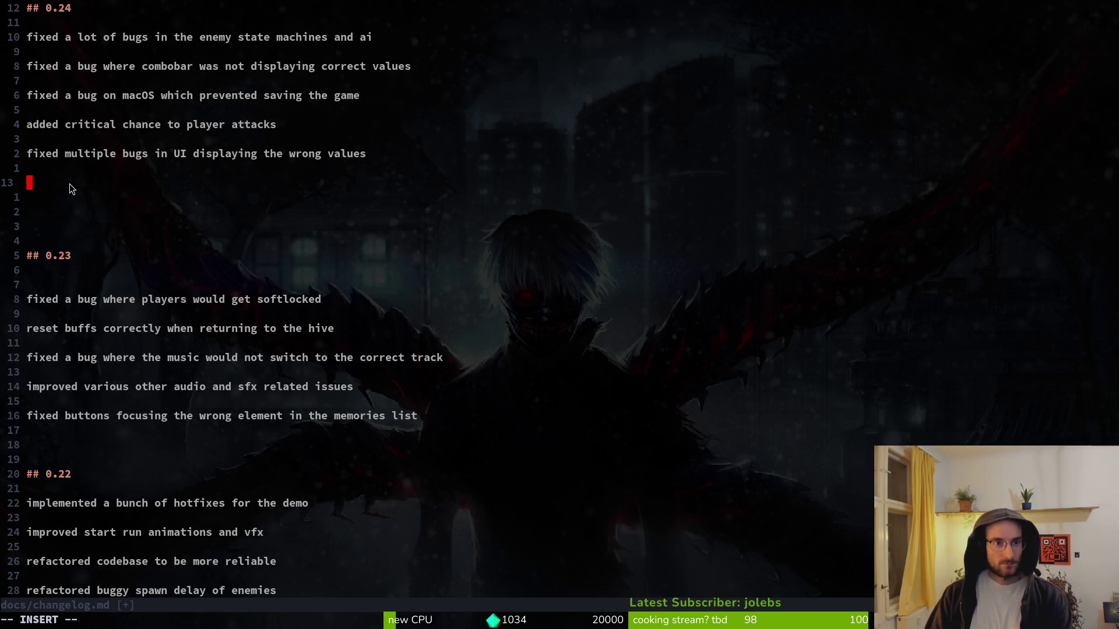
key(alt+Tab)
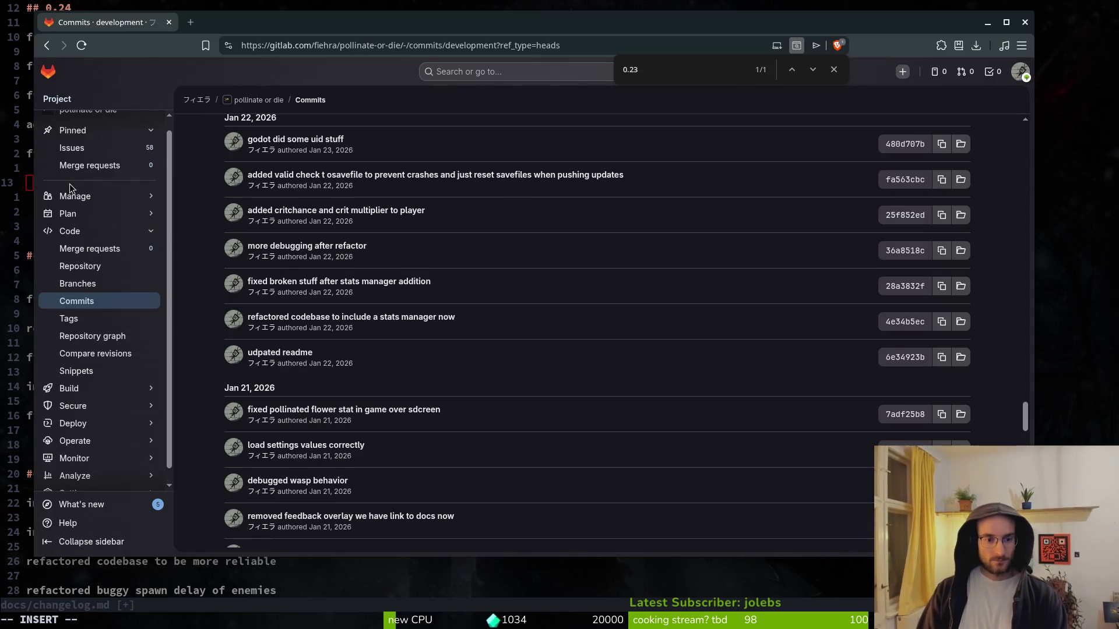
scroll(511, 417, down, 2)
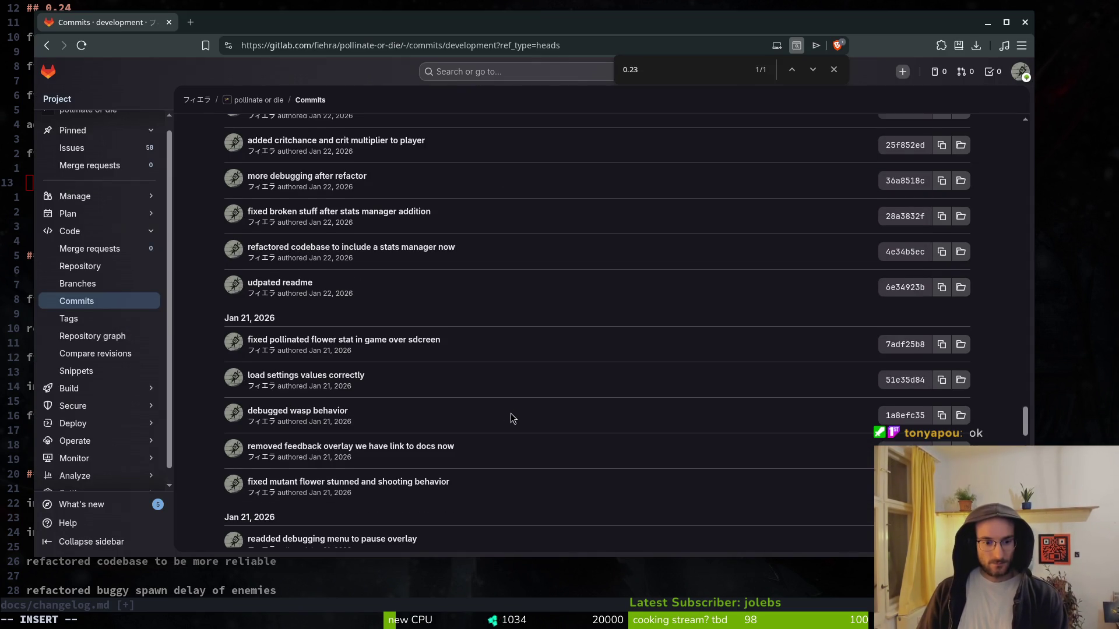
scroll(511, 417, down, 3)
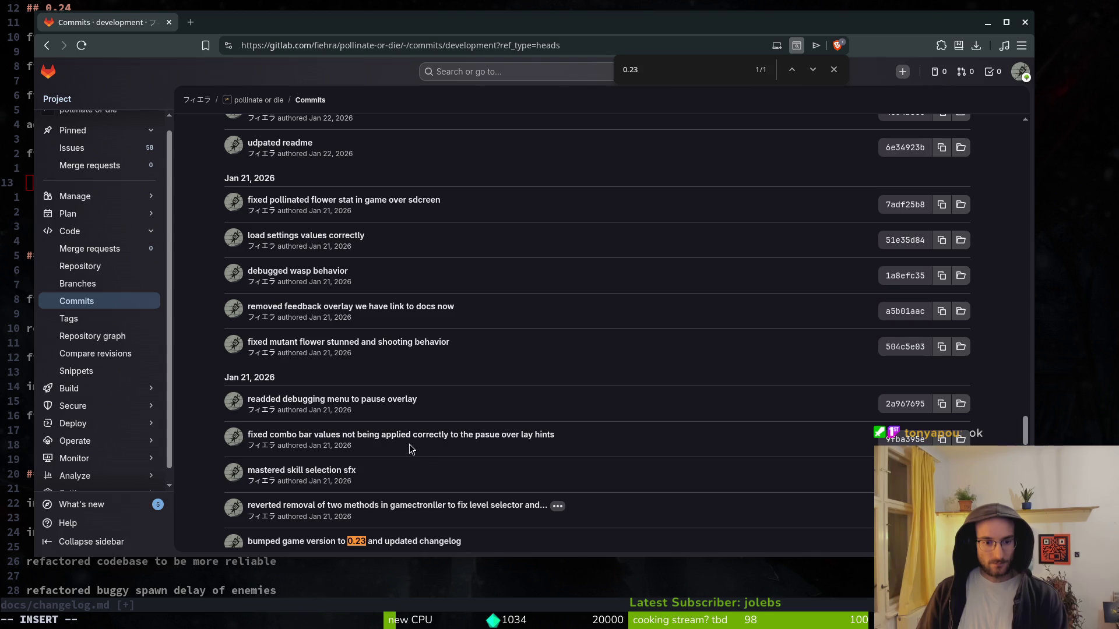
- Review the Jan 21–24 commits, then start the audio manager refactor entry in the changelog
scroll(350, 317, up, 5)
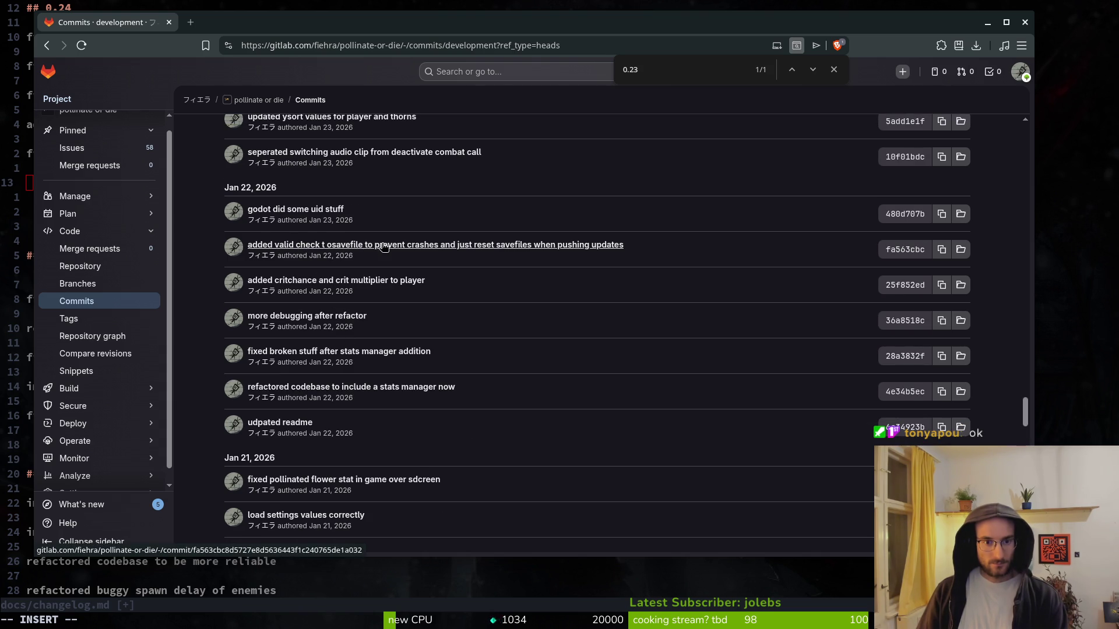
scroll(384, 247, up, 2)
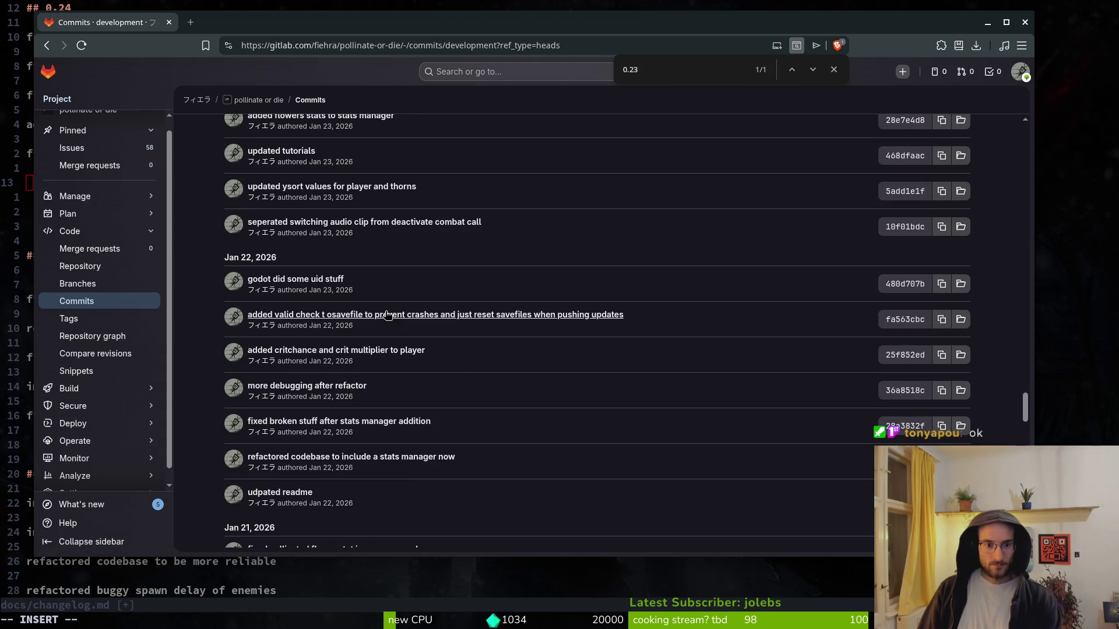
scroll(460, 299, up, 4)
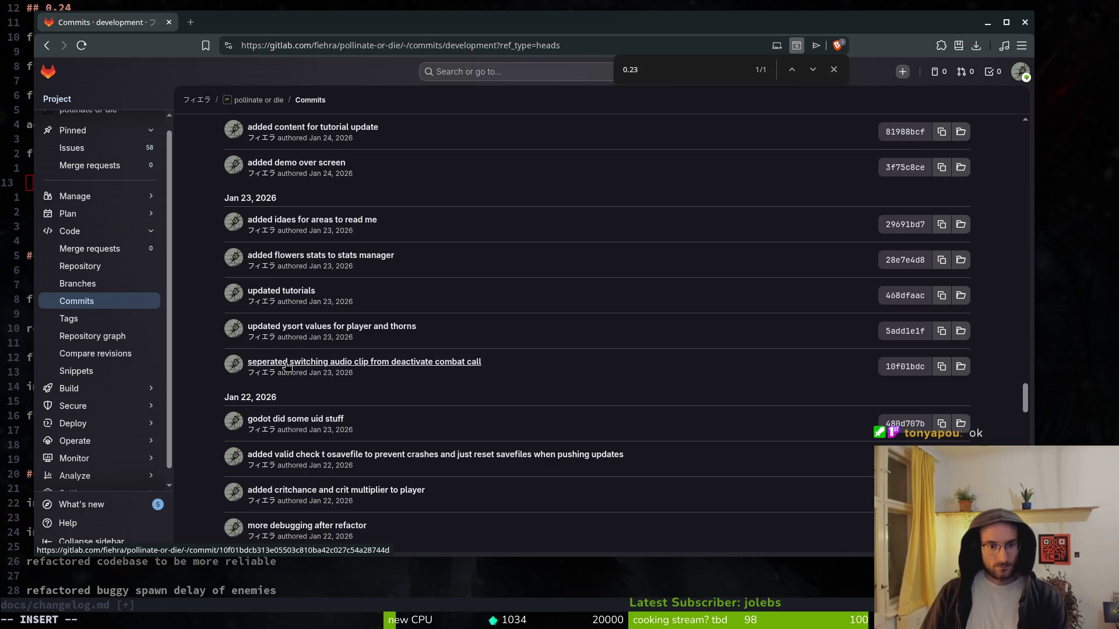
scroll(448, 316, up, 2)
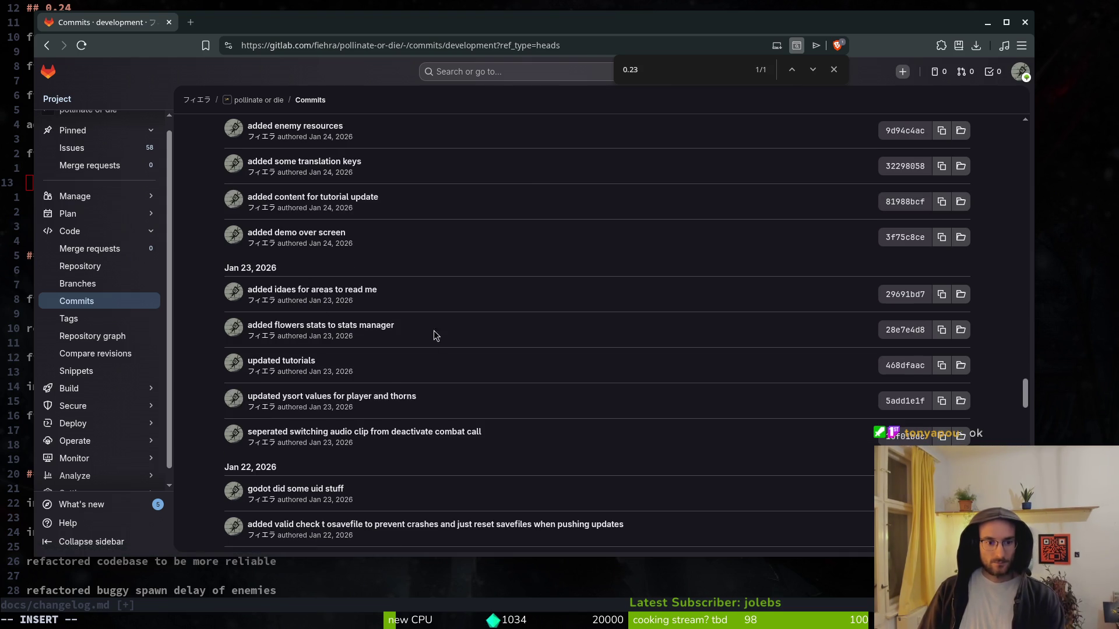
key(alt+Tab)
text(refactored audi)
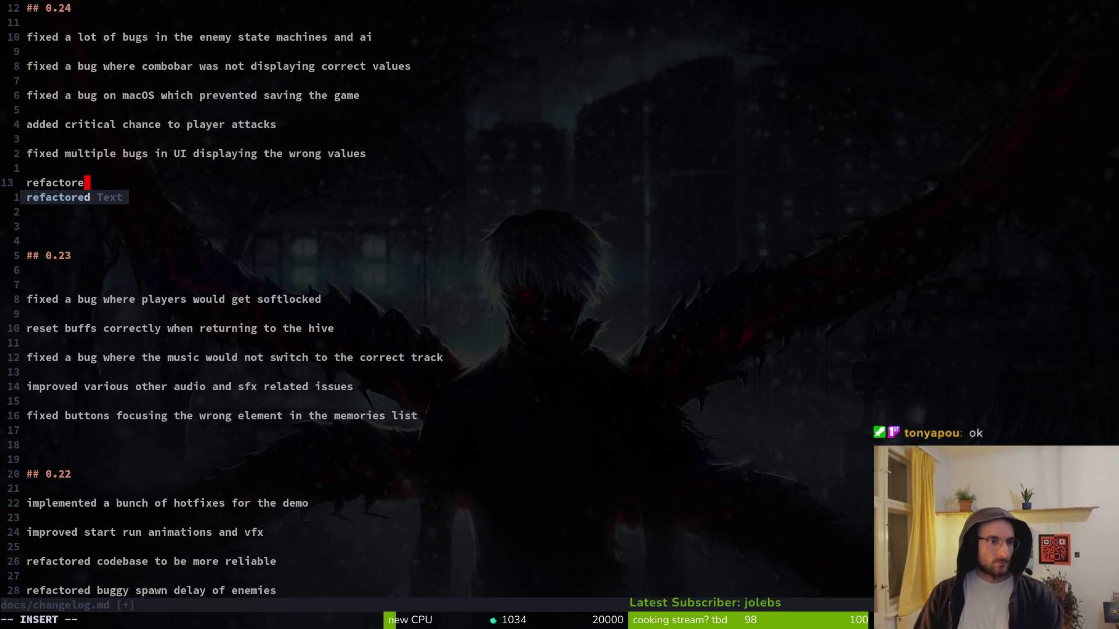
text(o m)
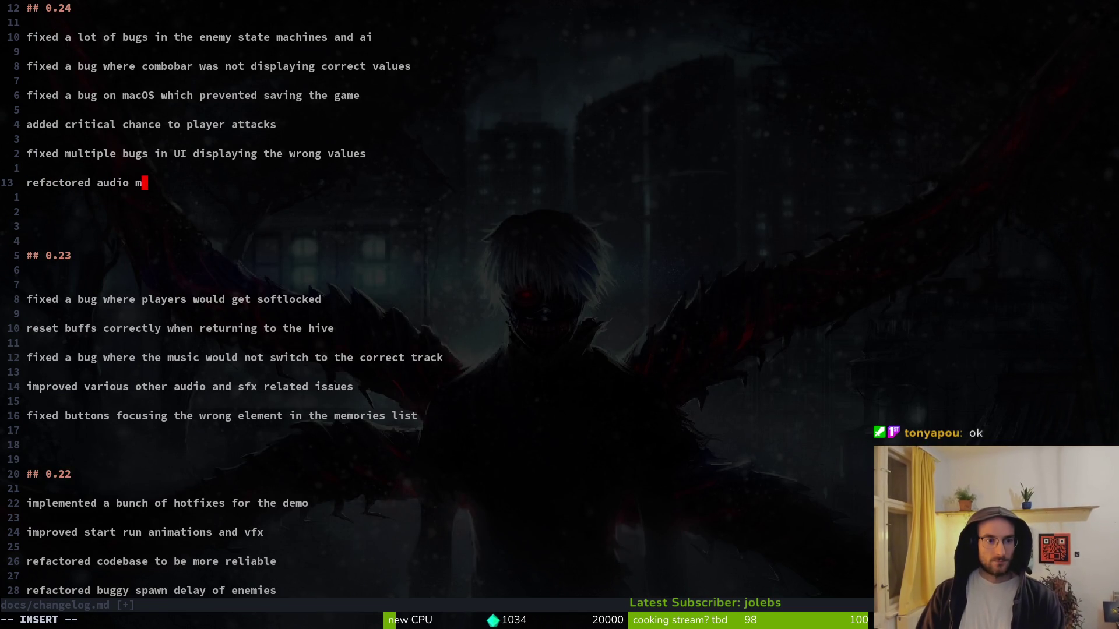
text(anaer to )
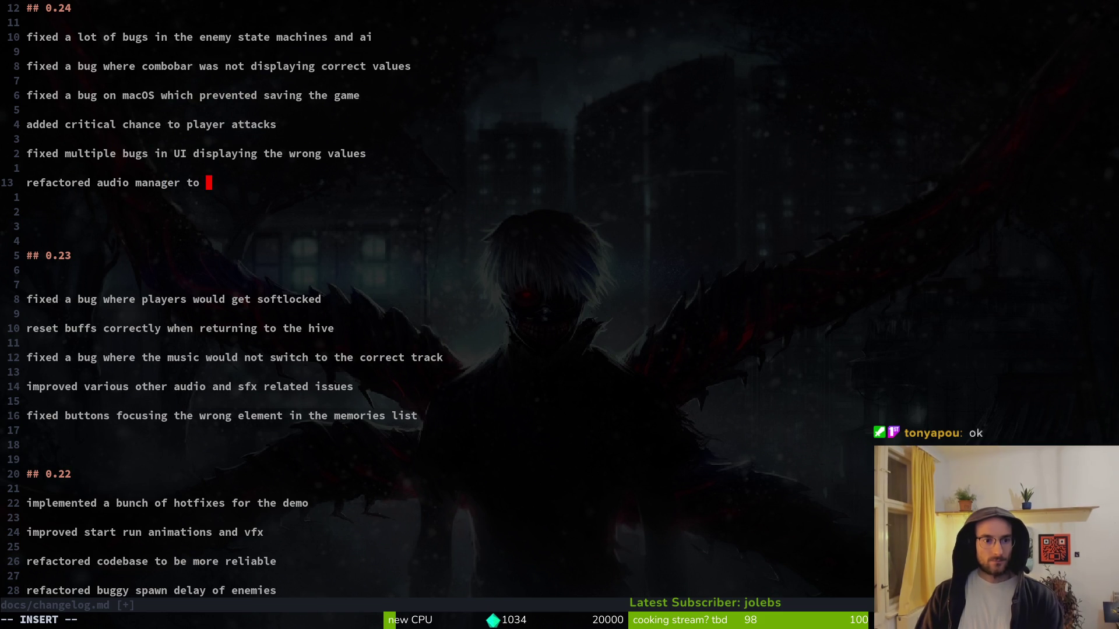
text(opefull)
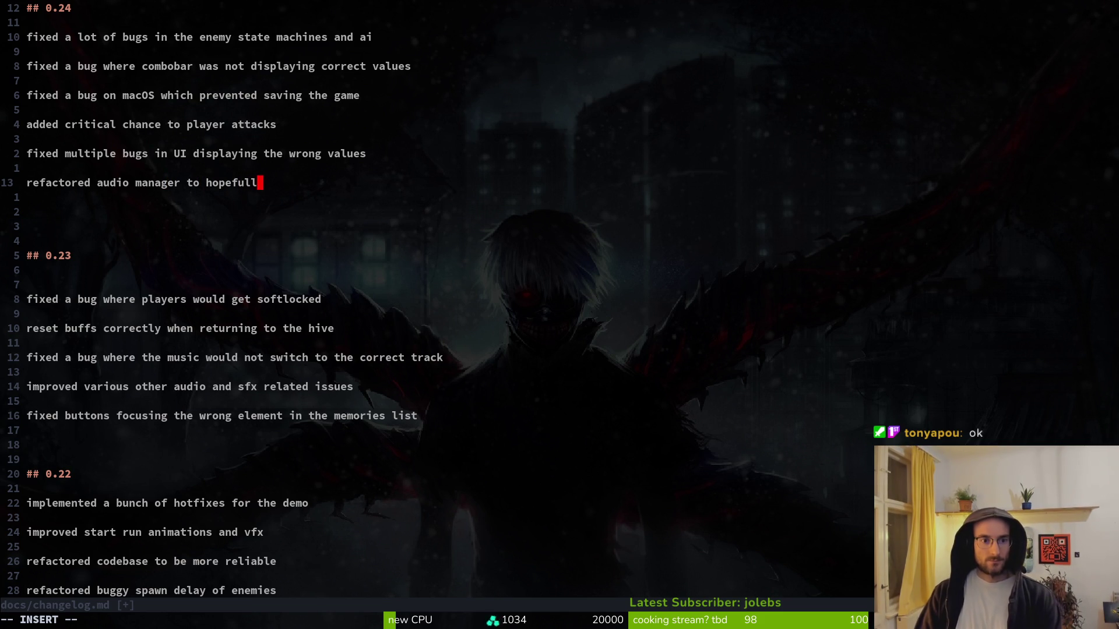
text( fix )
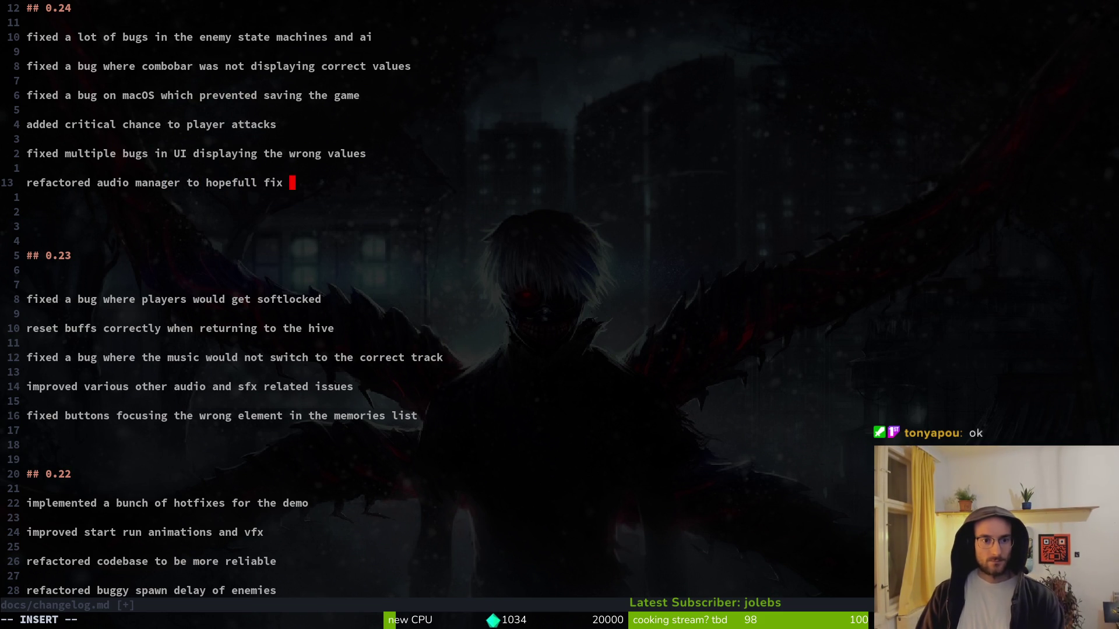
text(the music)
- Finish the audio manager entry so it ends with 'all music transitions'
key(BackSpace)
key(BackSpace)
key(BackSpace)
key(BackSpace)
key(BackSpace)
key(BackSpace)
key(BackSpace)
key(BackSpace)
text(all )
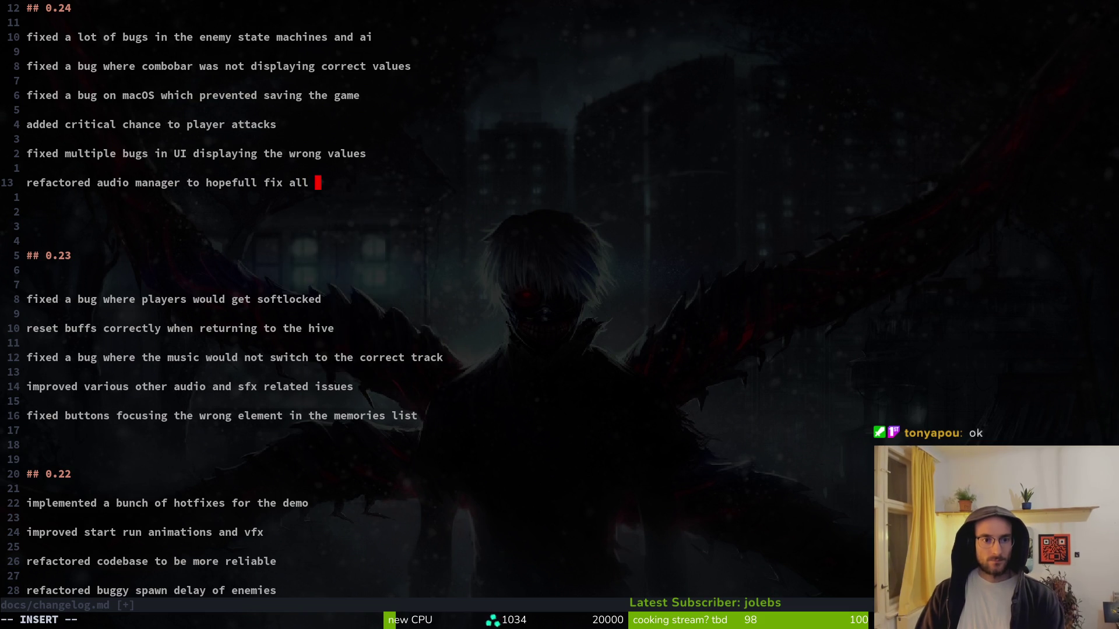
text(music transitions)
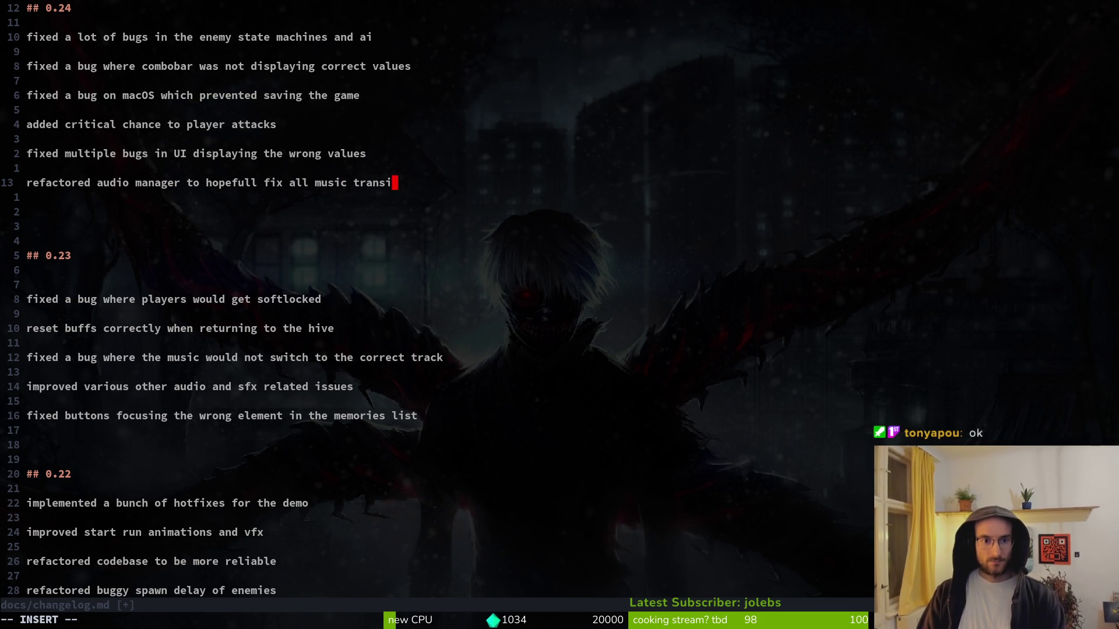
key(Return)
key(Return)
key(alt+Tab)
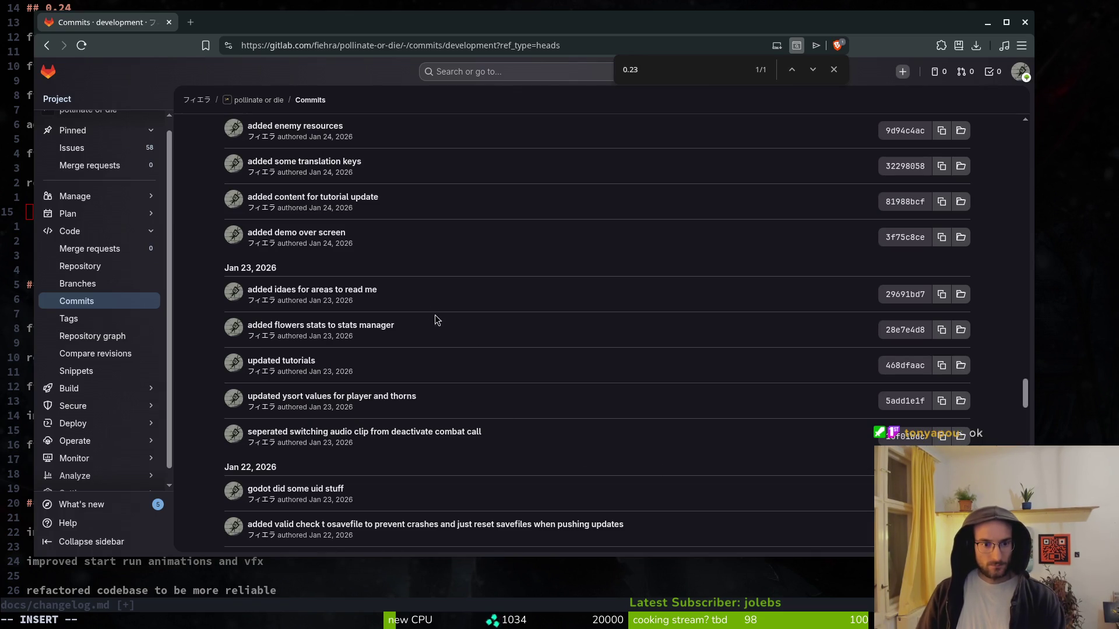
scroll(483, 333, up, 2)
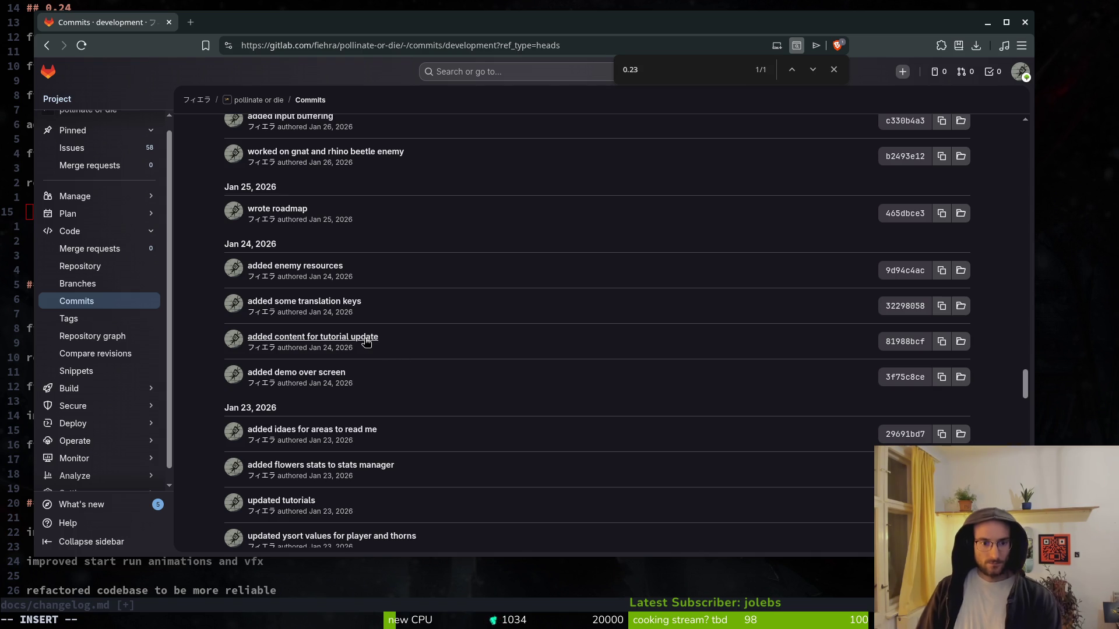
key(alt+Tab)
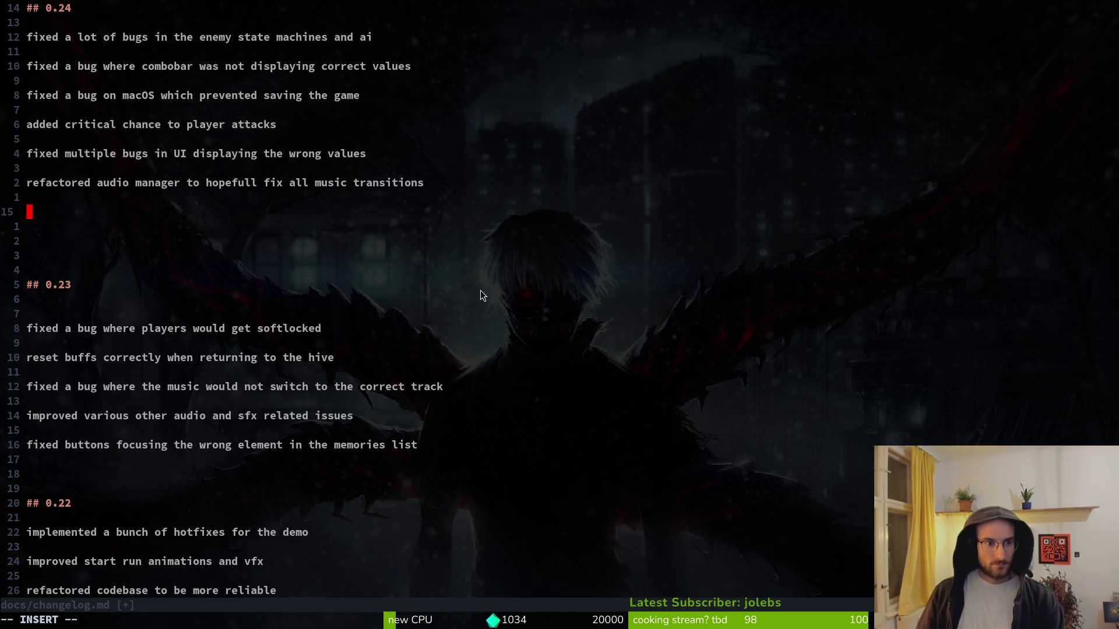
- Add the 0.24 entry 'improved and expanded translations'
text(improved alot of)
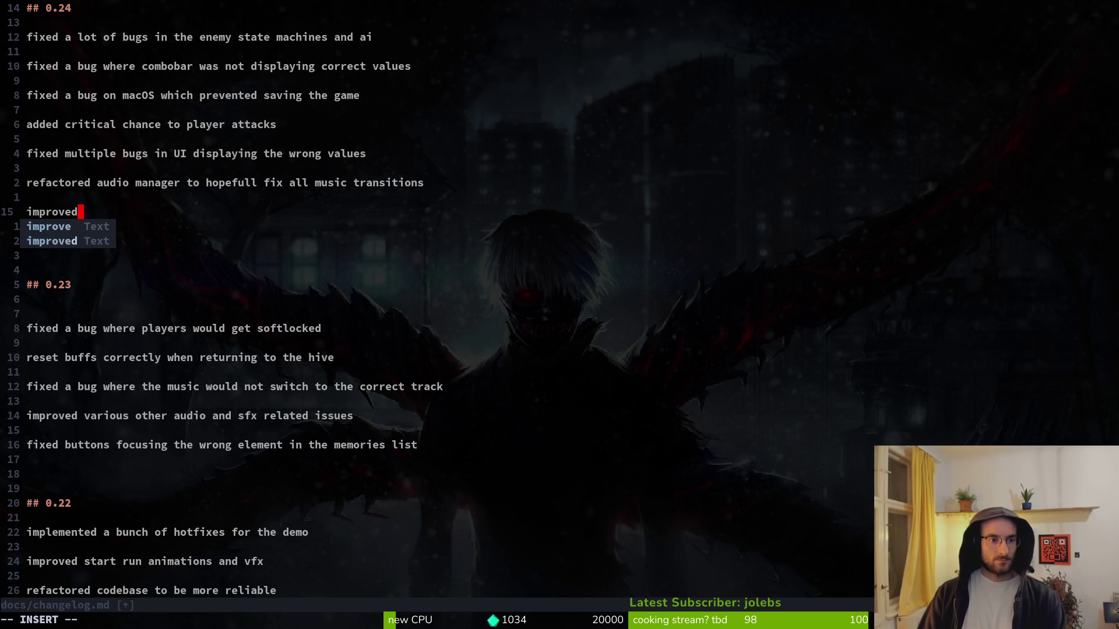
key(BackSpace)
key(BackSpace)
key(BackSpace)
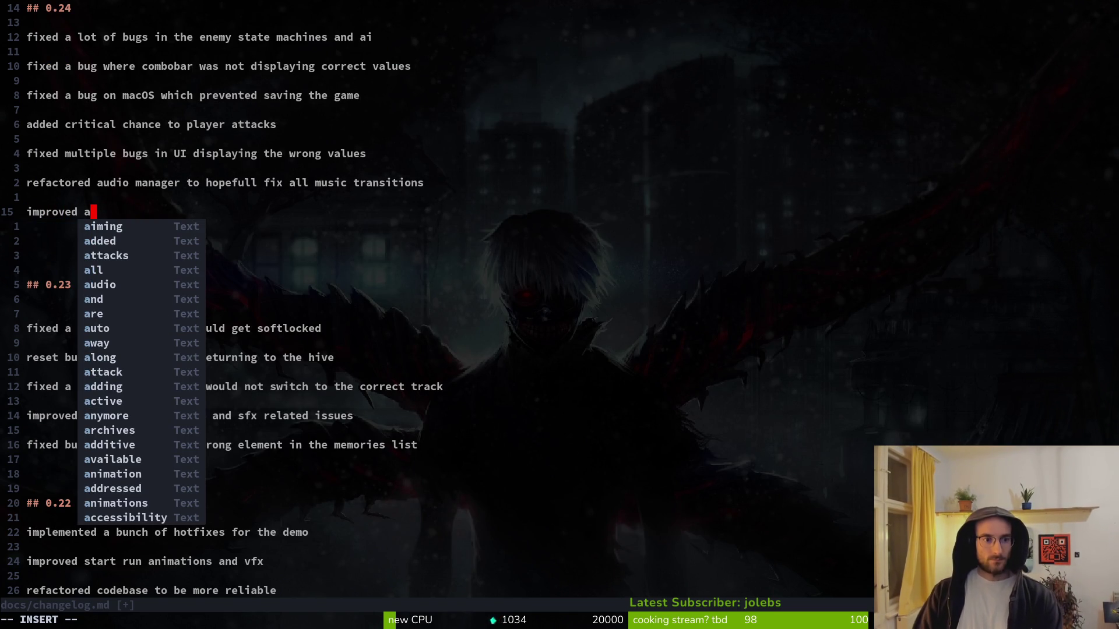
key(BackSpace)
text(translations)
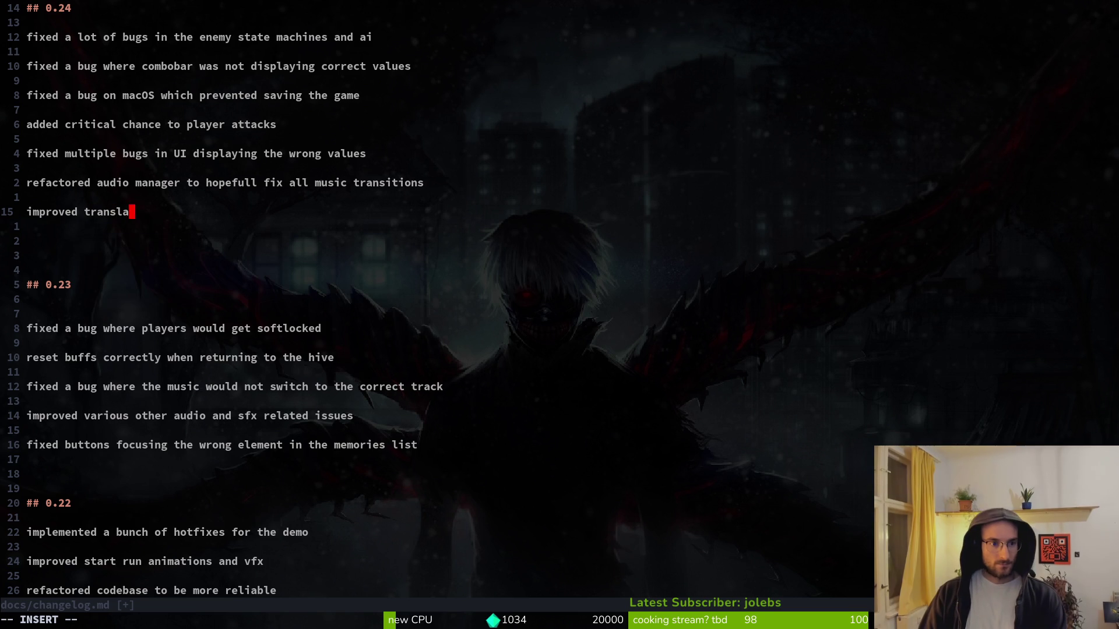
key(Return)
key(BackSpace)
key(BackSpace)
key(BackSpace)
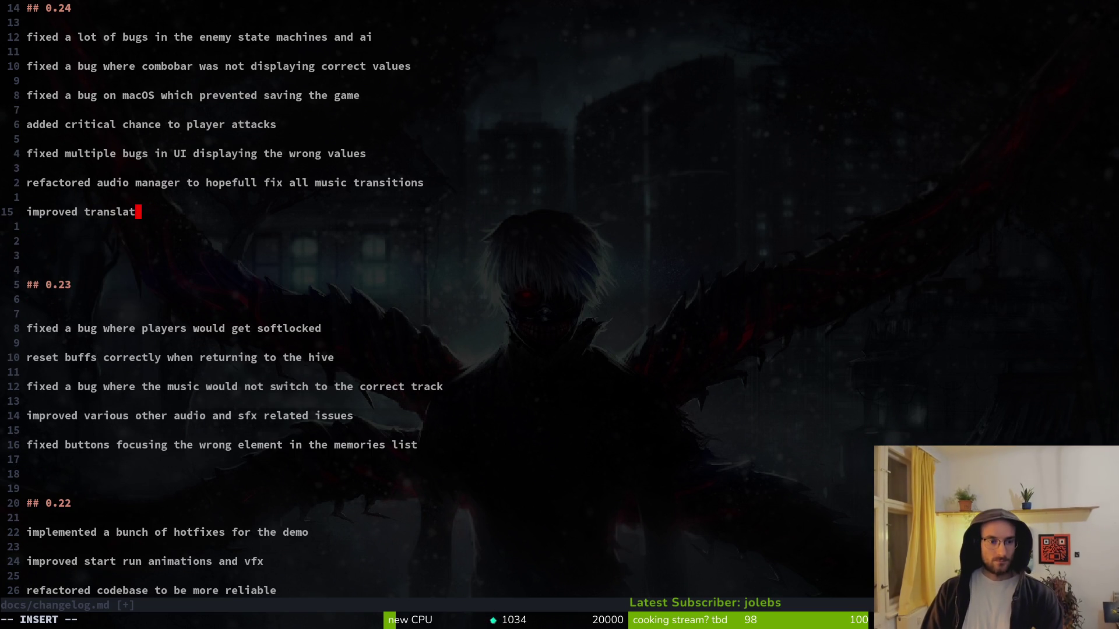
text(and expande)
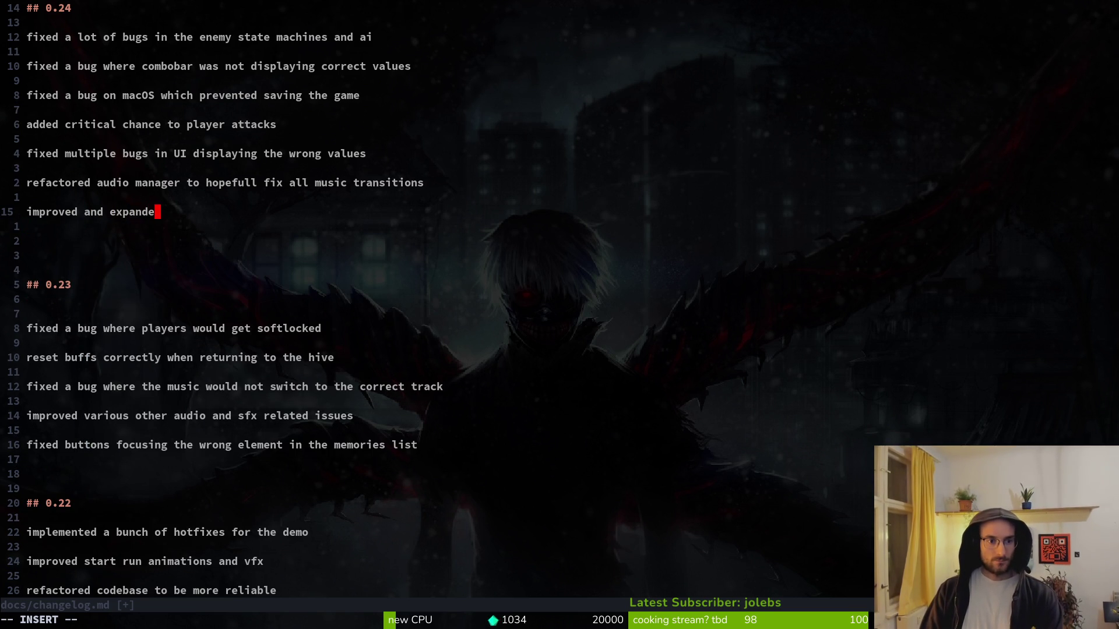
text(d translations)
key(Return)
key(Return)
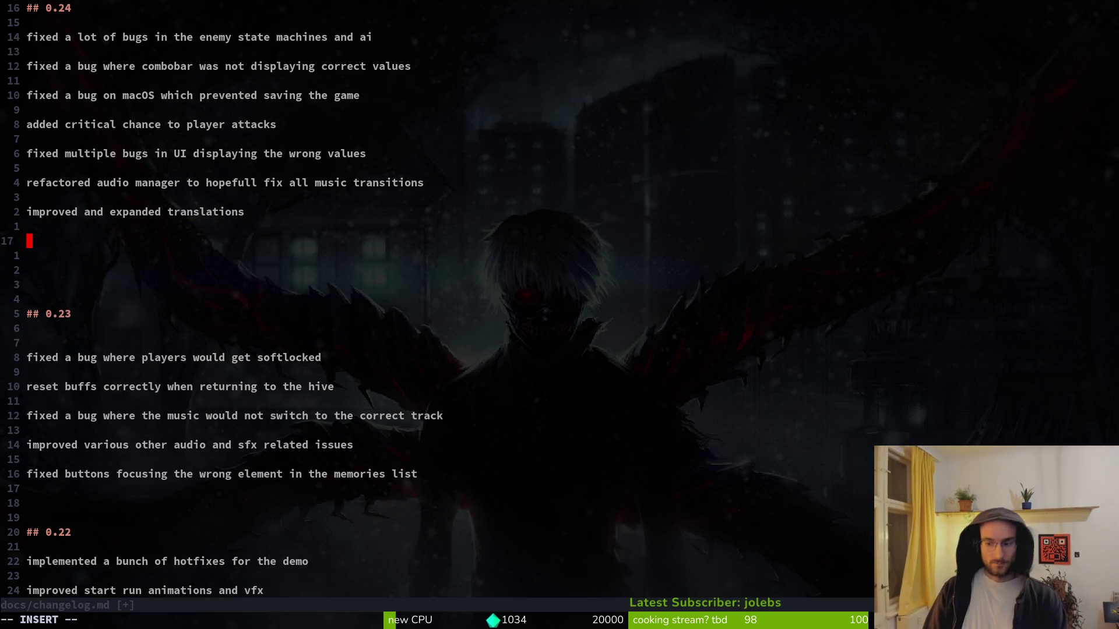
key(alt+Tab)
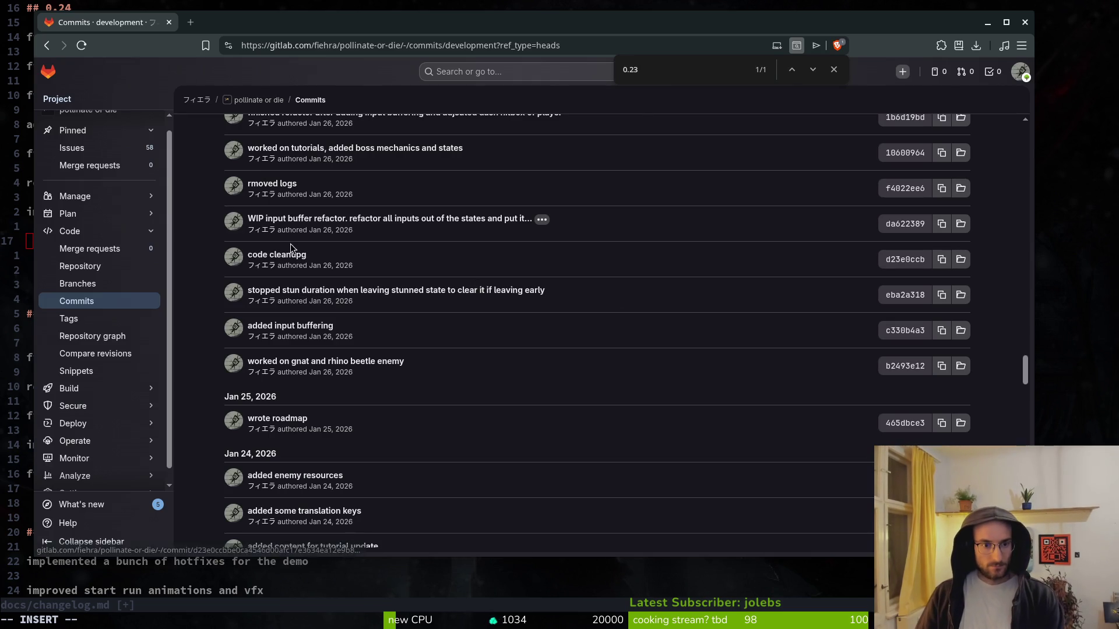
- Add the 0.24 entry 'added input buffering'
scroll(321, 284, up, 2)
key(alt+Tab)
text(added input buffering)
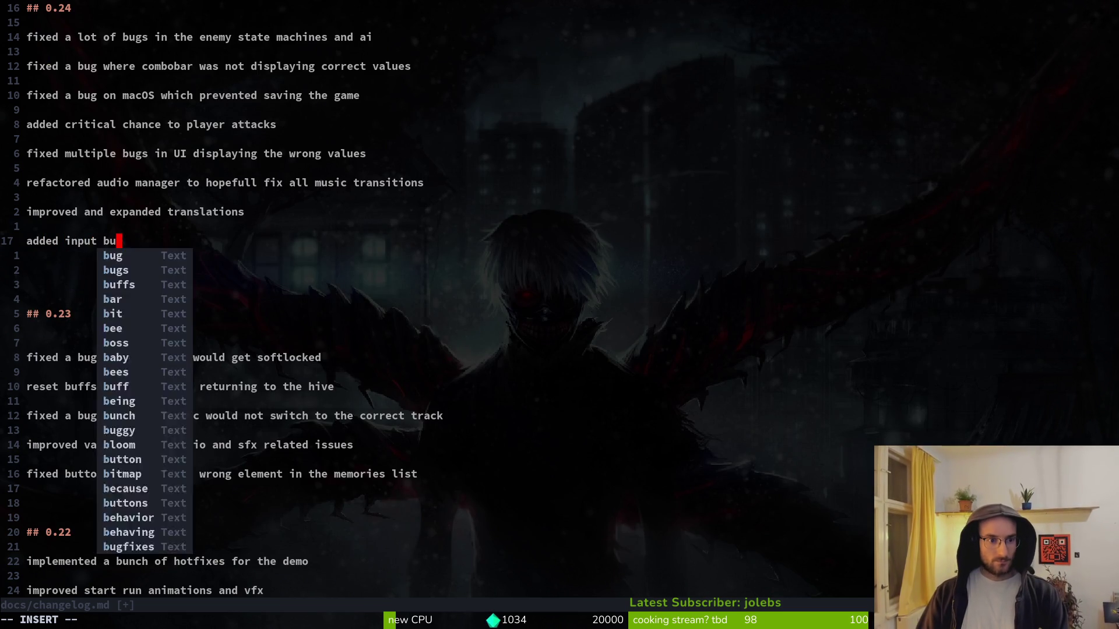
key(Return)
key(Return)
- Add the 0.24 entry 'completely revamped the tutorial'
key(alt+Tab)
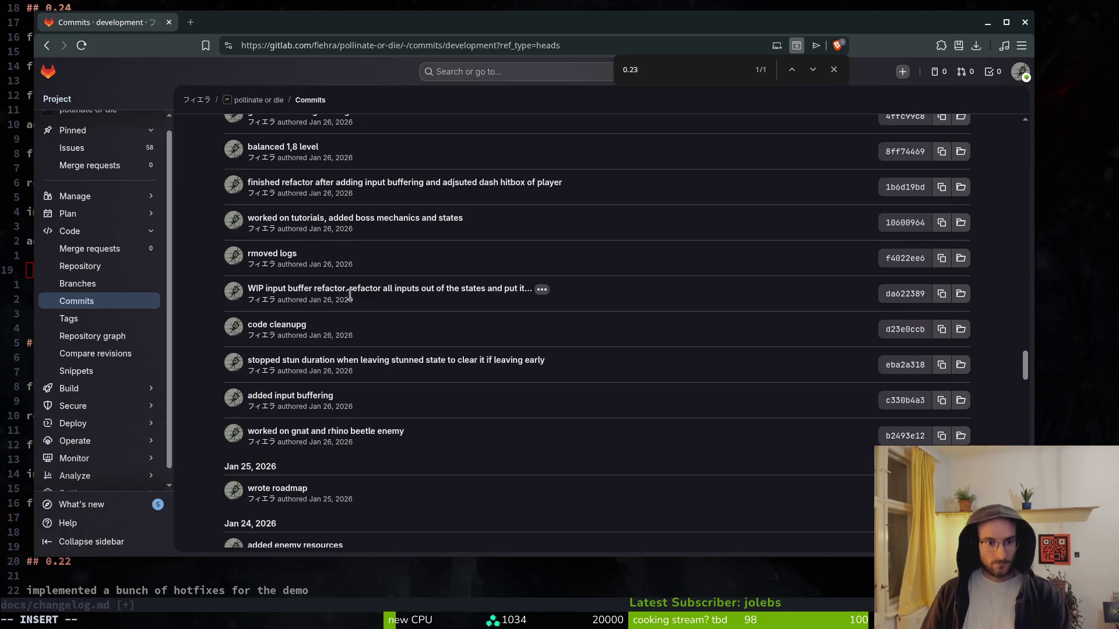
scroll(357, 281, up, 2)
scroll(329, 289, up, 2)
key(alt+Tab)
text(compl)
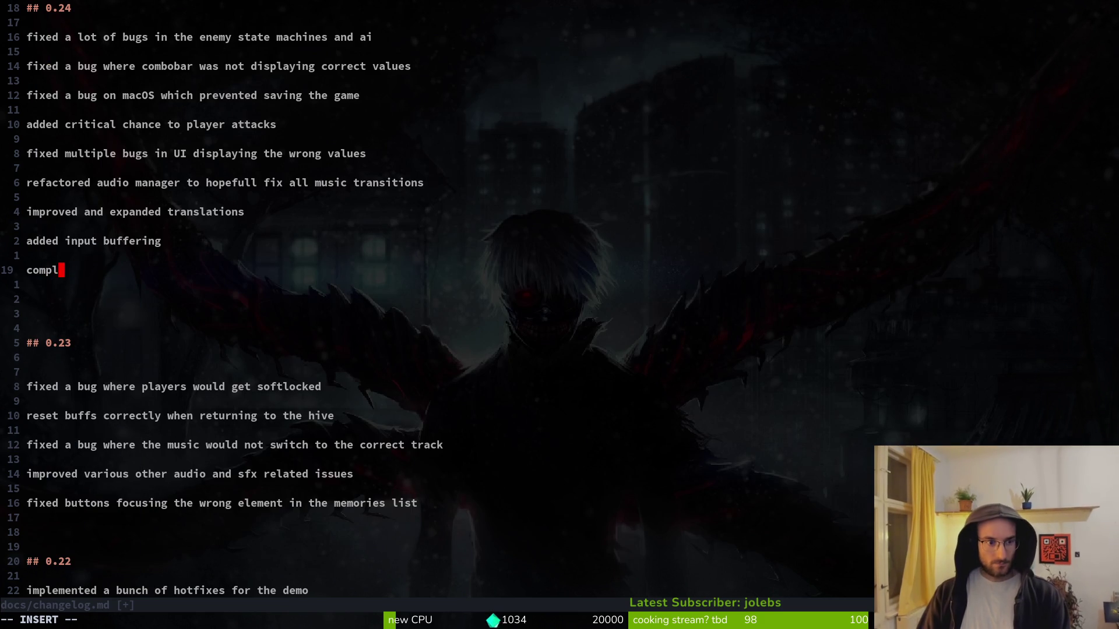
text(etely re)
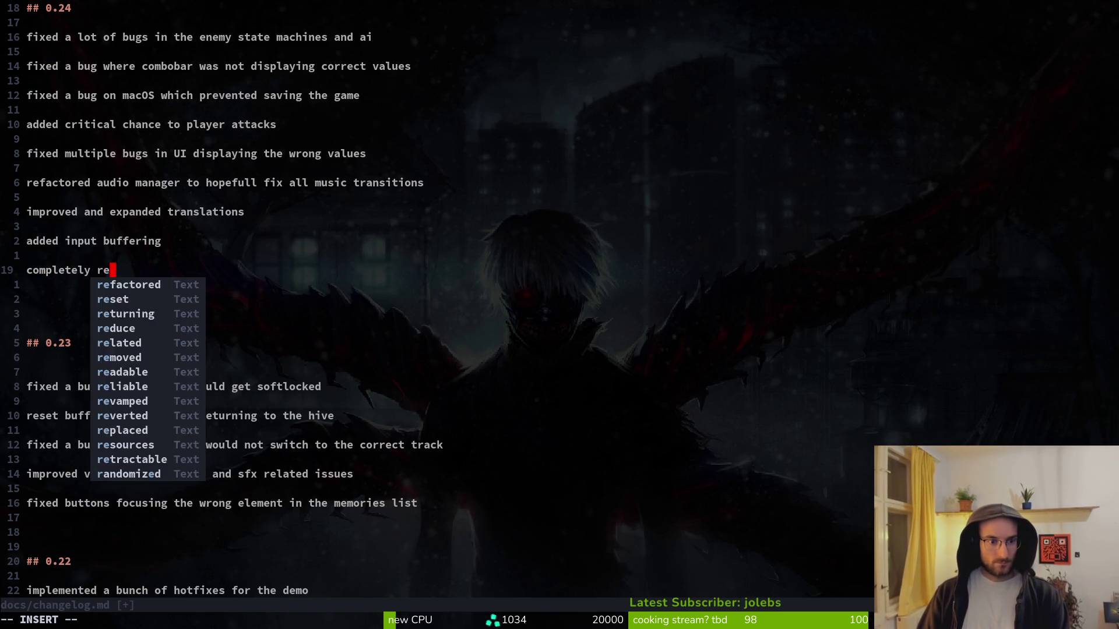
text(vamped the tu)
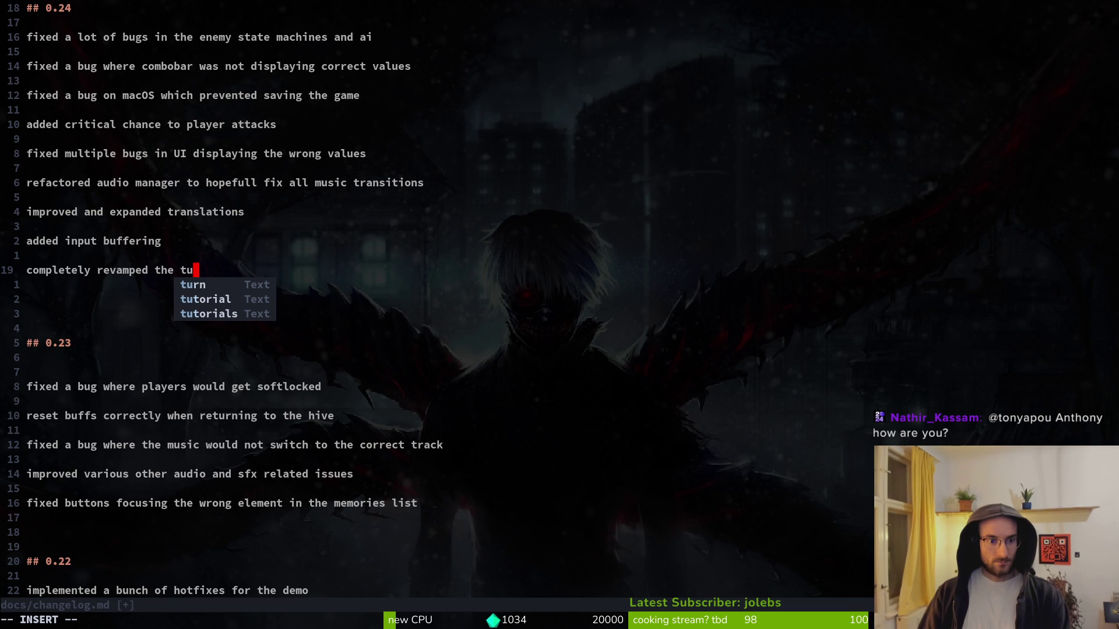
text(torial)
key(Return)
key(Return)
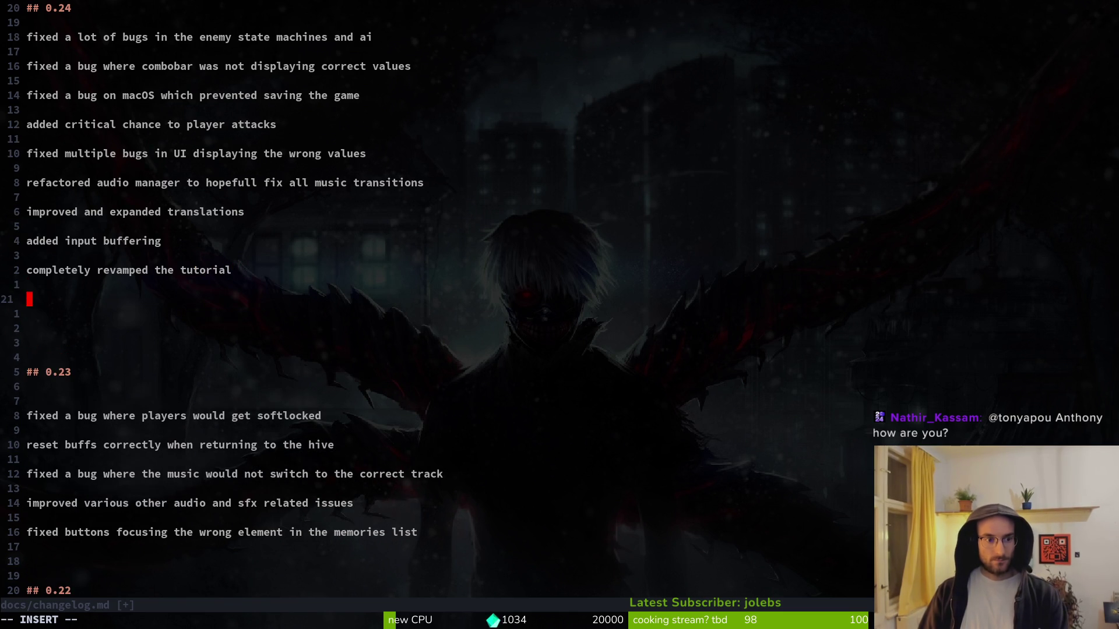
- Add 'added dialogsystem' and delete the abandoned 'balanced level' line
text(add)
text(ialogsystem)
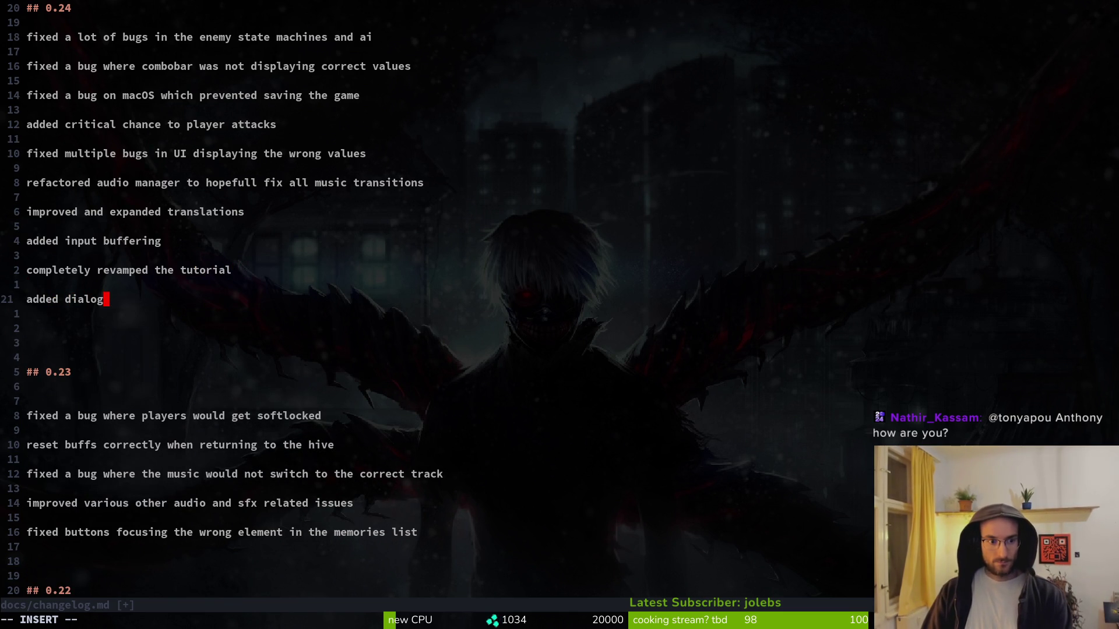
key(Return)
key(Return)
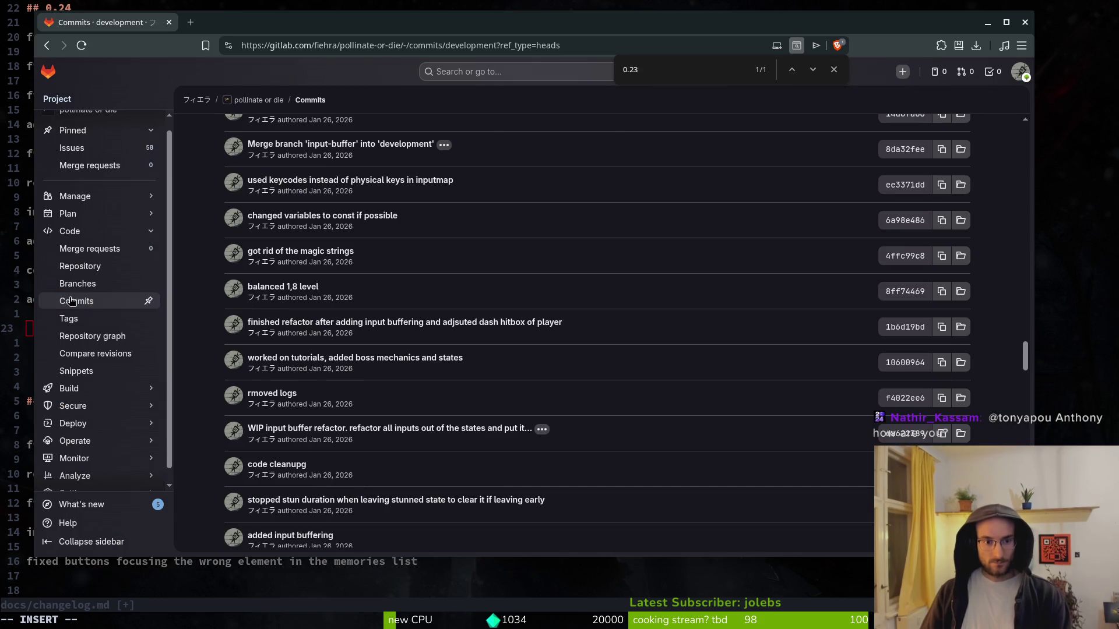
scroll(403, 299, up, 2)
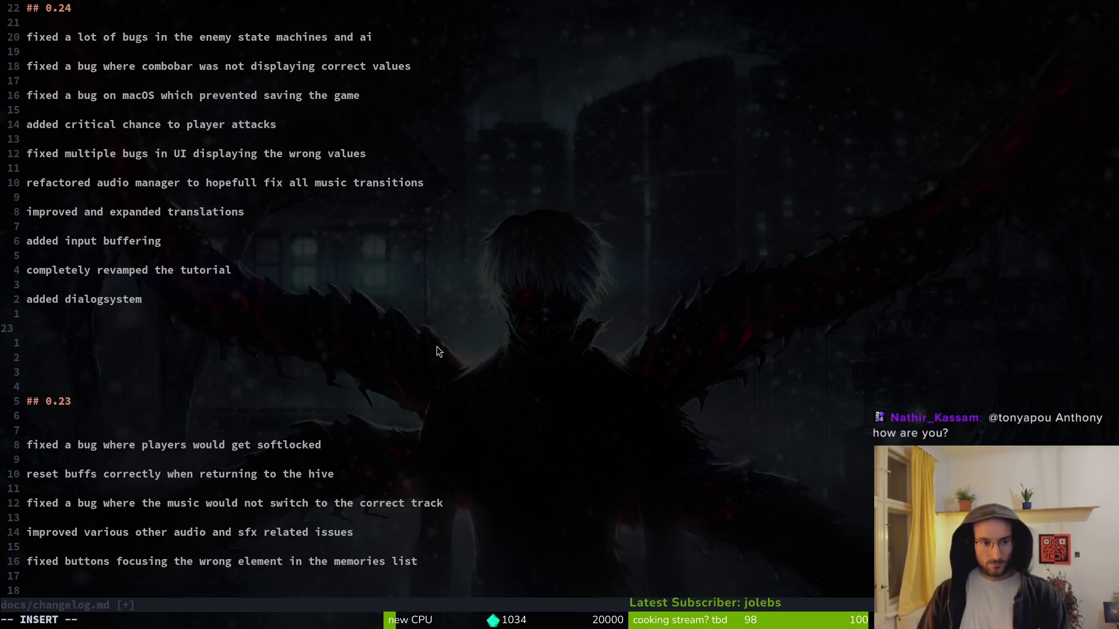
text(balanced )
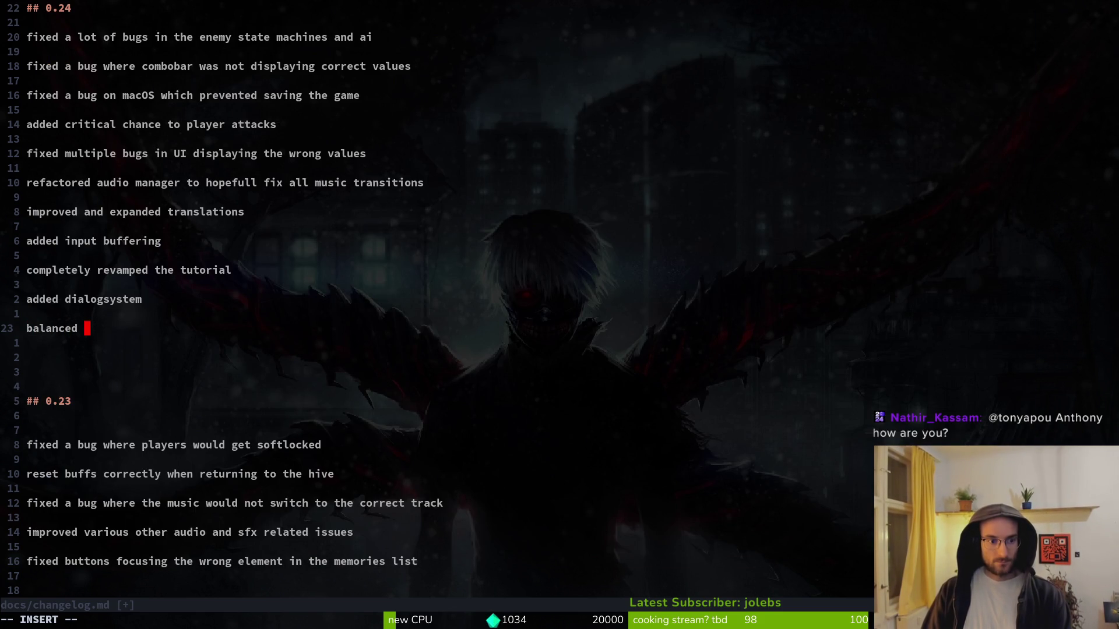
text(level)
key(BackSpace)
key(BackSpace)
key(BackSpace)
key(BackSpace)
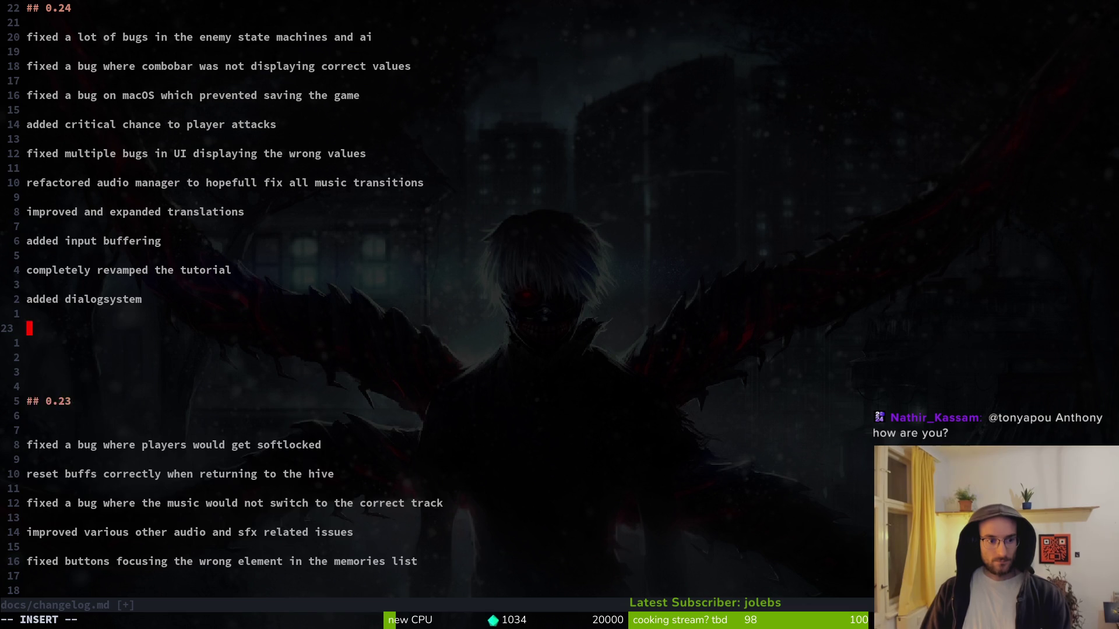
- Add the 0.24 entry 'another attempt at balancing levels and bossfight'
text(another attempt at balancing)
key(BackSpace)
key(BackSpace)
text(g levels and e)
key(BackSpace)
text(enemi)
key(BackSpace)
key(BackSpace)
key(BackSpace)
text(bossfight)
key(Return)
key(Return)
- Check the Jan 26–28 GitLab commits, then start typing the fruitflies hitbox fix entry
key(alt+Tab)
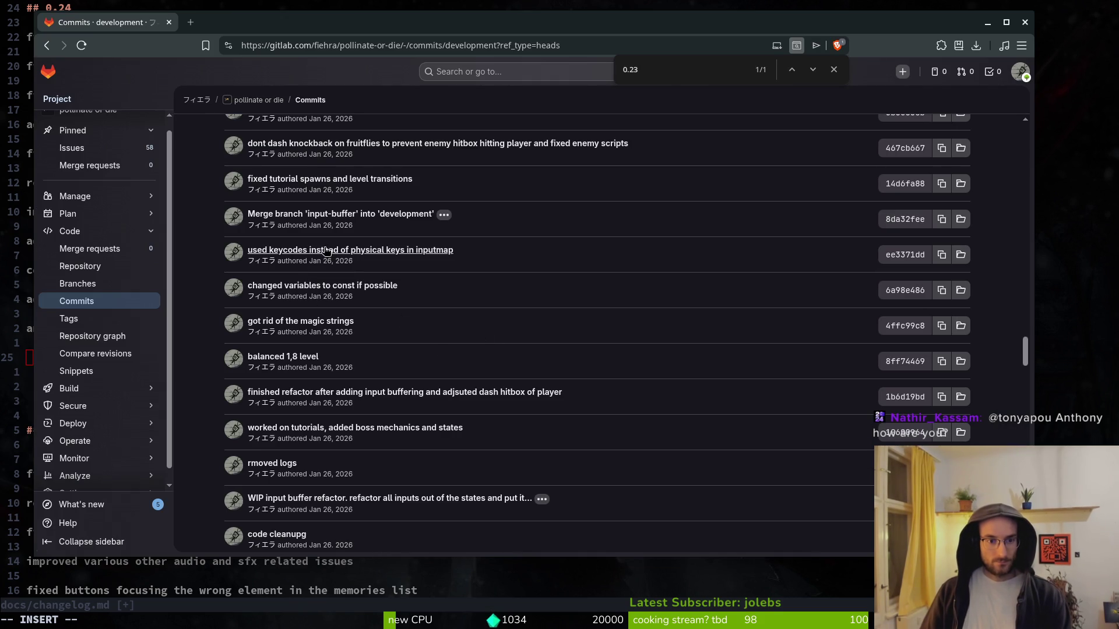
scroll(326, 250, up, 2)
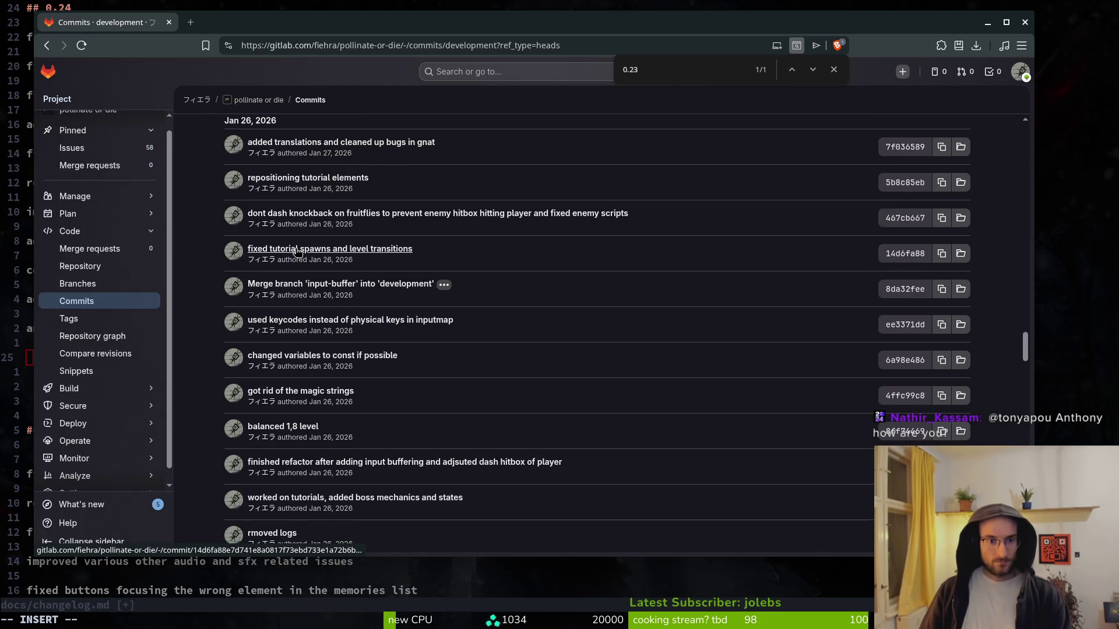
scroll(308, 251, up, 4)
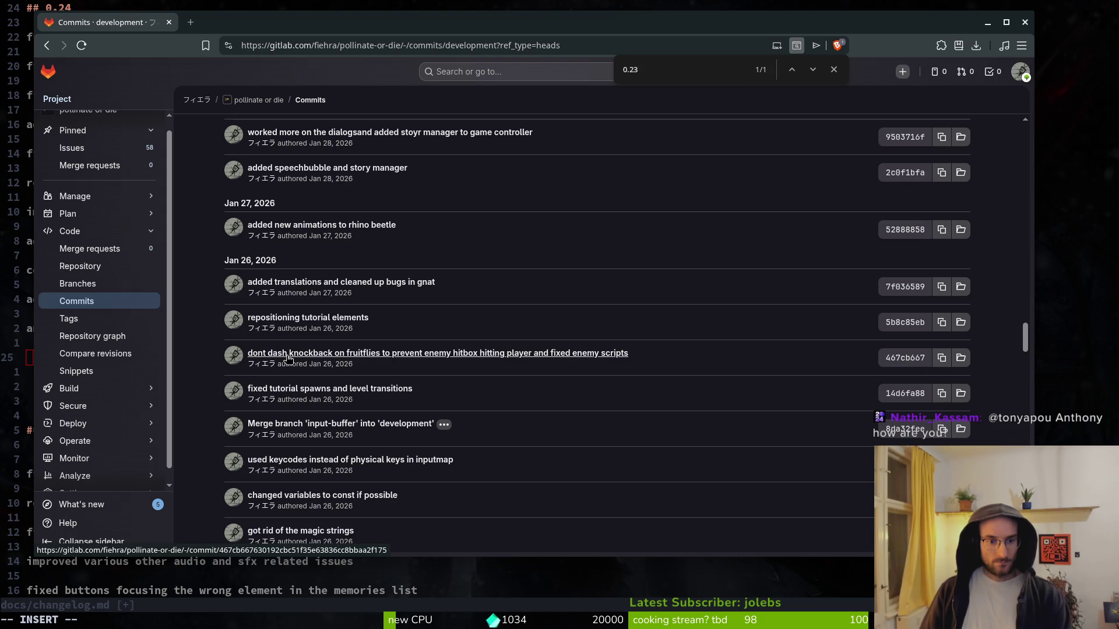
key(alt+Tab)
text(f)
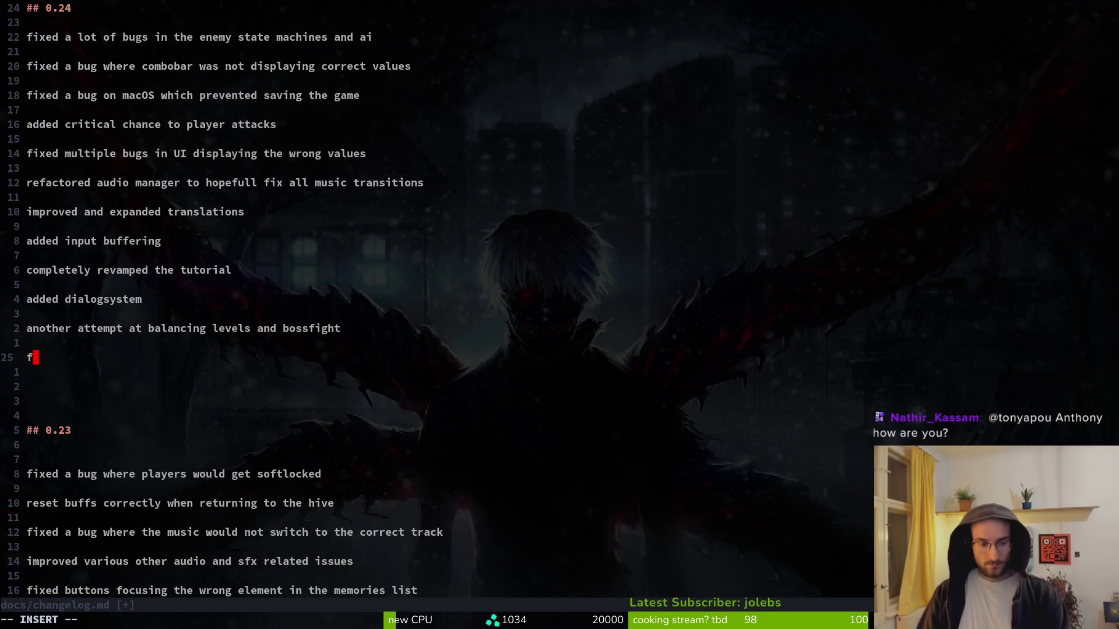
text(ixed a bug where th e)
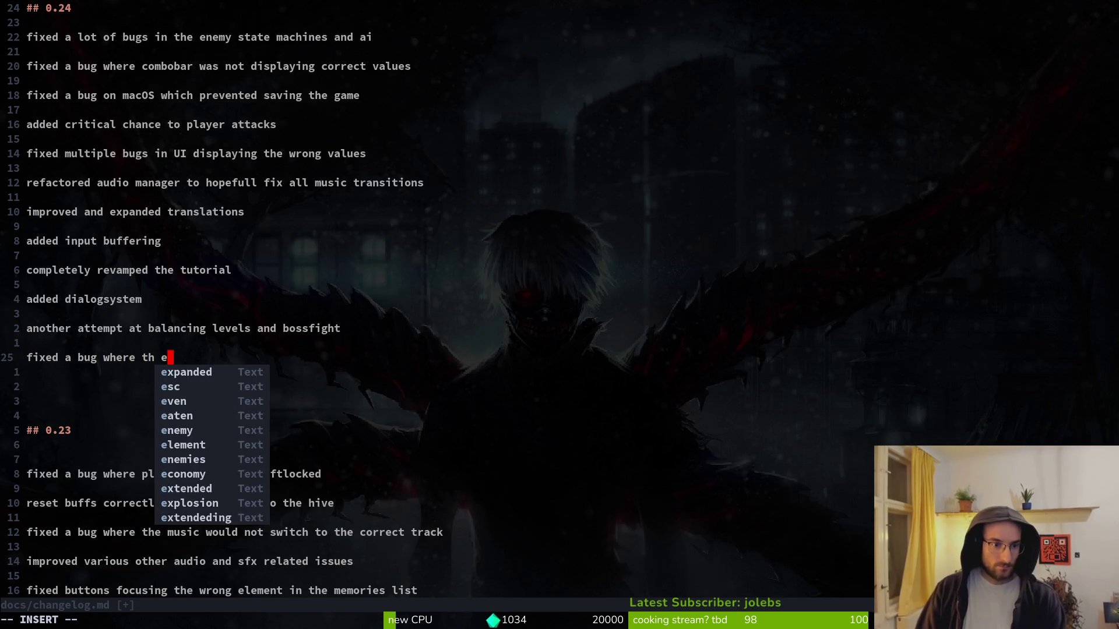
key(BackSpace)
key(BackSpace)
text(e fruitflies)
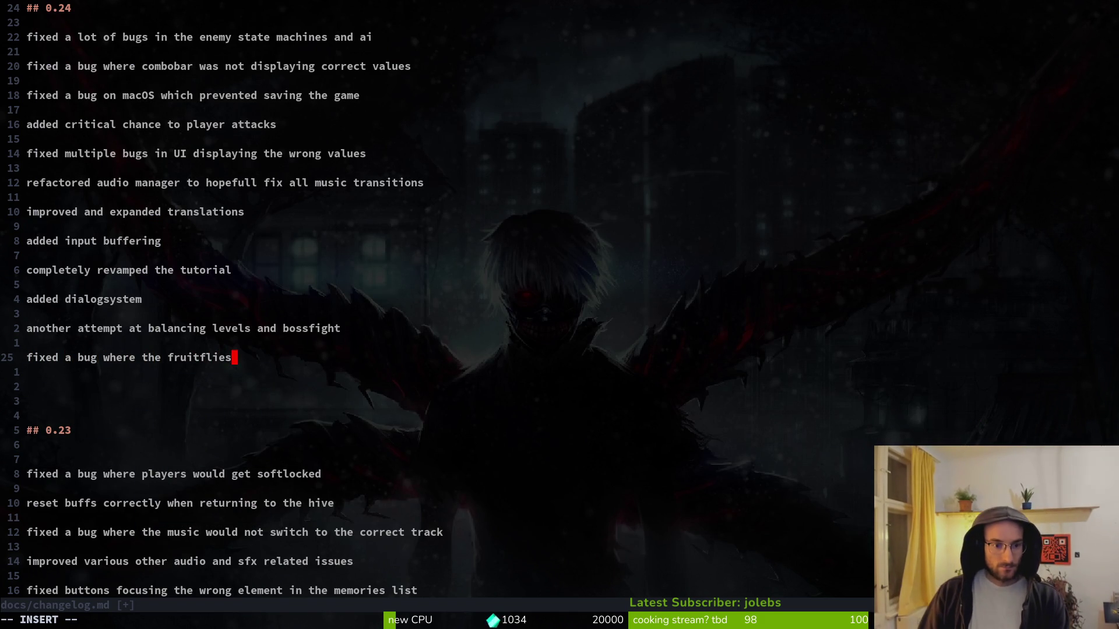
text( would)
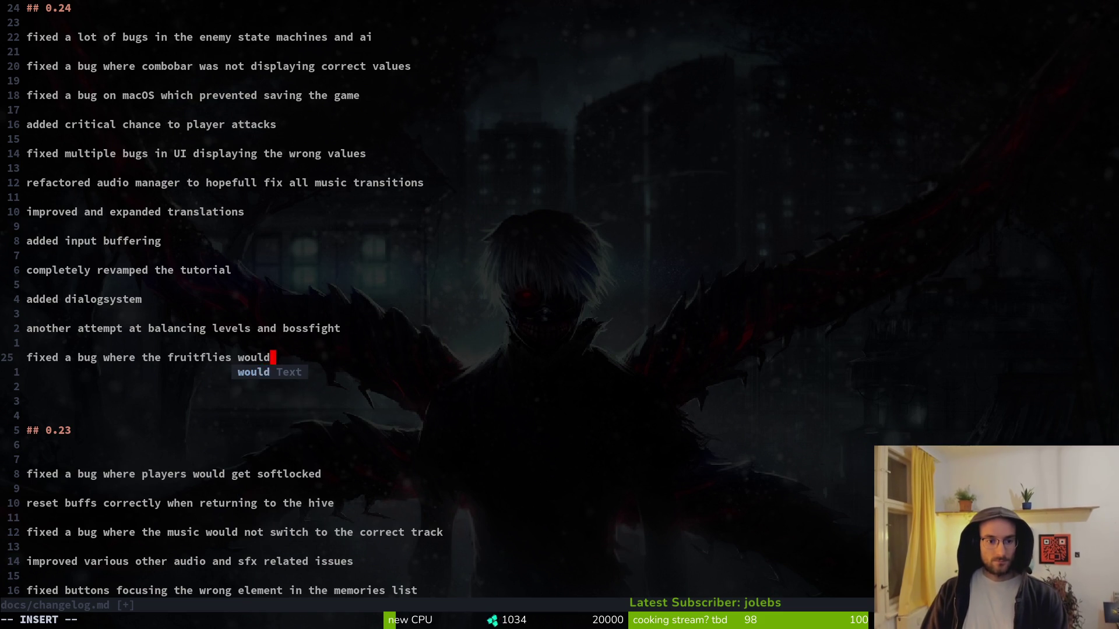
text( have a n ac)
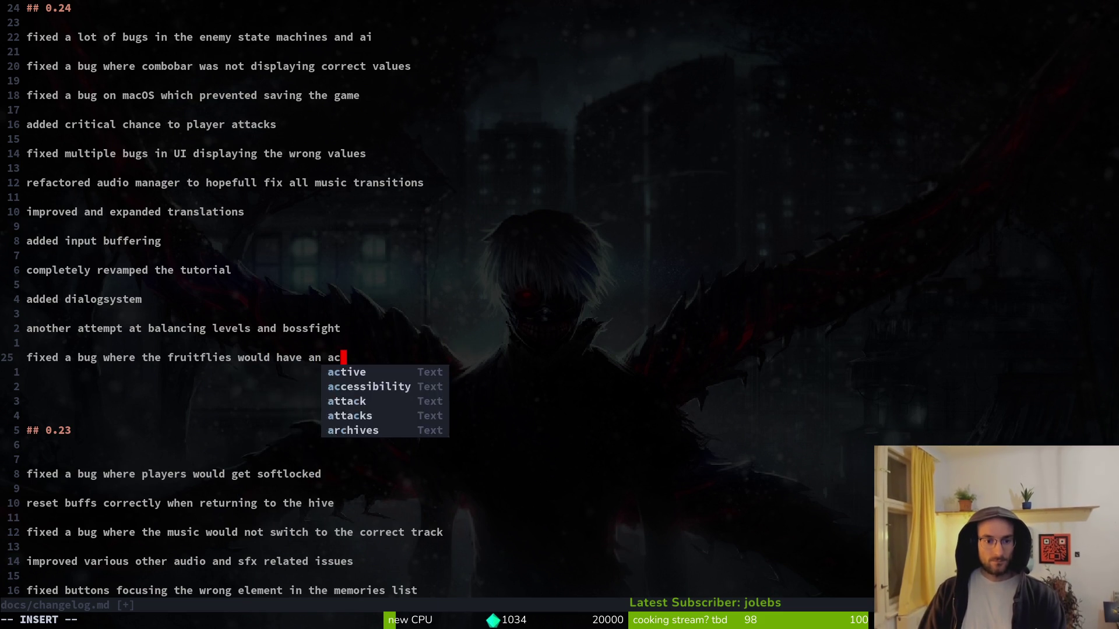
text(tive hitbox )
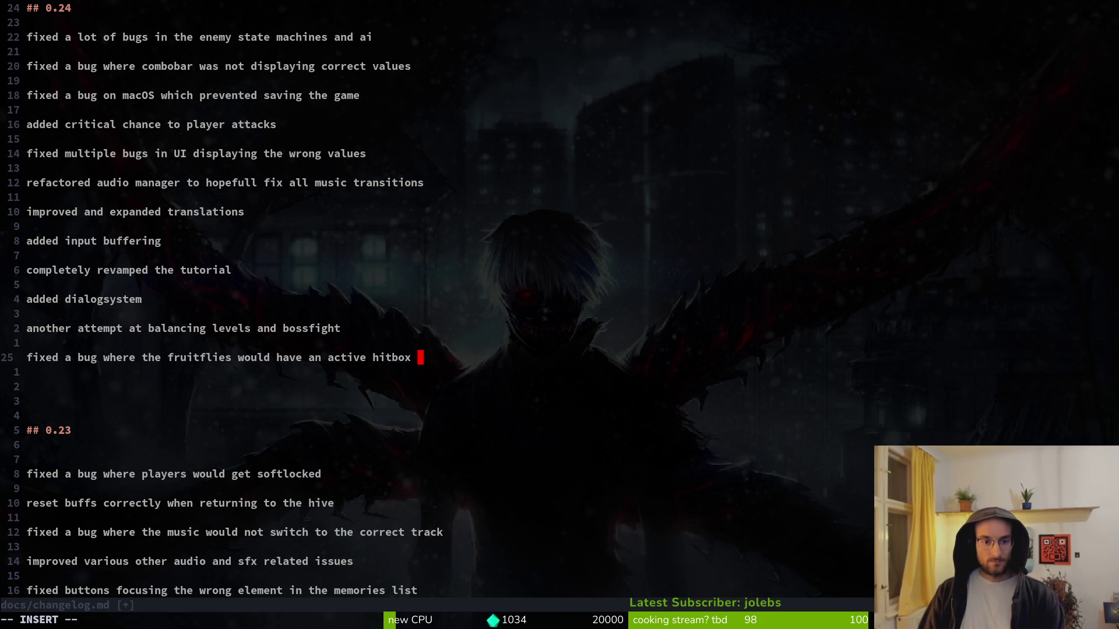
text(while dying)
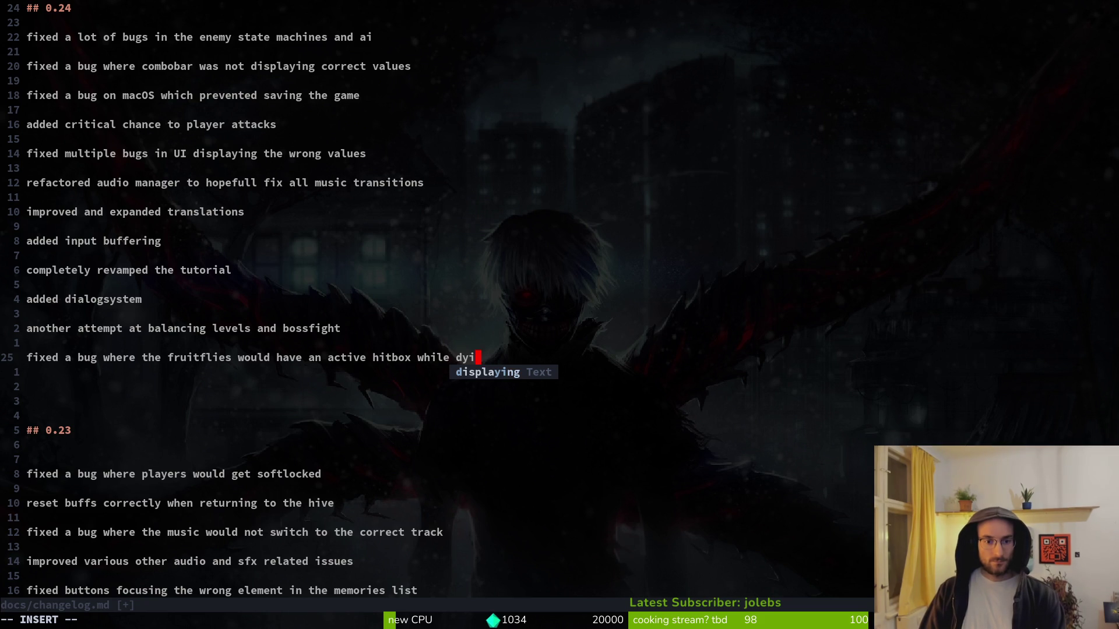
- Complete the fruitflies hitbox entry so it ends with 'while dying', leaving a blank line after
key(BackSpace)
key(BackSpace)
key(BackSpace)
text(hile dying)
key(Return)
key(BackSpace)
key(BackSpace)
key(BackSpace)
key(BackSpace)
key(BackSpace)
text(ying)
key(Return)
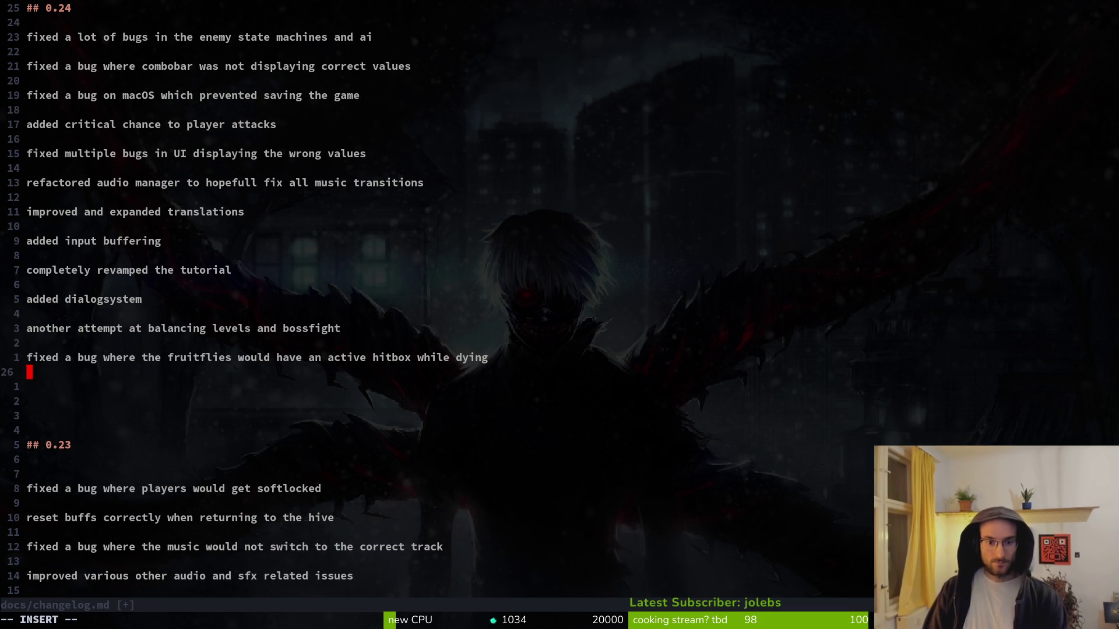
key(Return)
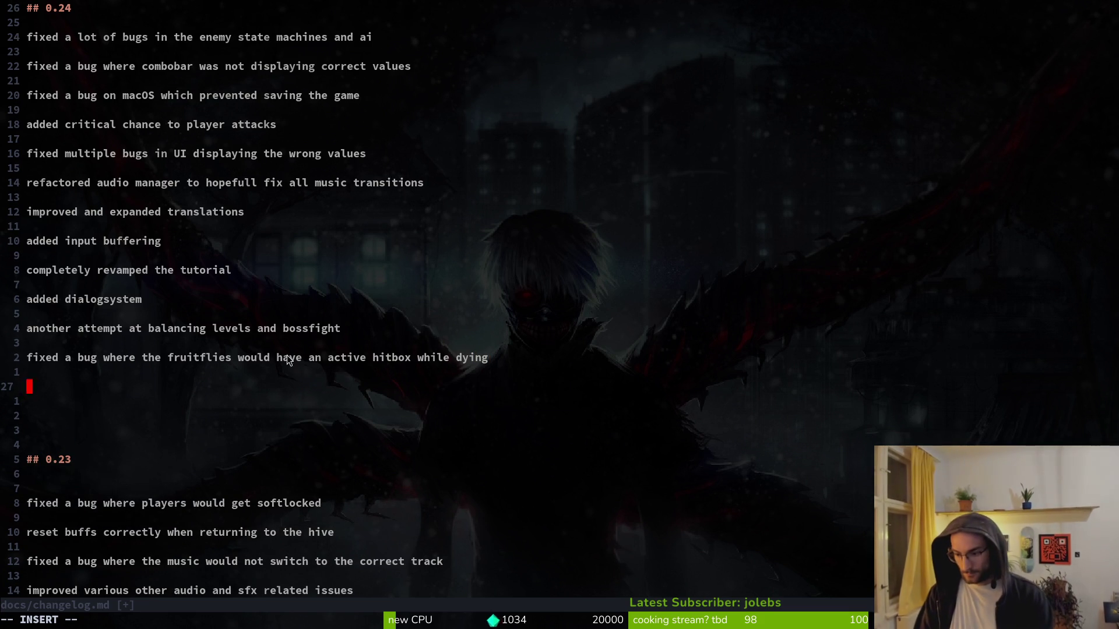
key(alt+Tab)
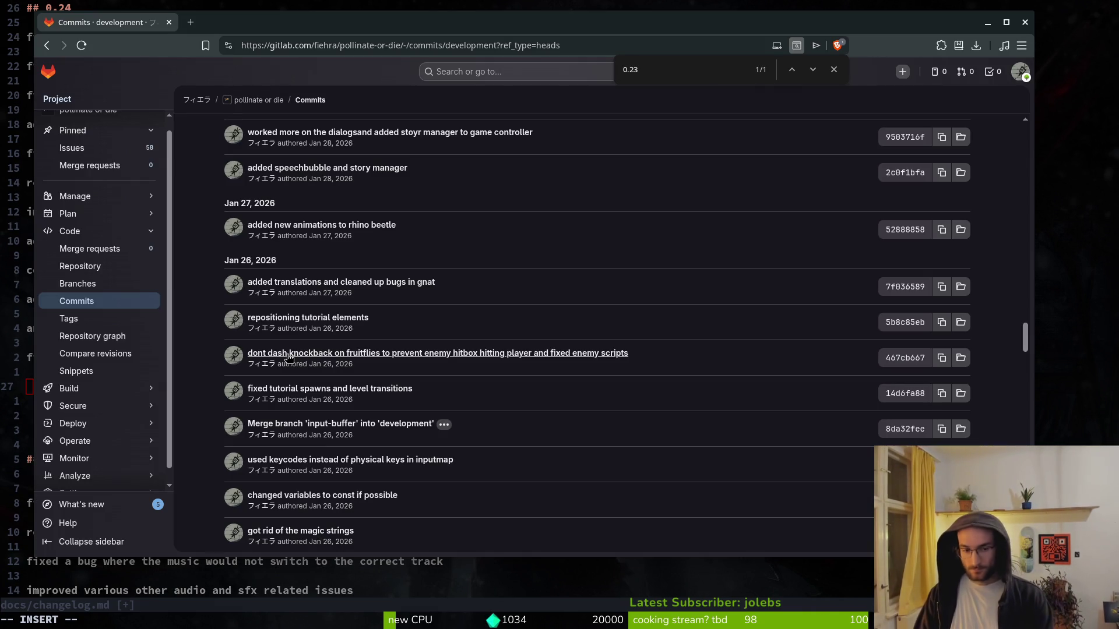
mouse_move(227, 283)
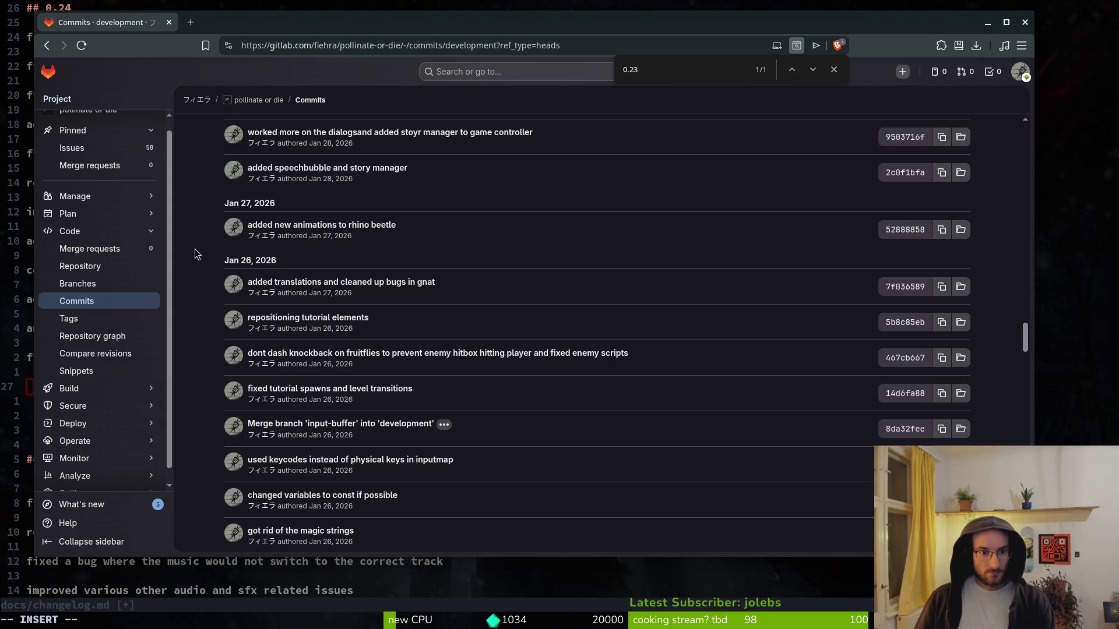
scroll(197, 253, up, 3)
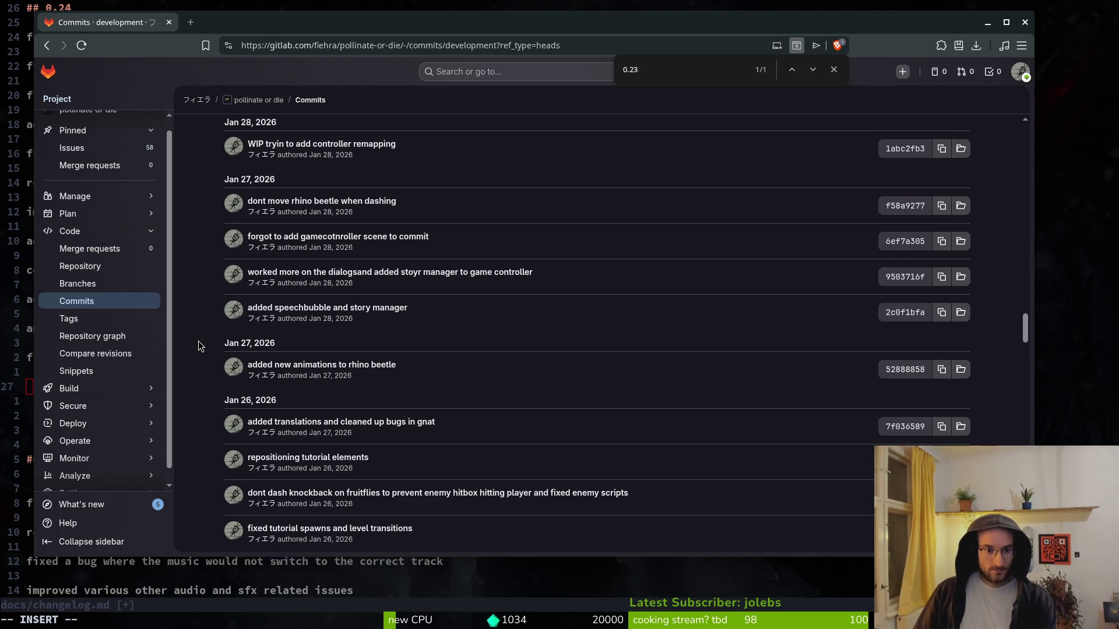
scroll(198, 341, up, 2)
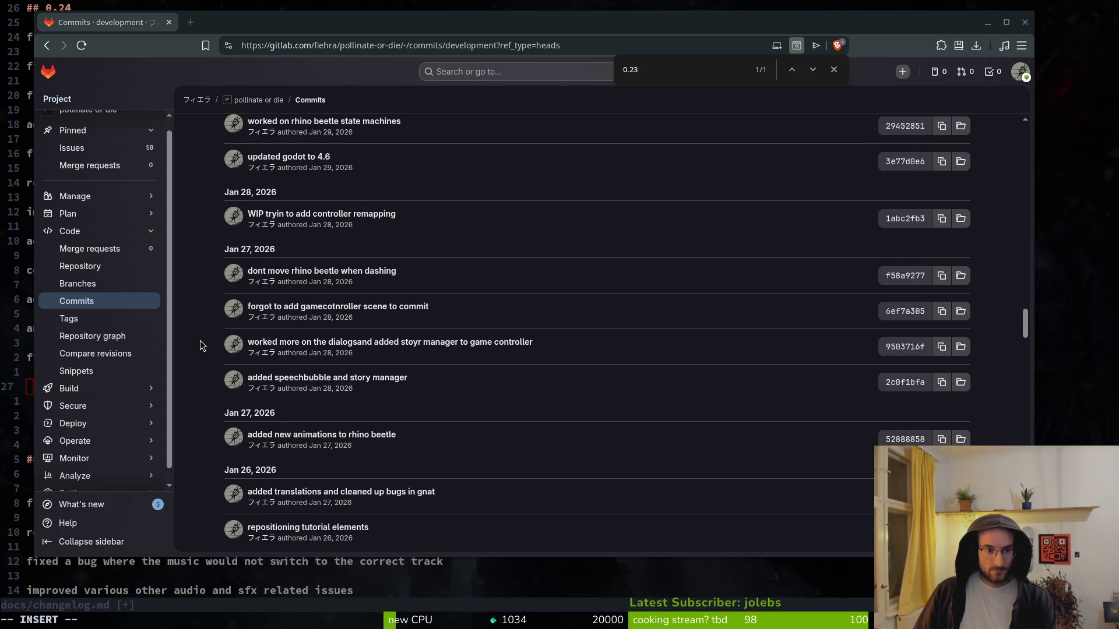
- Add 'added new tutorial boss - rhino beetle' below the fruitflies entry
key(alt+Tab)
text(added)
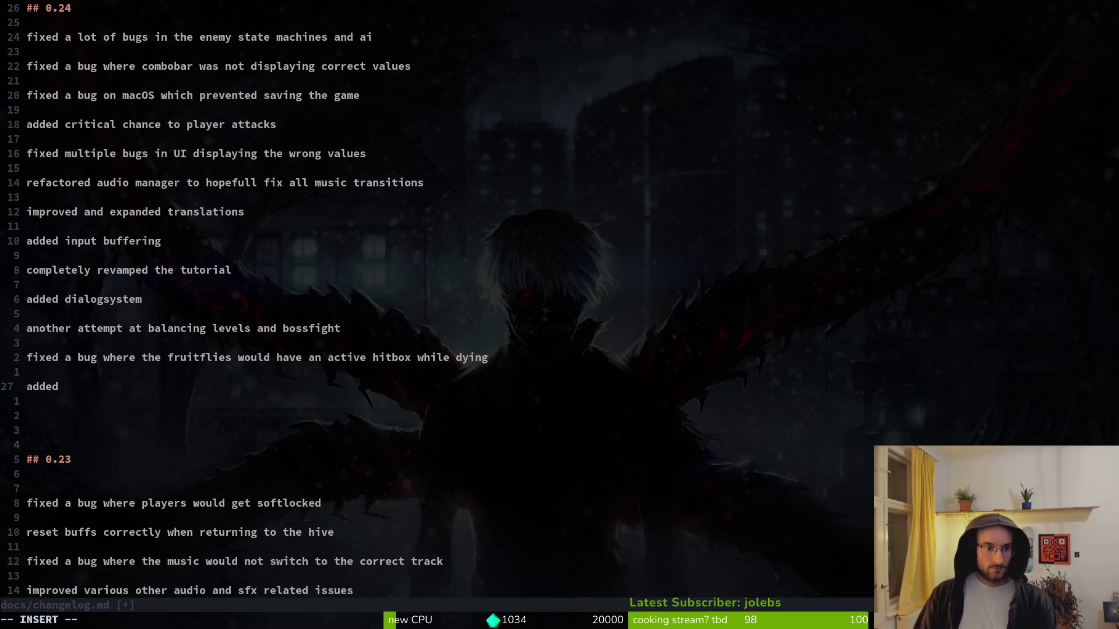
text( new tutorial bo)
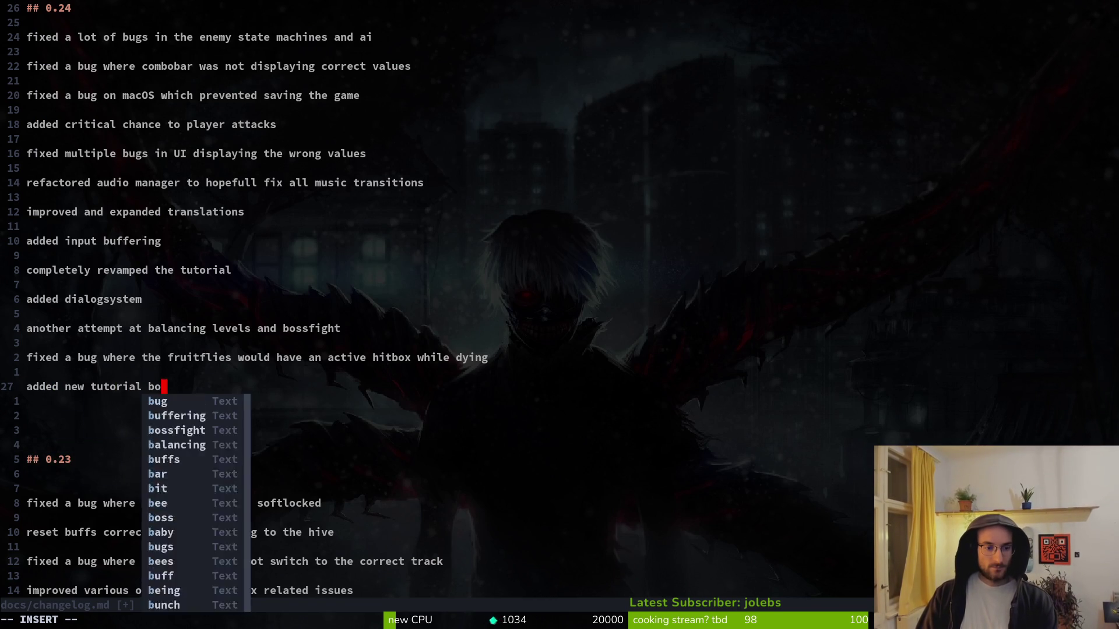
text(ss - rhino beetle)
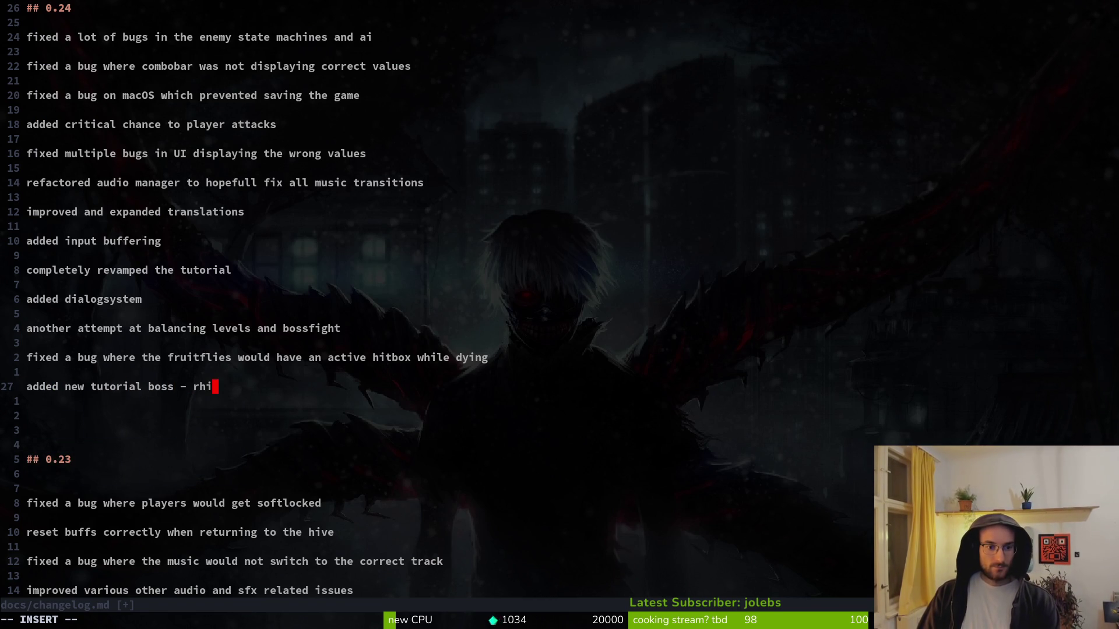
key(Return)
key(Return)
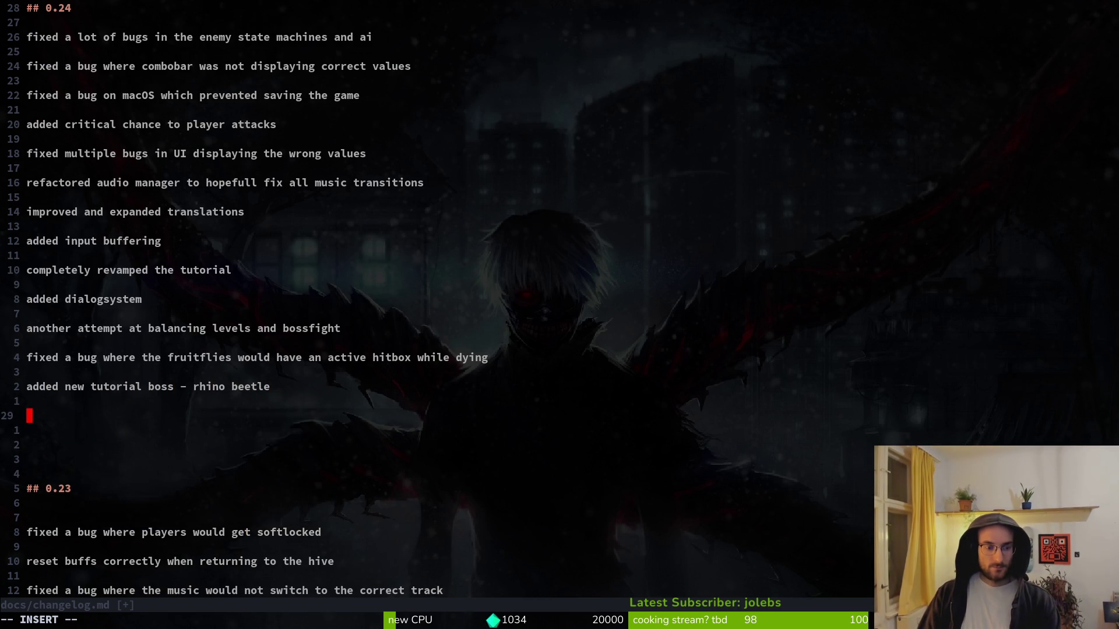
key(alt+Tab)
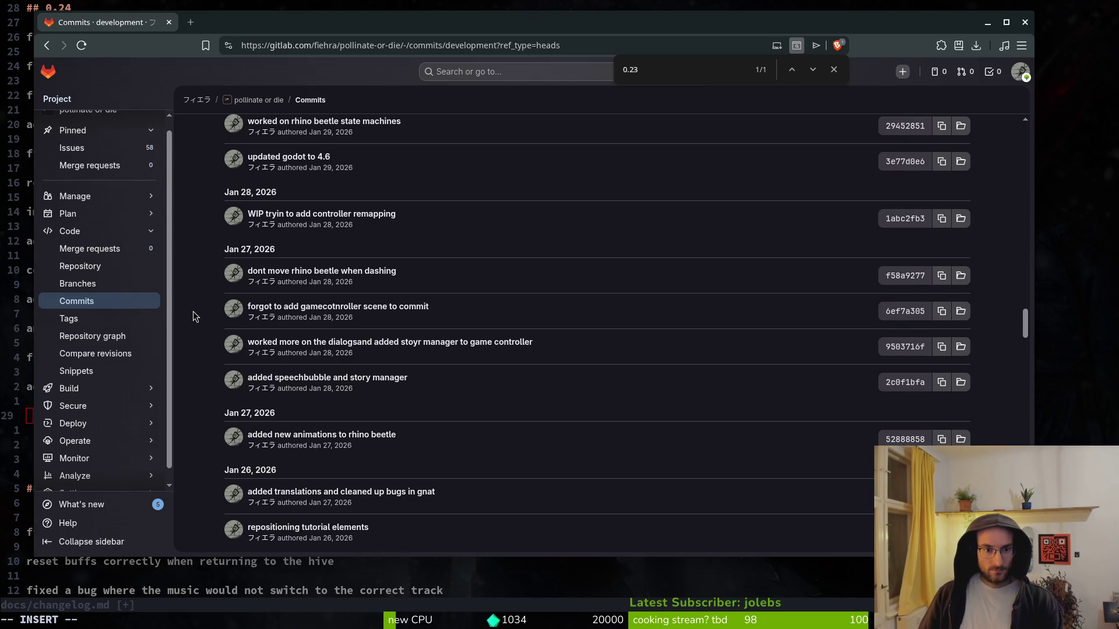
scroll(197, 308, up, 2)
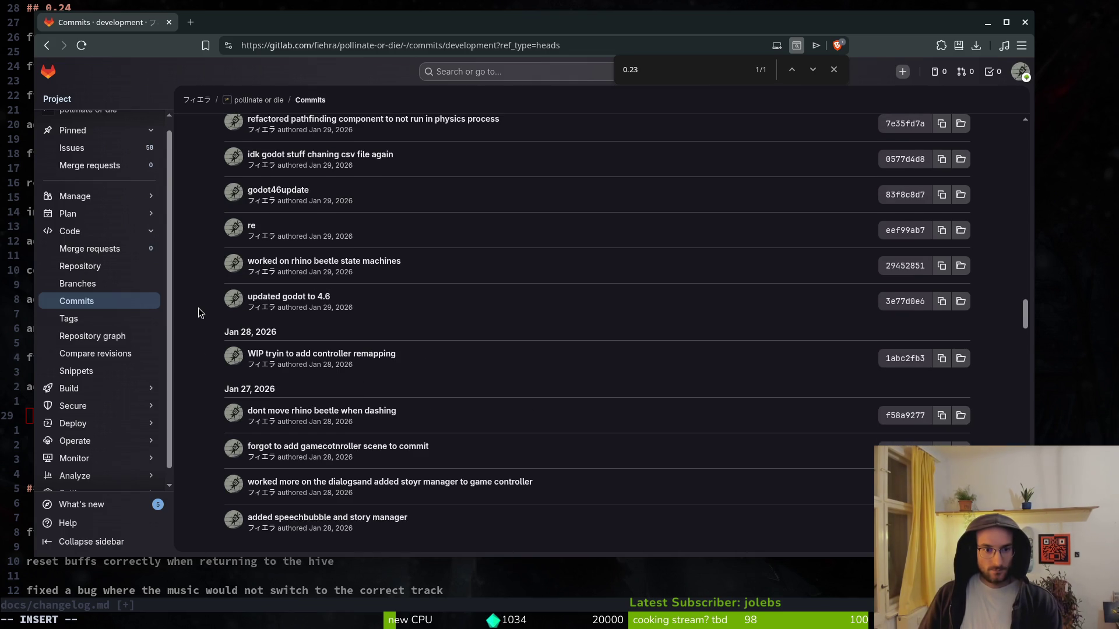
scroll(198, 307, up, 3)
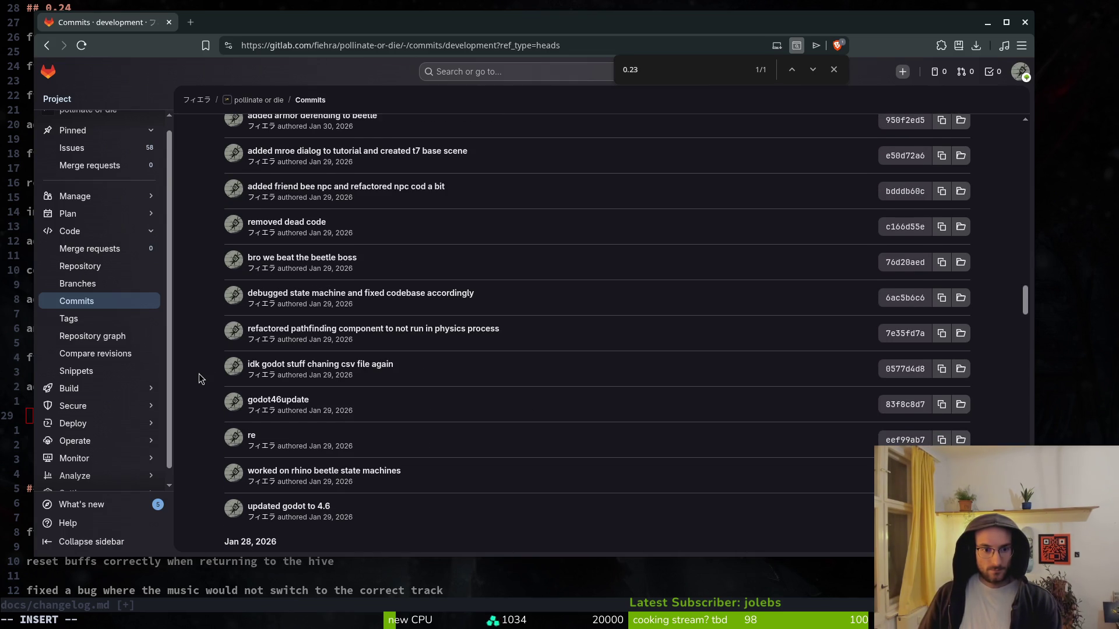
scroll(204, 372, up, 2)
- Add 'fixed a very elusive bug in the enemy state machine involving race conditions'
key(alt+Tab)
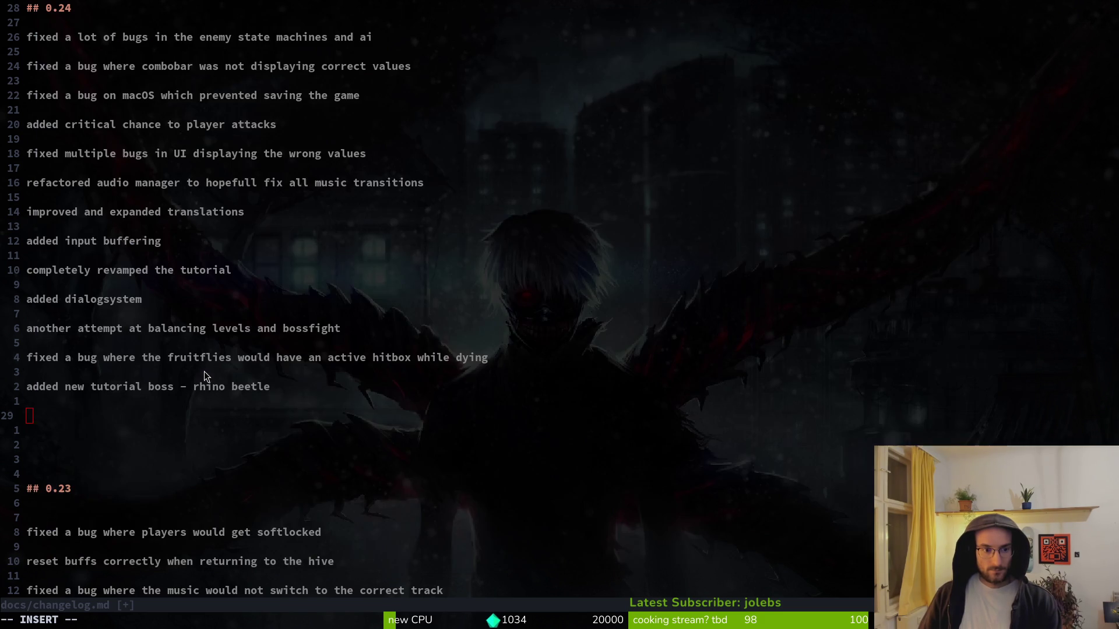
text(fixed a )
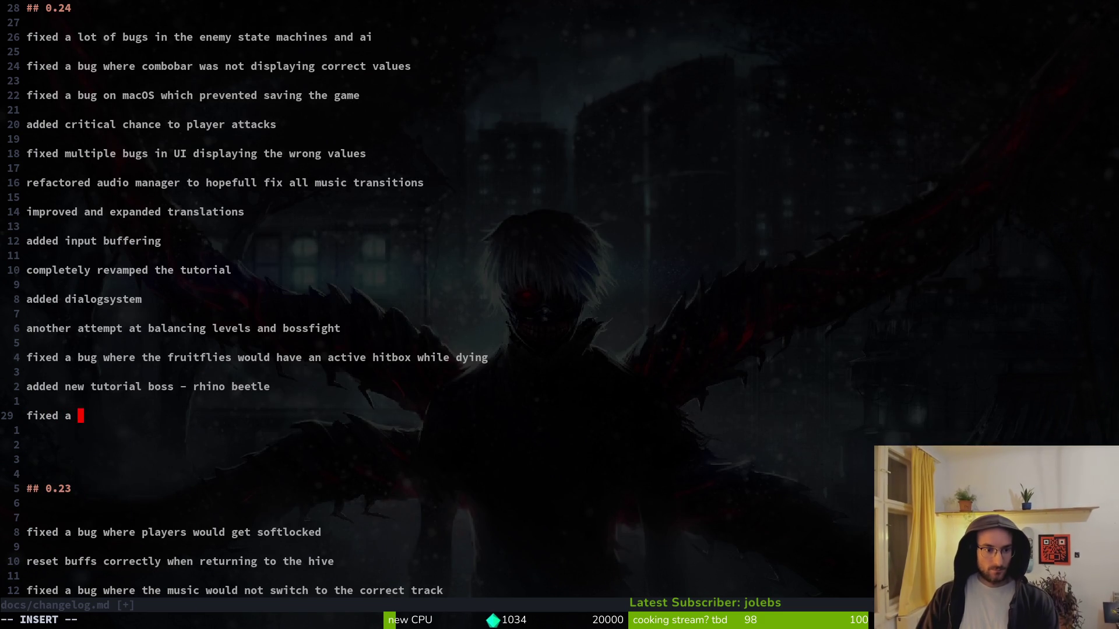
text(very elusive bug in )
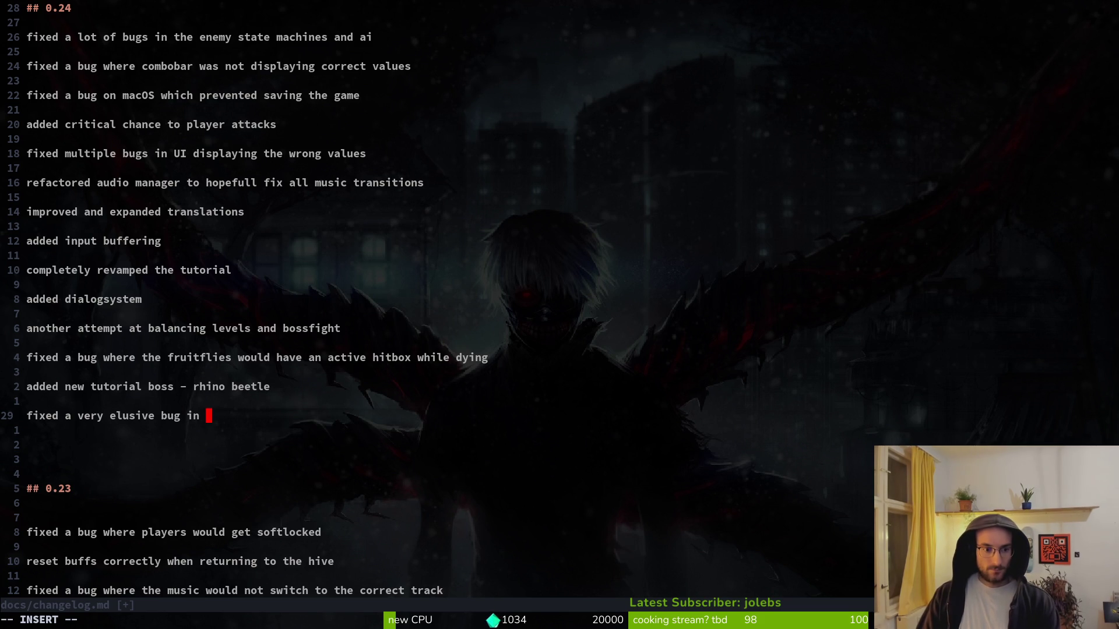
text(the )
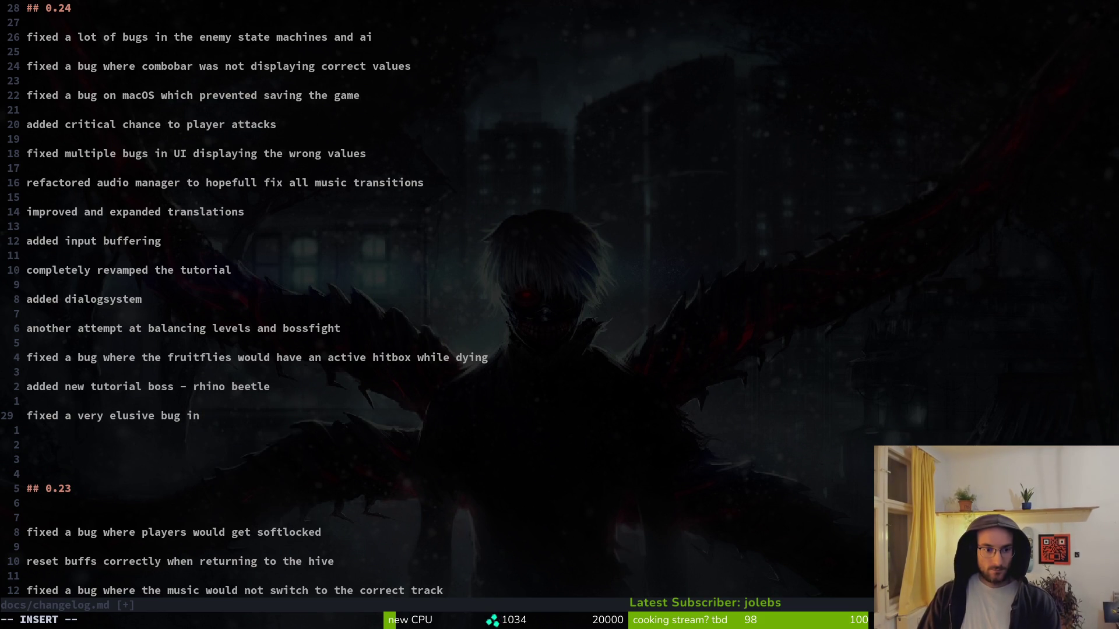
text(enemy state machine )
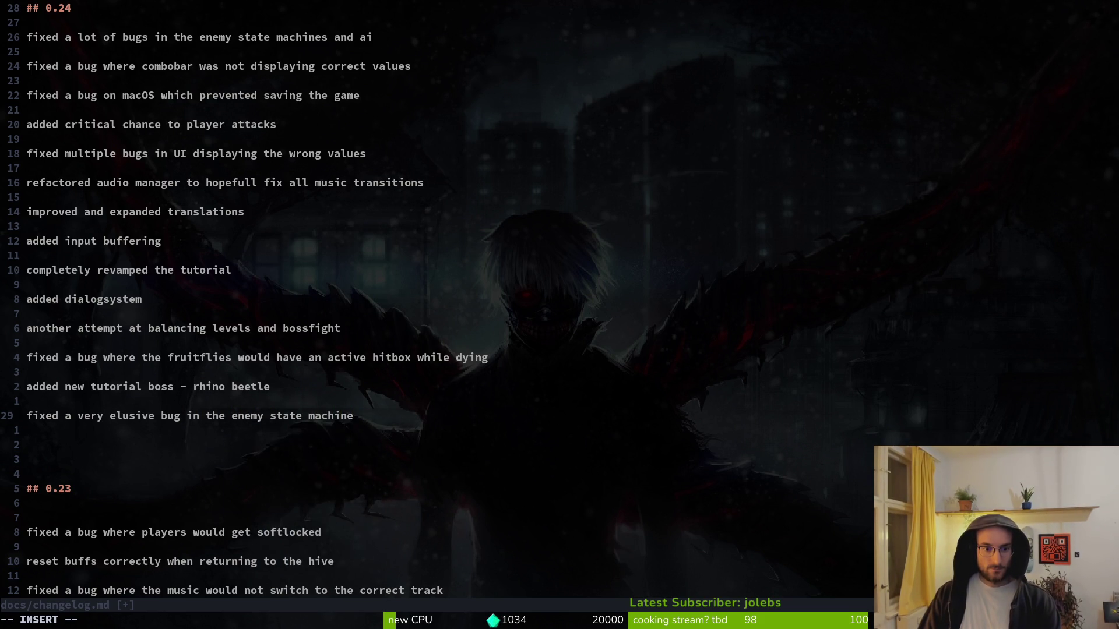
text(involving)
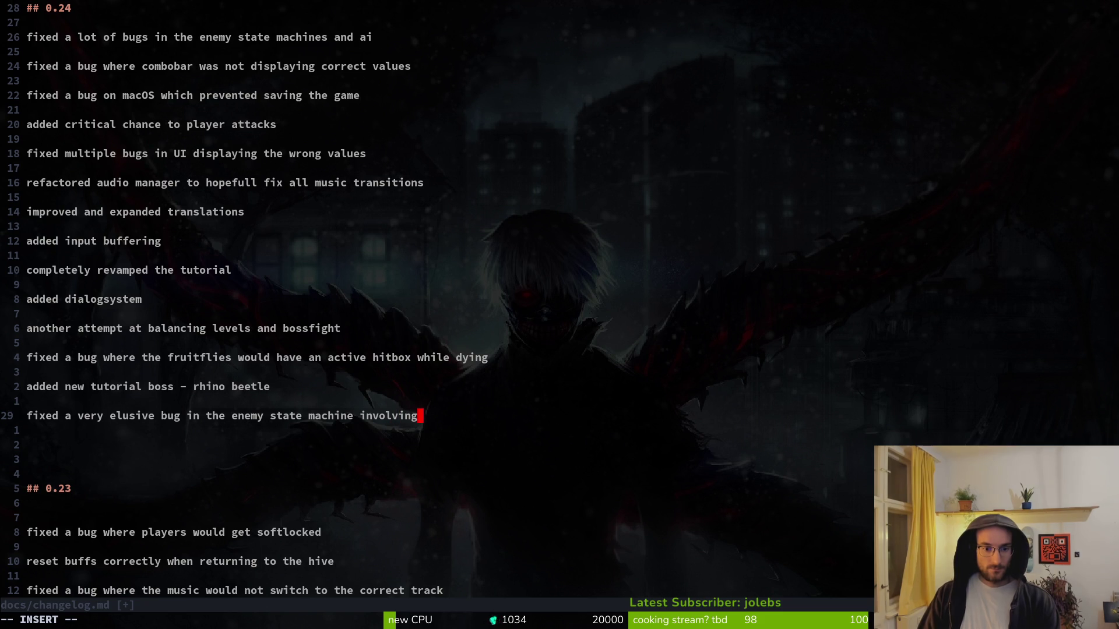
text( race)
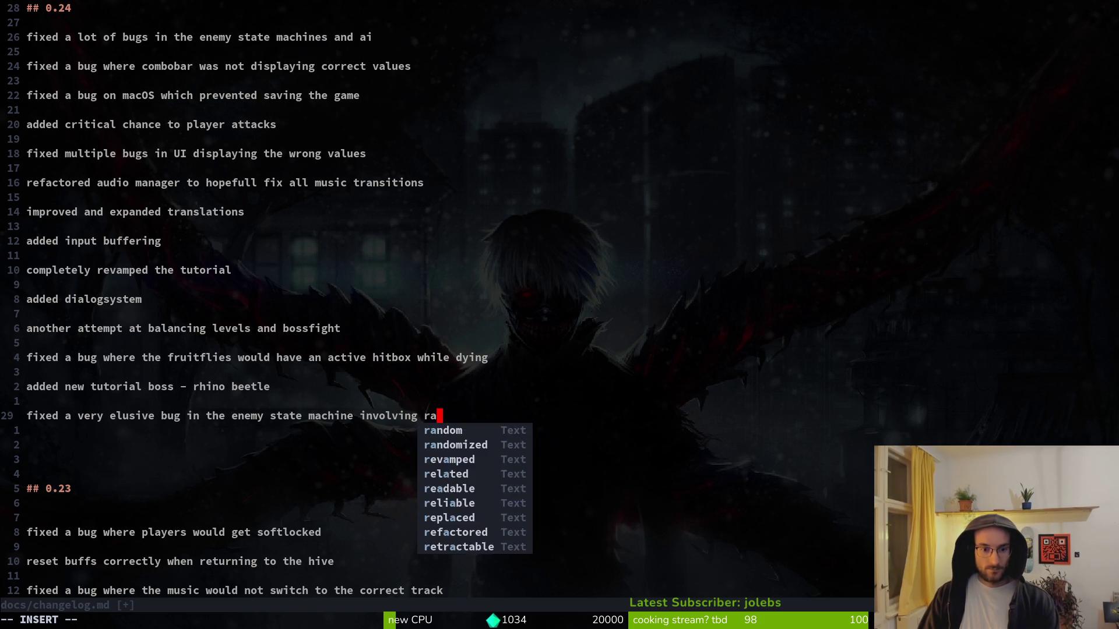
key(BackSpace)
text(e conditions)
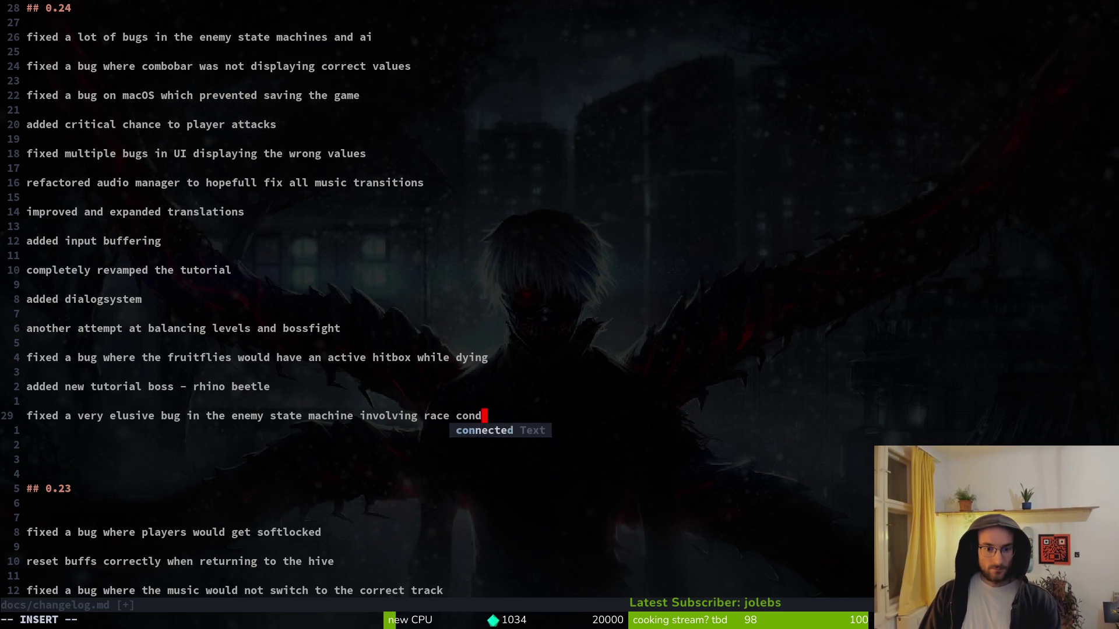
key(Return)
key(Return)
key(alt+Tab)
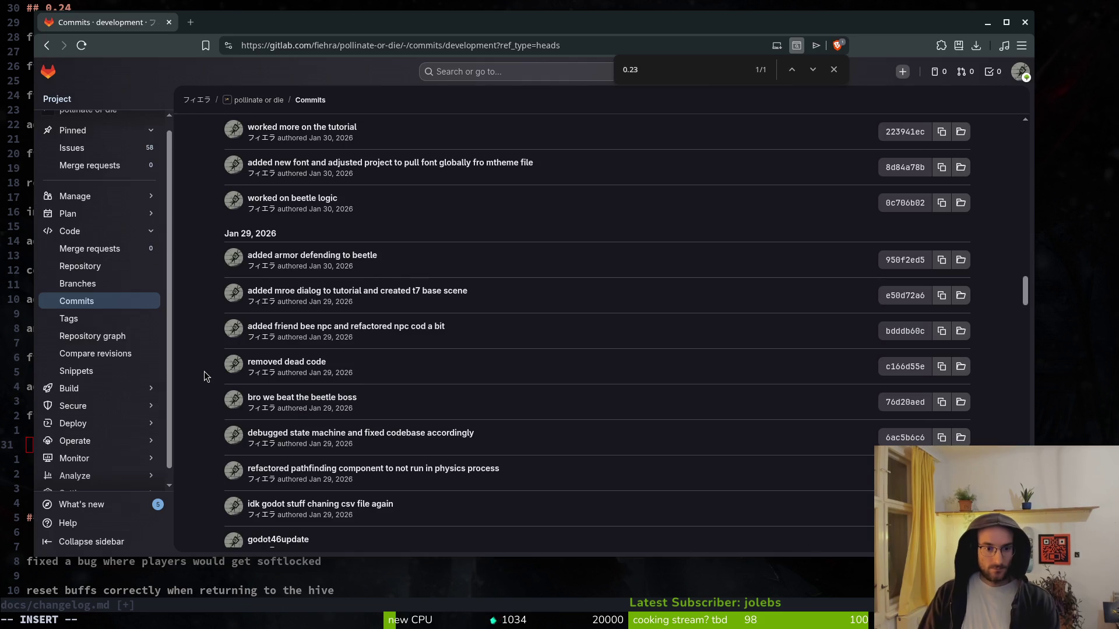
scroll(425, 299, up, 2)
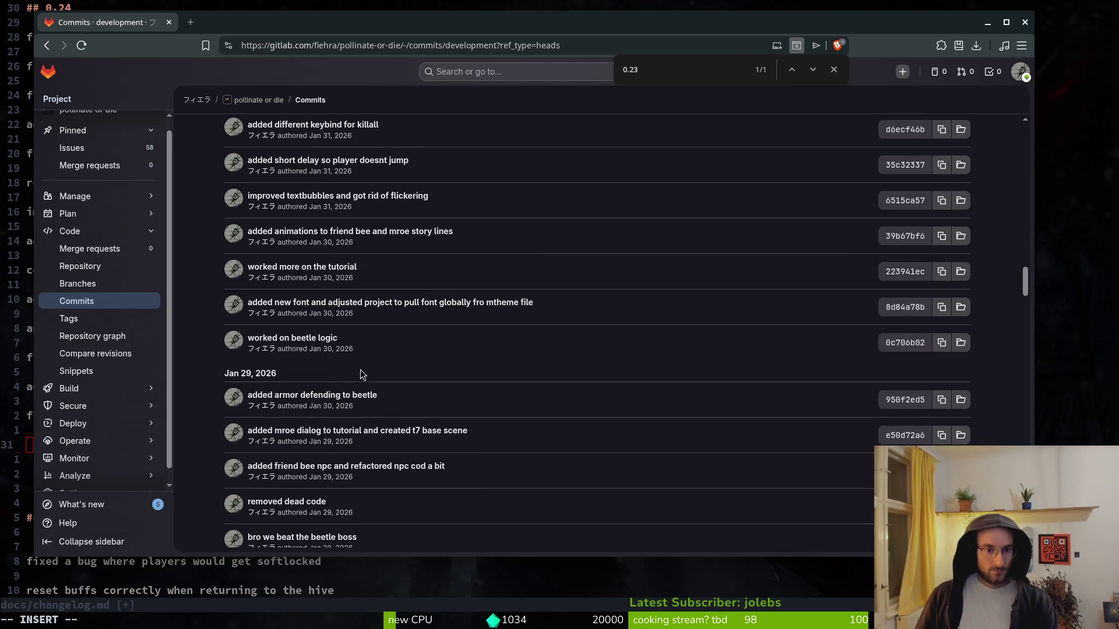
scroll(324, 351, up, 1)
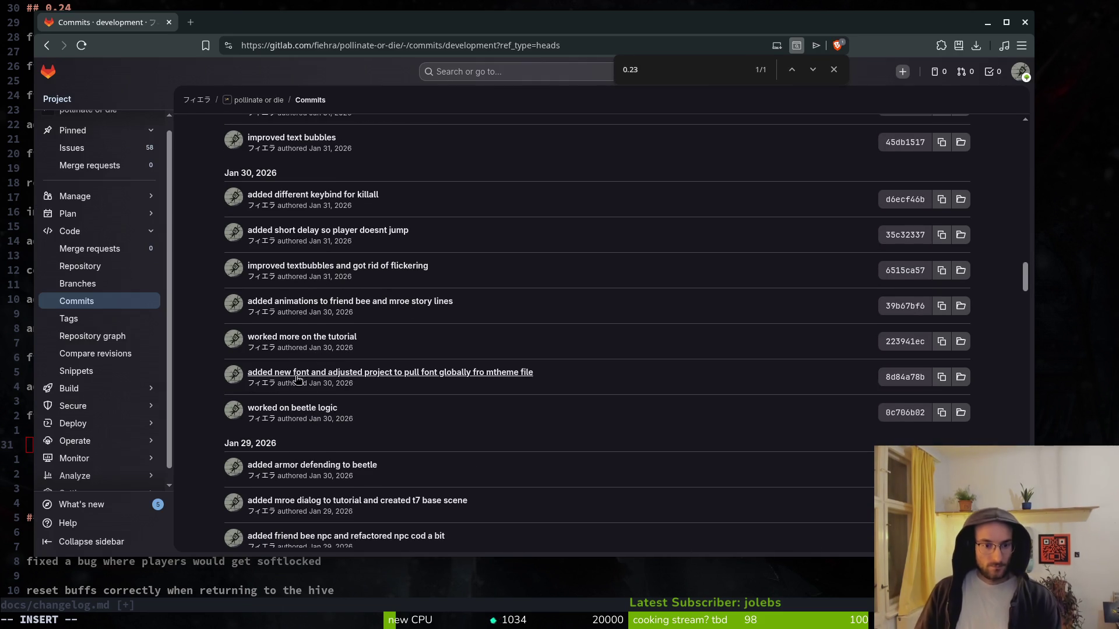
key(alt+Tab)
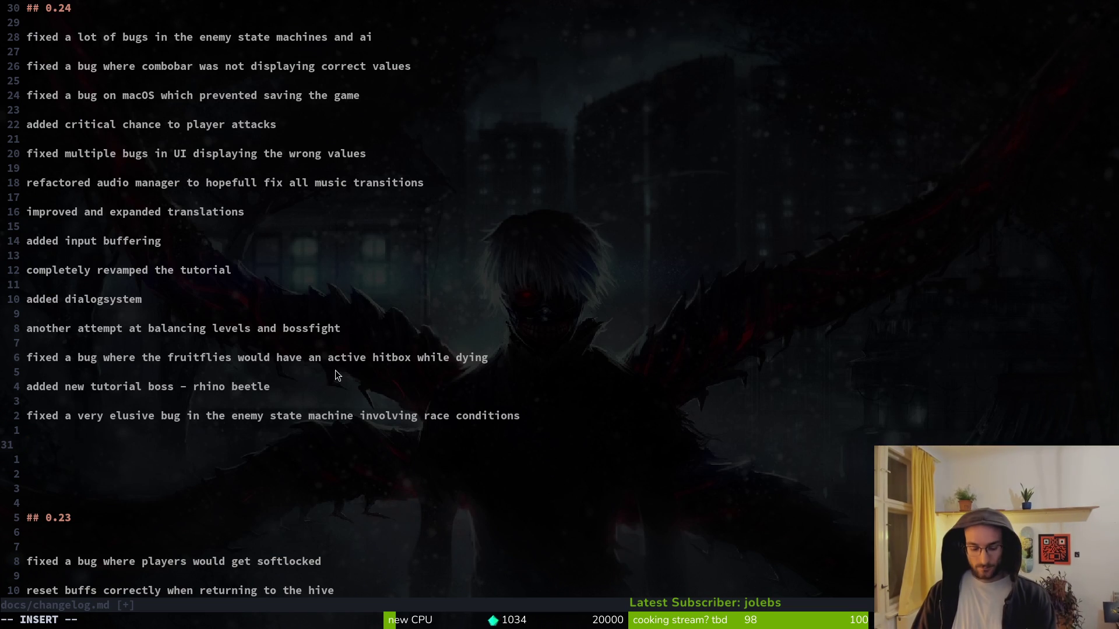
- Type the entry 'updated font and added fallback font' on line 31
text(updated font)
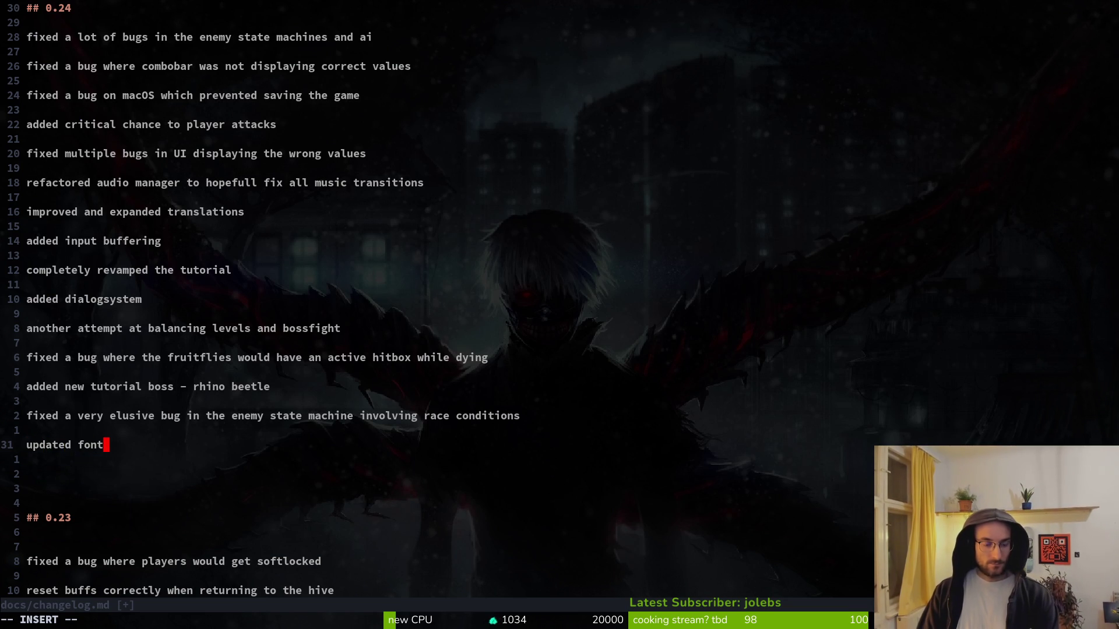
text( and adde)
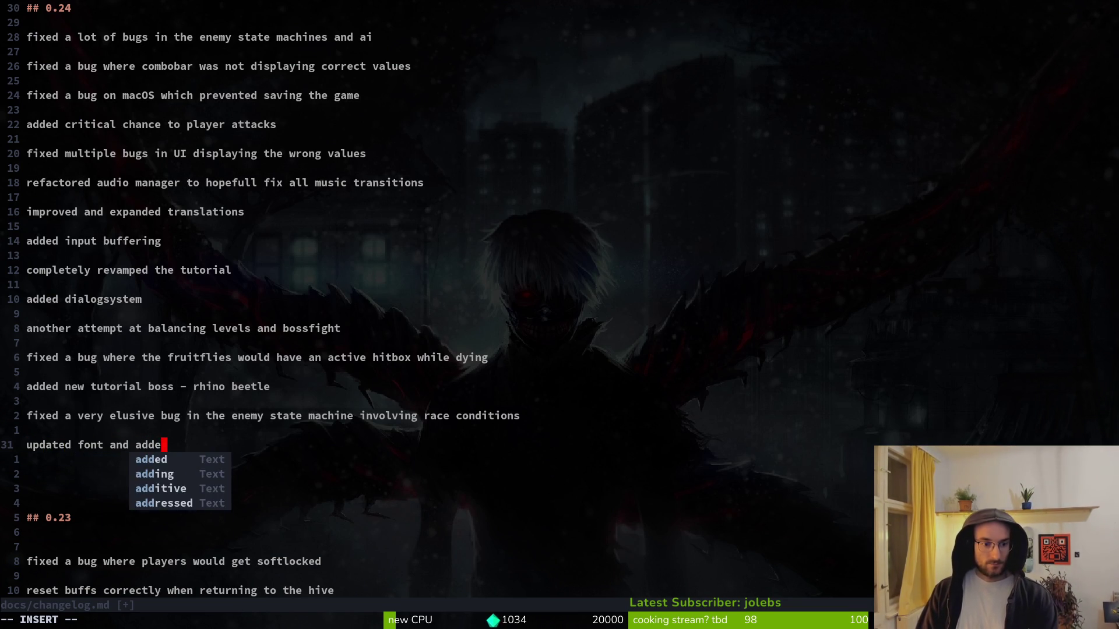
text(d fallback font f)
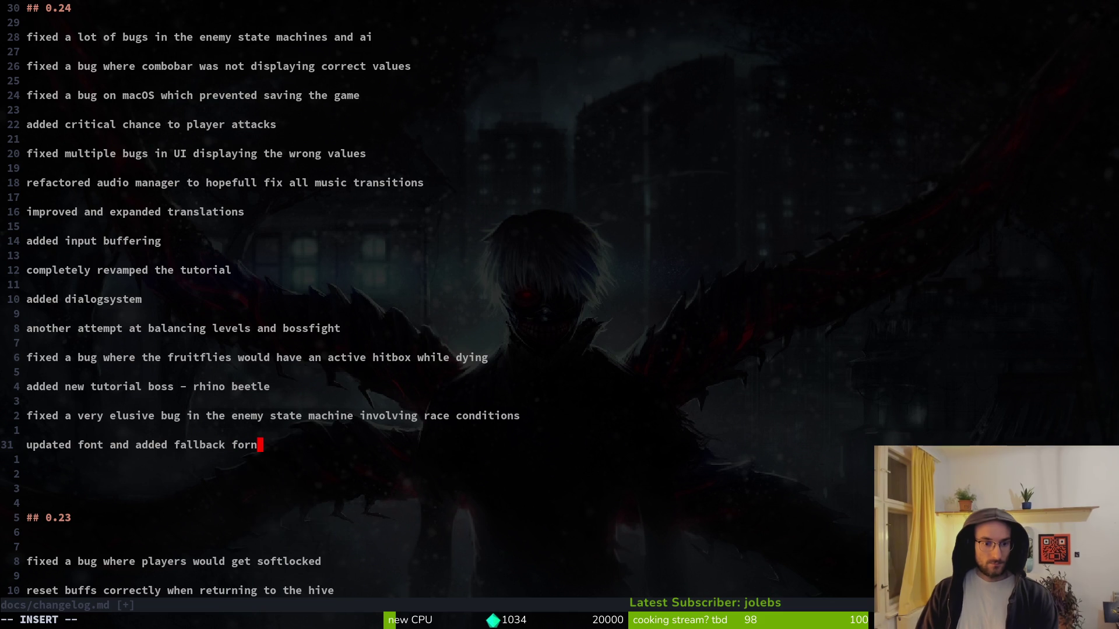
key(BackSpace)
key(Return)
key(Return)
key(alt+Tab)
key(alt+Tab)
- Drop the redundant 'added' and extra space from the font entry, then save with :w
double_click(140, 446)
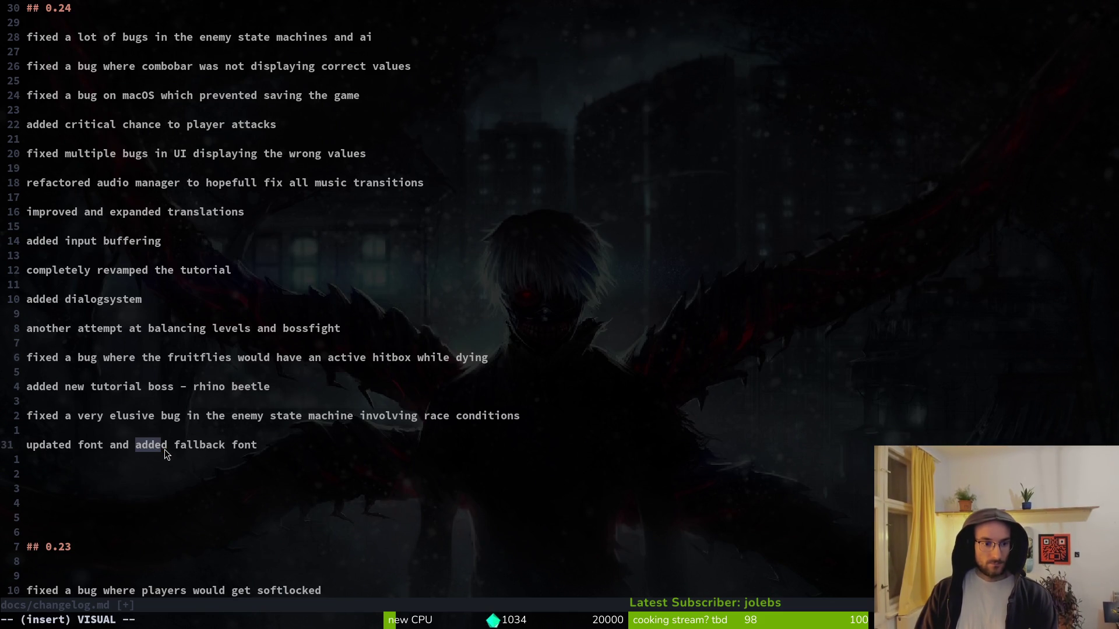
key(c)
key(BackSpace)
key(Escape)
text(:w)
key(Return)
key(alt+Tab)
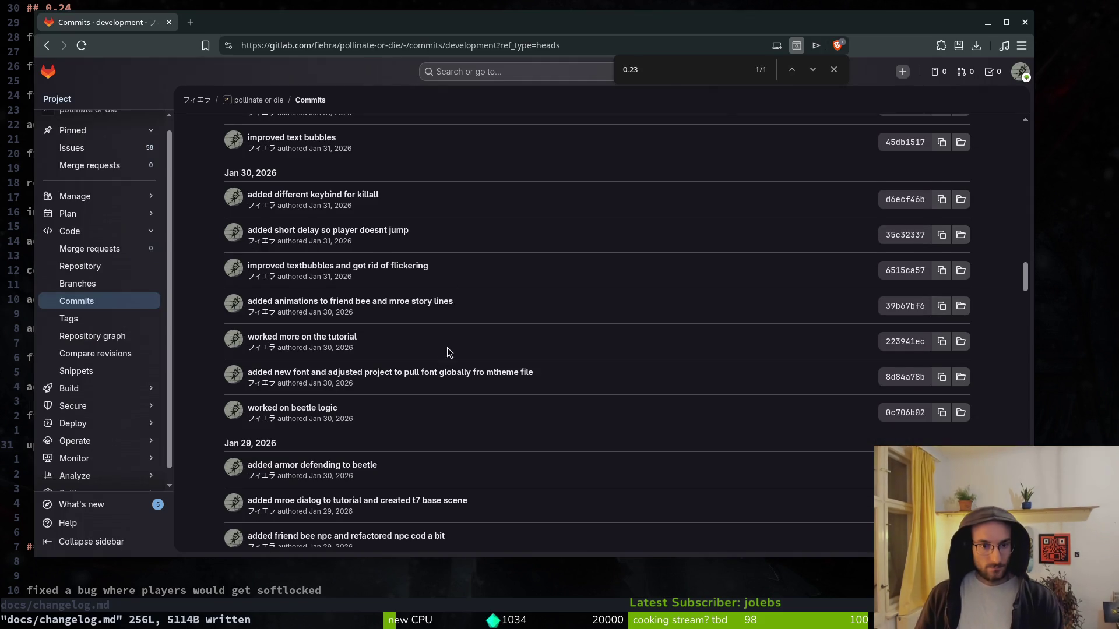
scroll(445, 348, up, 3)
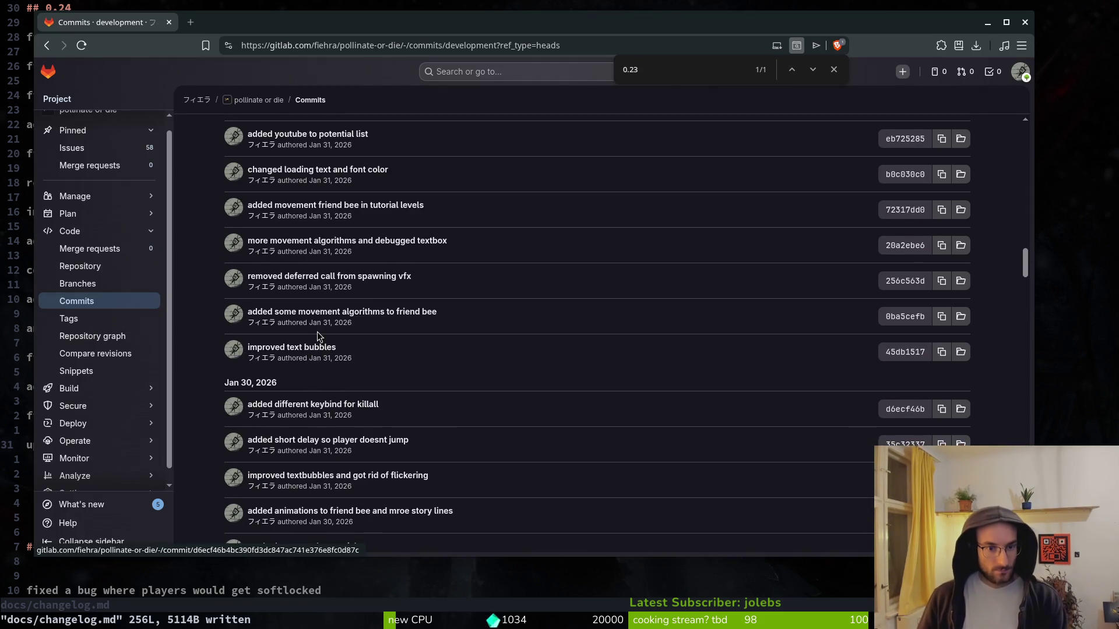
scroll(316, 336, up, 1)
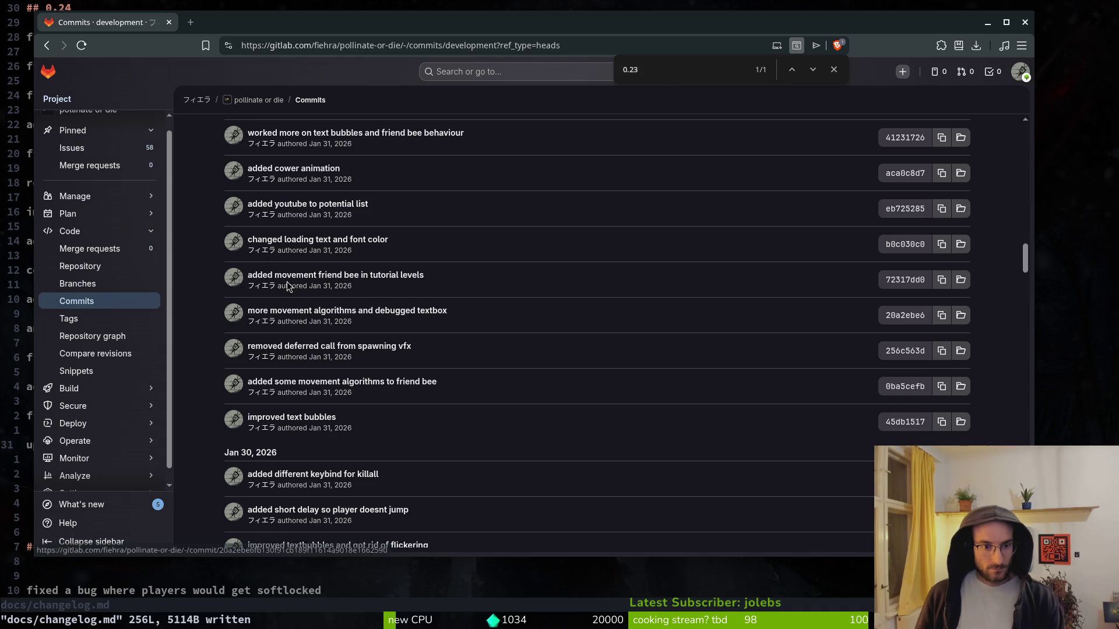
scroll(302, 282, up, 2)
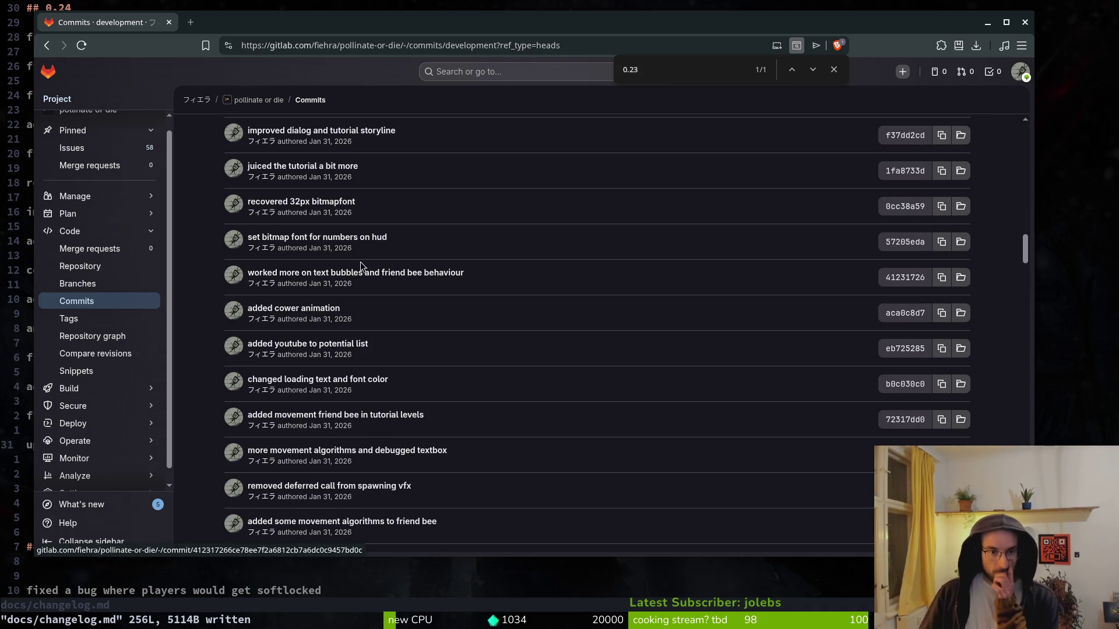
scroll(342, 245, up, 3)
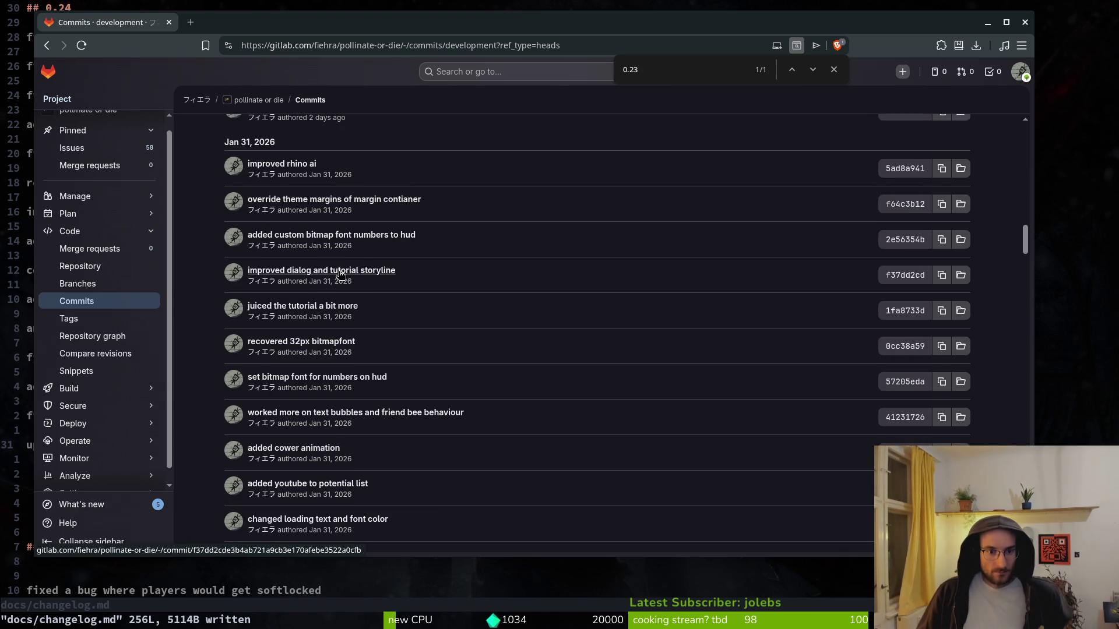
scroll(341, 274, up, 3)
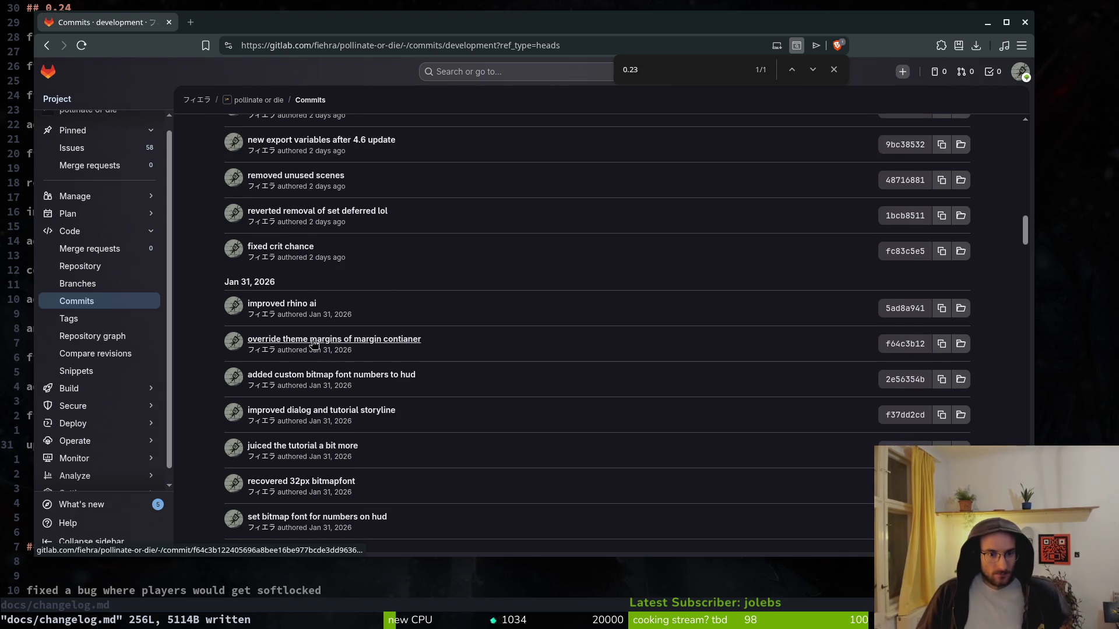
scroll(313, 343, up, 3)
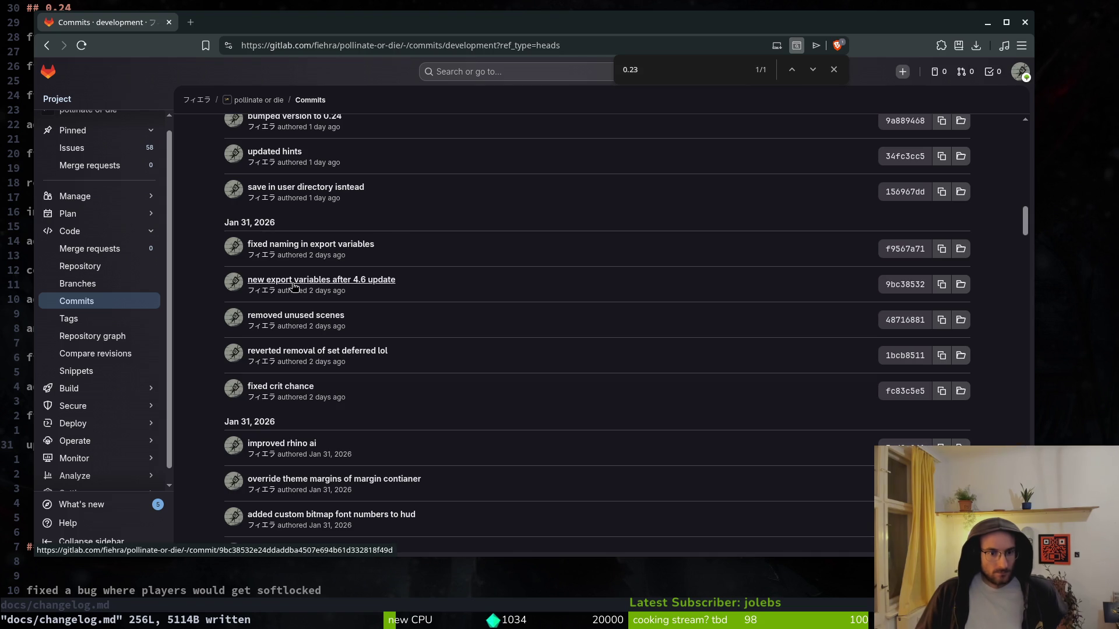
scroll(304, 289, up, 3)
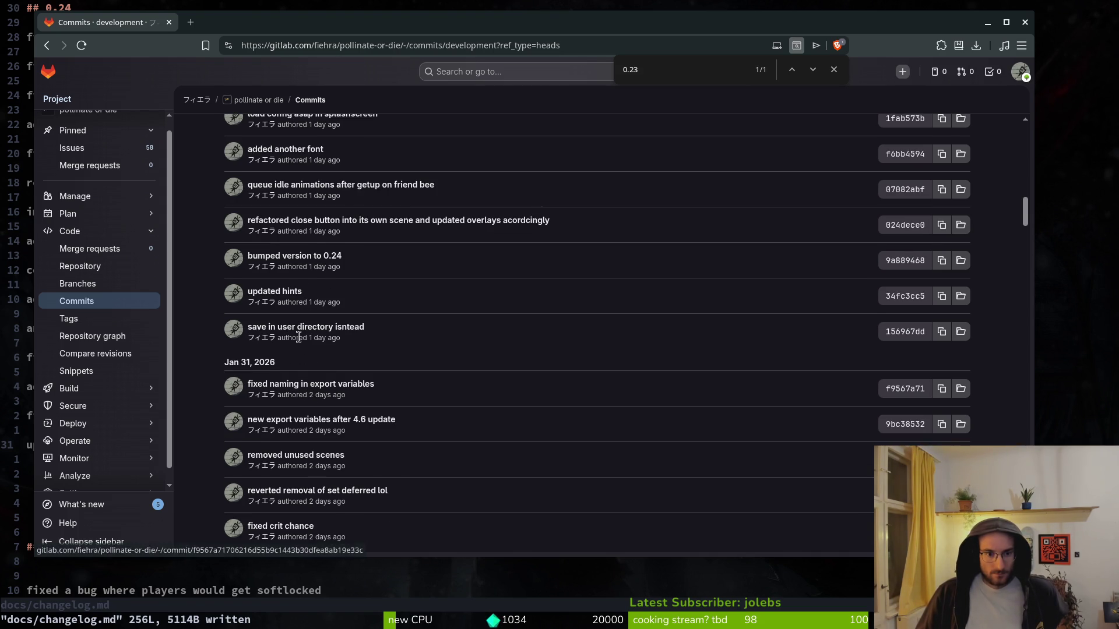
scroll(302, 327, up, 3)
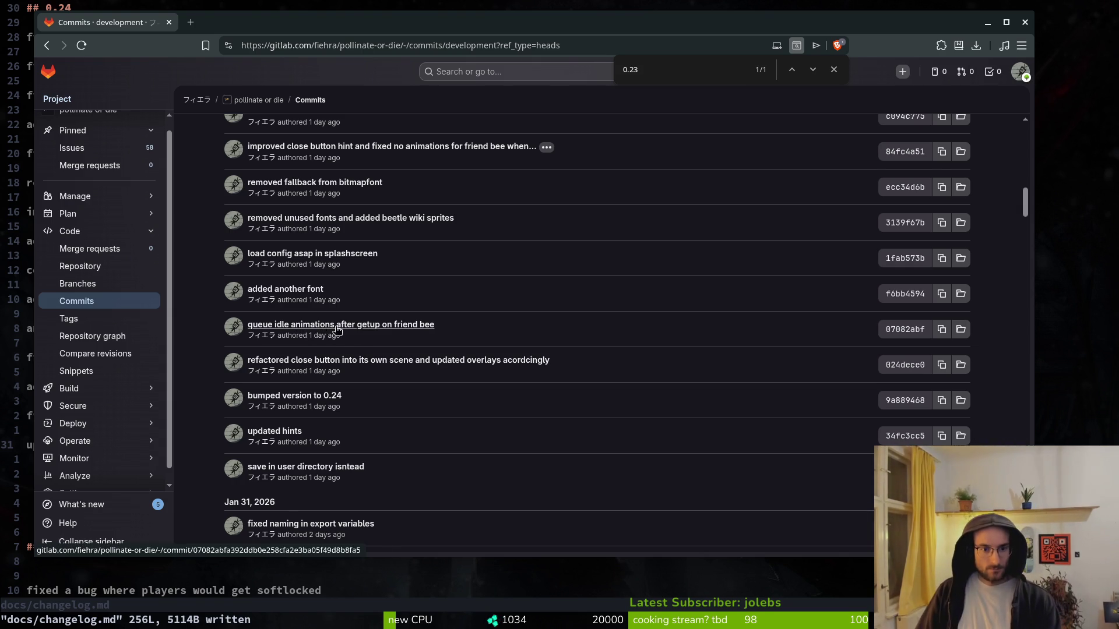
scroll(326, 335, up, 2)
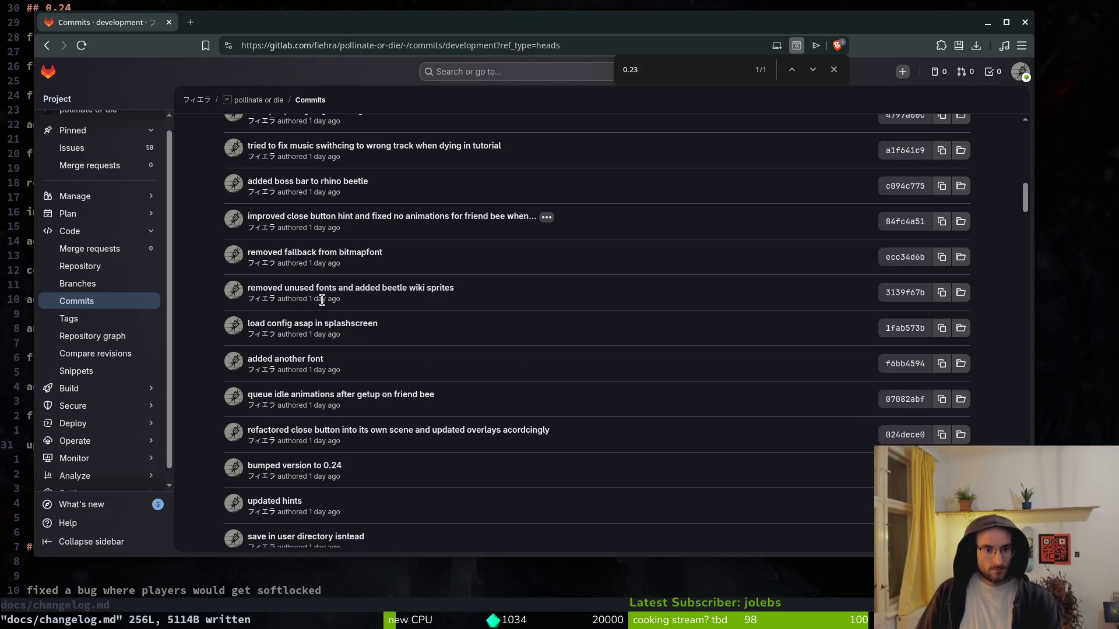
scroll(327, 258, up, 2)
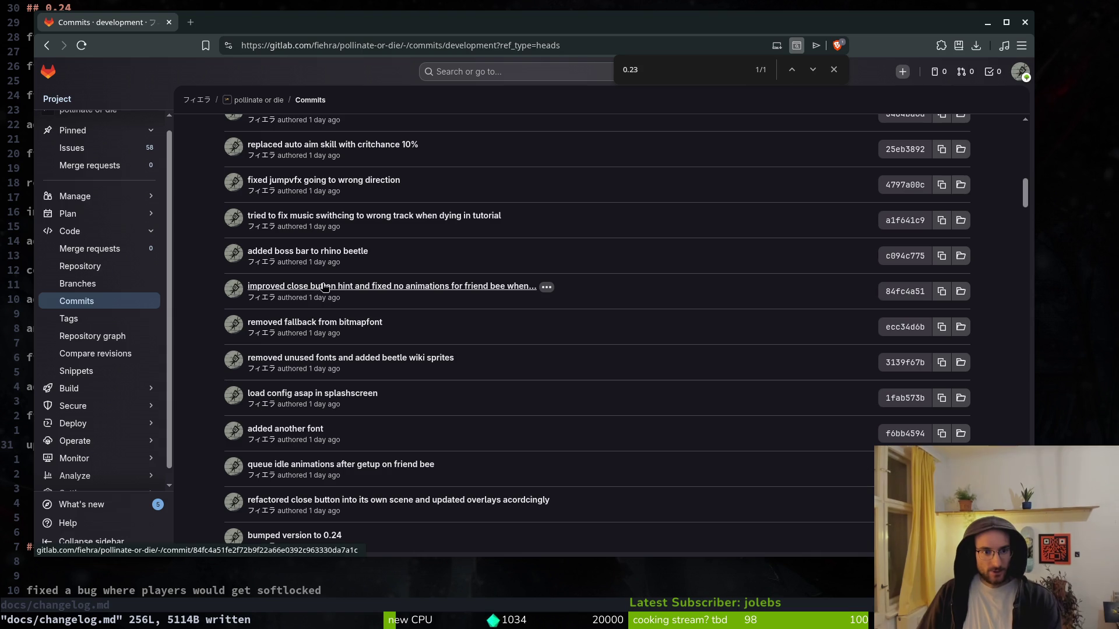
scroll(298, 289, up, 2)
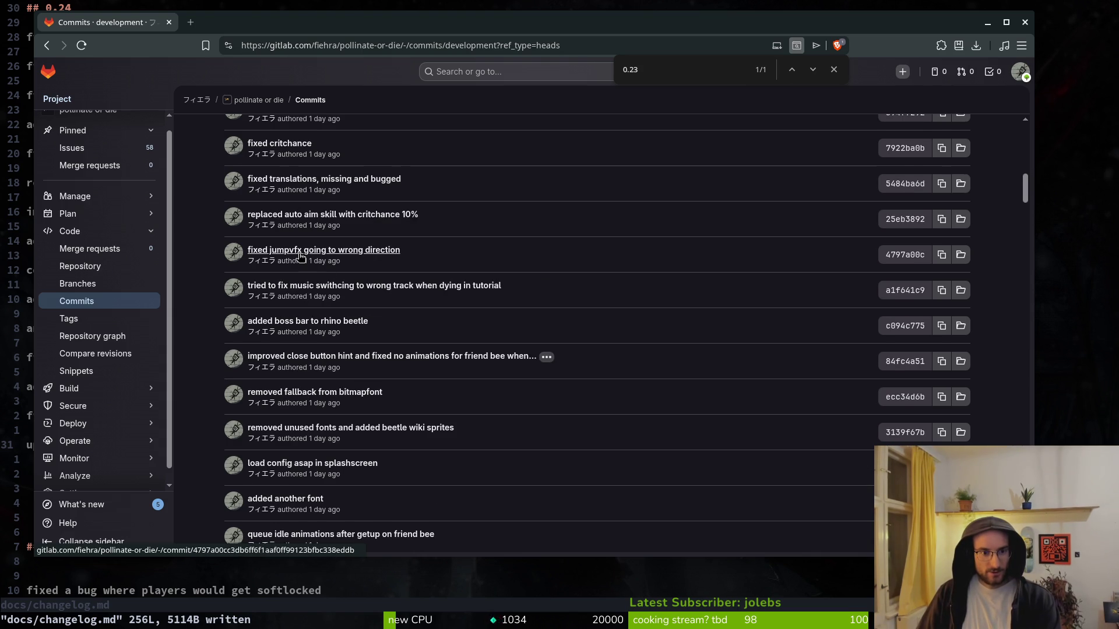
key(alt+Tab)
- Add 'fixed a visual bug of the player jump vfx' under the font entry
key(o)
key(Return)
text(fixed a b)
key(BackSpace)
text(visual bug where)
key(BackSpace)
key(BackSpace)
key(BackSpace)
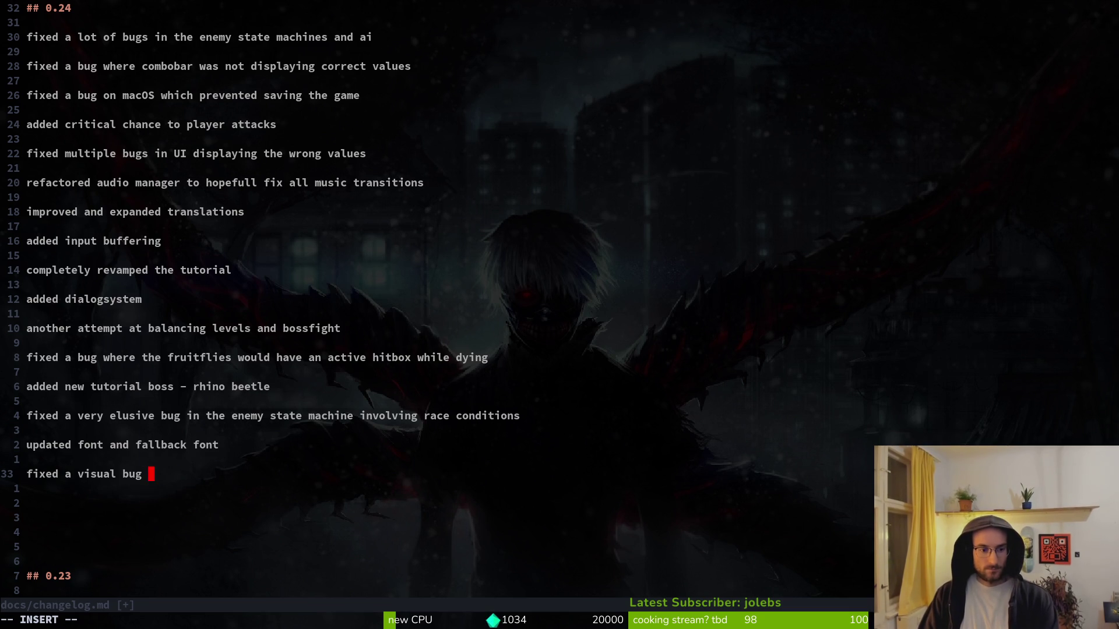
text(of the player )
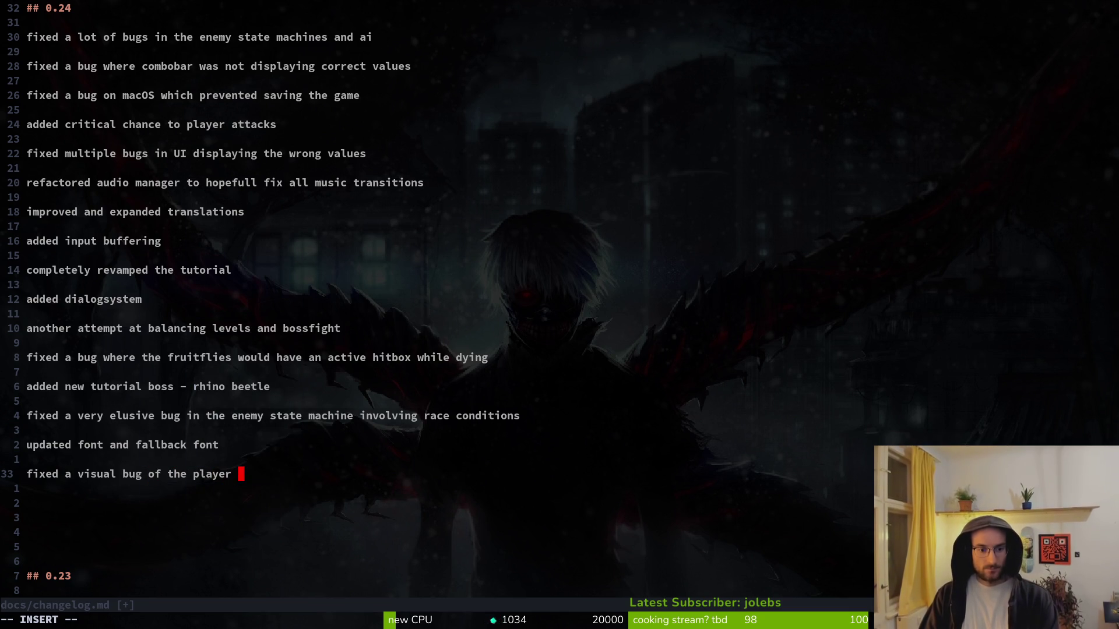
text(jump vfx)
key(Return)
key(Return)
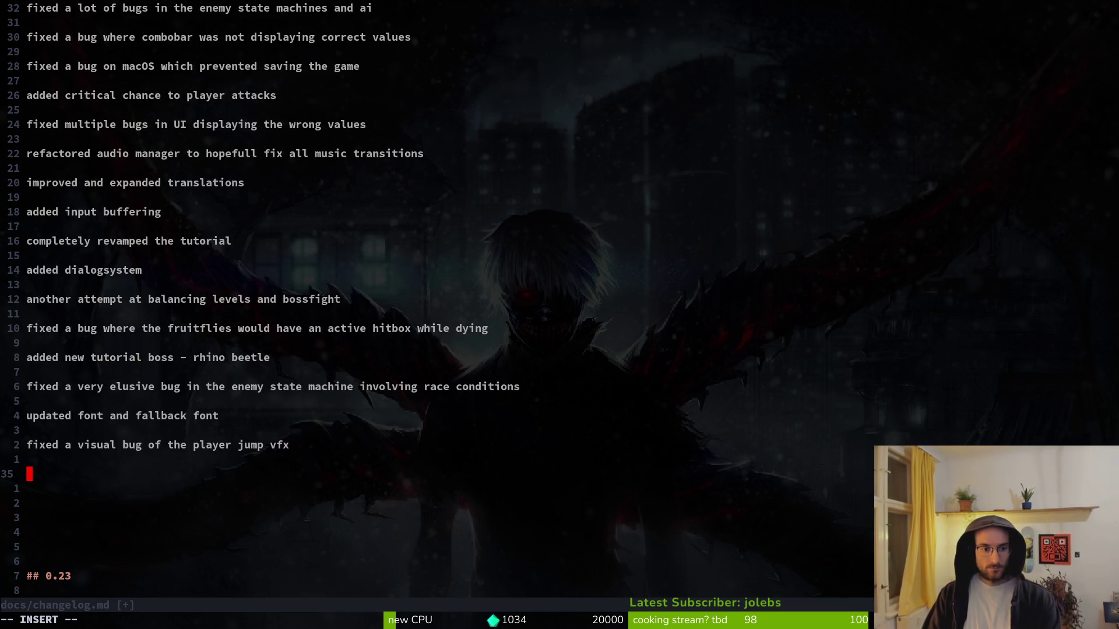
key(alt+Tab)
mouse_move(56, 475)
scroll(431, 294, up, 2)
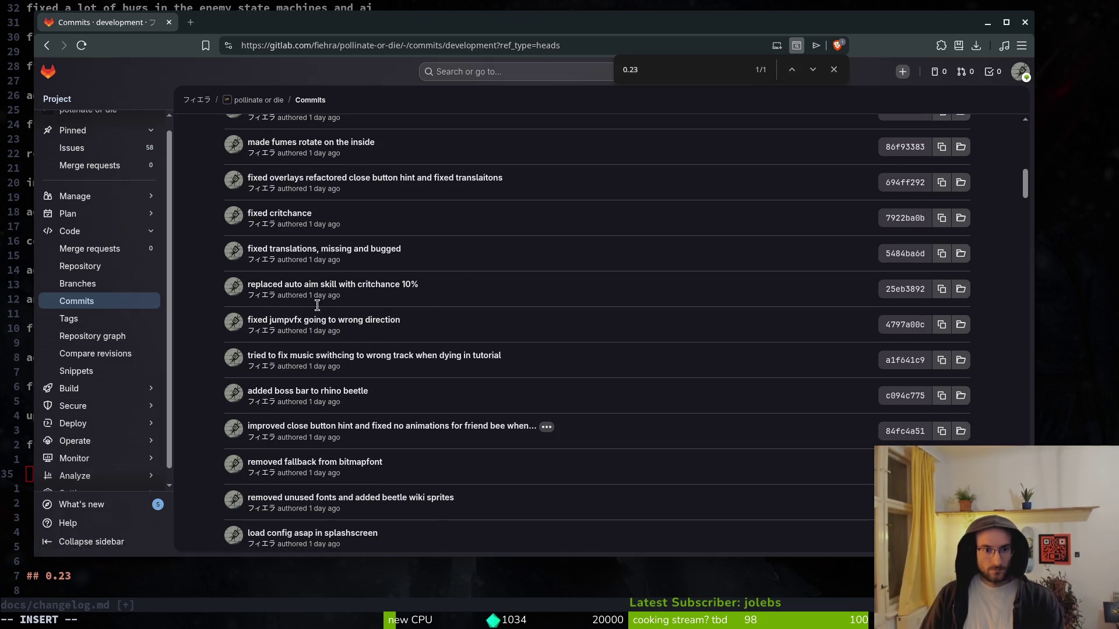
- Add the 0.24 note 'removed auto aim skill and replaced it with increased critical chance' to the changelog
scroll(420, 300, up, 2)
key(alt+Tab)
text(removed auto aim skill and repla)
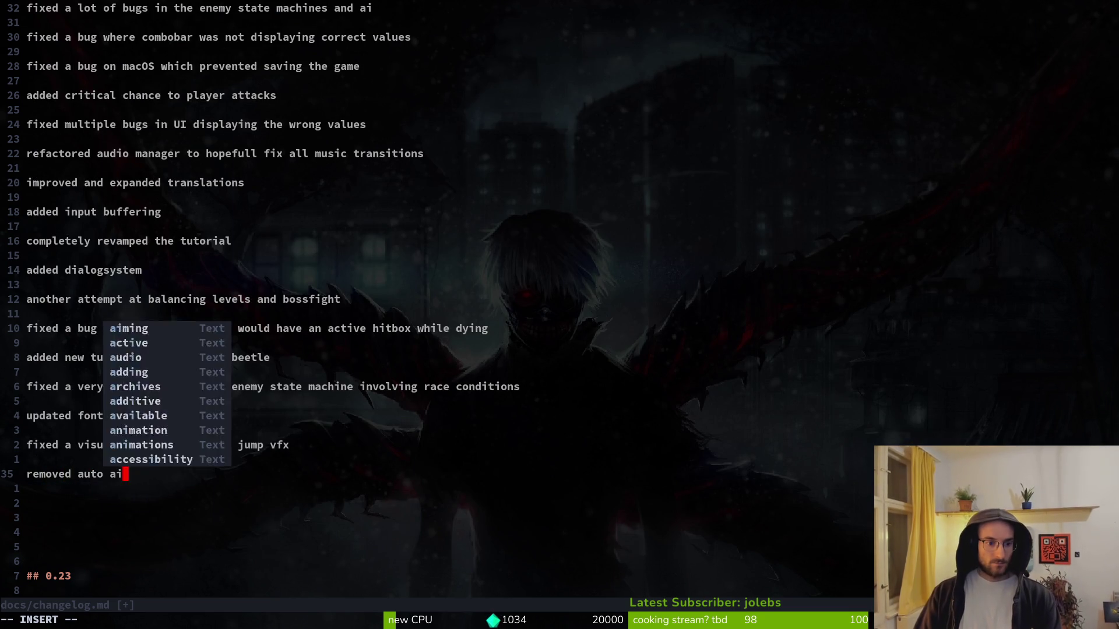
text(ced it wih)
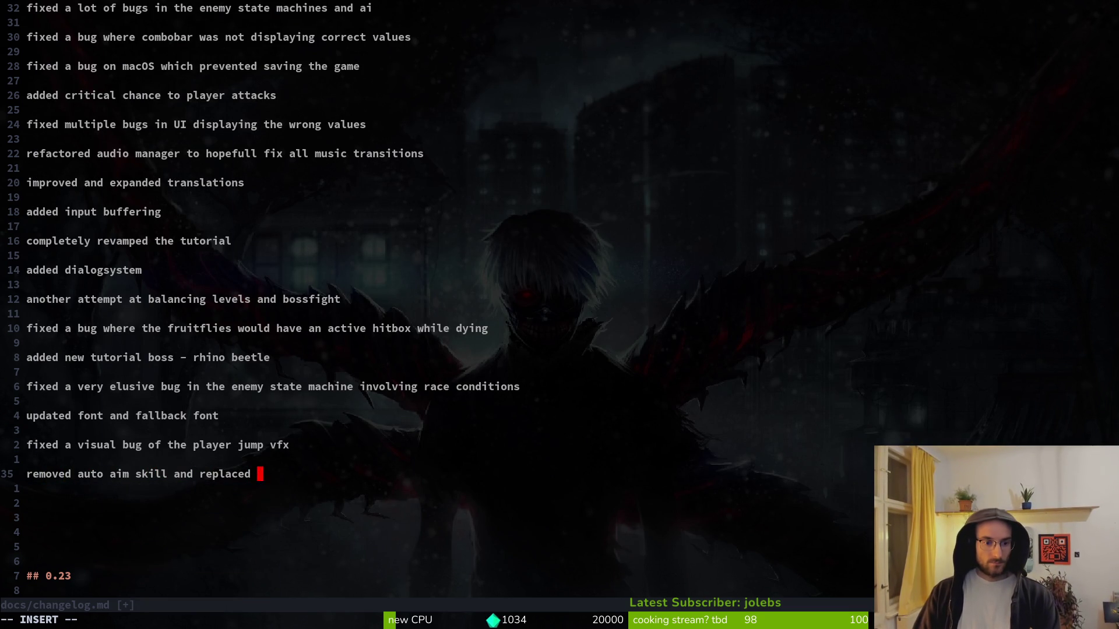
key(BackSpace)
text(th increased cr)
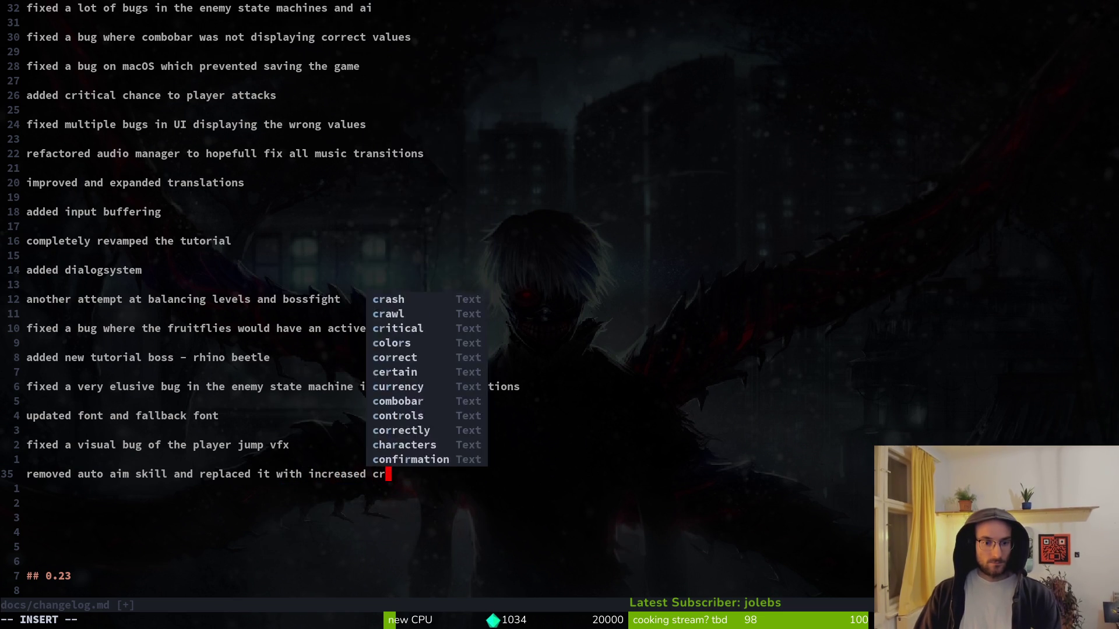
text(itical chance)
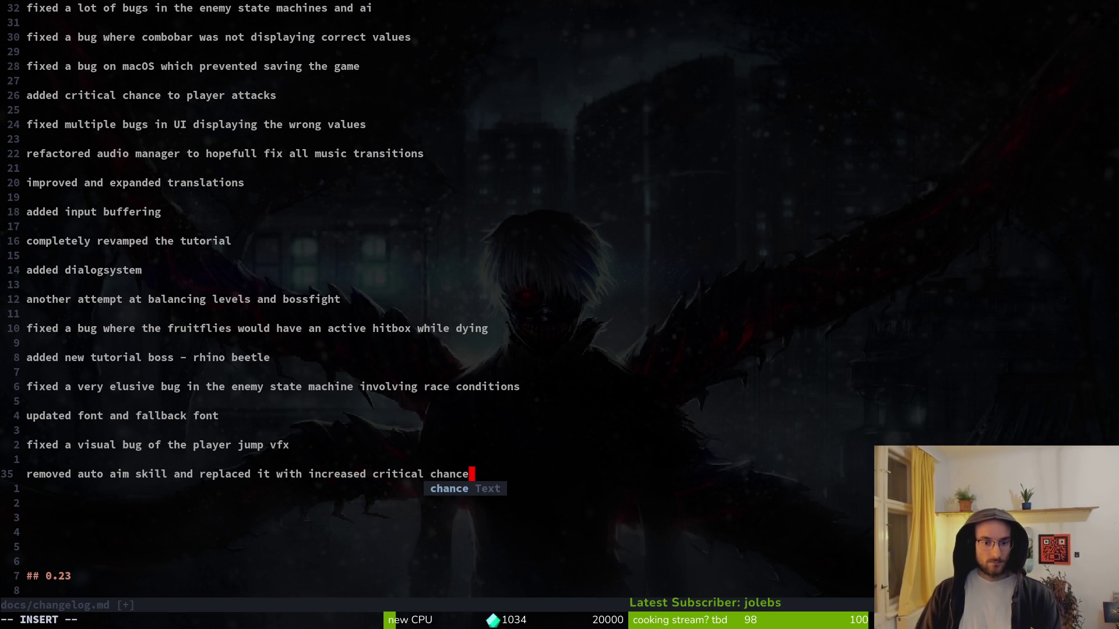
key(alt+Tab)
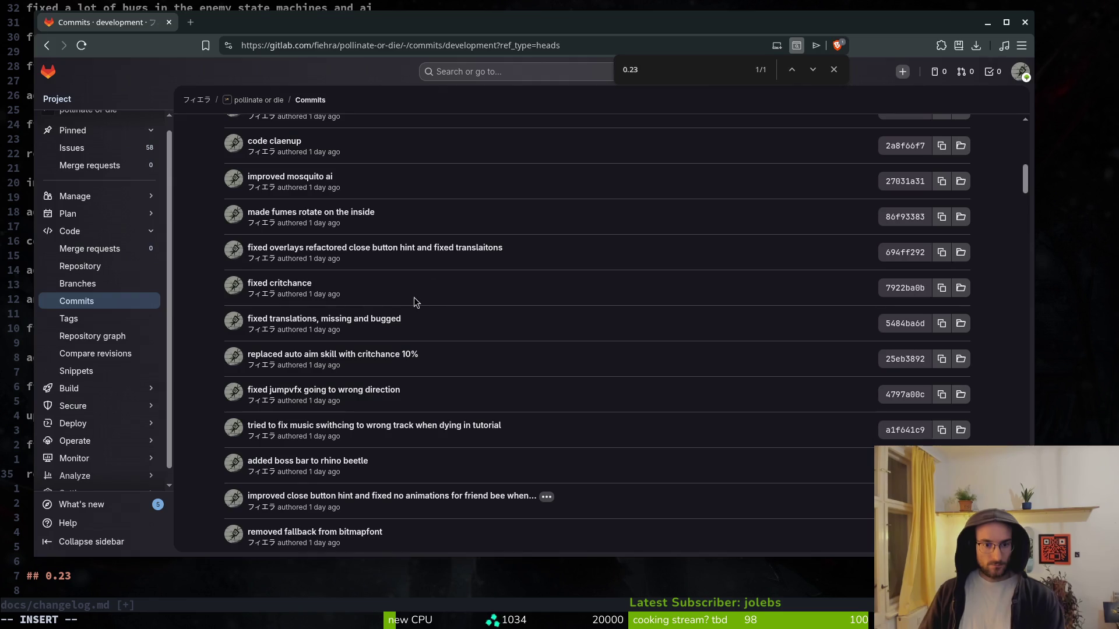
- Scroll through the latest GitLab commit messages, then start a new line in the changelog
scroll(307, 271, up, 3)
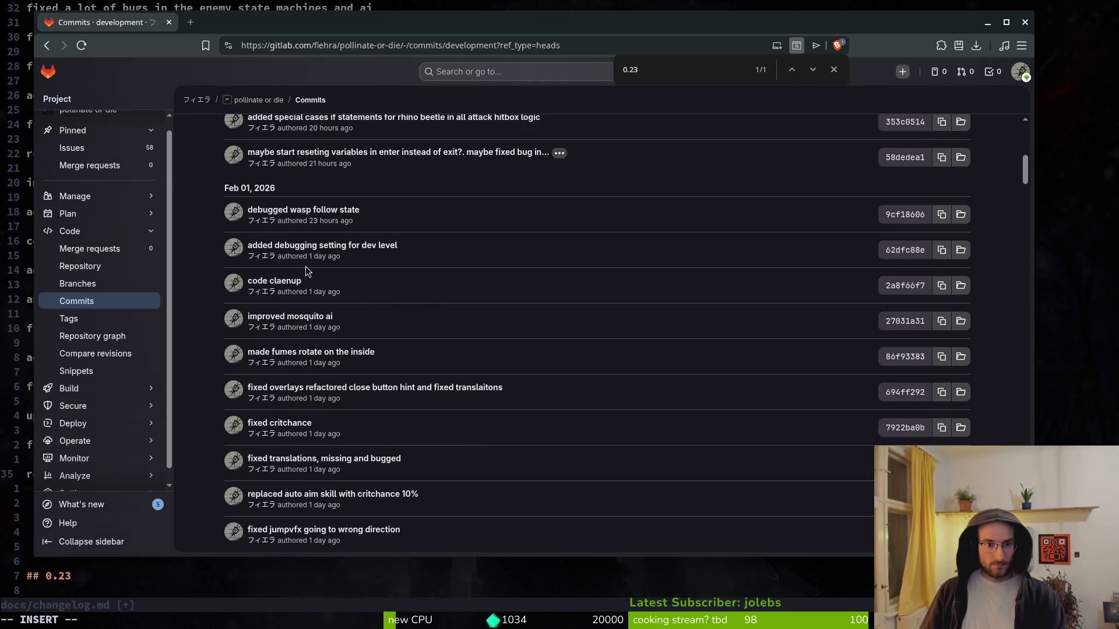
scroll(291, 294, up, 3)
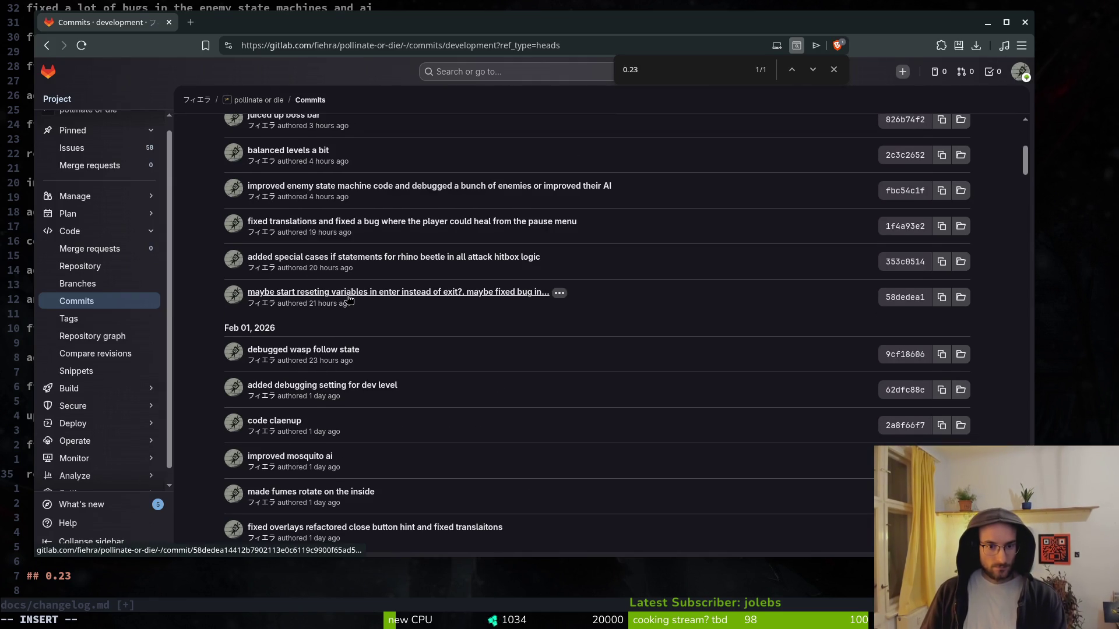
scroll(360, 291, up, 2)
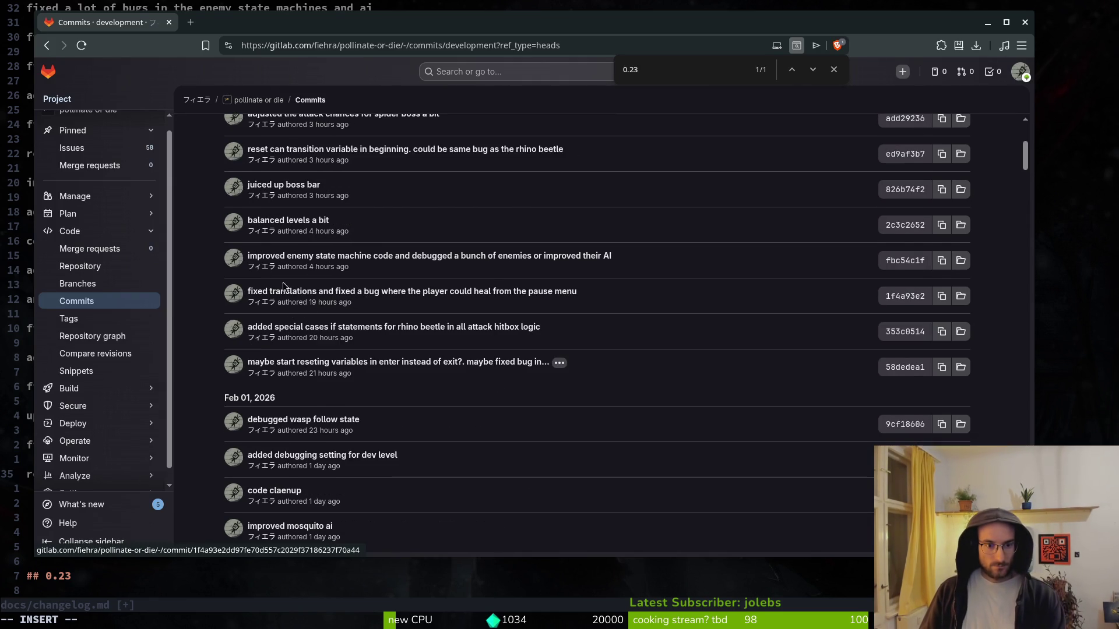
scroll(291, 226, up, 3)
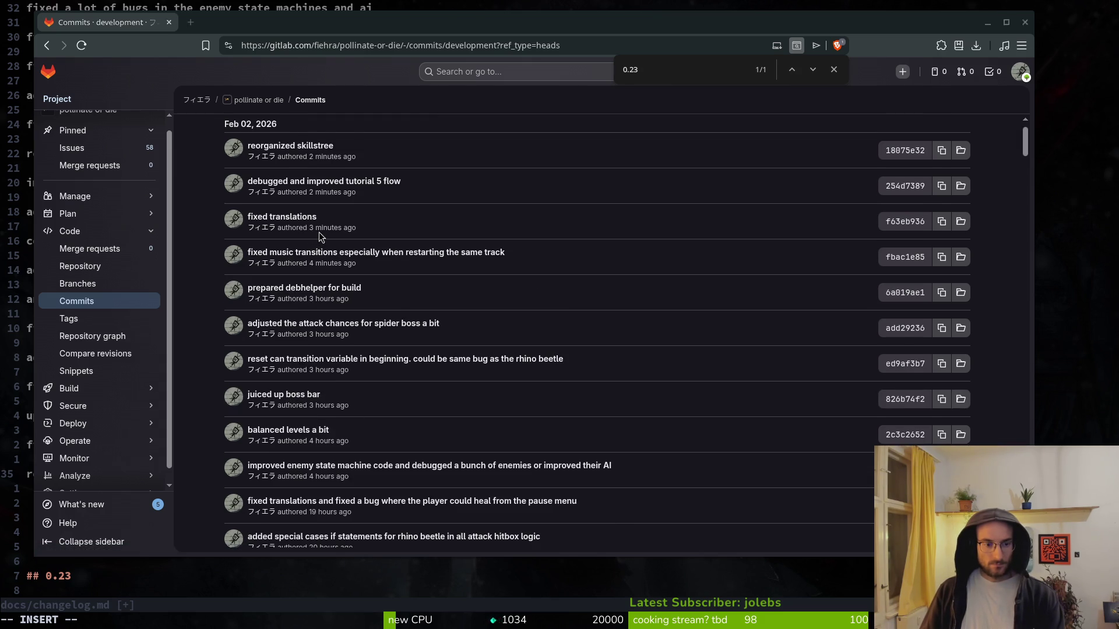
key(alt+Tab)
key(Return)
key(Return)
- Type the changelog entry 'massively juiced up the boss hp bar', checking the GitLab commit list
text(j)
key(BackSpace)
text(massivel)
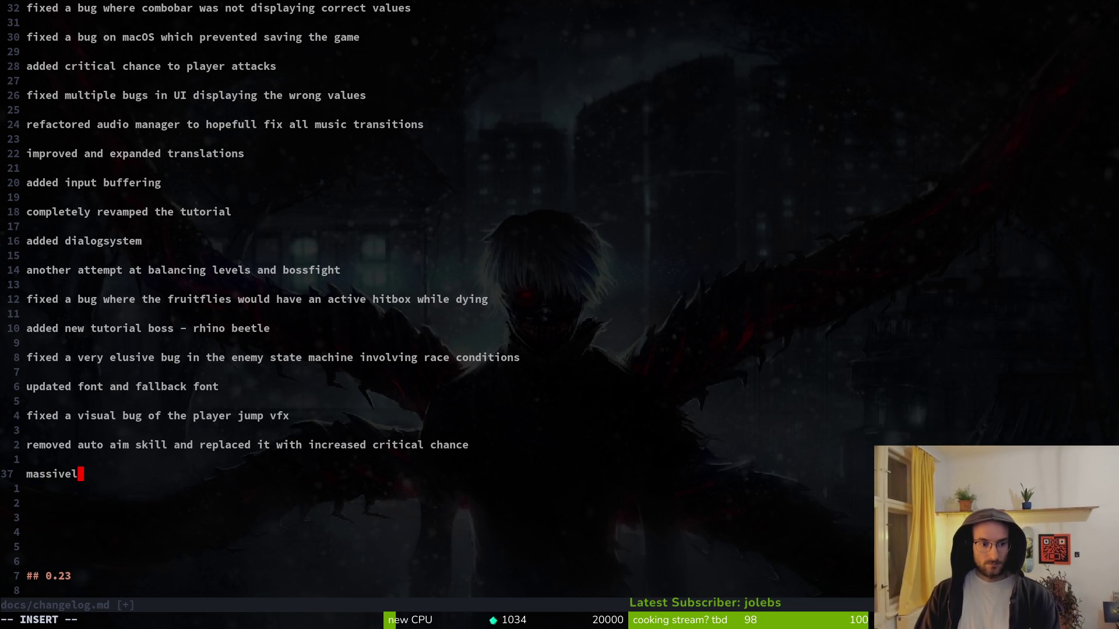
text(y juiced up the )
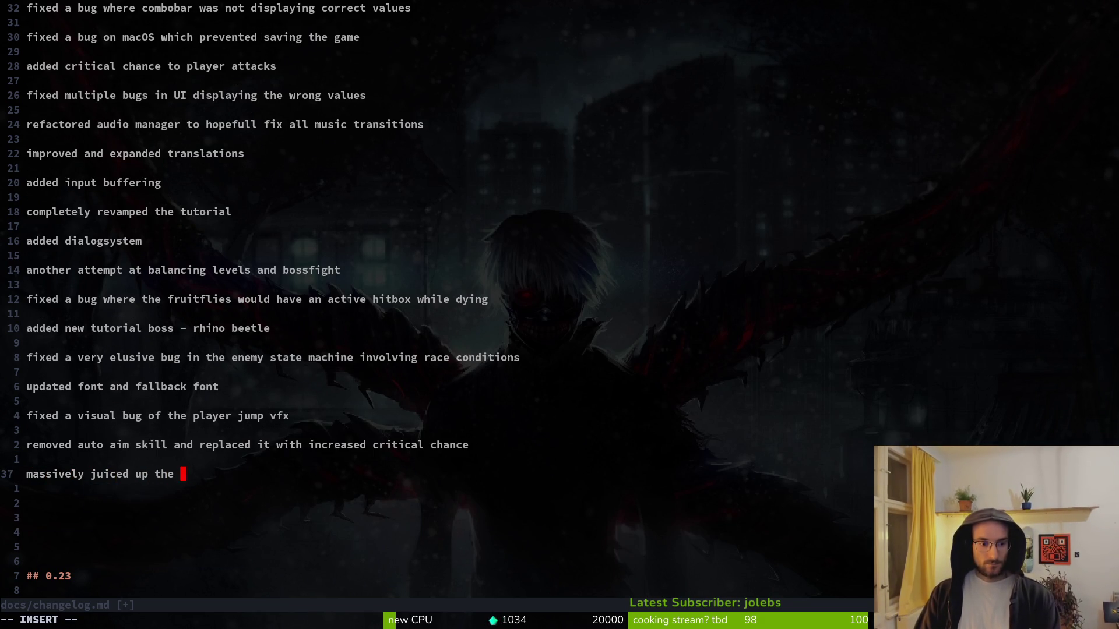
text(boss bar)
key(alt+Tab)
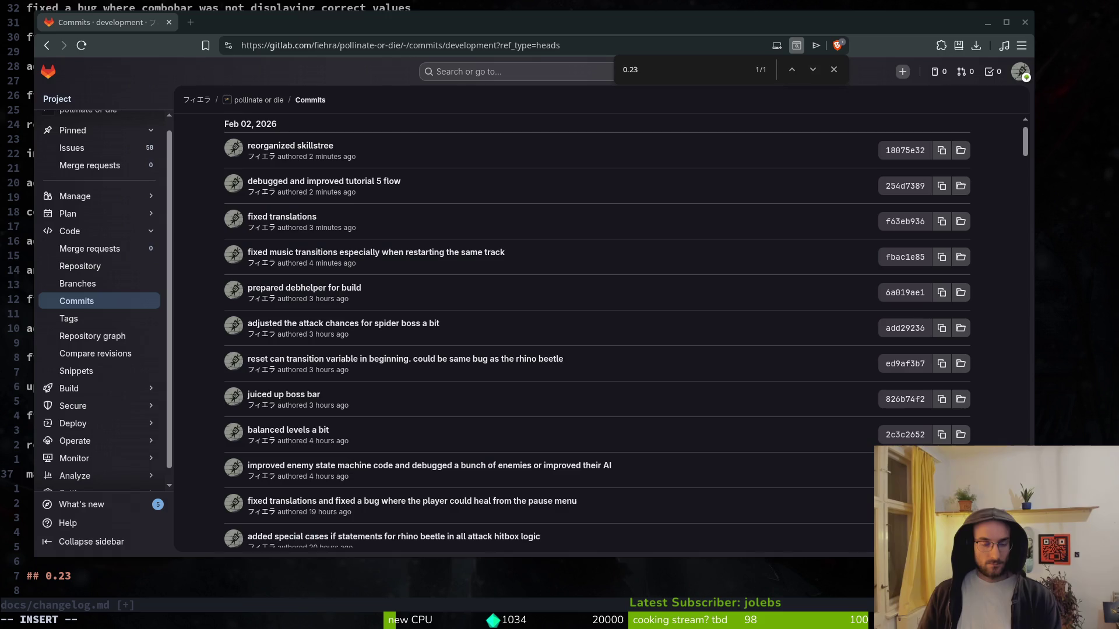
scroll(303, 256, up, 1)
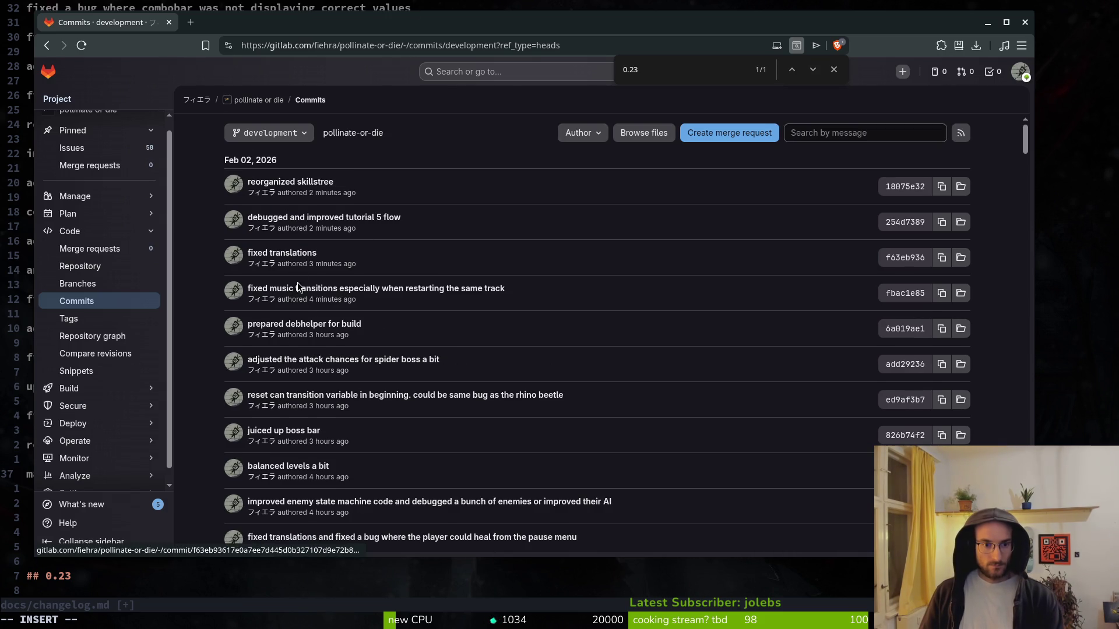
key(alt+Tab)
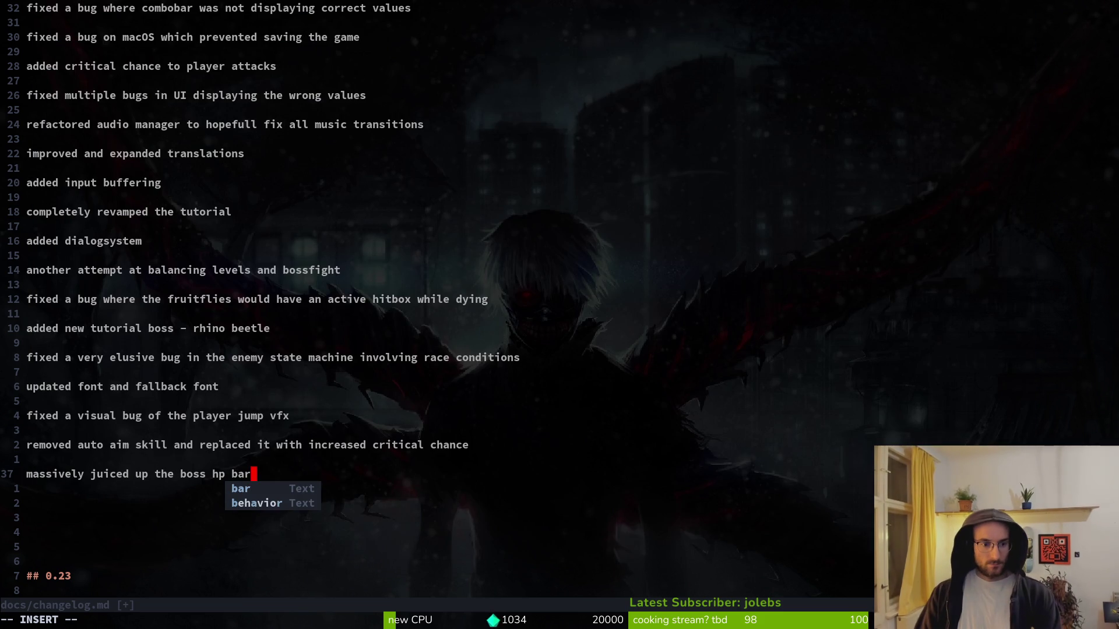
- Tidy the blank lines after the new entry and save the changelog
key(Escape)
key(o)
key(Return)
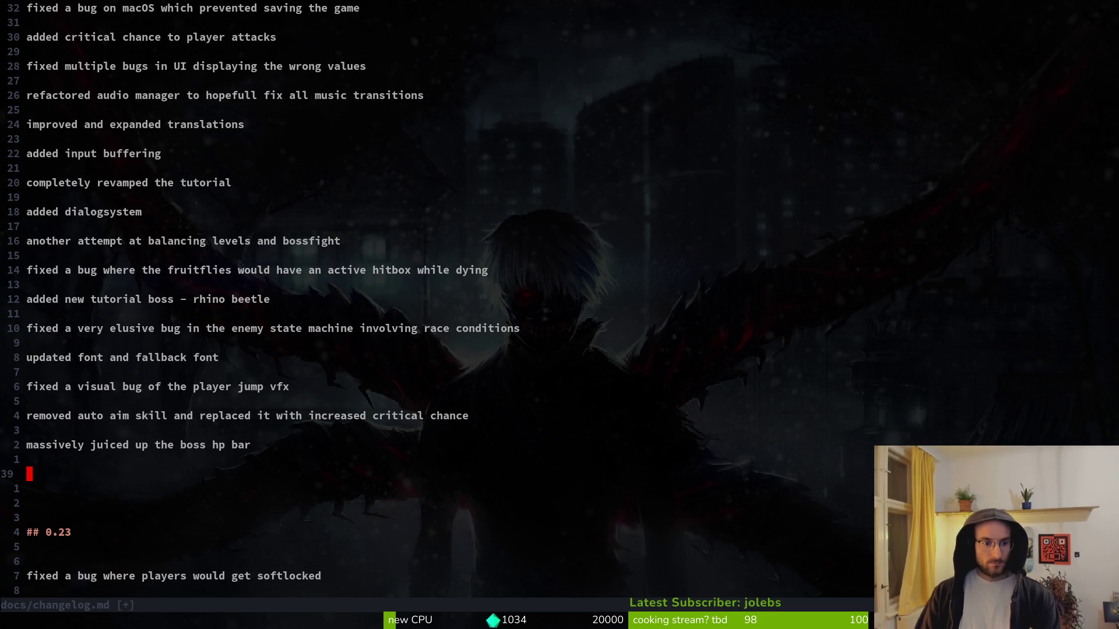
key(Escape)
text(:w)
key(Return)
key(d)
key(d)
text(:w)
key(Return)
- Change the changelog's top heading to '## 0.30' and save
key(g)
key(g)
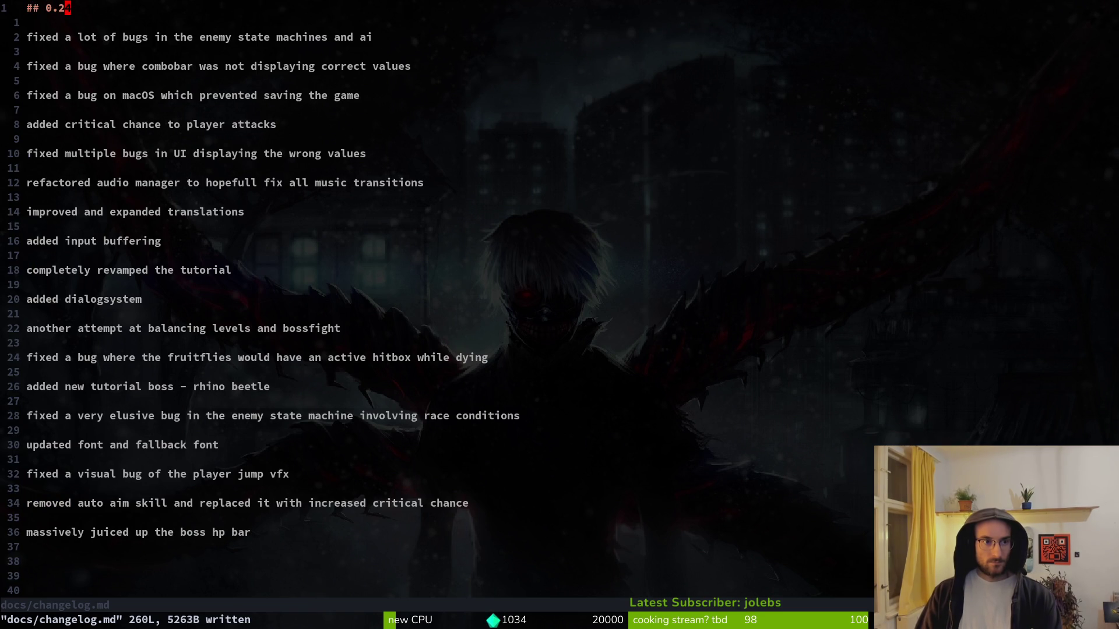
text(hs3)
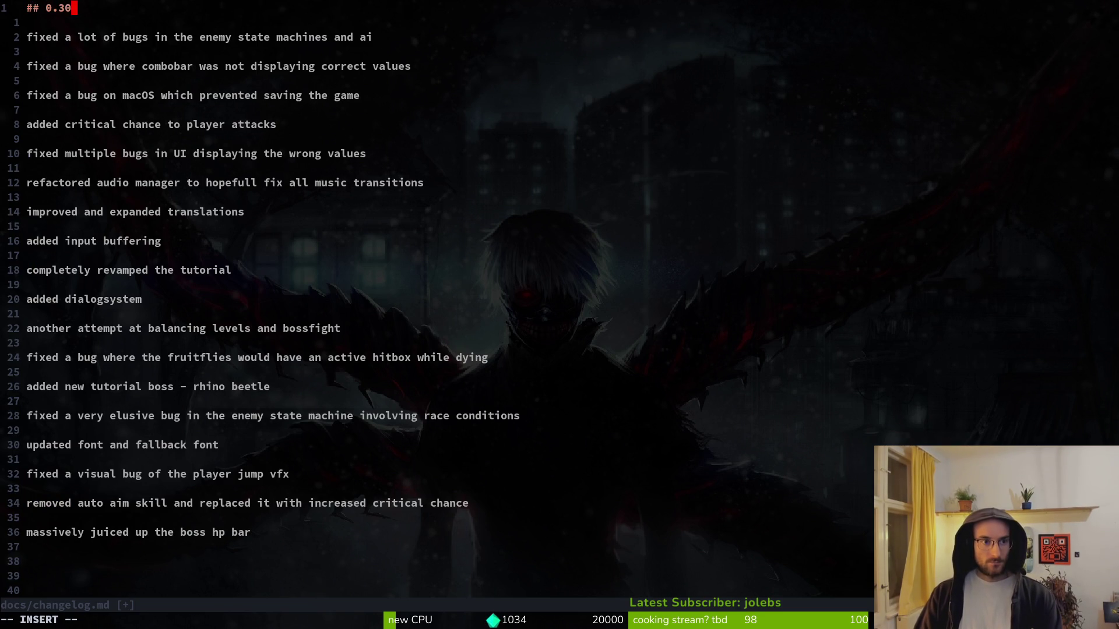
key(Escape)
text(:w)
key(Return)
- Set the Godot project's version to 0.30 in Project Settings
key(alt+Tab)
mouse_move(140, 197)
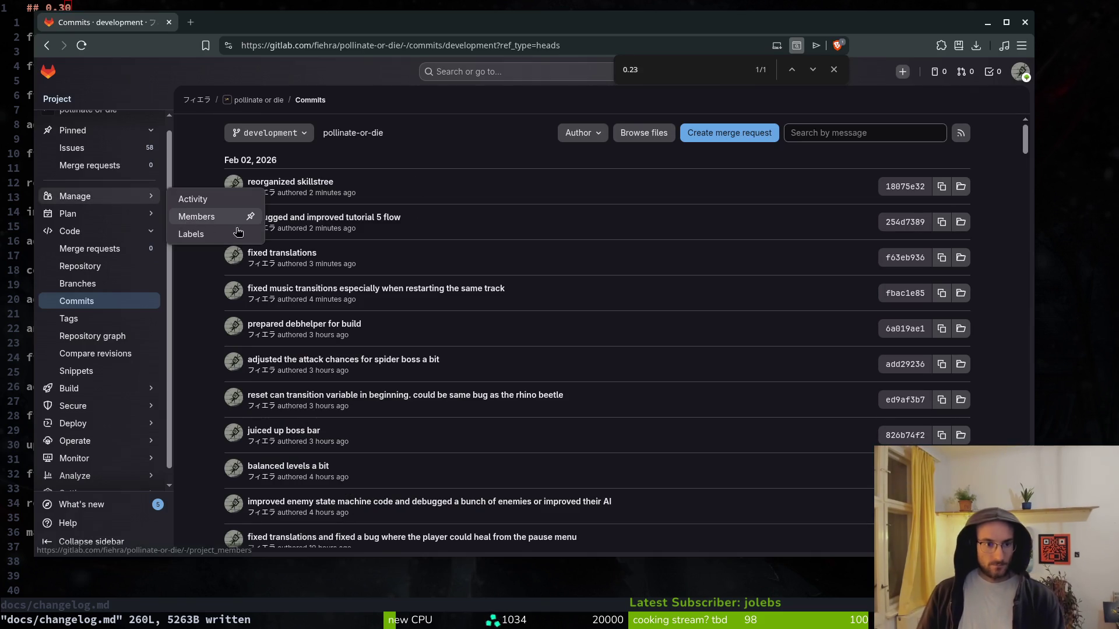
key(ctrl+s)
key(alt+Tab)
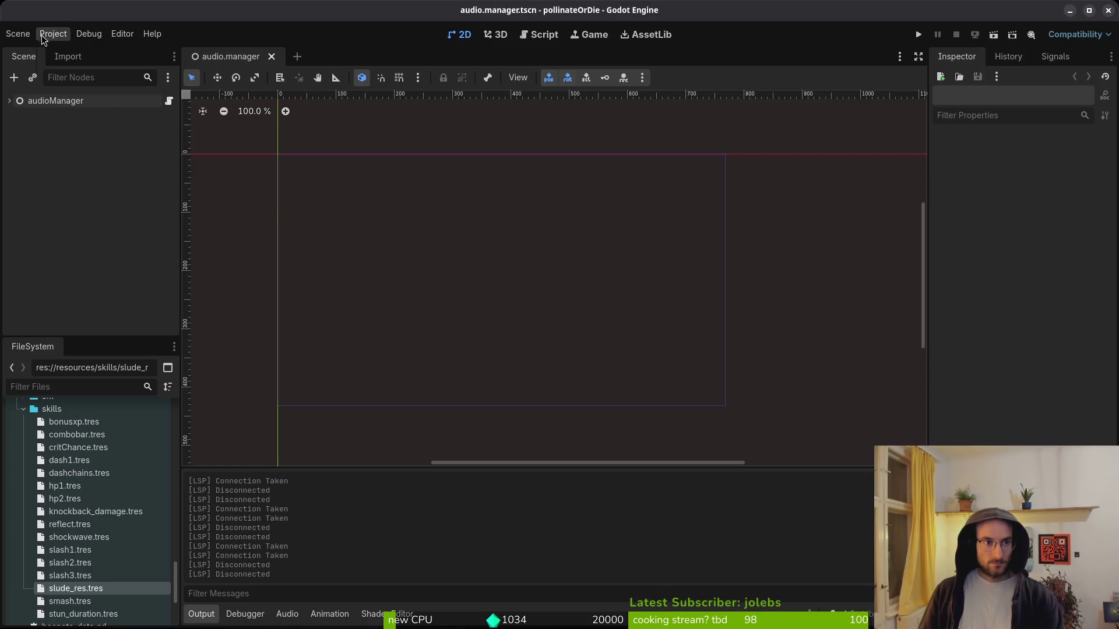
click(43, 34)
click(64, 49)
click(497, 250)
key(BackSpace)
key(BackSpace)
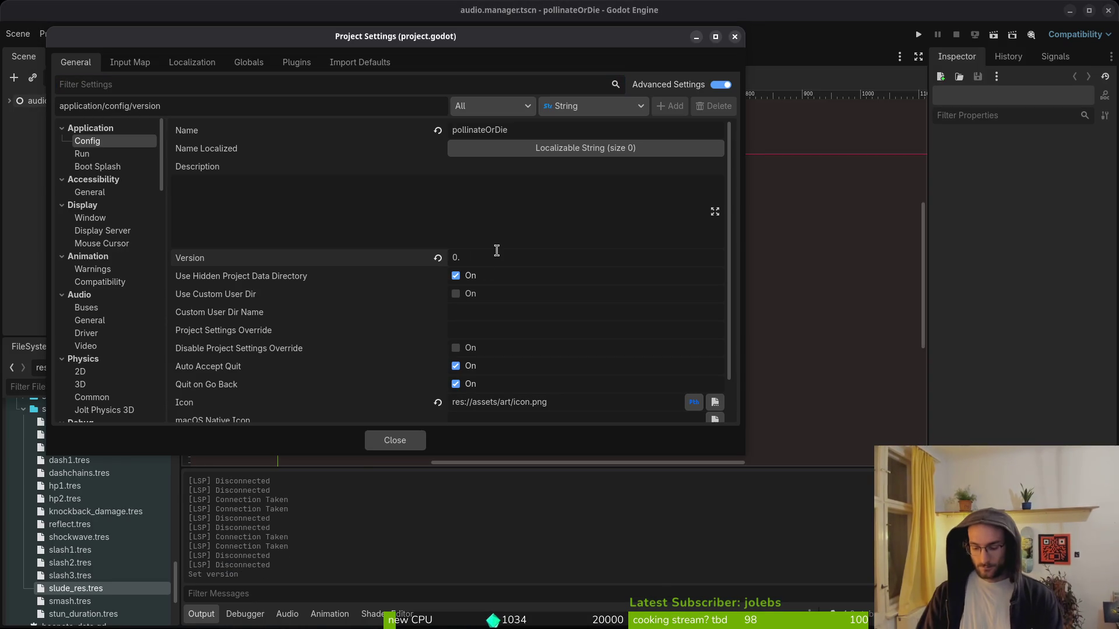
click(395, 440)
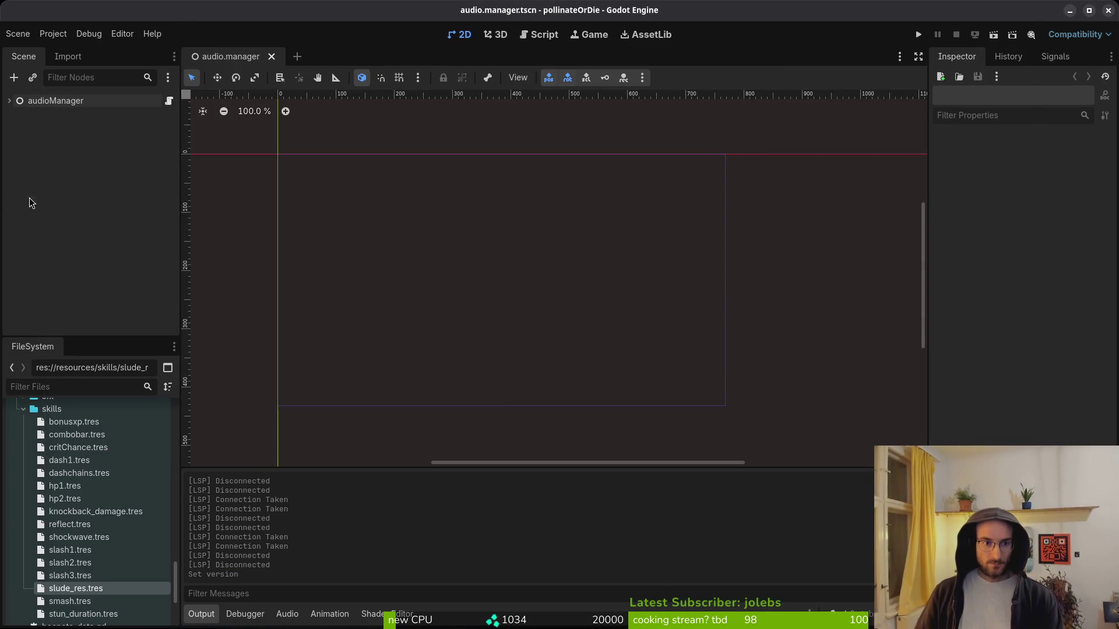
- Dismiss the browser's accidental Save Page dialog and return to Godot
key(alt+Tab)
key(Escape)
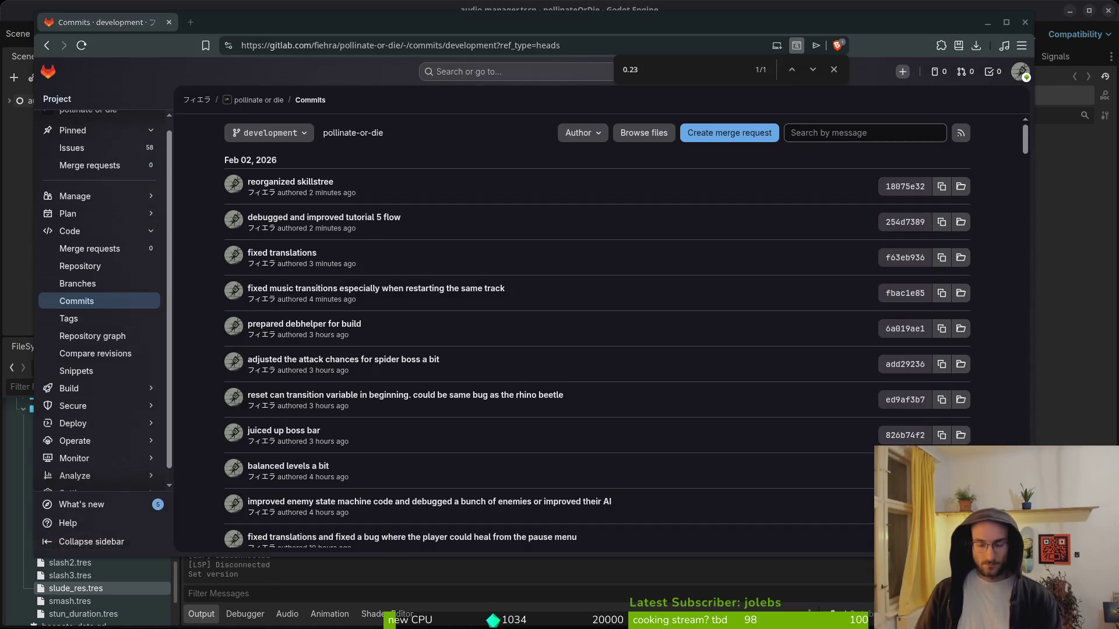
key(alt+Tab)
key(alt+Tab)
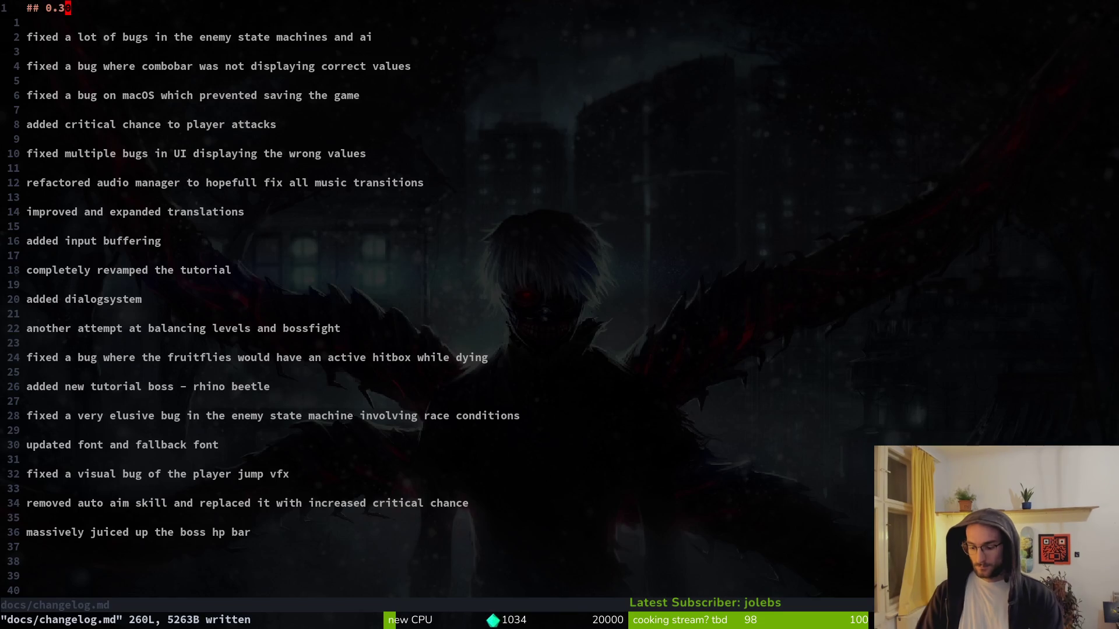
- Delete the surplus blank line in the changelog, then save and quit Vim with :wq
key(2)
key(8)
key(j)
key(j)
key(j)
key(j)
key(j)
key(j)
key(j)
key(d)
key(d)
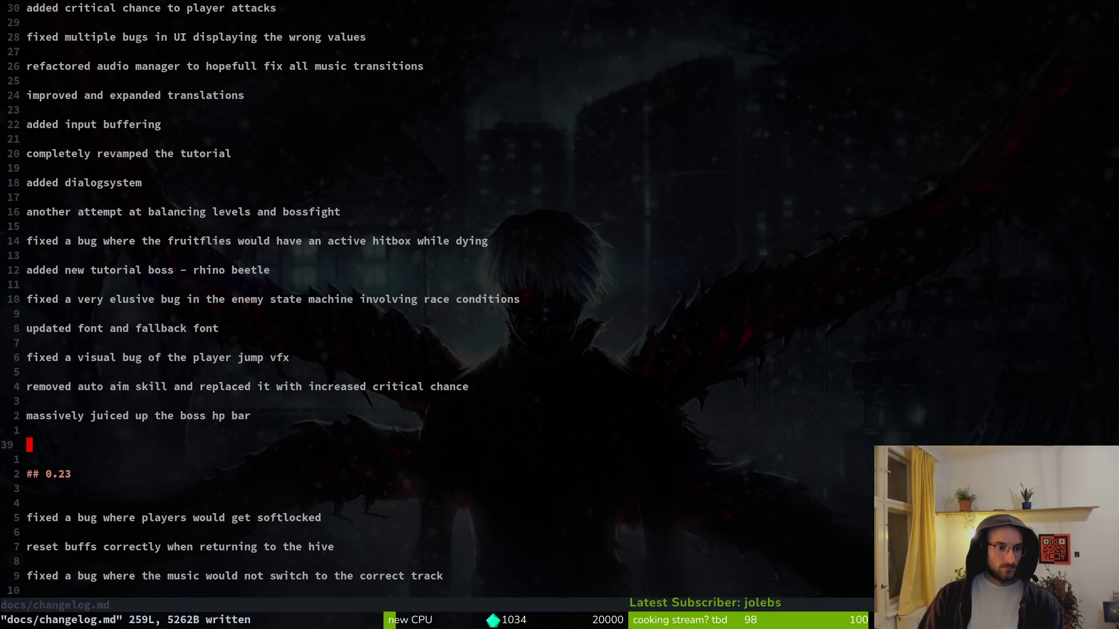
text(:wq)
key(Return)
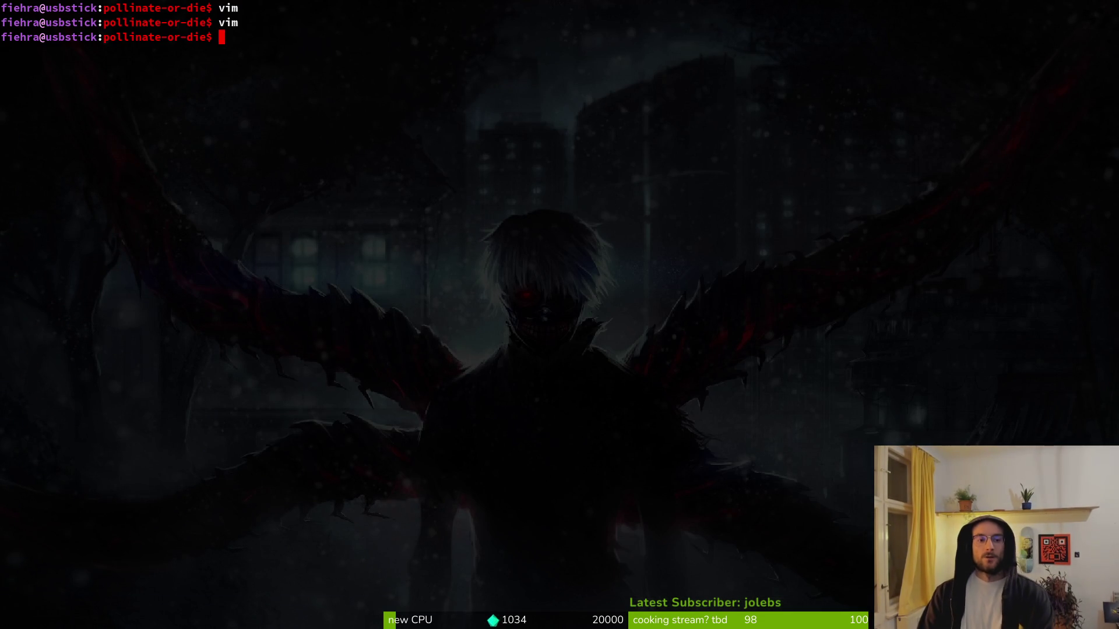
- Review the project.godot diff in tig and stage both changed files
text(tig)
key(Return)
key(j)
key(j)
key(j)
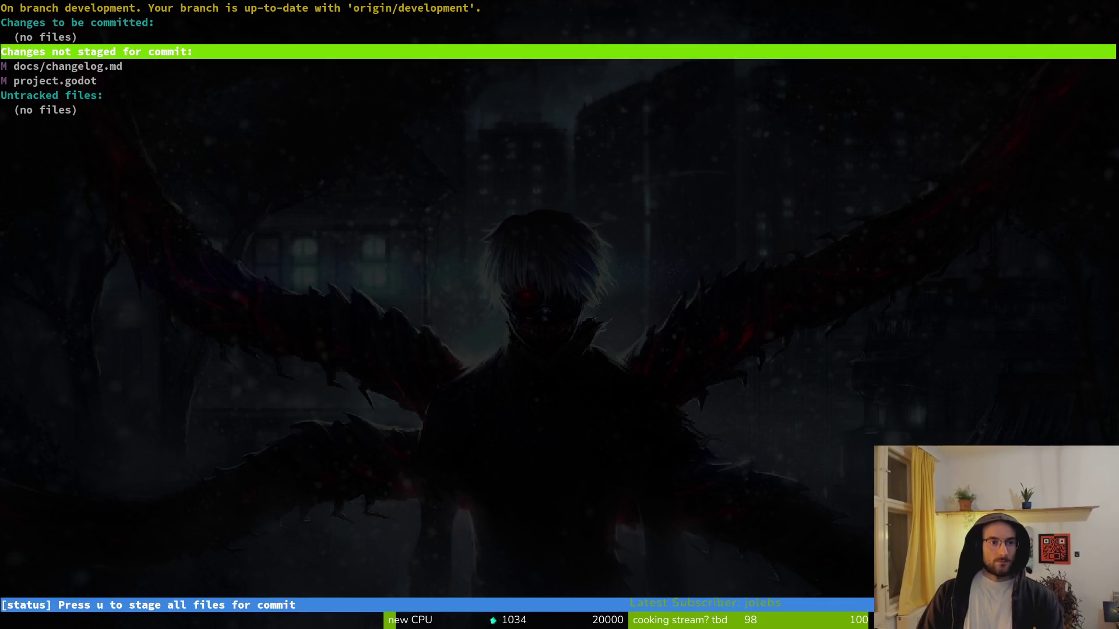
key(Return)
text(uuqgit)
key(BackSpace)
key(BackSpace)
key(BackSpace)
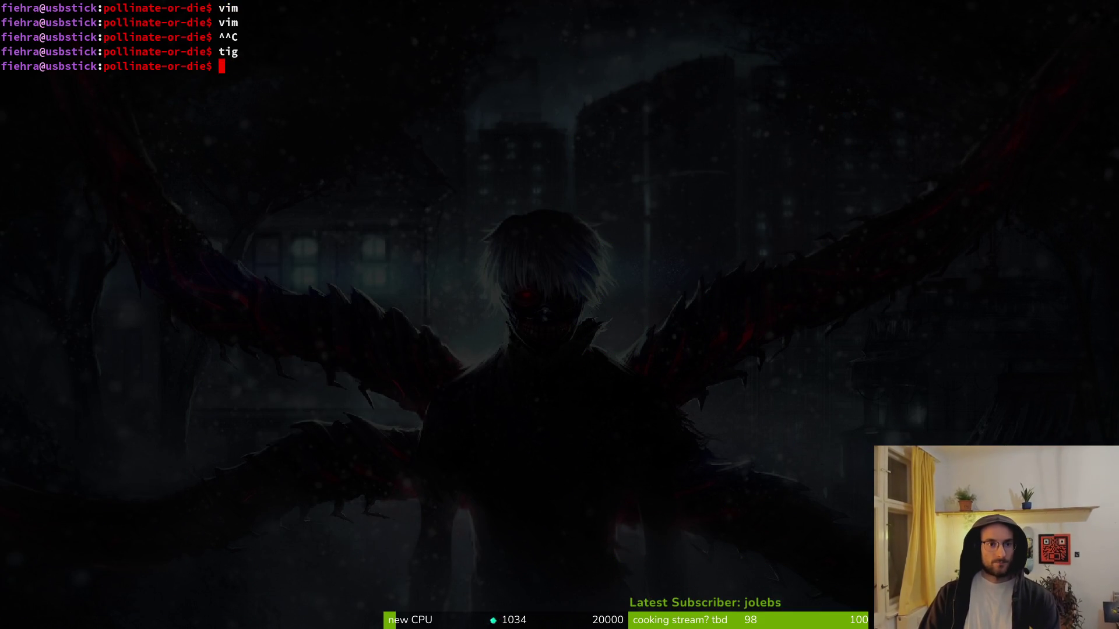
- Commit with message 'updated changelog file and set window to maximized' and push to GitLab
text(git commit -m "updated changelog file and set window to maximized")
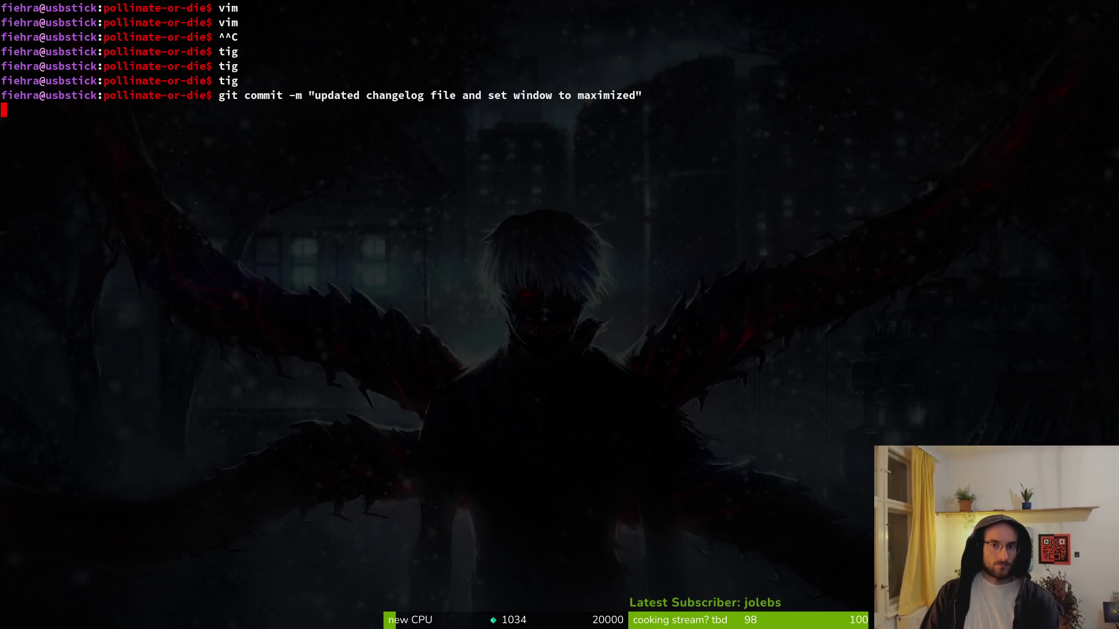
key(Return)
text(git push)
key(Return)
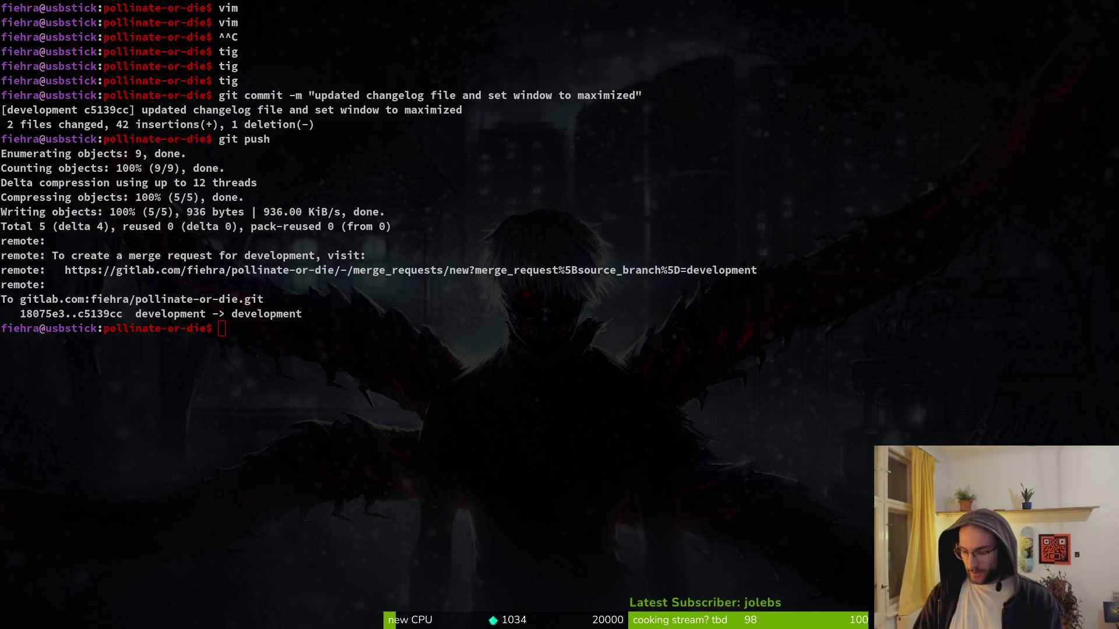
key(alt+Tab)
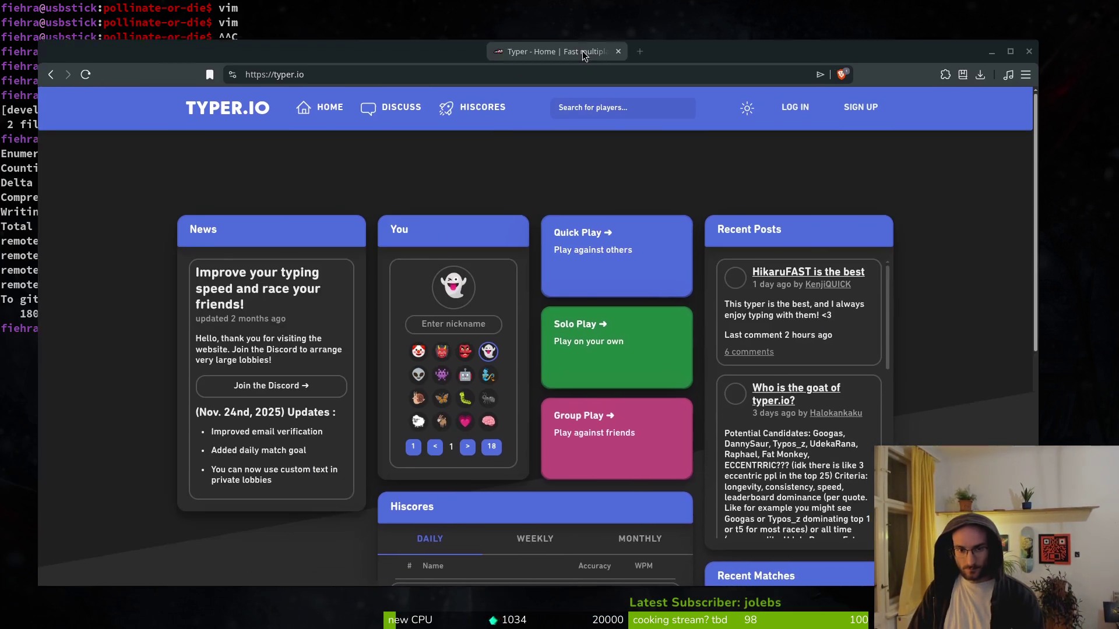
- Create a typer.io private lobby via Group Play and copy its invite link
click(749, 321)
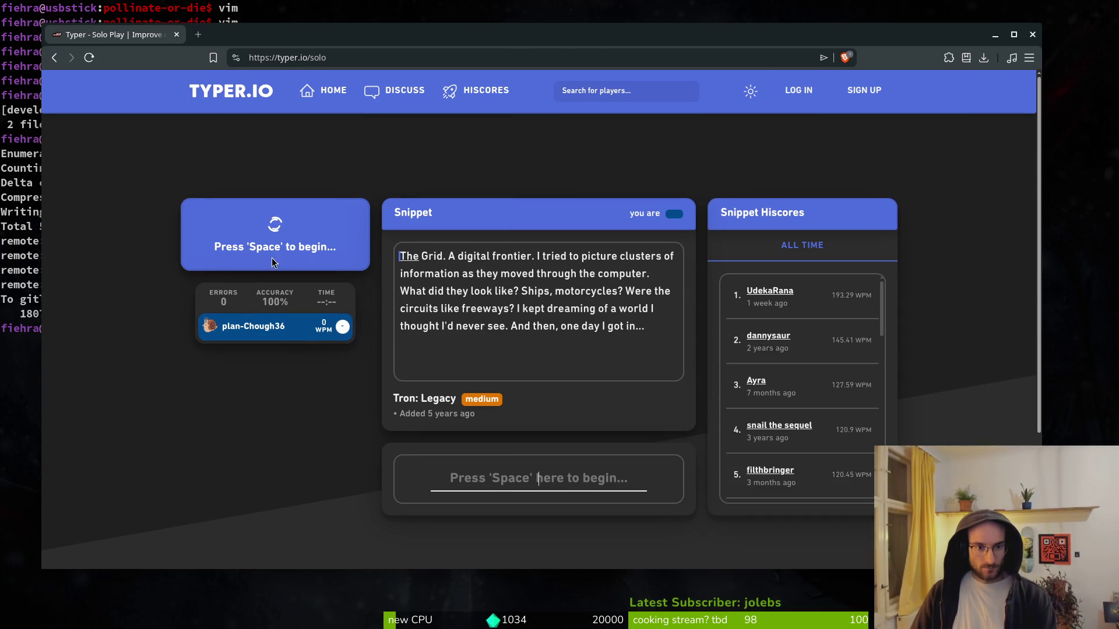
key(alt+Left)
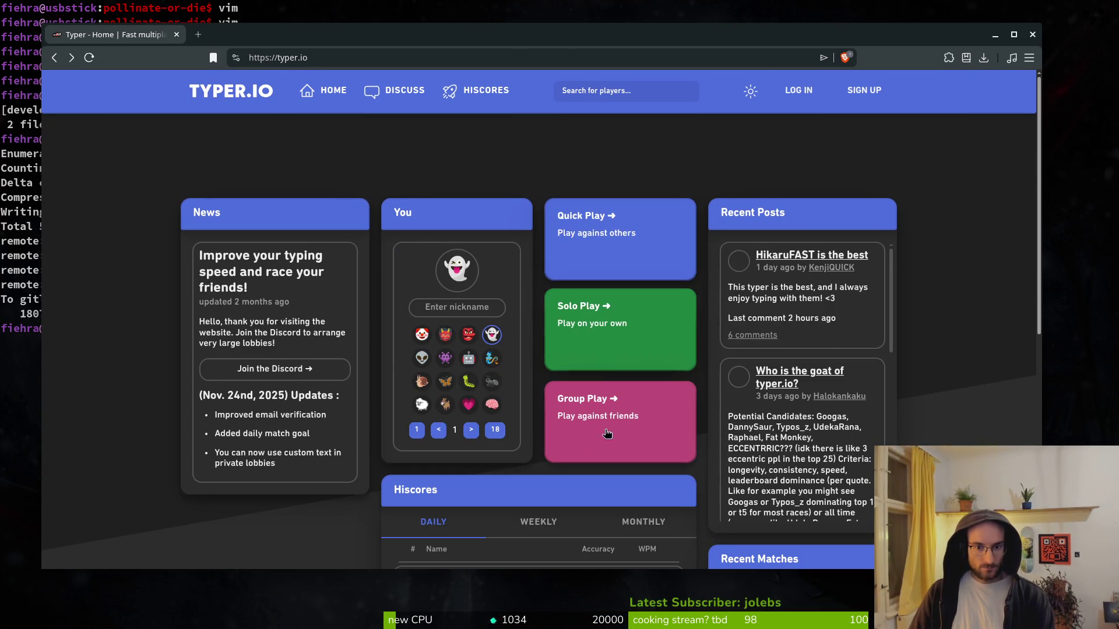
click(606, 379)
click(507, 305)
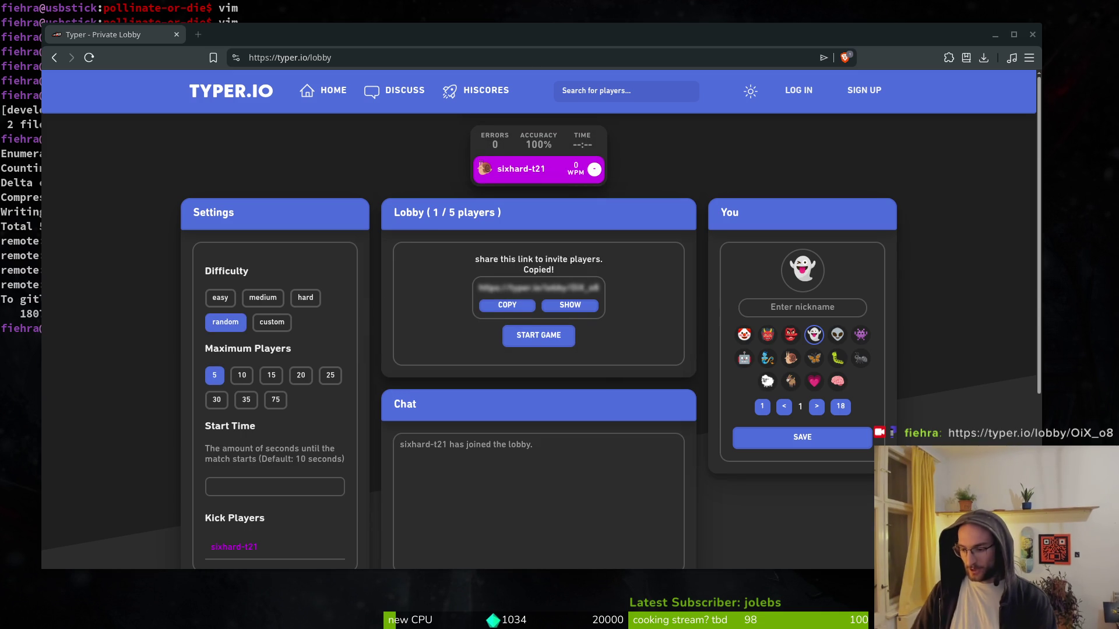
- Set 15 max players and medium difficulty, enter a nickname, and choose the bee avatar
click(271, 376)
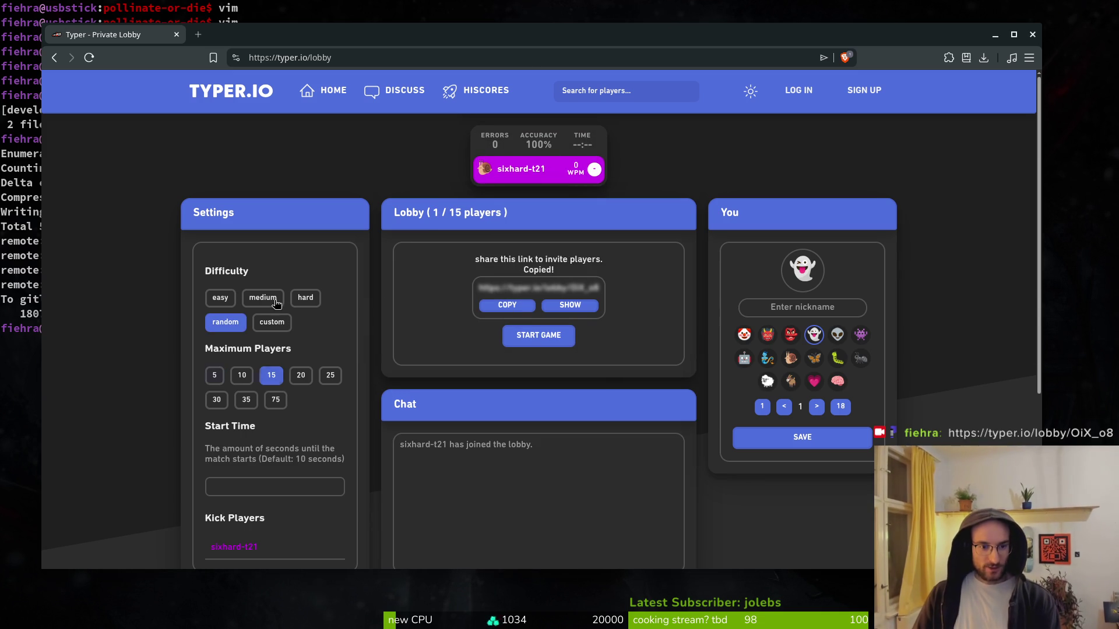
click(262, 297)
text(fieh)
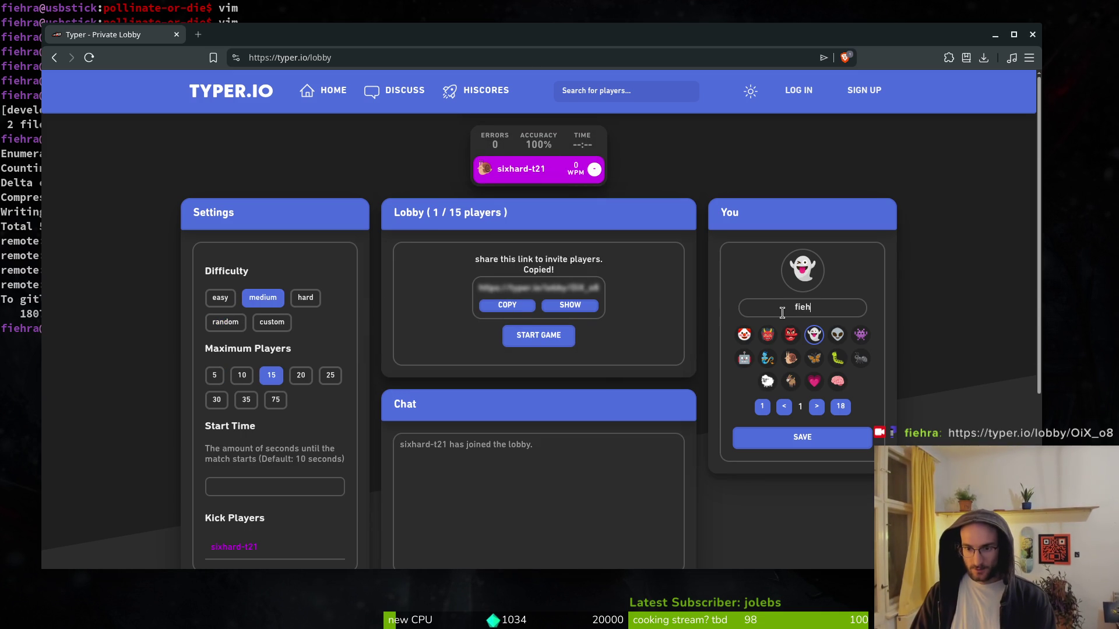
click(817, 406)
click(816, 406)
click(816, 406)
click(816, 406)
click(816, 406)
click(860, 358)
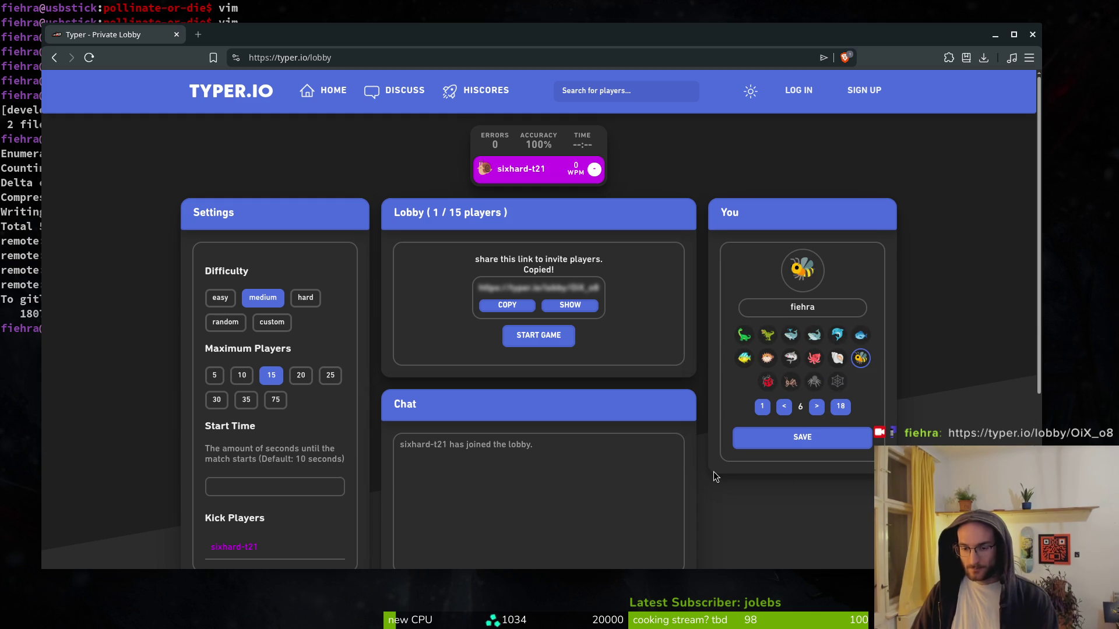
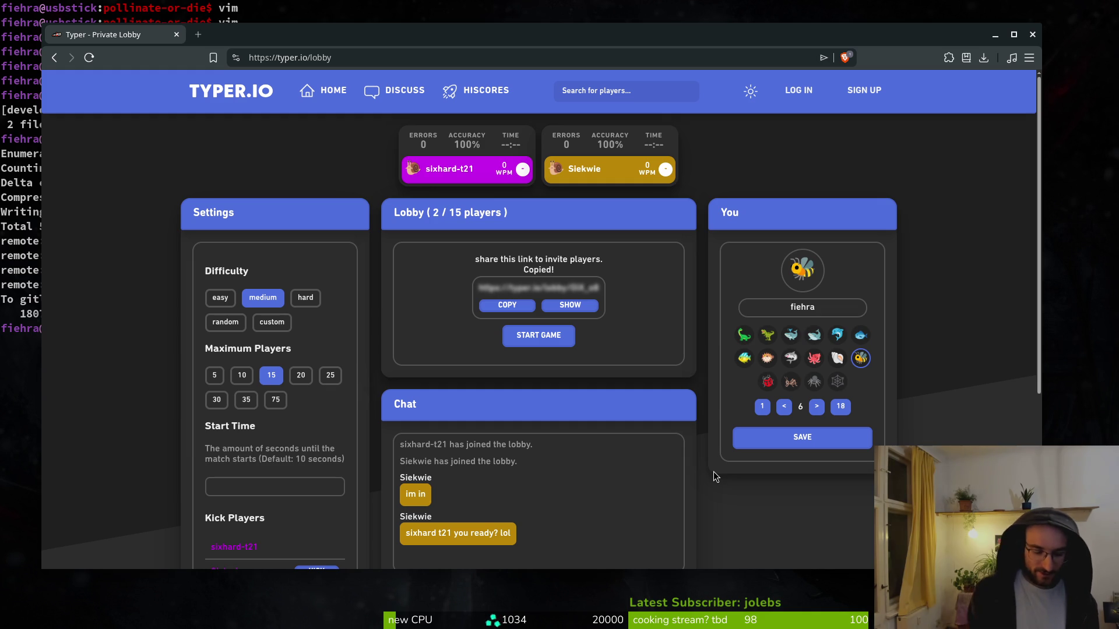
- Save the profile with the bee avatar and start the private lobby's race
click(842, 438)
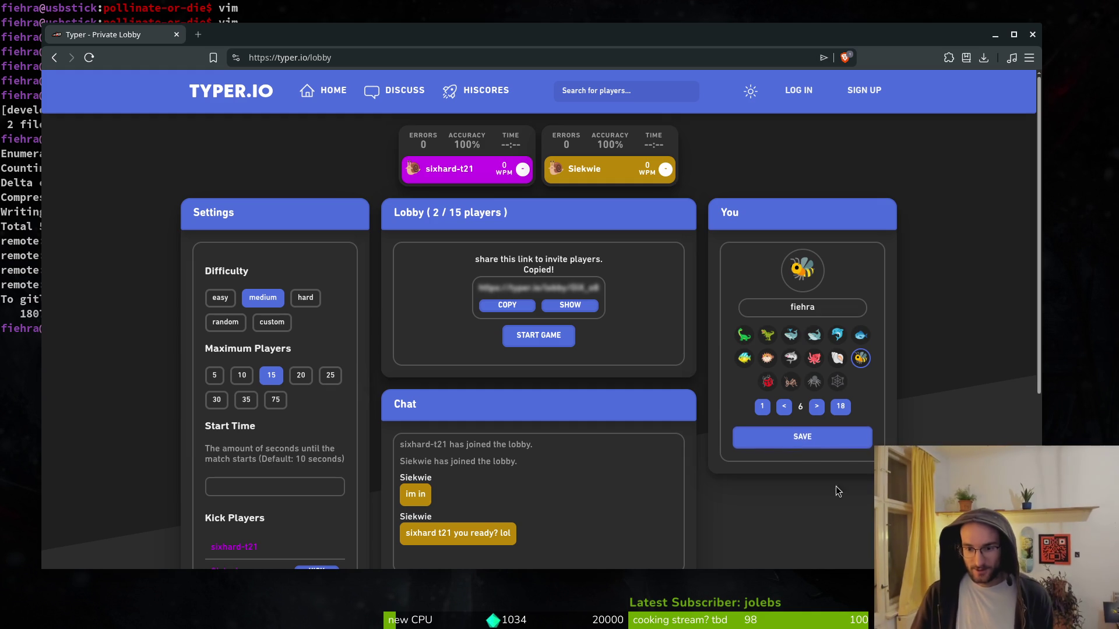
click(527, 335)
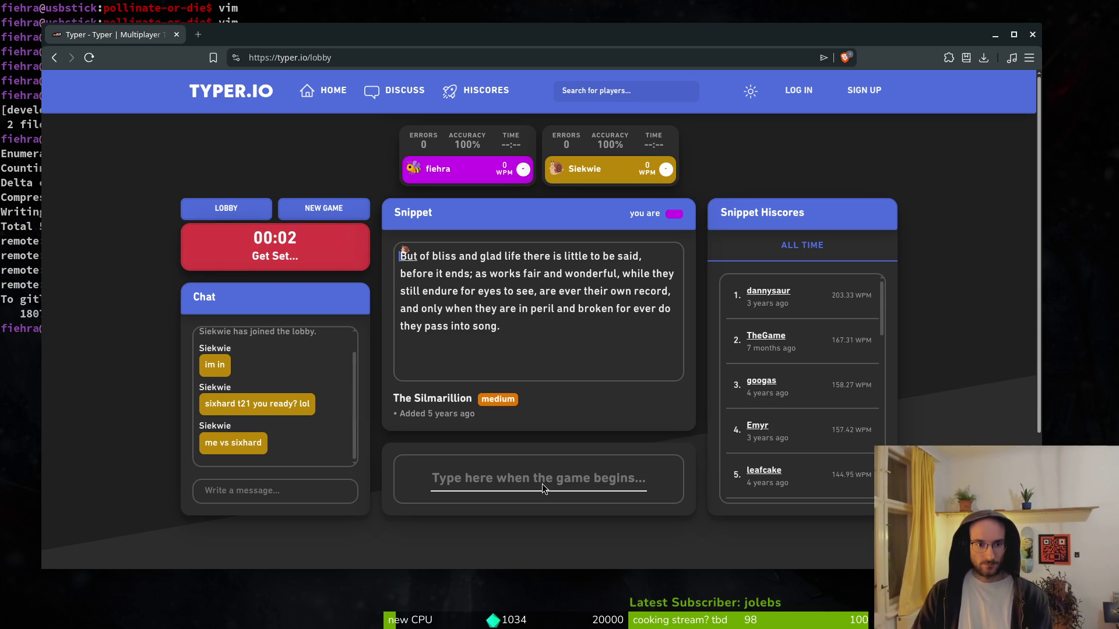
- Type The Silmarillion snippet from 'But of bliss and glad life' through 'pass into song.', fixing typos
text(But)
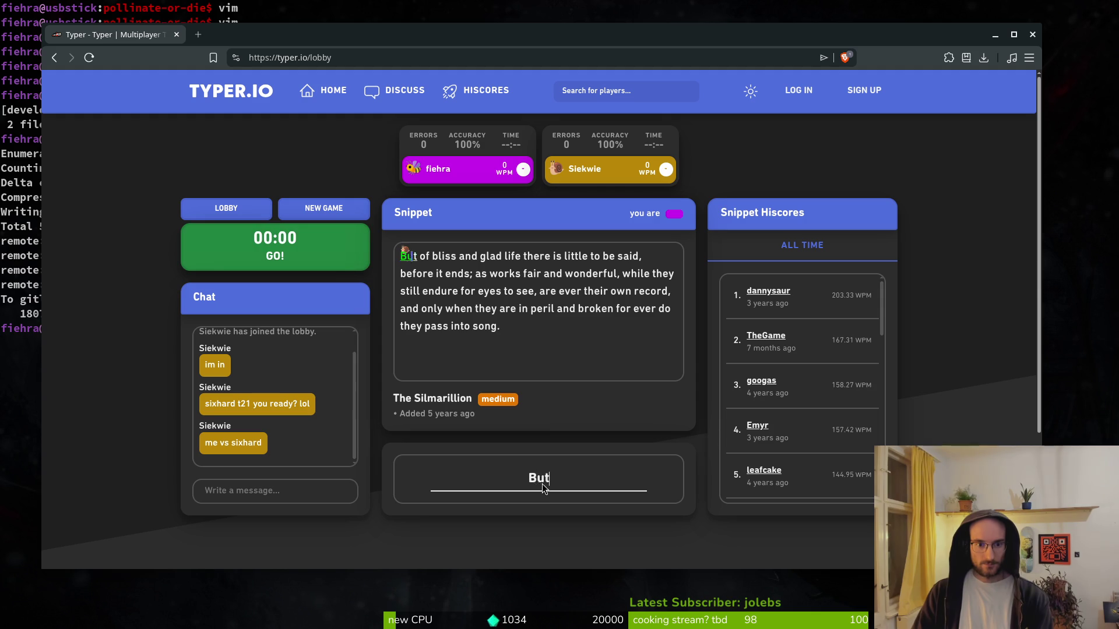
text( of bliss and glad life )
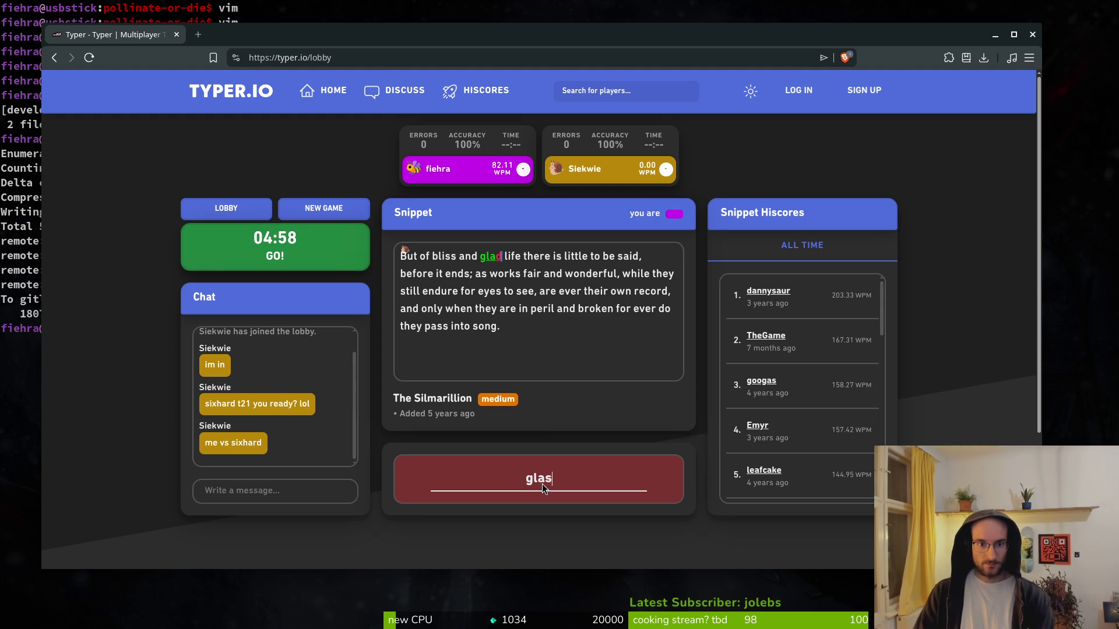
text(there is little to)
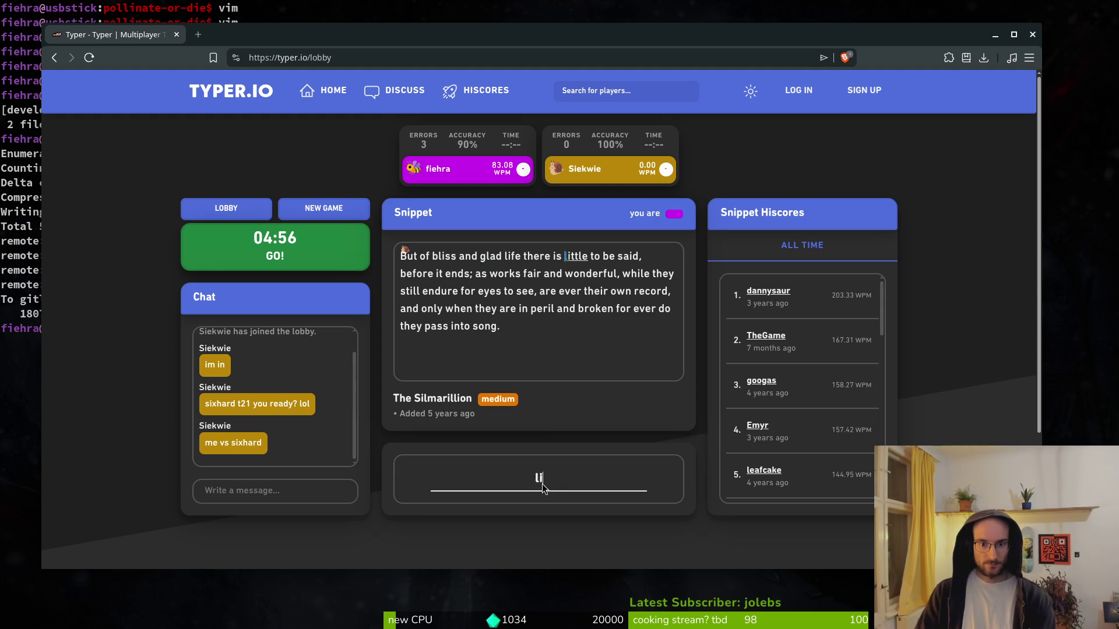
text( be said, b)
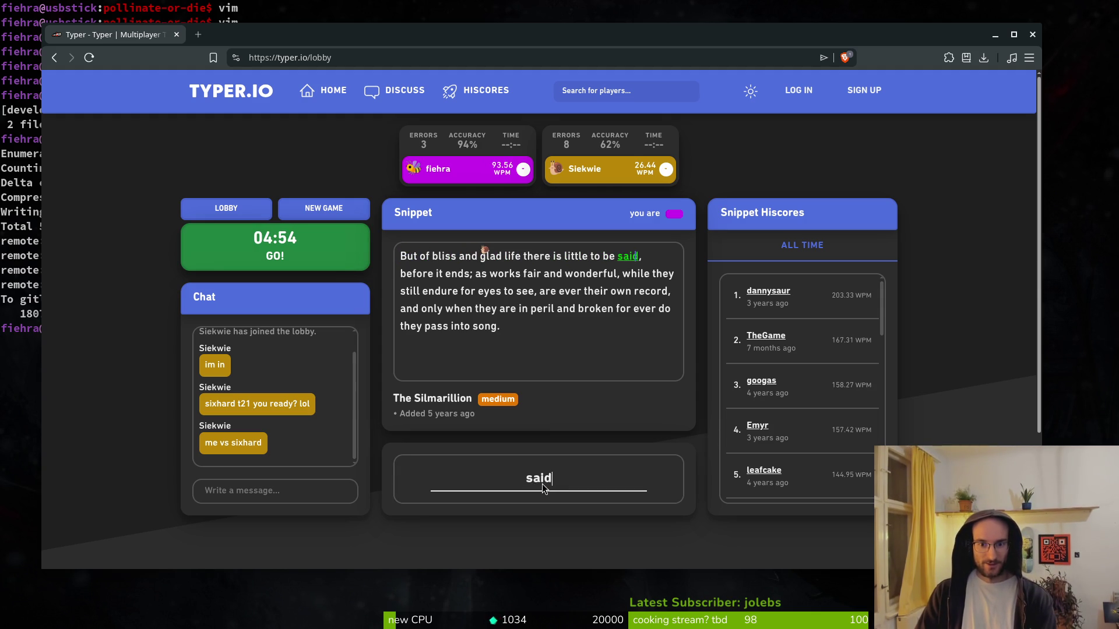
text(efore it end)
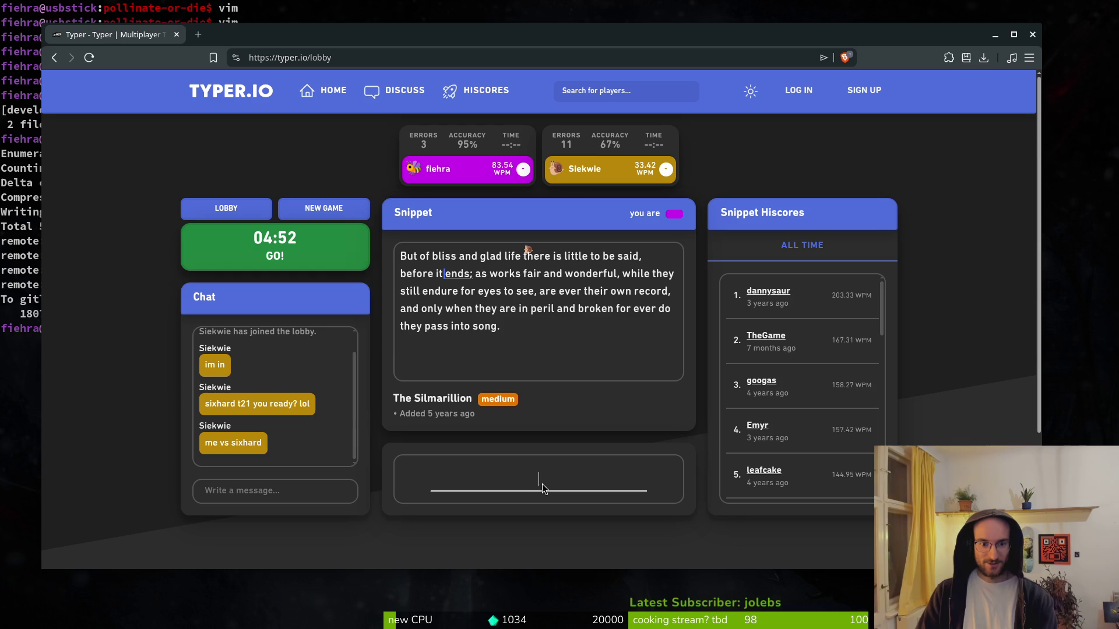
text(s)
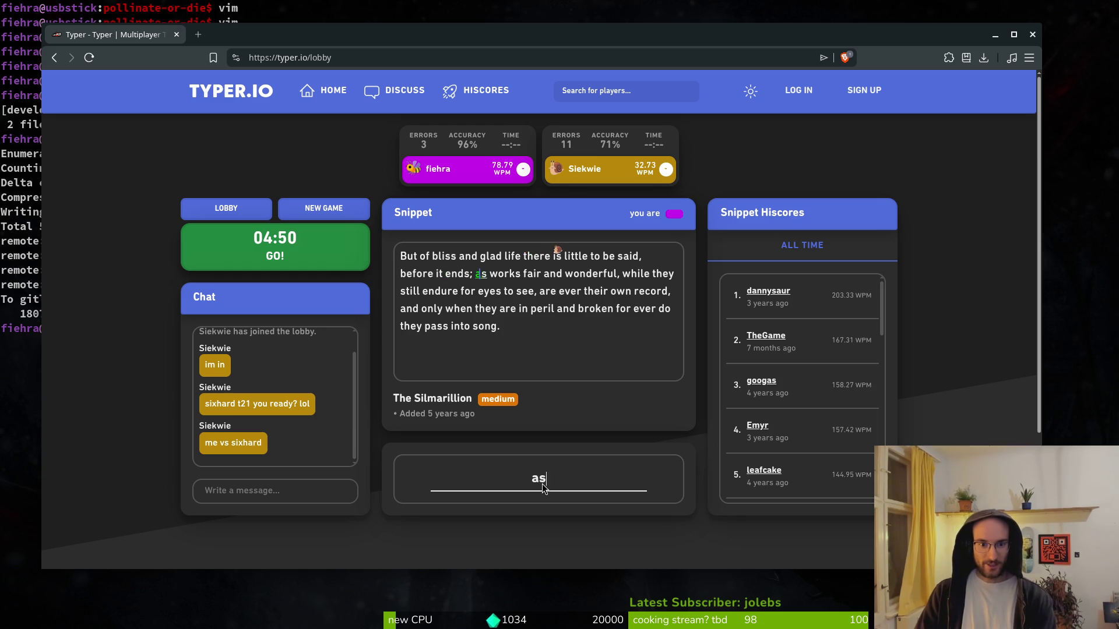
text(; as works fair and won)
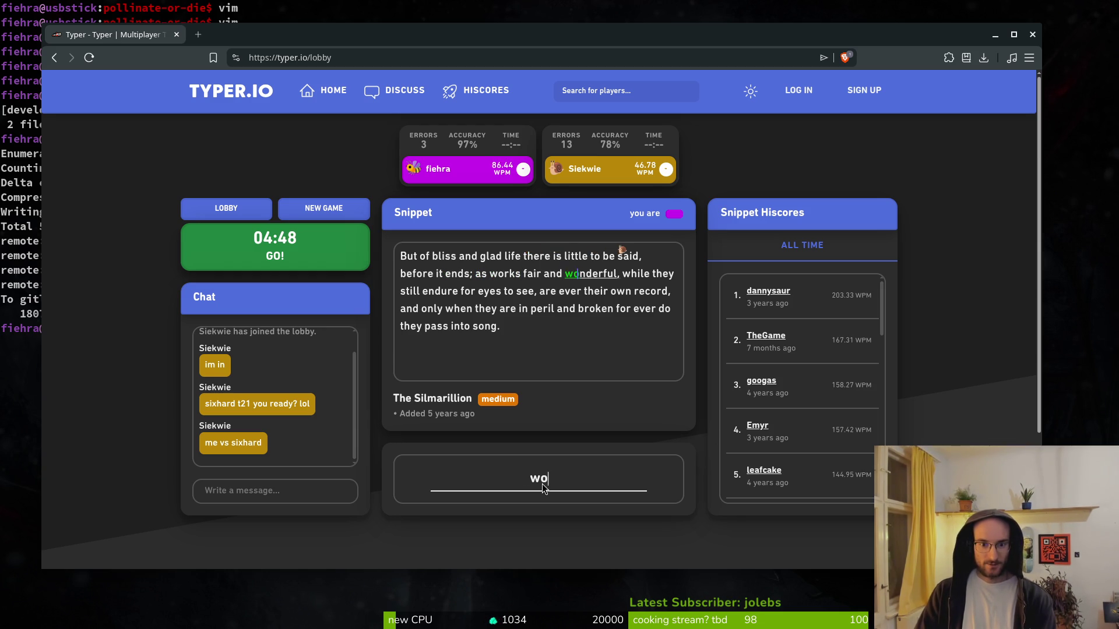
text(ful, while they sti)
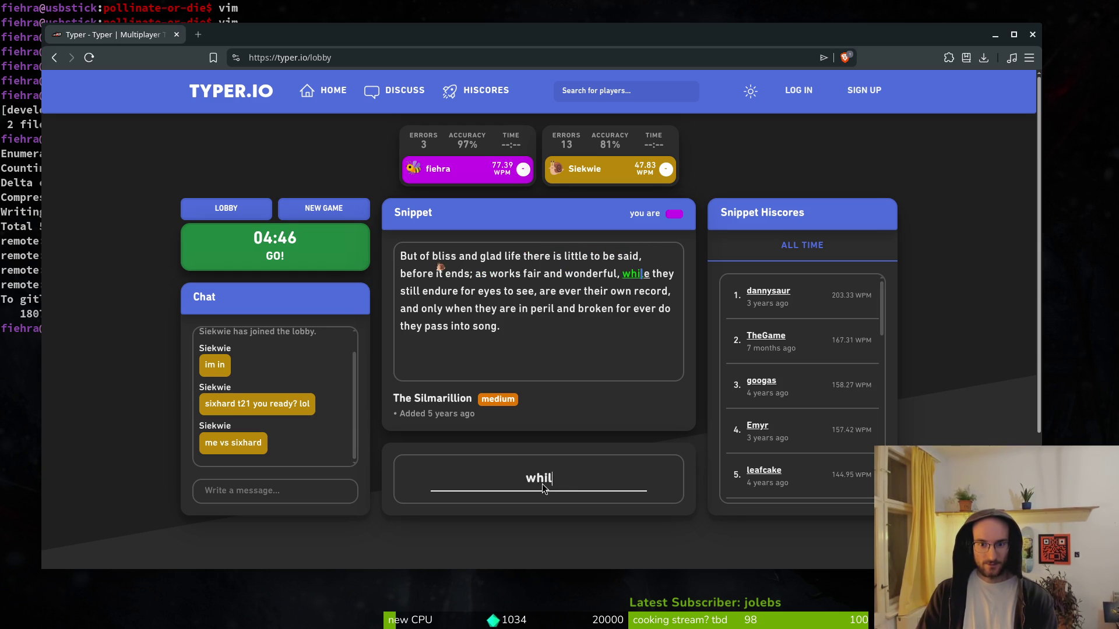
text(ll endure )
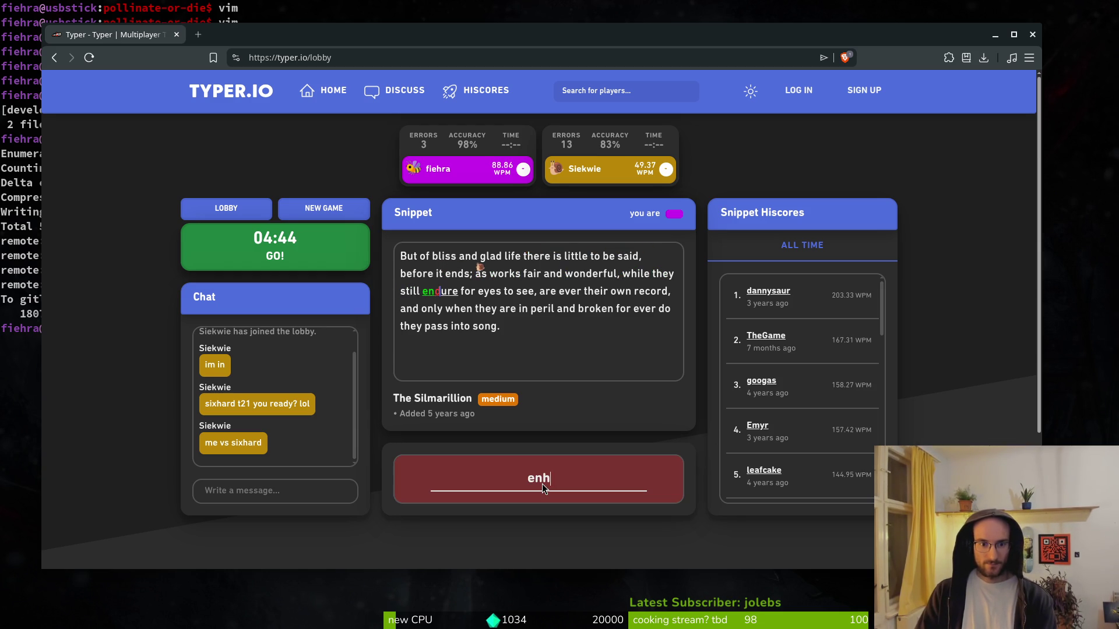
text(for eyes to see.)
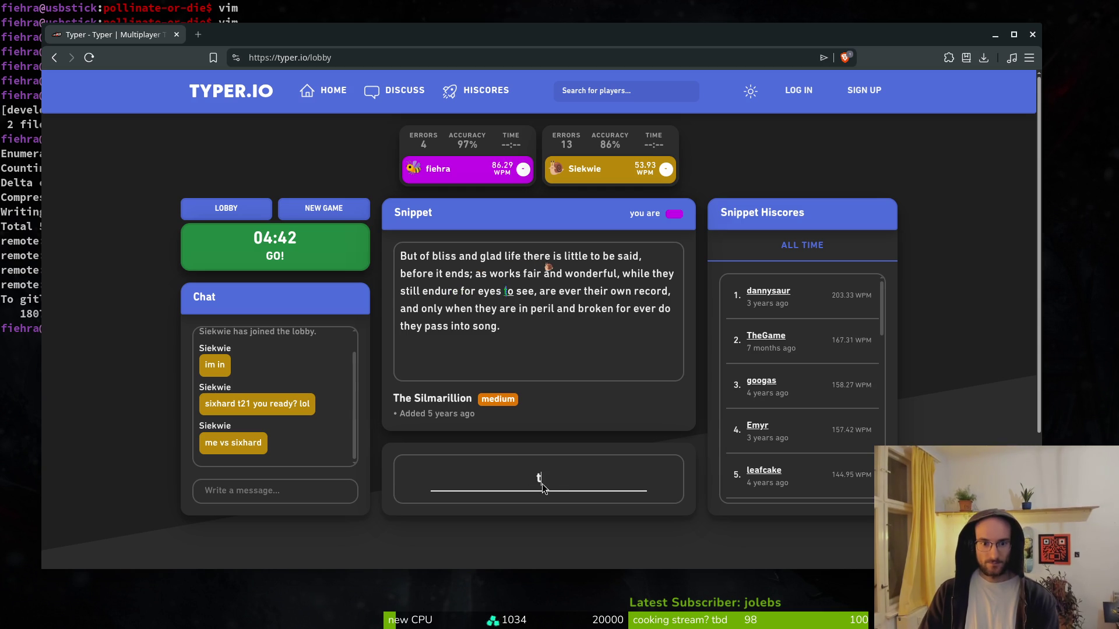
key(BackSpace)
text(, are ever thy)
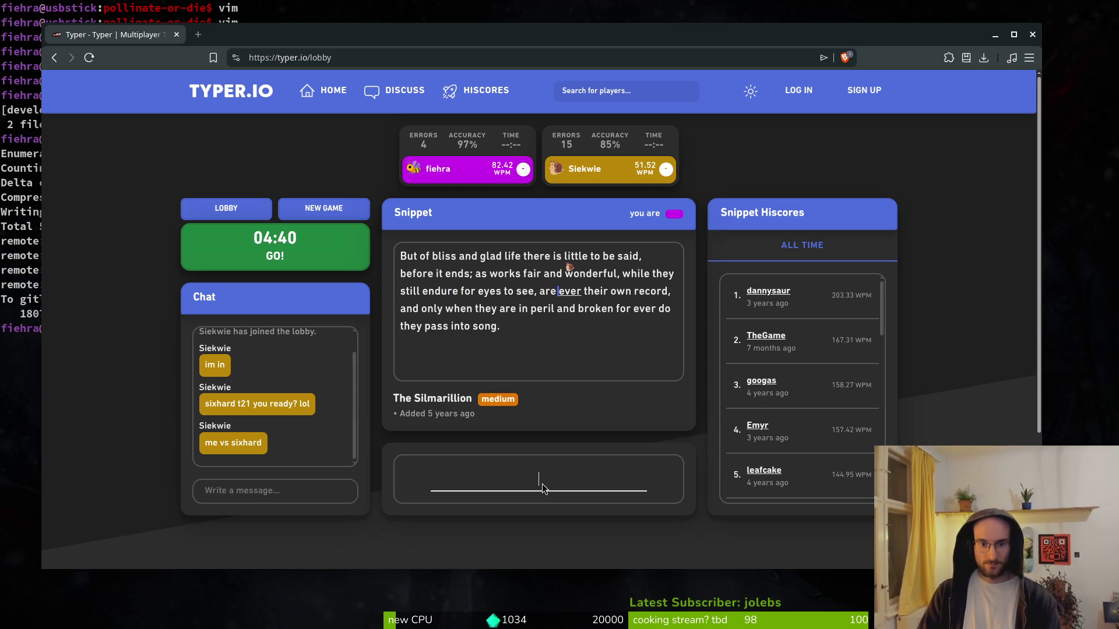
key(BackSpace)
key(BackSpace)
text(eir own redor)
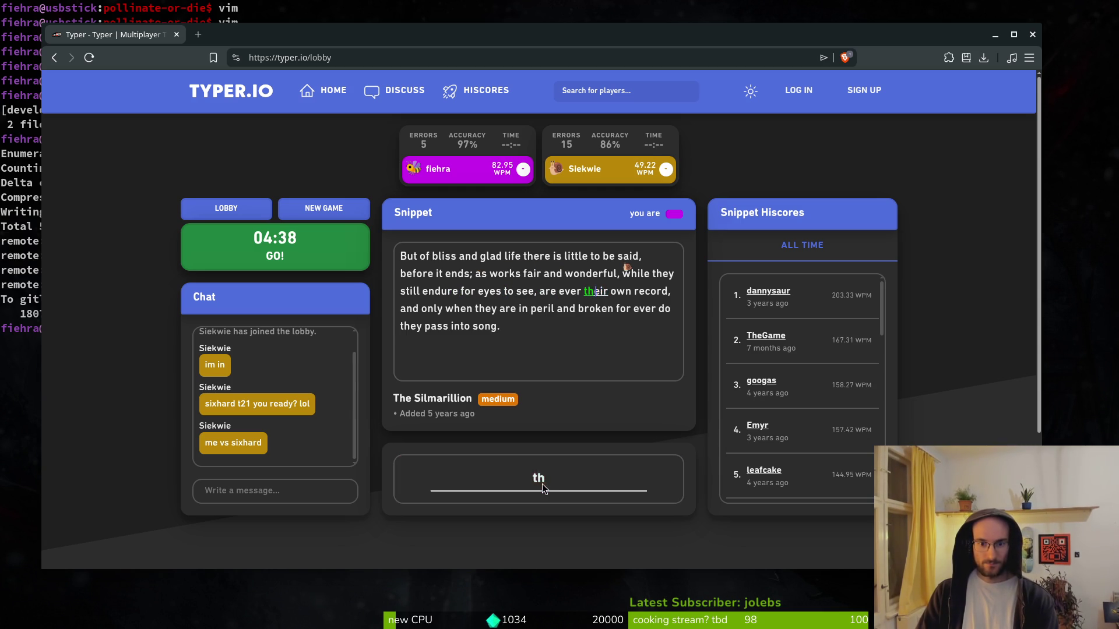
key(BackSpace)
key(BackSpace)
key(BackSpace)
text(cord, and only when they are in )
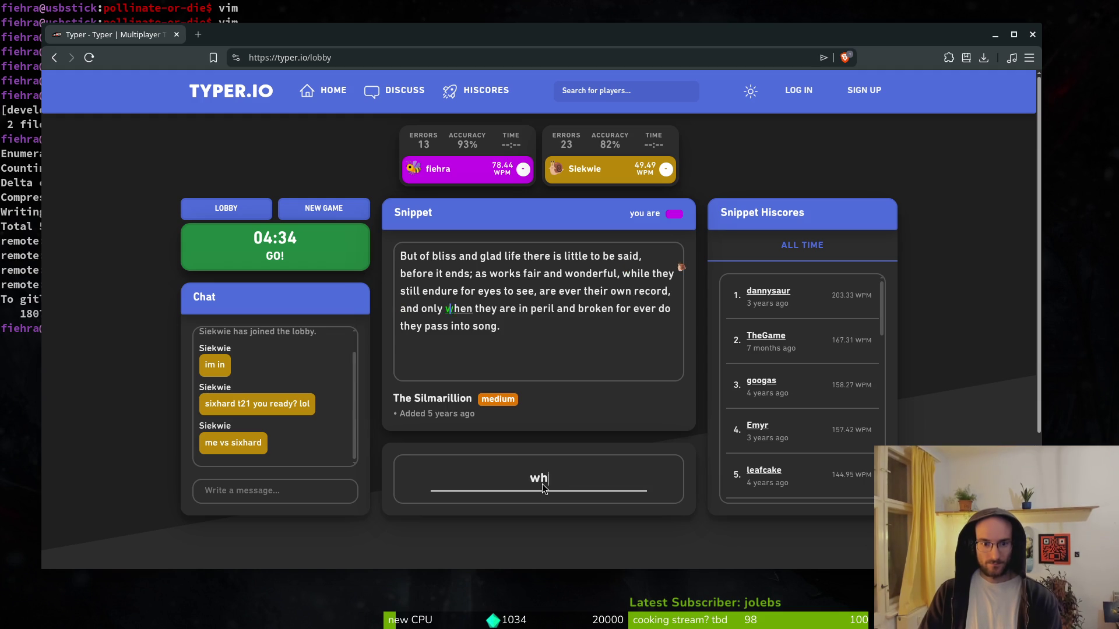
text(peri)
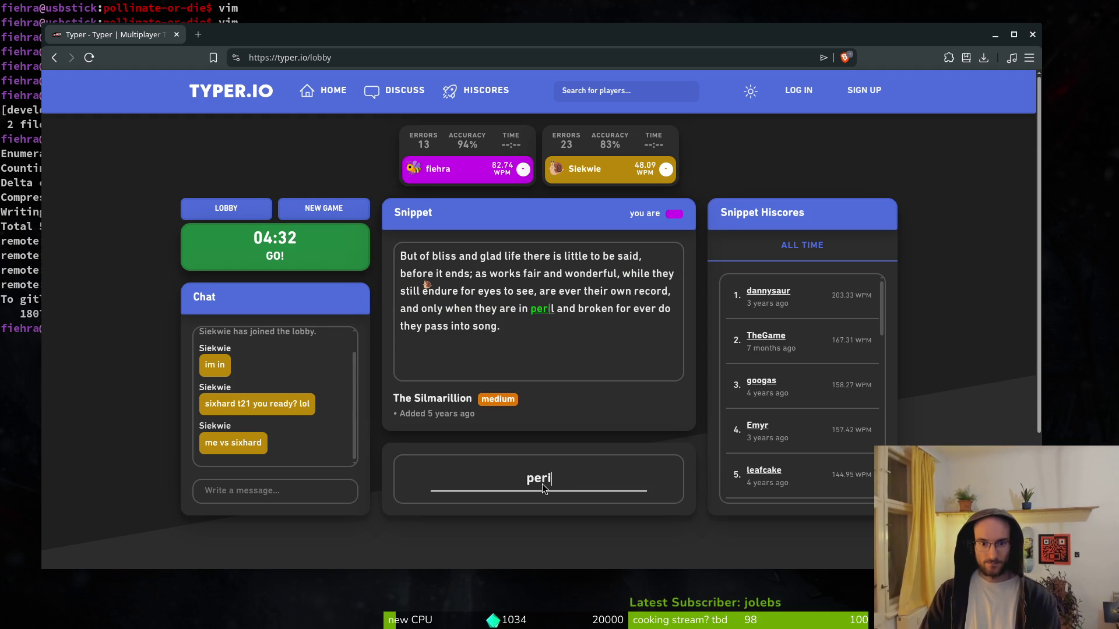
text(l and broken for ever do)
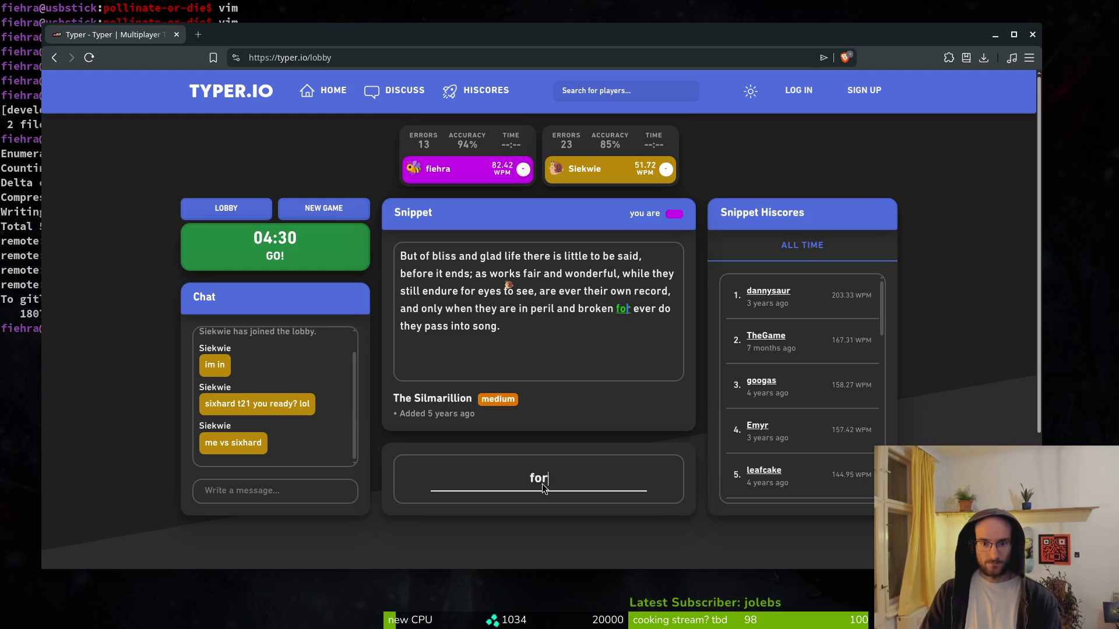
text(pass into song.)
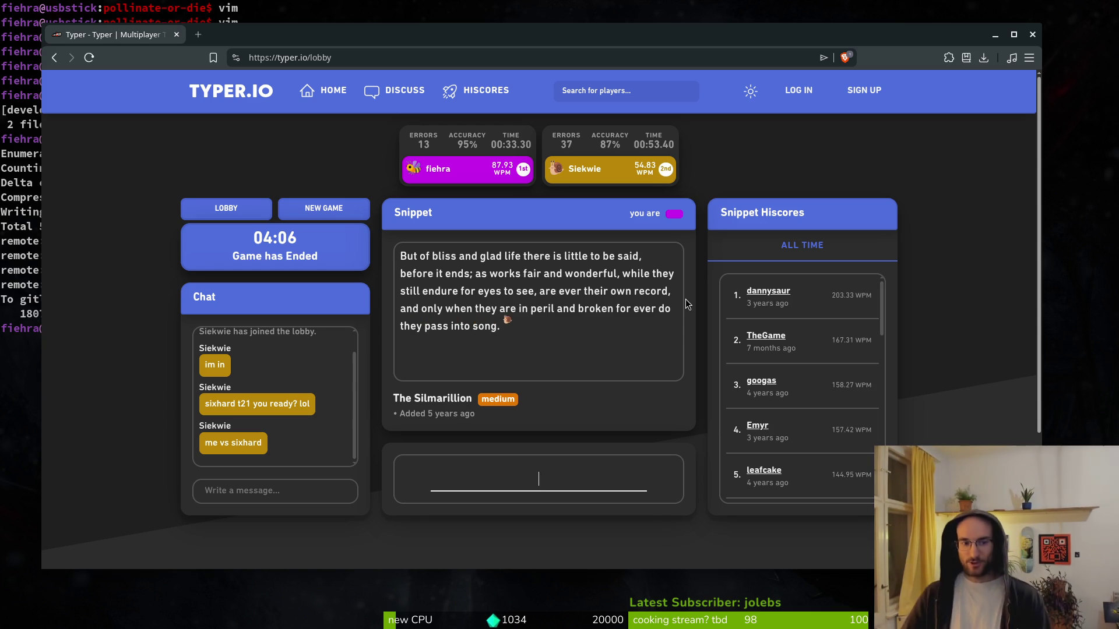
- Start a new game, loading The Thermodynamics of Pizza snippet
click(335, 210)
- Type the pizza snippet from 'There is no physical separation' to 'normal to the pizza surface.', correcting typos
click(548, 490)
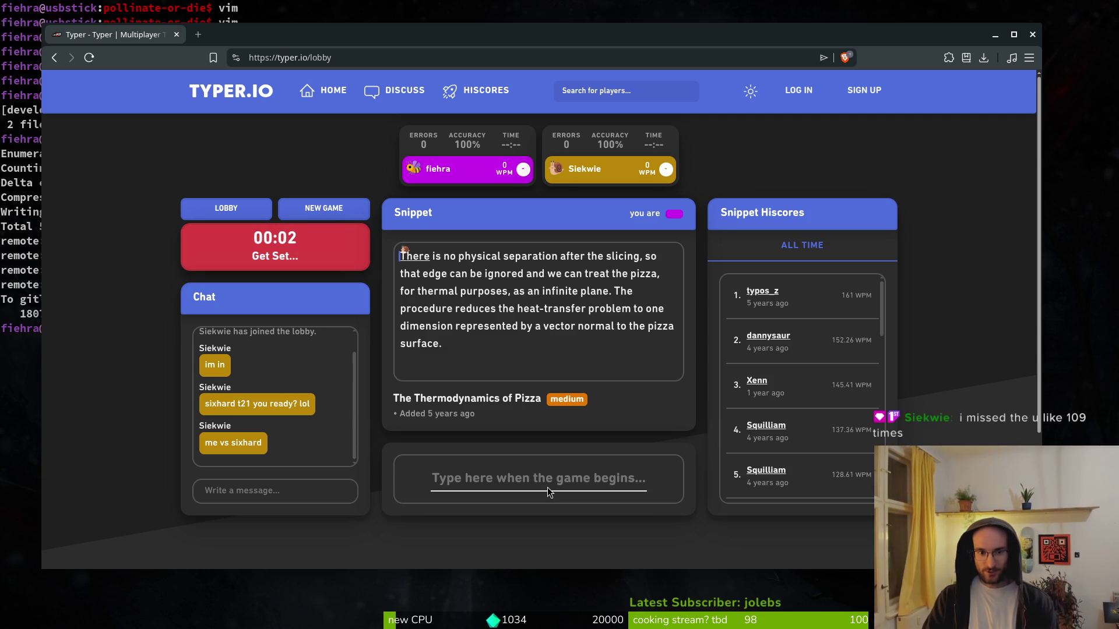
text(There is no physical seper)
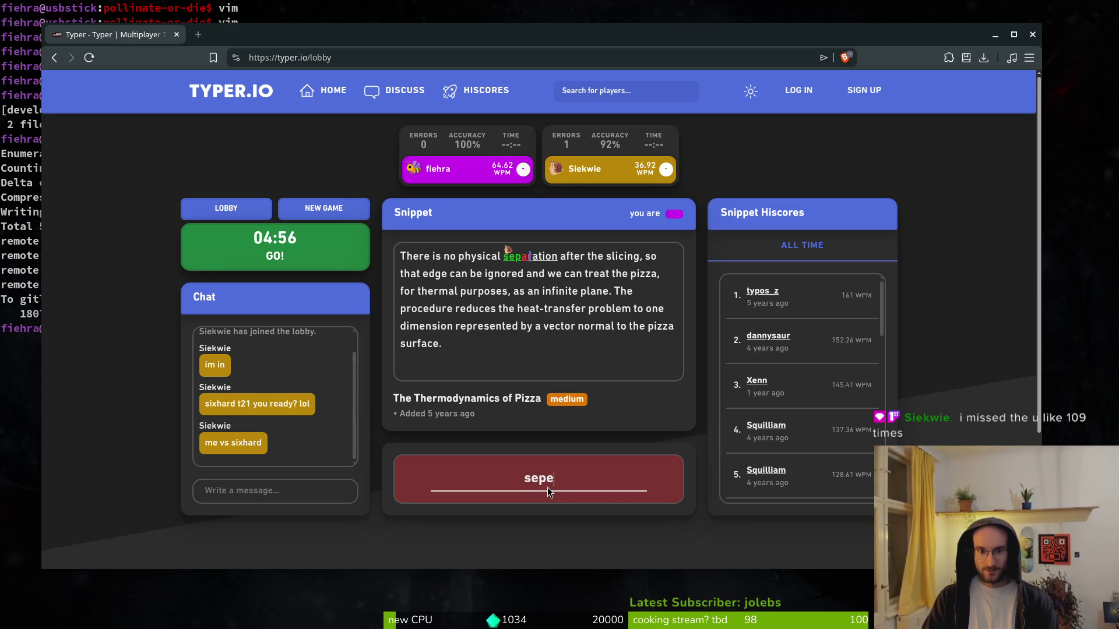
key(BackSpace)
key(BackSpace)
text(aration )
text(afte)
text(r the slicin)
text( s)
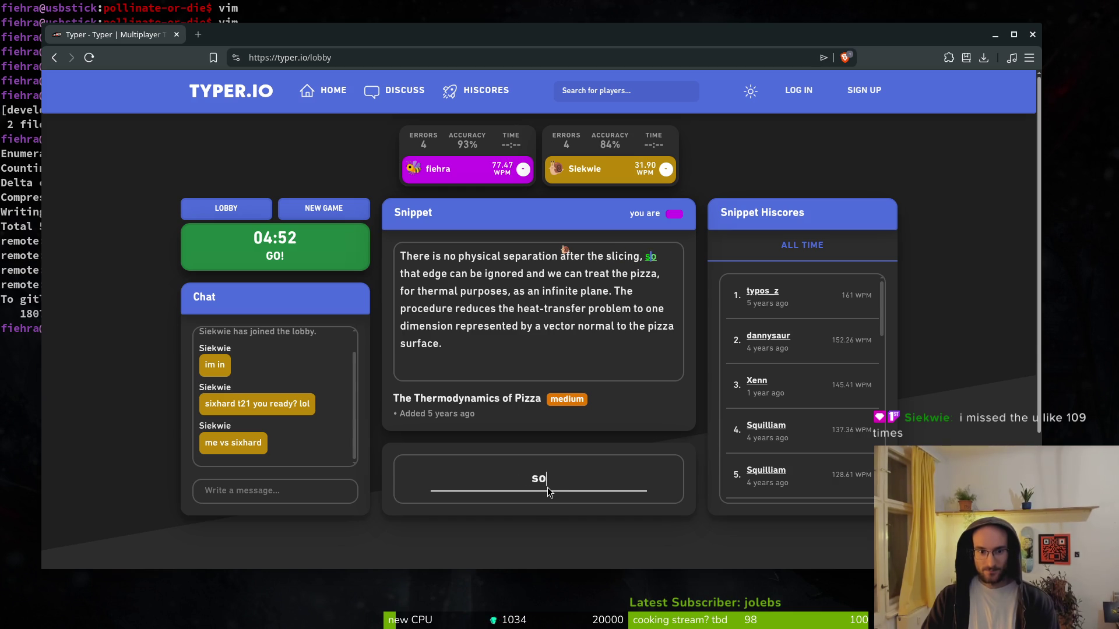
text(t edge c)
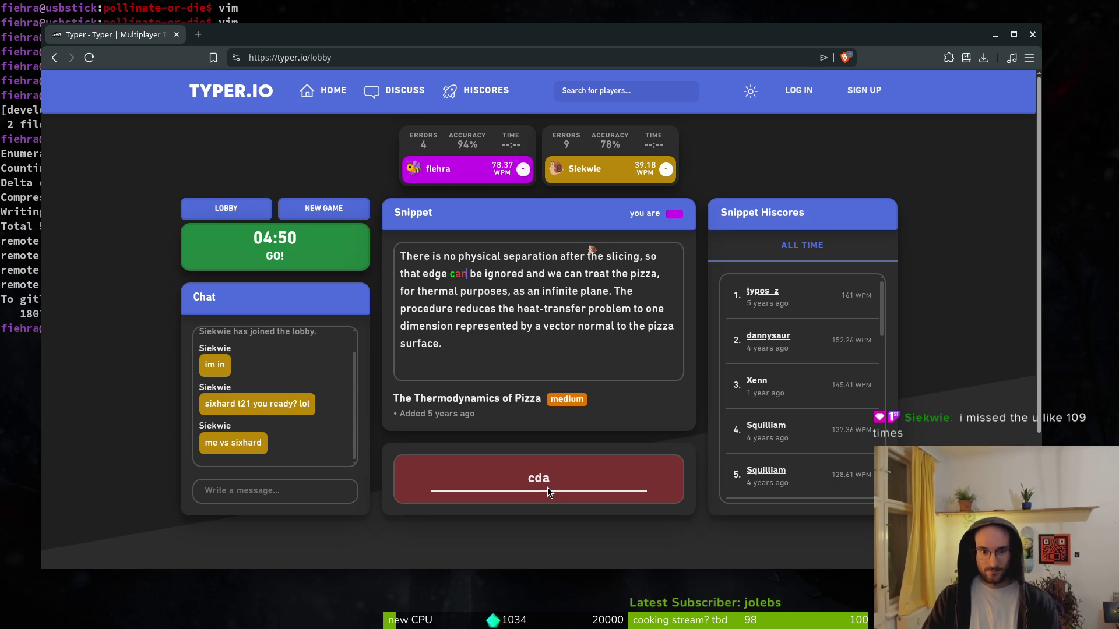
text(an be )
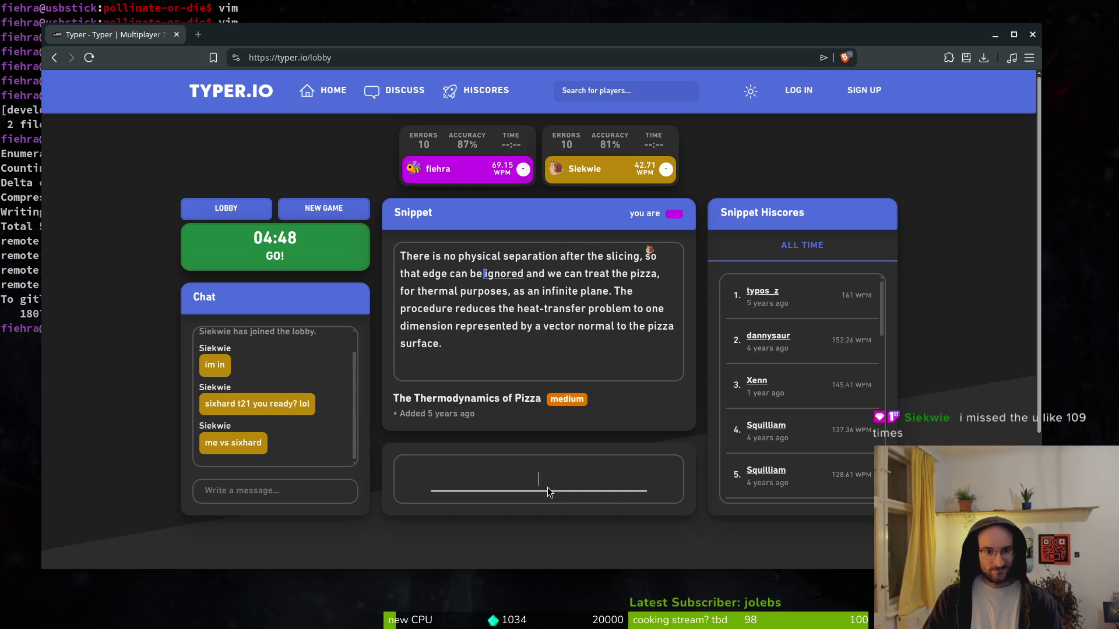
text(r)
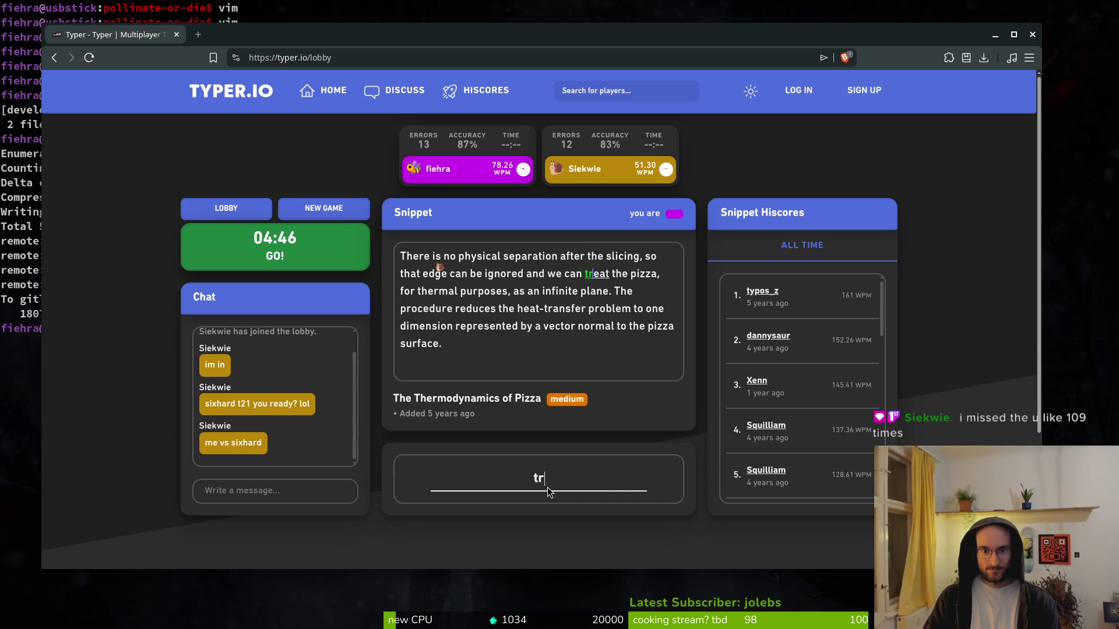
text(ed and we can treat the pizza)
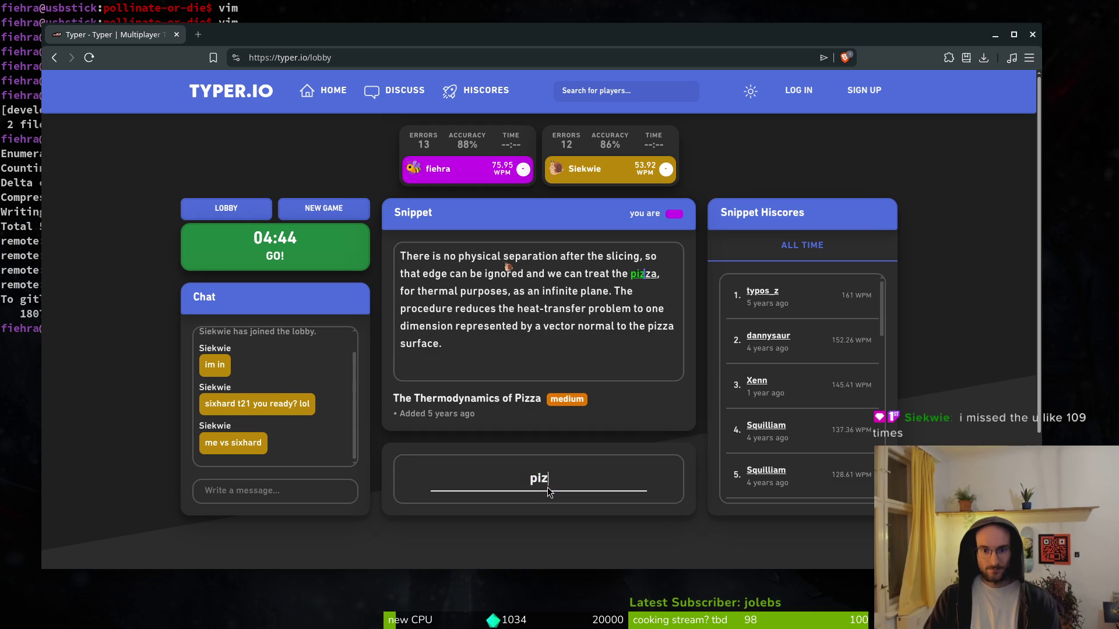
text(, fthermal purpoos)
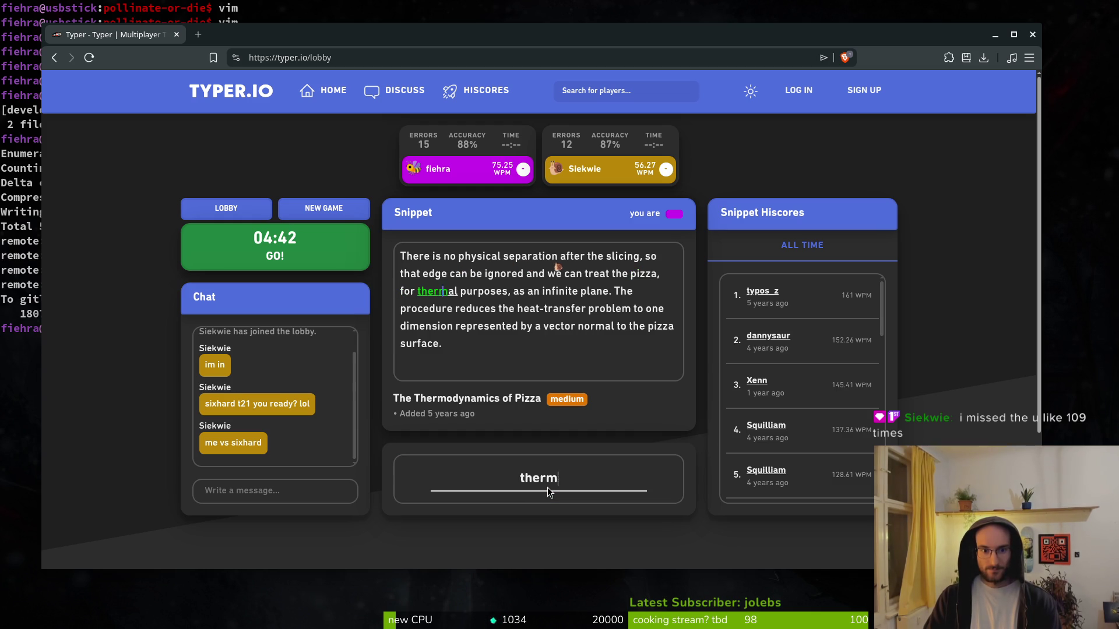
key(BackSpace)
key(BackSpace)
text(se)
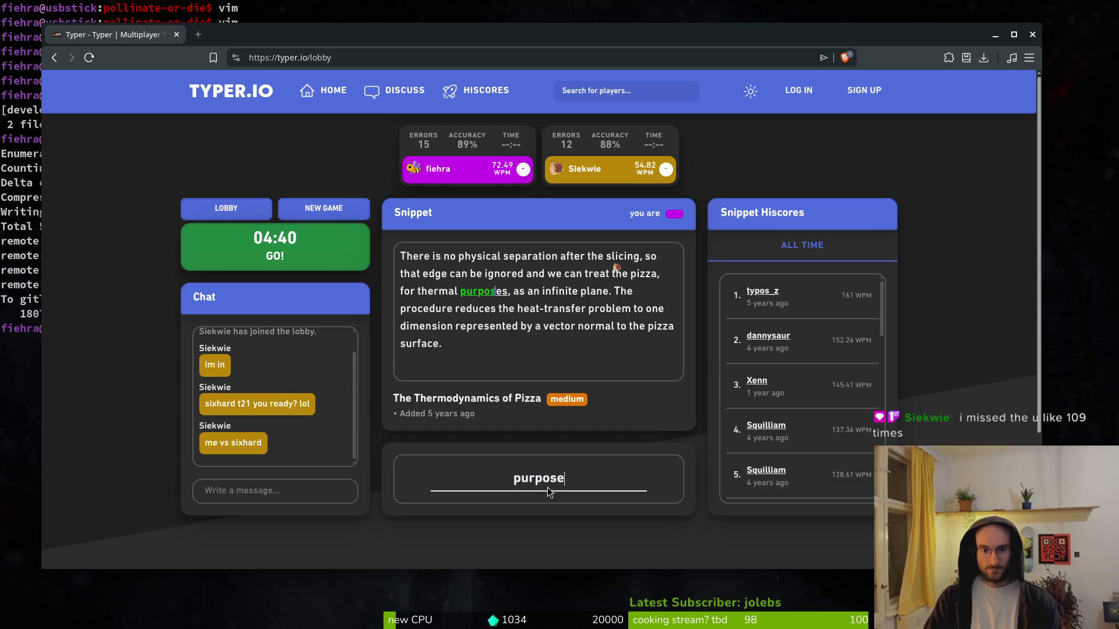
text(s, an in)
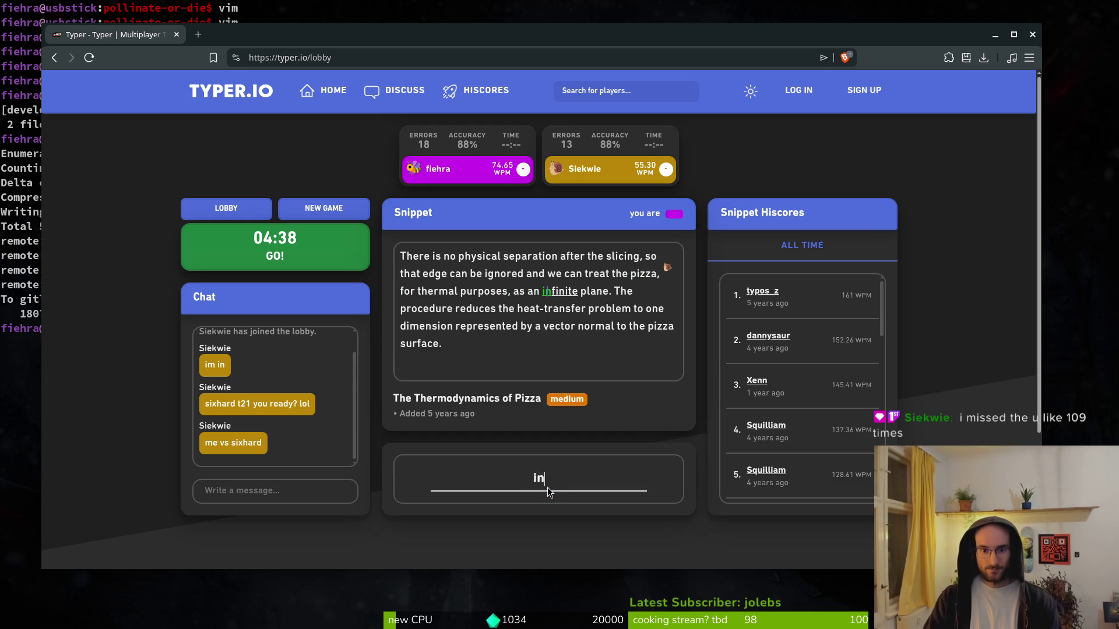
text(te pe. TH)
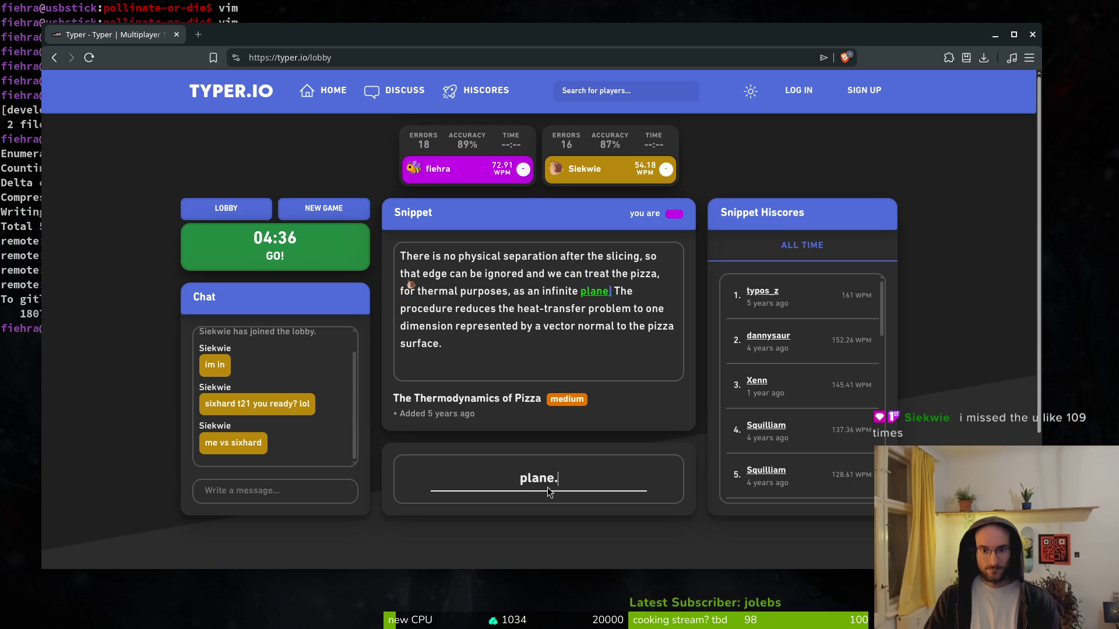
key(BackSpace)
text(he procedure redcu)
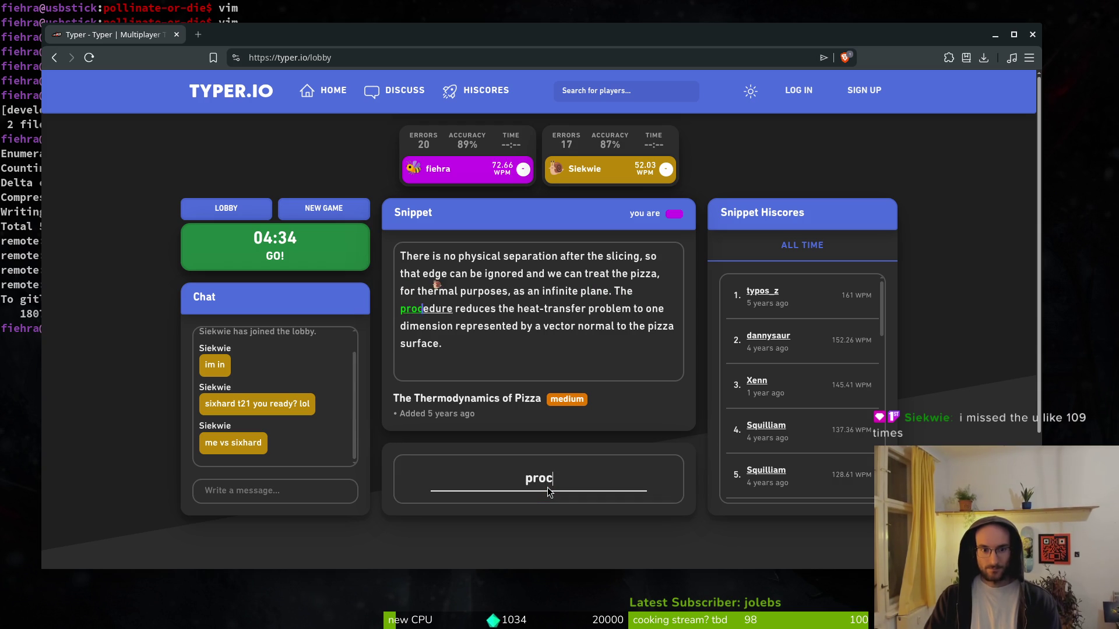
key(BackSpace)
key(BackSpace)
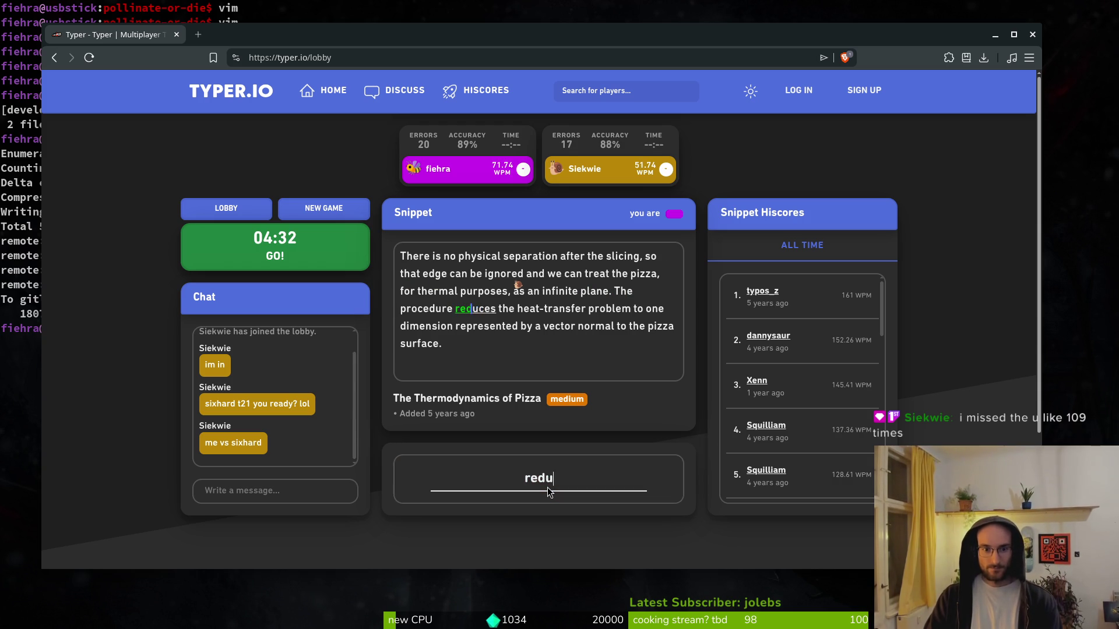
text(s the heat-)
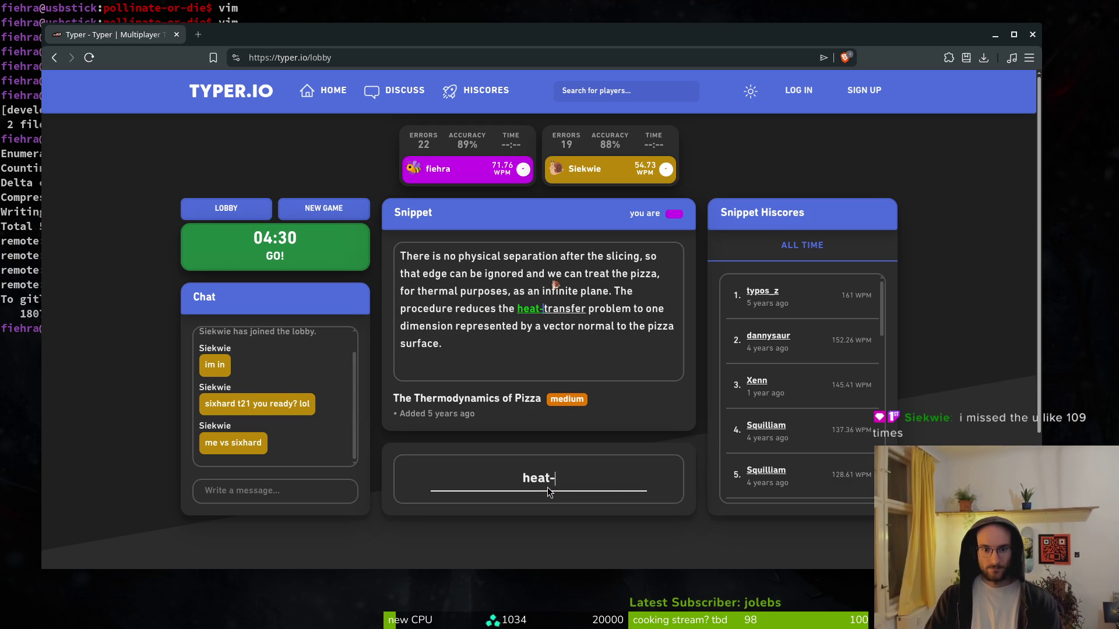
text(ansfer problem )
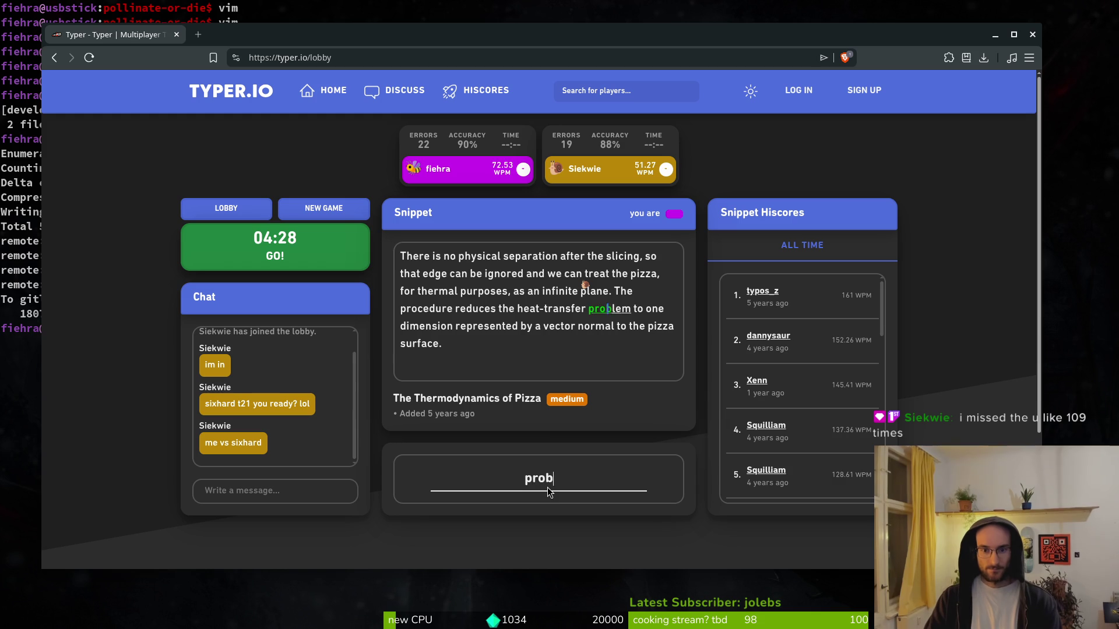
text(to one imesni)
key(BackSpace)
key(BackSpace)
key(BackSpace)
text(nsion represented )
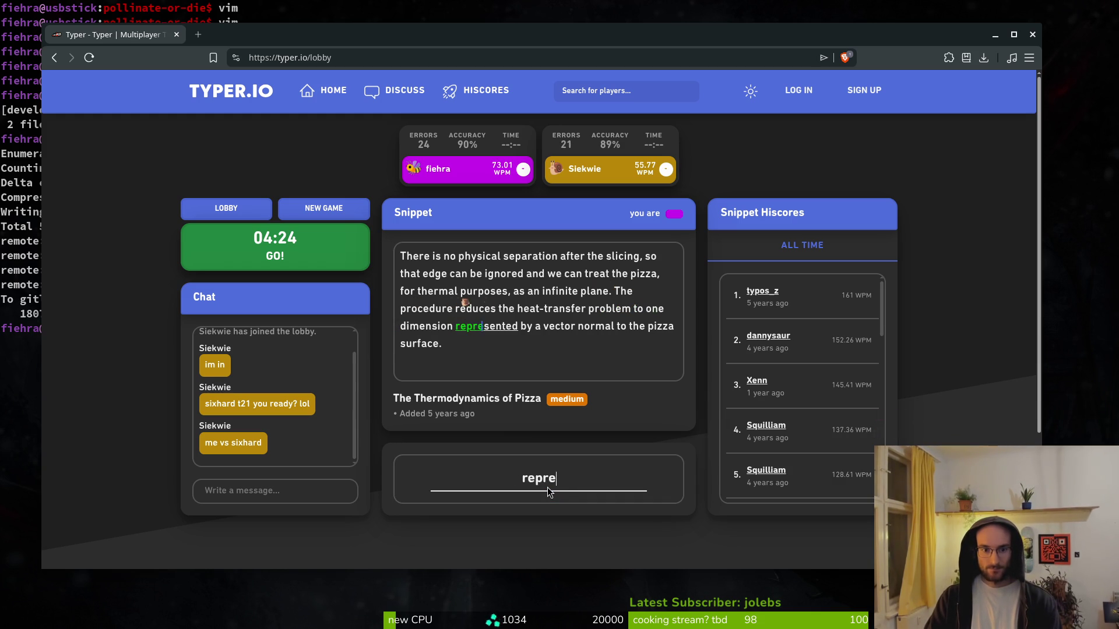
text(by a ve)
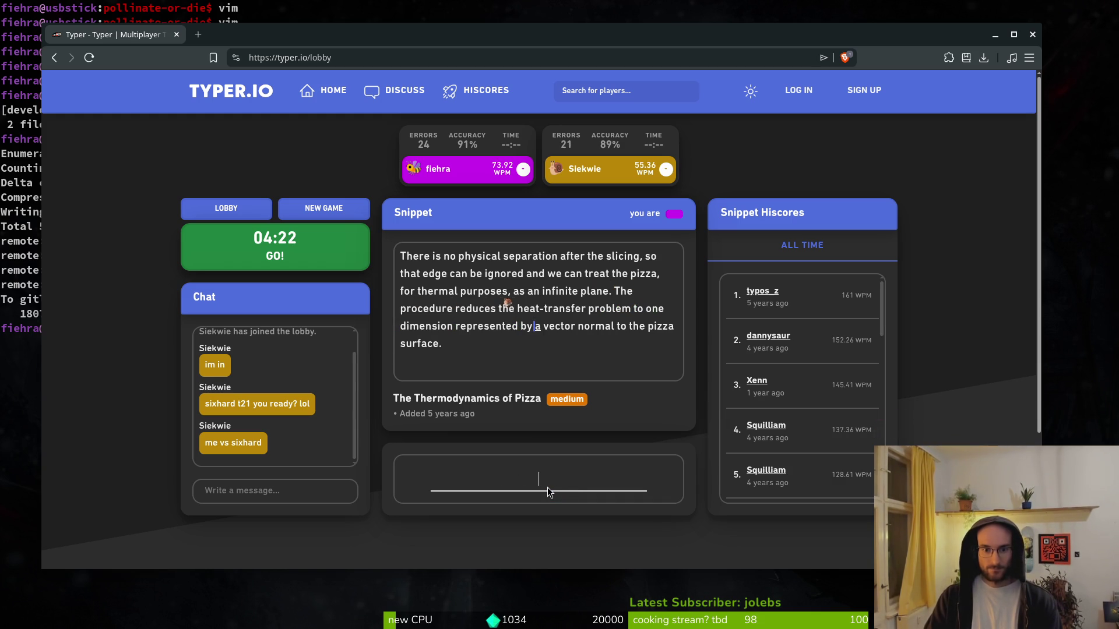
text(ctor)
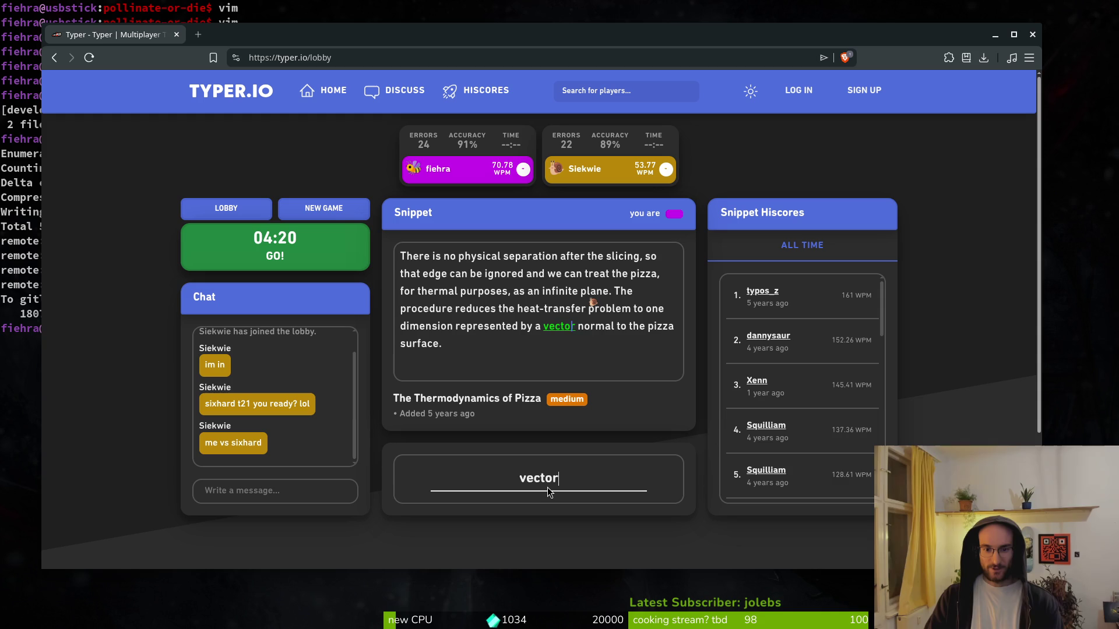
text( normal to the pizz)
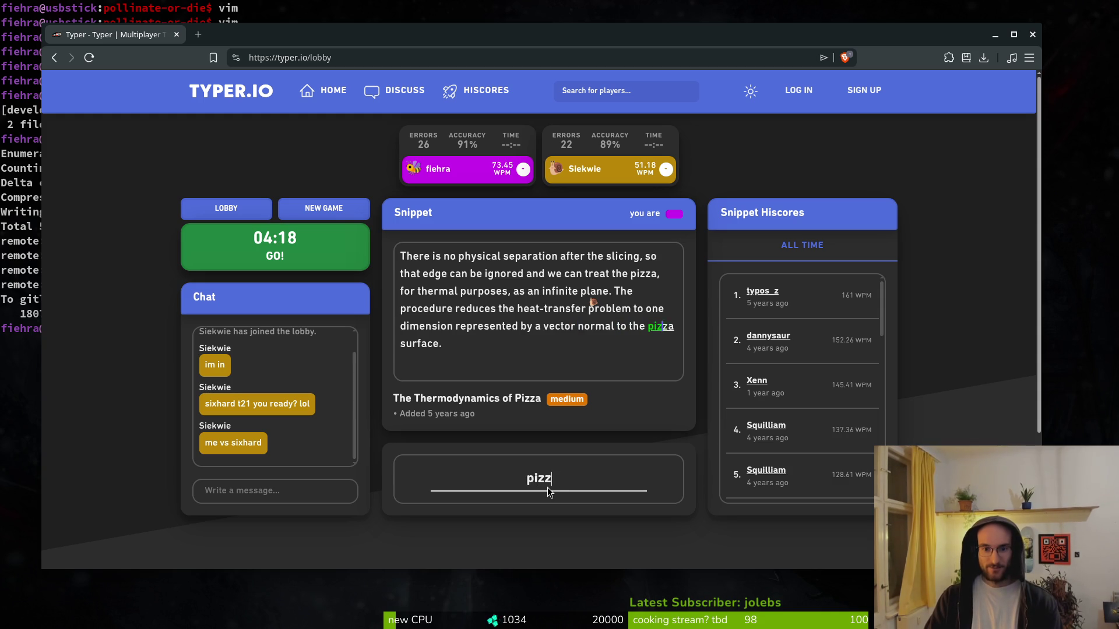
text(a surface.)
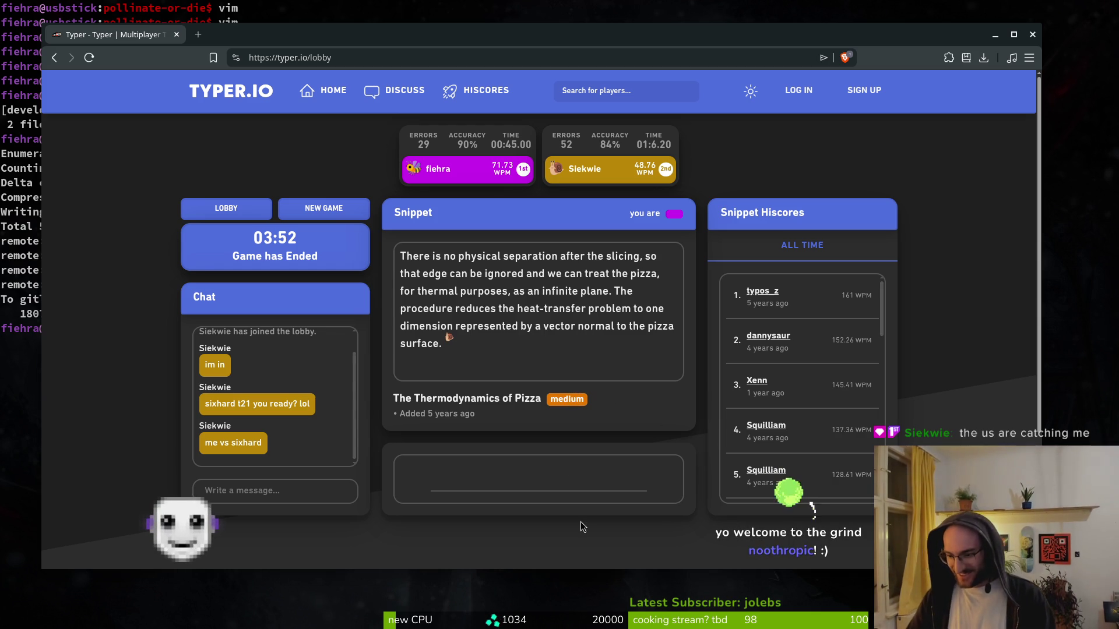
- Start a new race and type the opening 'But as our culture has transformed…' of the snippet
click(349, 208)
click(548, 491)
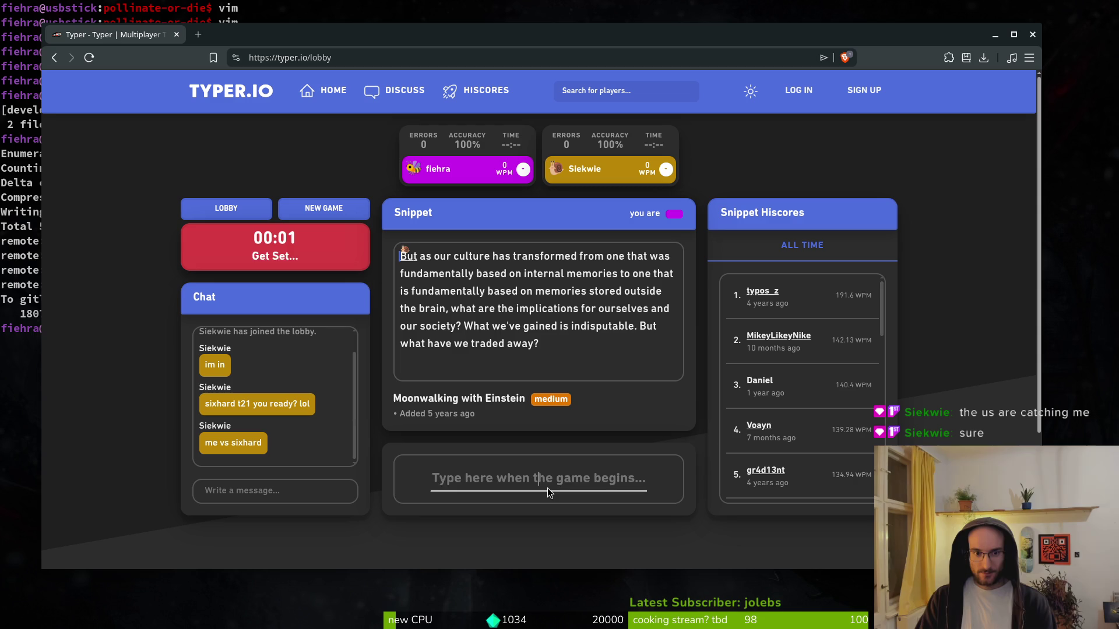
text(But as our )
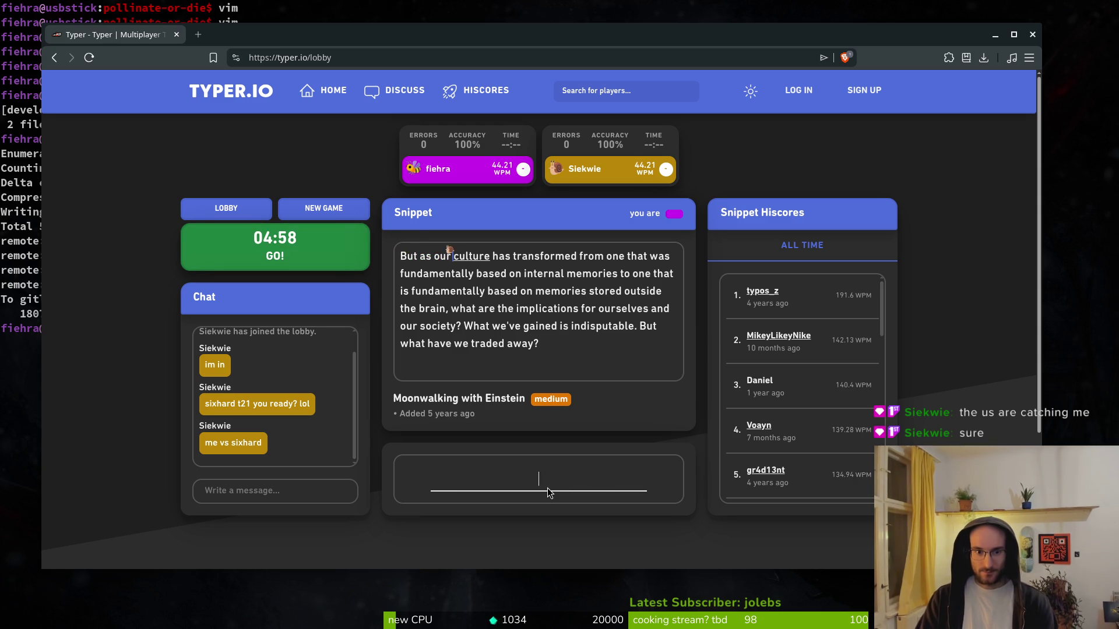
text(culture has transformed from one that was fundamentally baase)
key(BackSpace)
text(se)
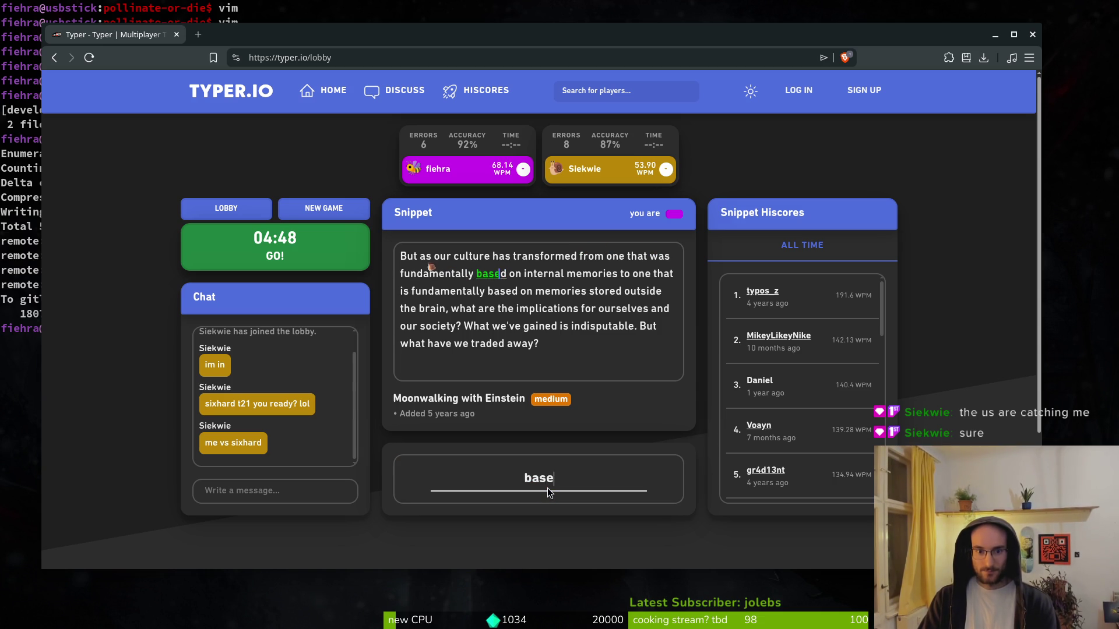
text(d on internal memorie)
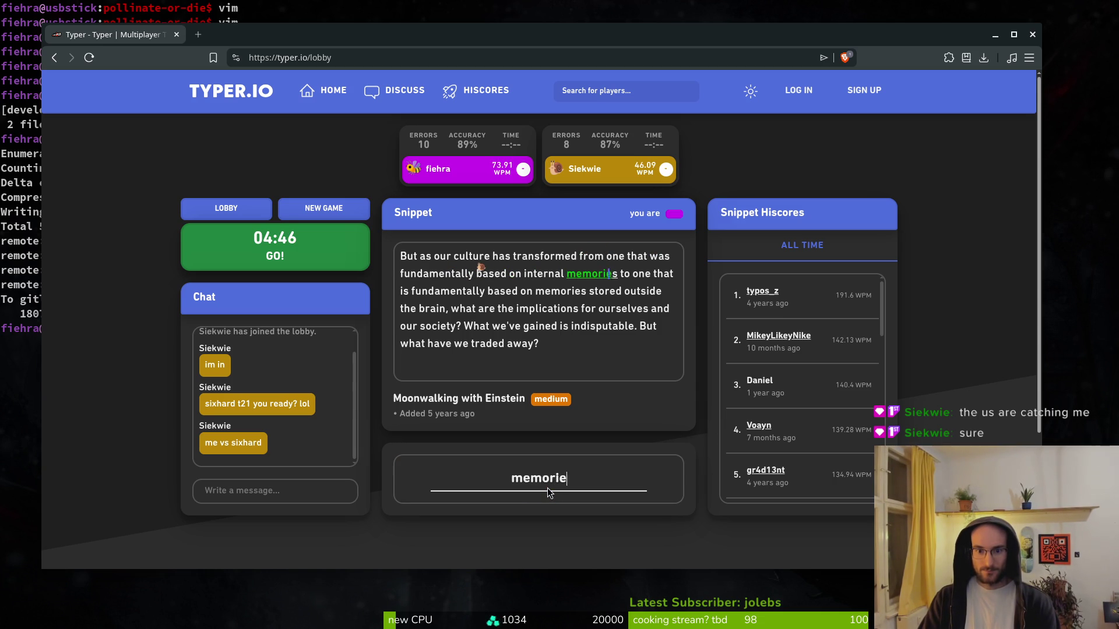
text(s to one that is )
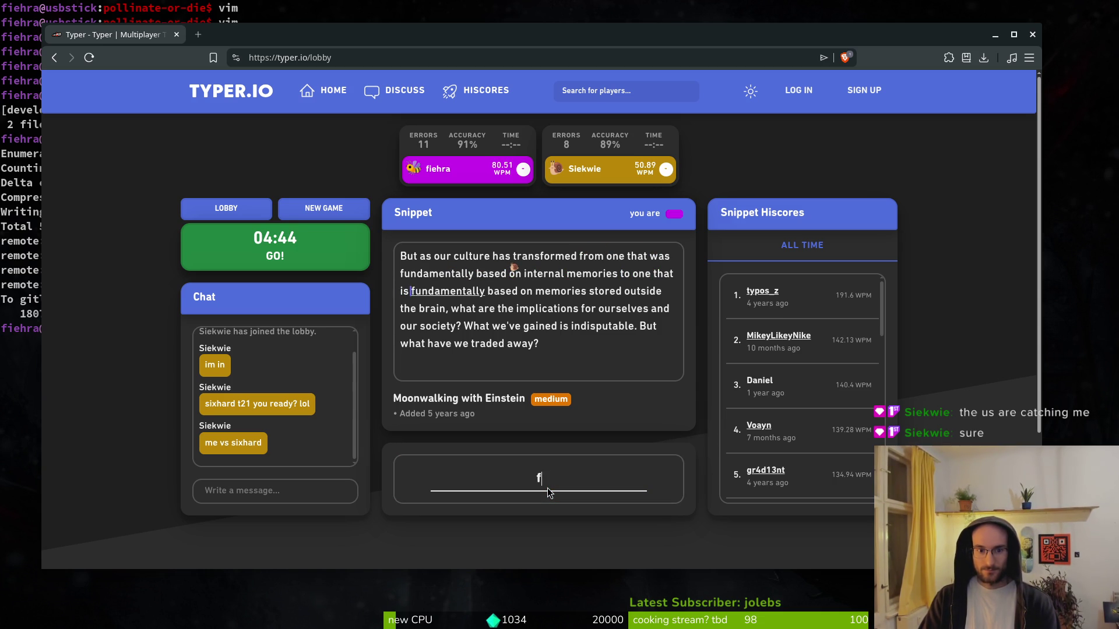
text(ndament)
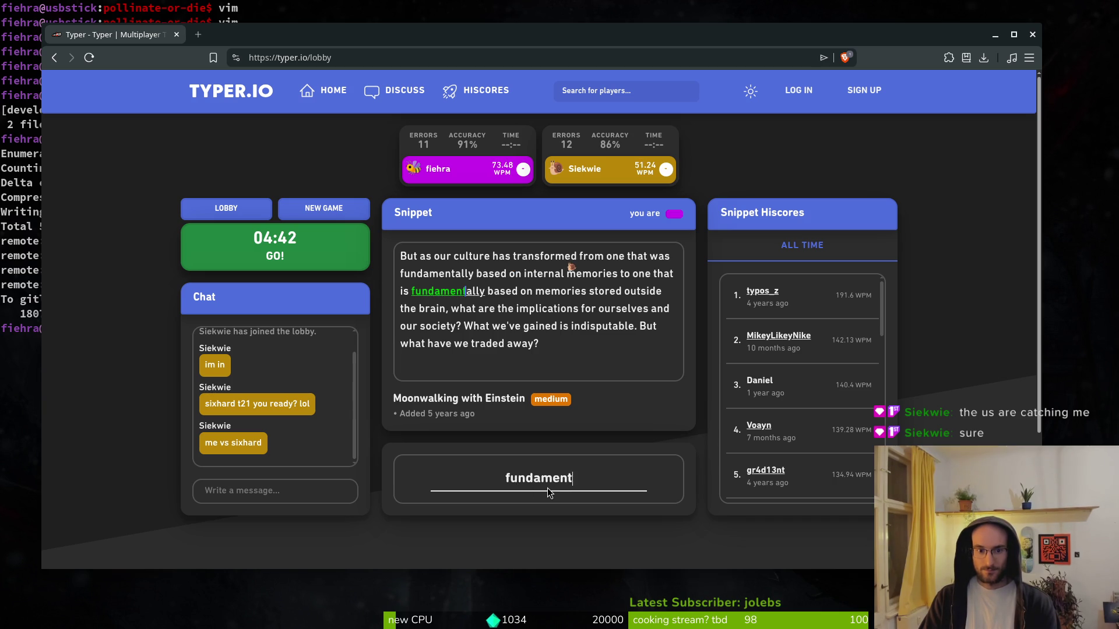
text(ally based on memories)
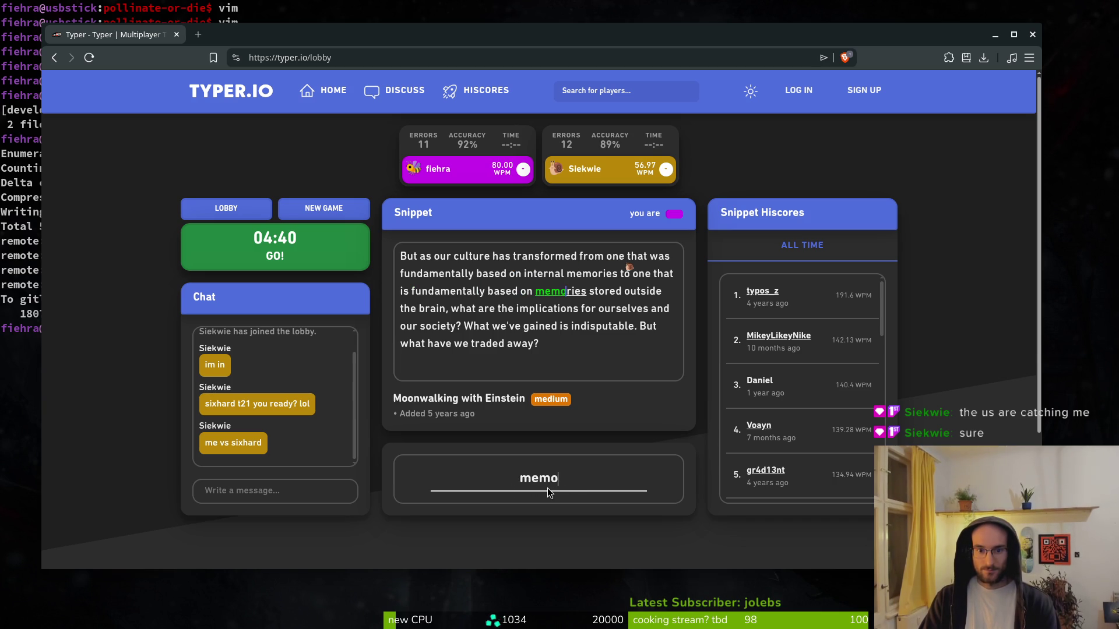
text( stored outside the )
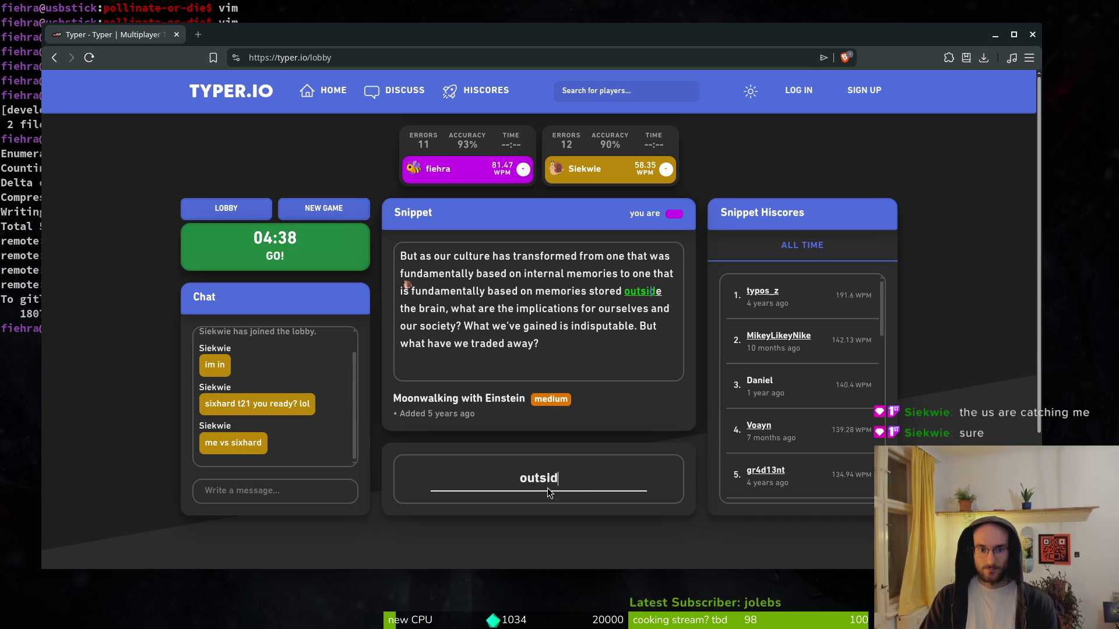
text(braink)
- Finish the snippet from 'what are the implications for ourselves' to 'what have we traded away?'
key(BackSpace)
text(, what are the implicatiohn)
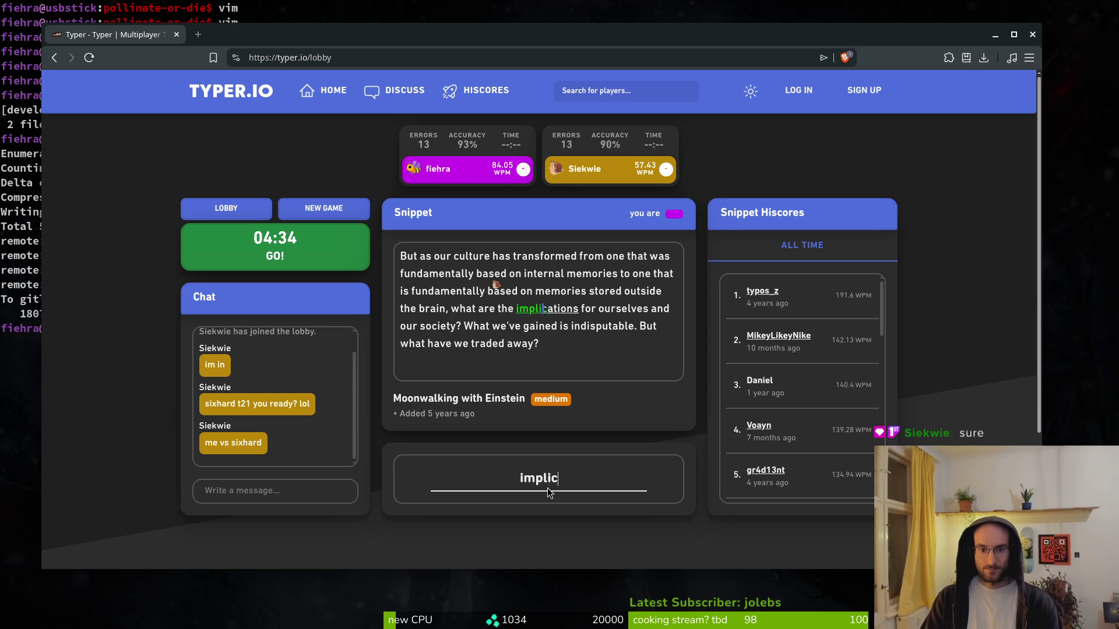
key(BackSpace)
key(BackSpace)
text(ns for ourse)
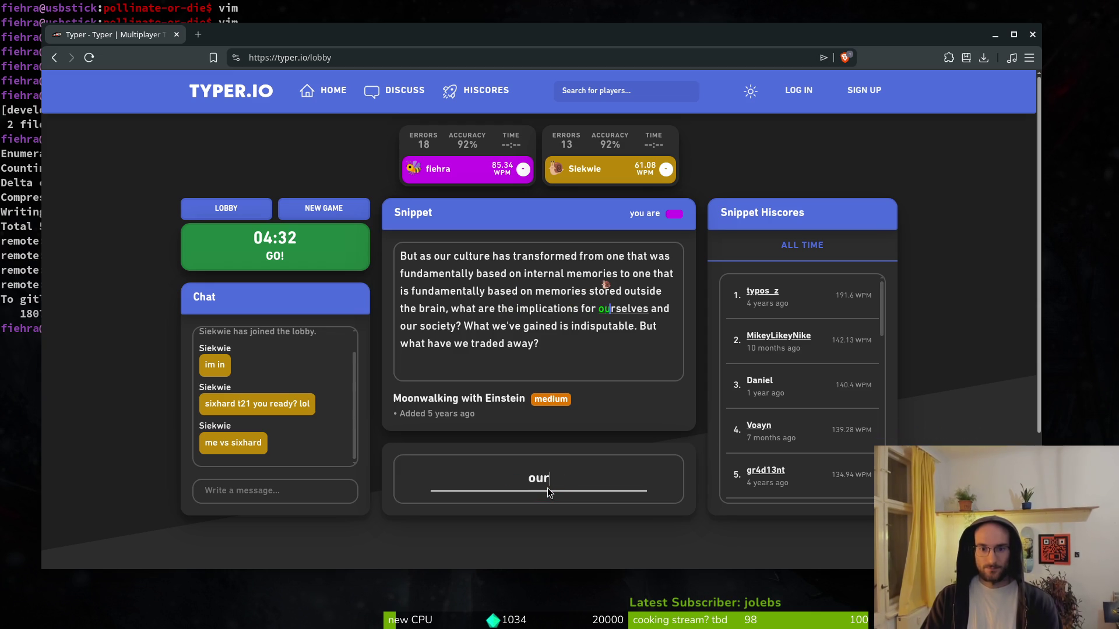
text(lf)
key(BackSpace)
text(ves and our s)
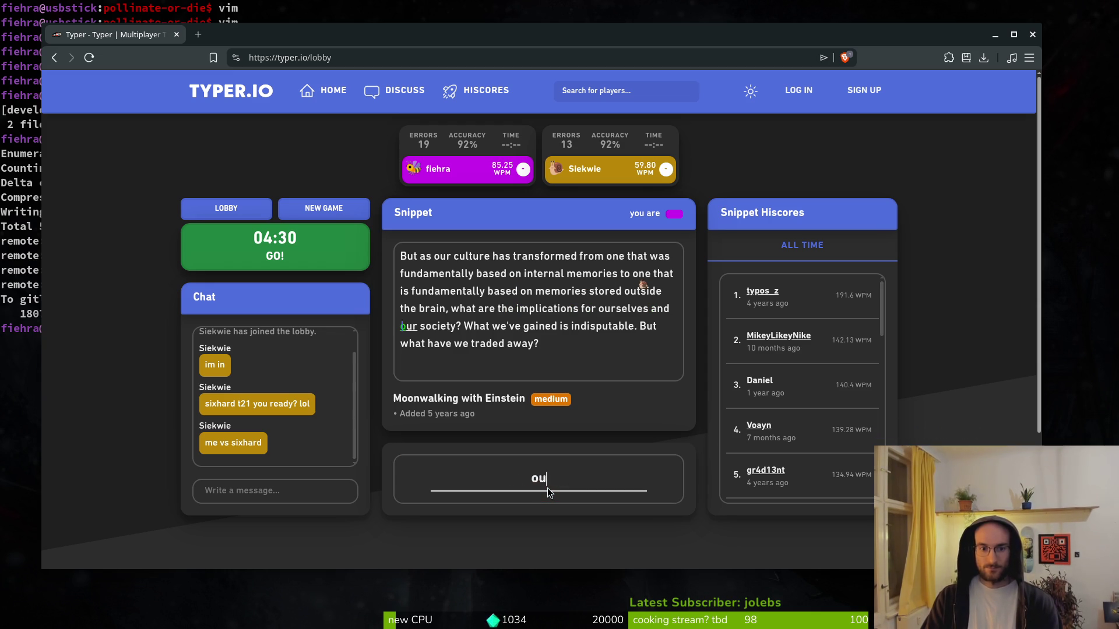
text(ociety)
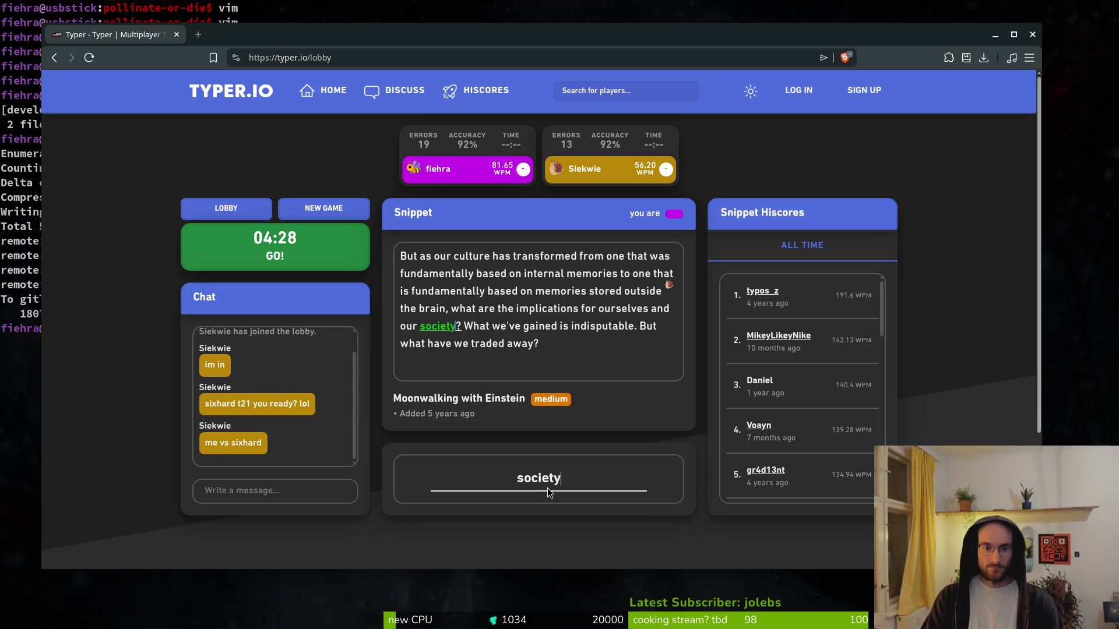
text(? w)
key(BackSpace)
text(Wh)
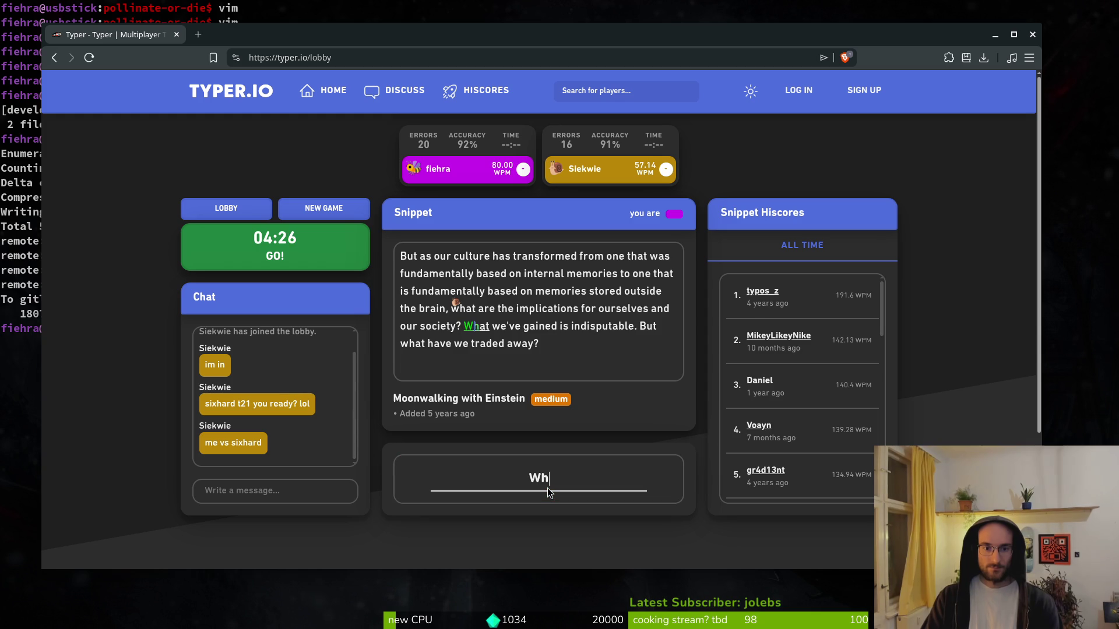
text(at weve gained is ind)
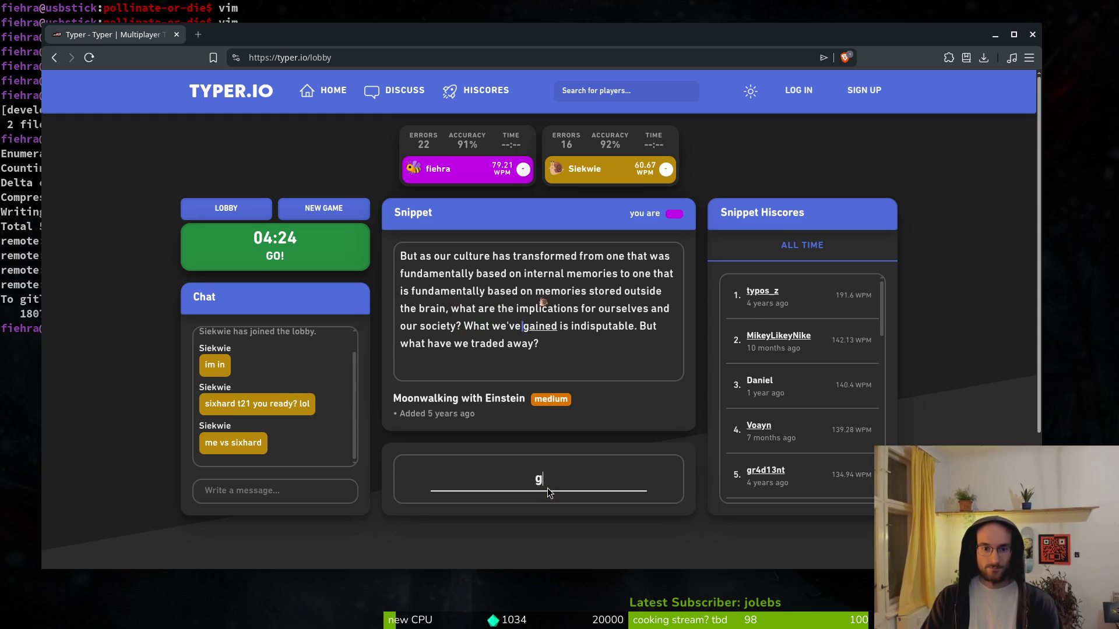
text(isputable.)
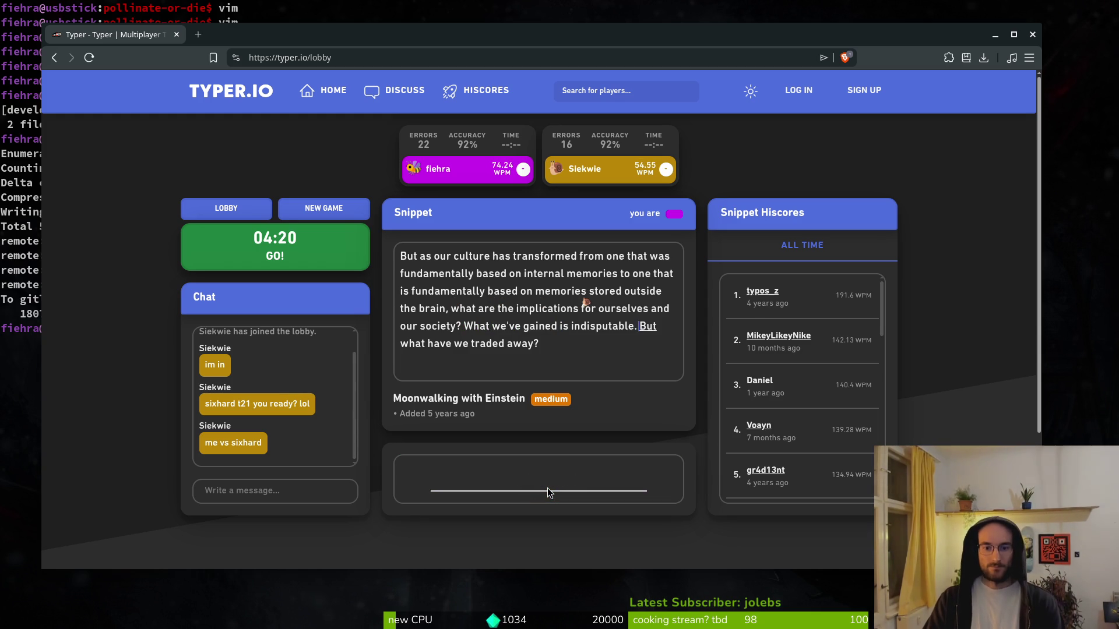
text( t what have we t)
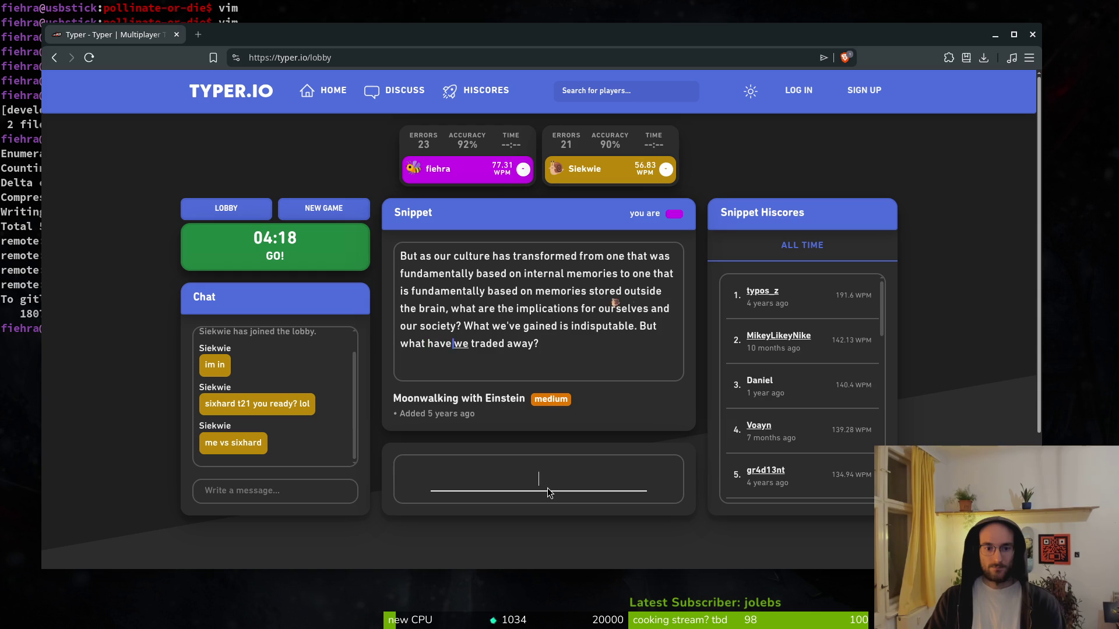
text(raded awa)
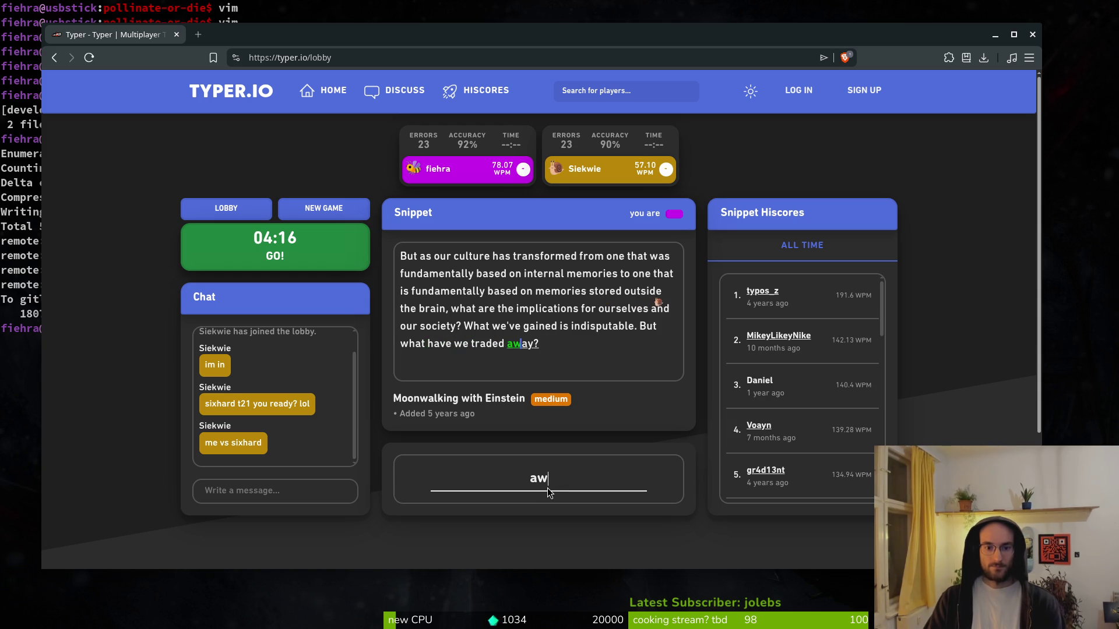
text(y?)
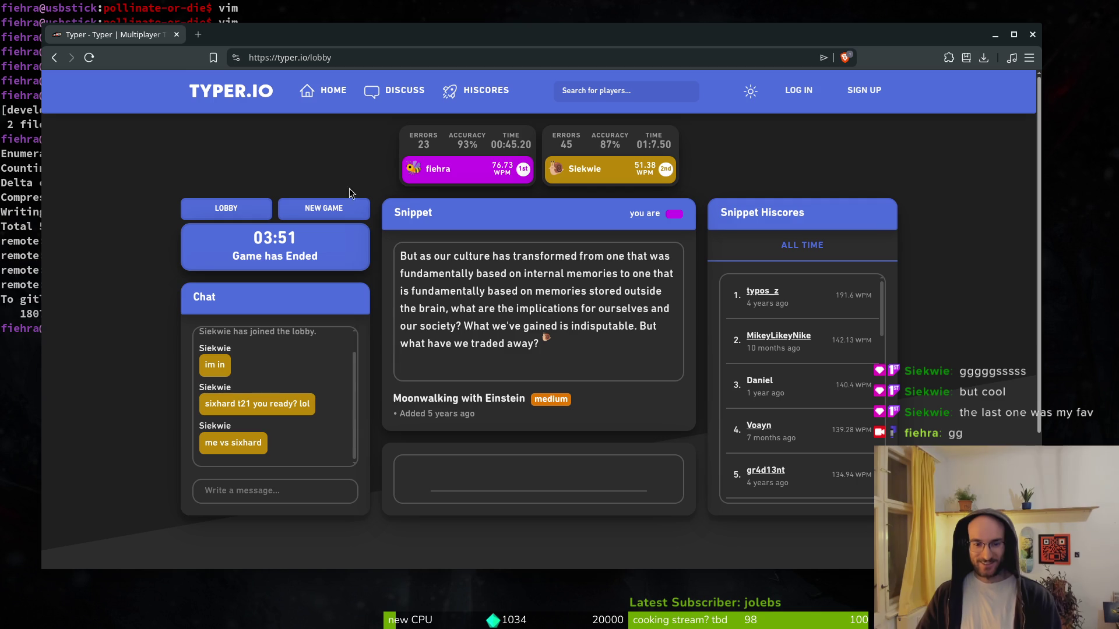
- Search the web for the snippet's book title, Moonwalking with Einstein, in a new tab
drag(523, 401, 391, 405)
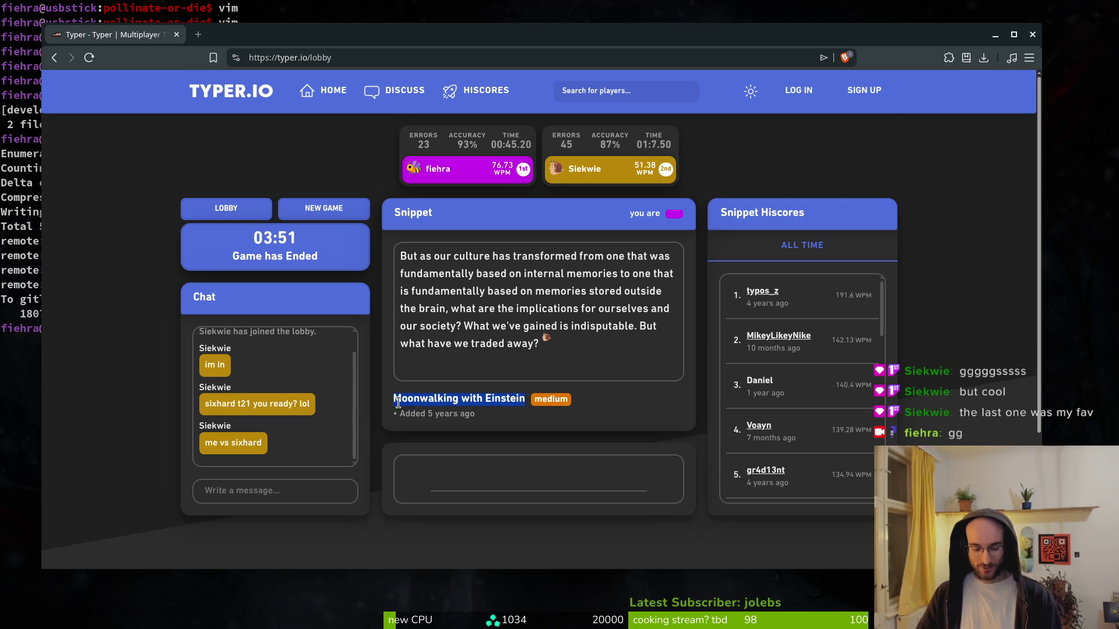
key(ctrl+c)
key(ctrl+t)
key(ctrl+v)
key(Return)
click(127, 47)
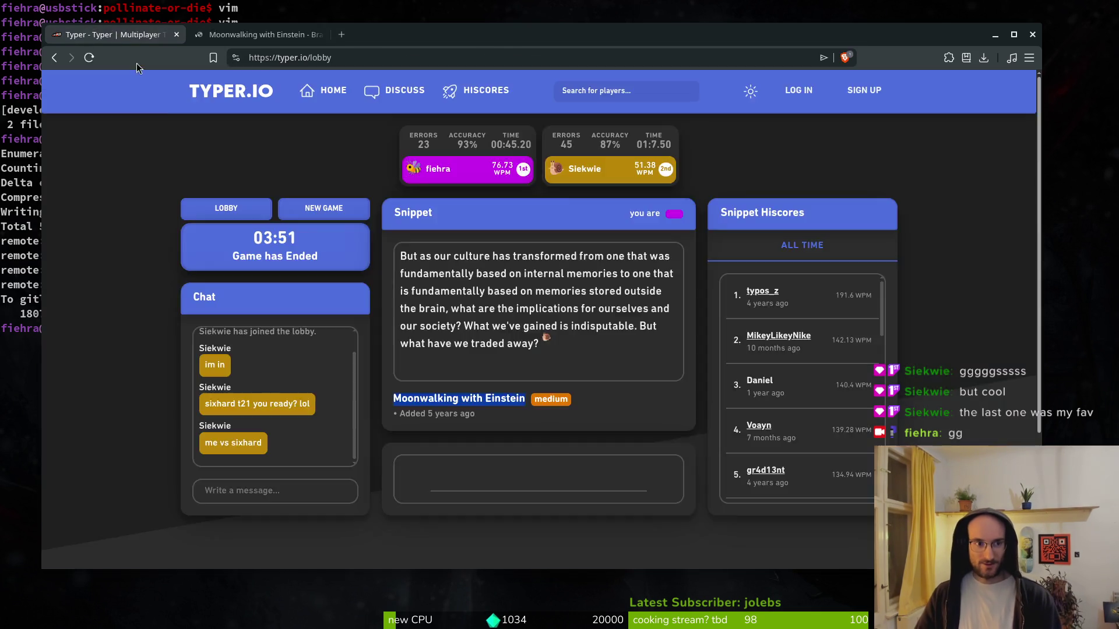
- Close the finished Typer race tab and then the Brave window
key(ctrl+w)
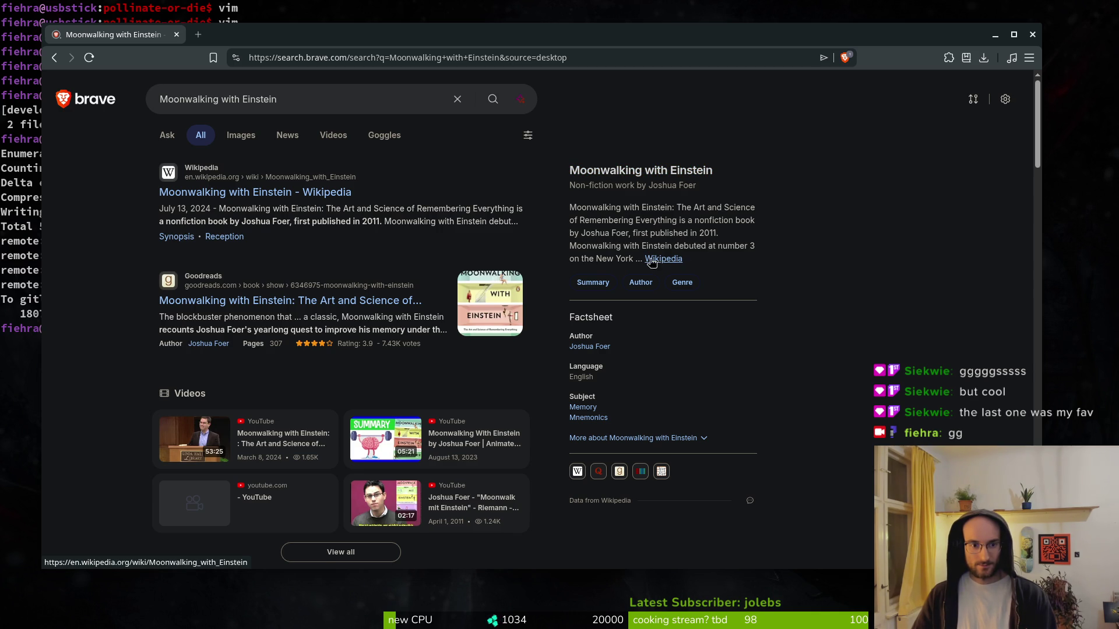
key(ctrl+w)
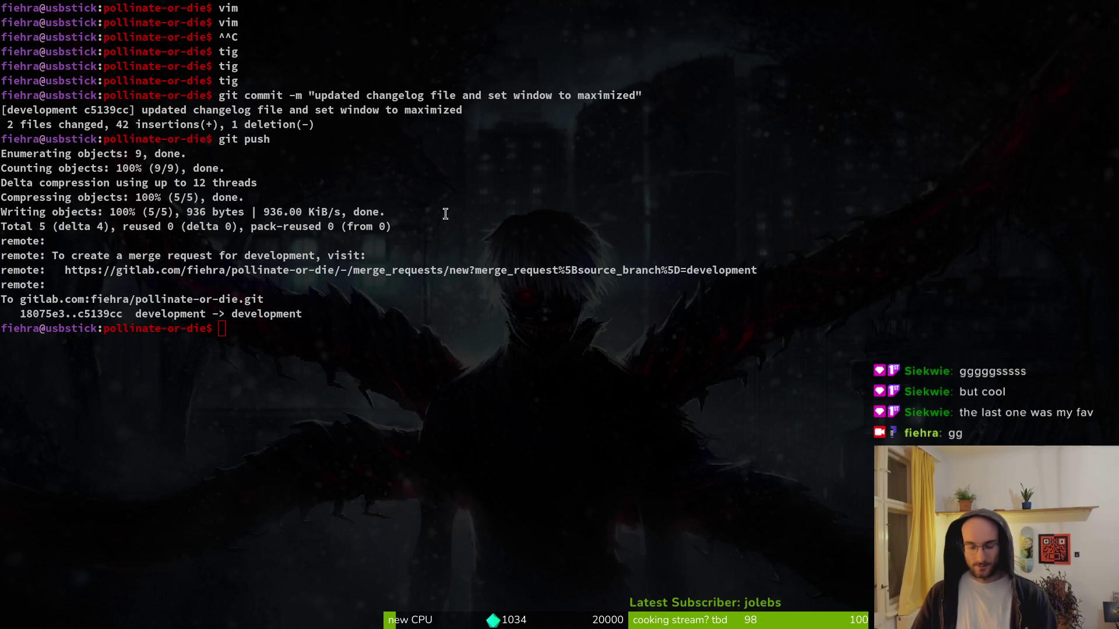
- Clear the terminal screen with Ctrl+L
key(ctrl+l)
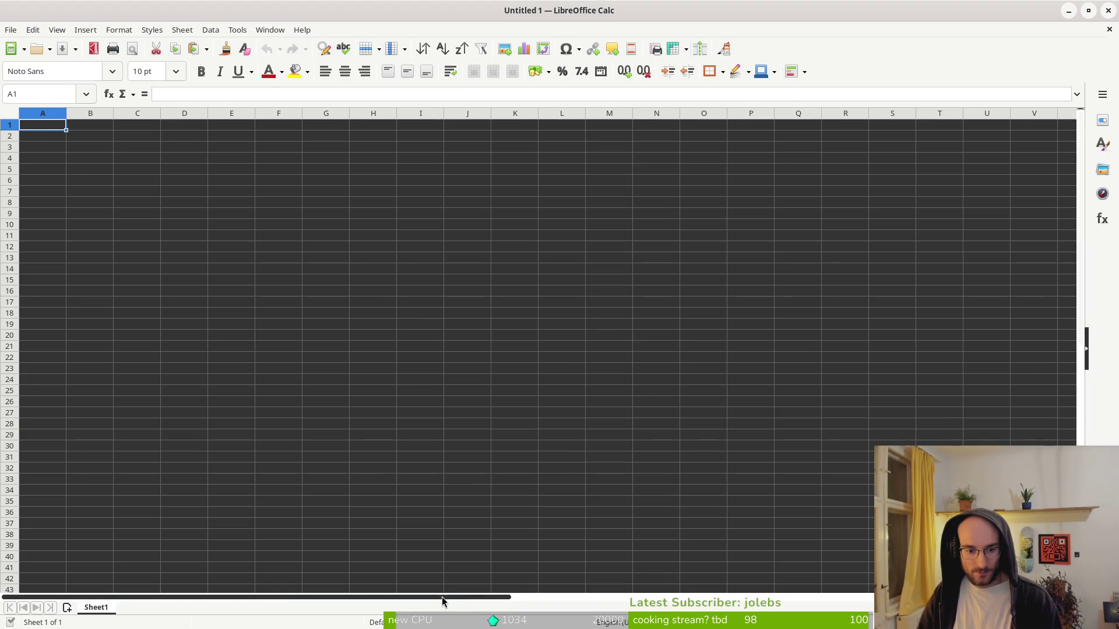
- Open translations.csv with the default Text Import settings and scroll down its rows
click(10, 30)
click(35, 65)
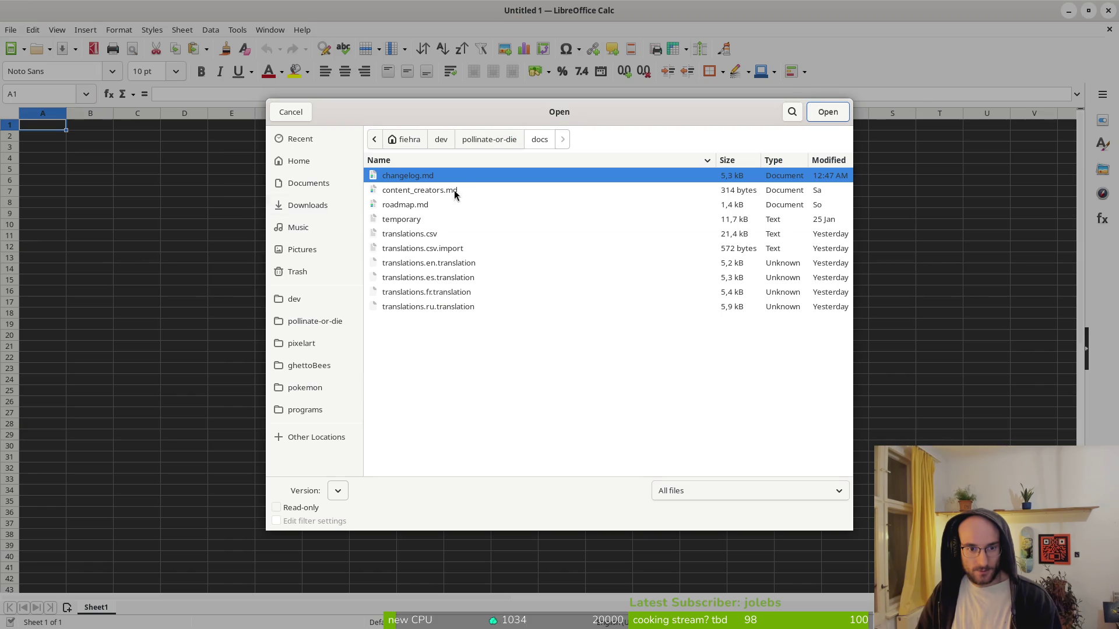
click(422, 234)
key(Return)
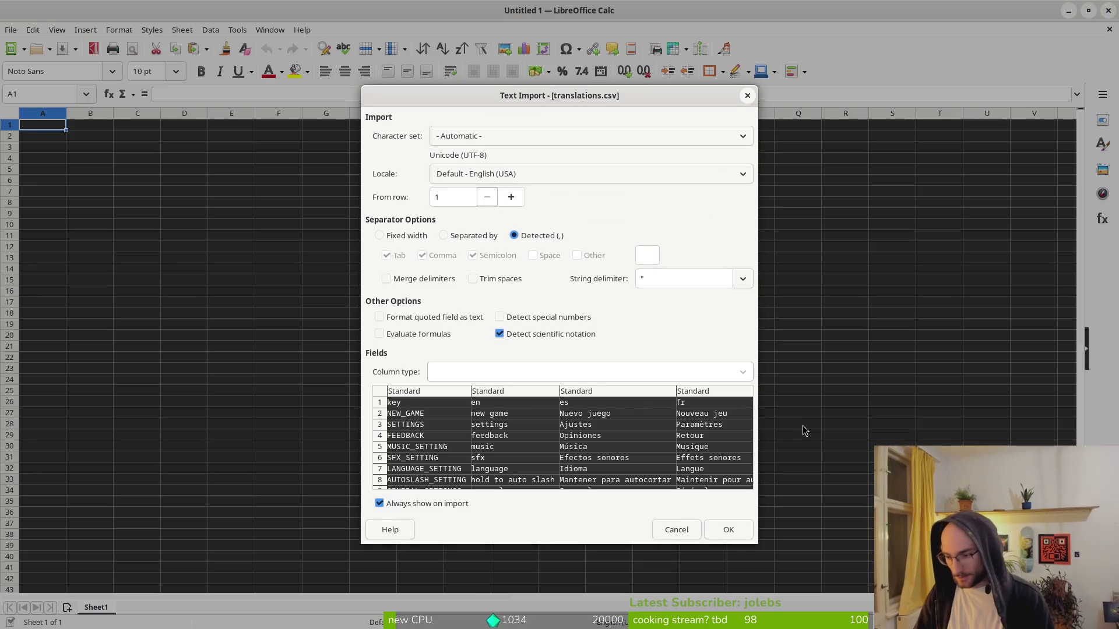
click(727, 529)
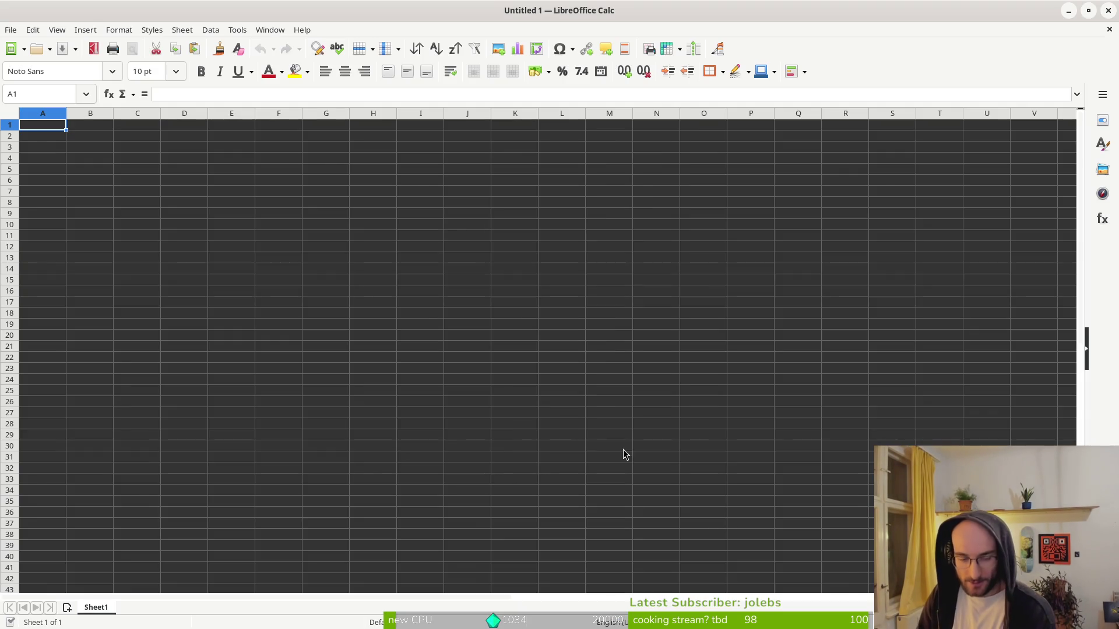
scroll(211, 408, down, 8)
scroll(211, 406, down, 20)
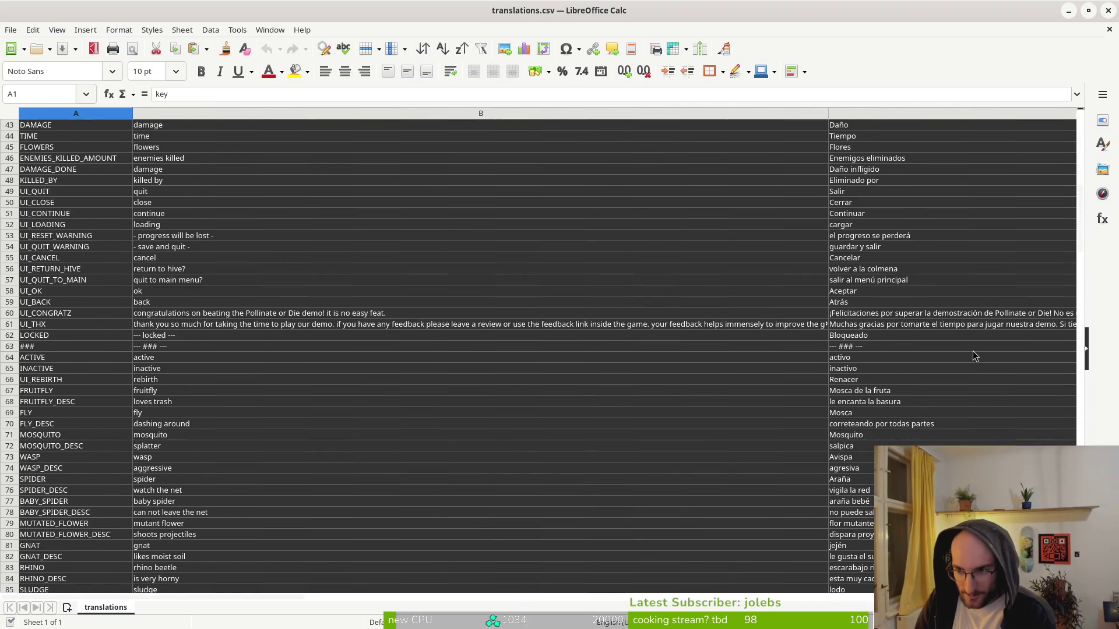
scroll(201, 428, down, 11)
scroll(257, 402, up, 7)
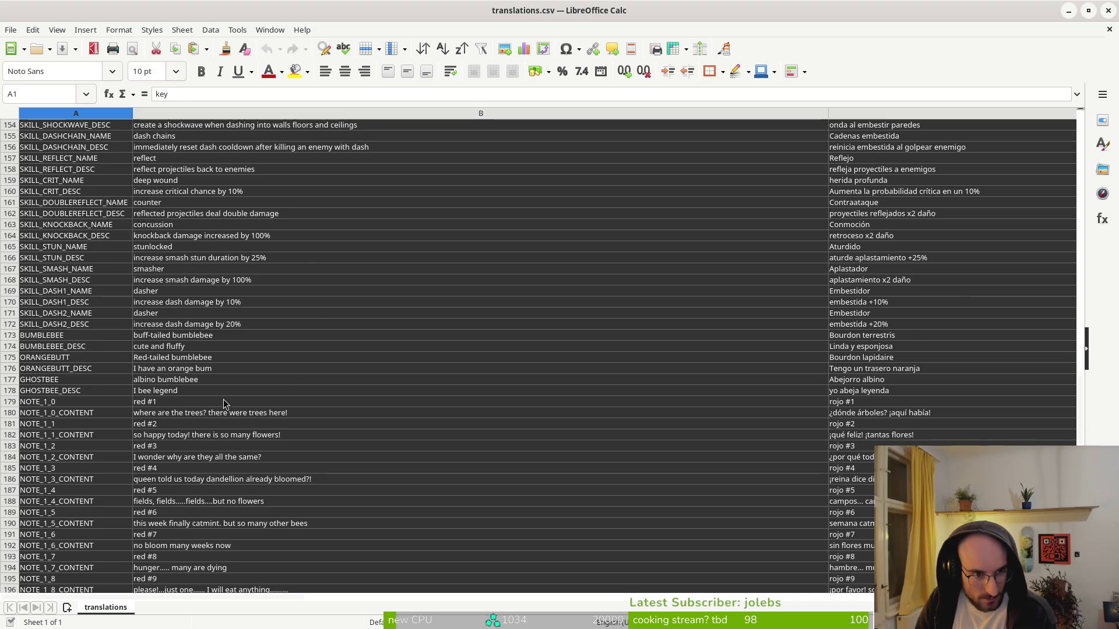
scroll(239, 419, down, 16)
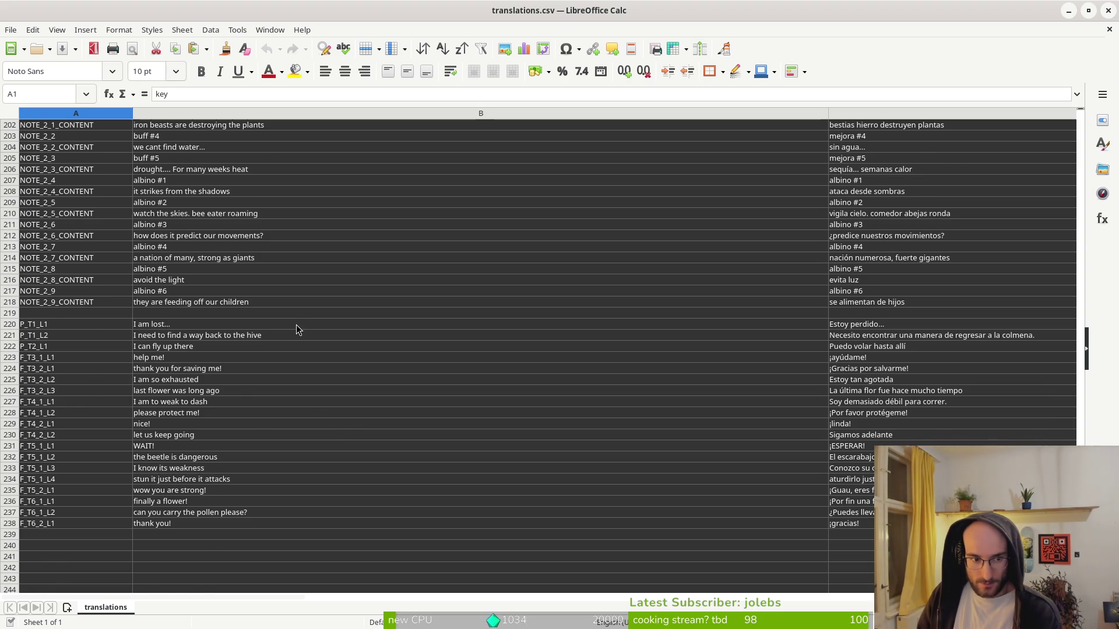
scroll(298, 327, up, 3)
scroll(302, 335, up, 9)
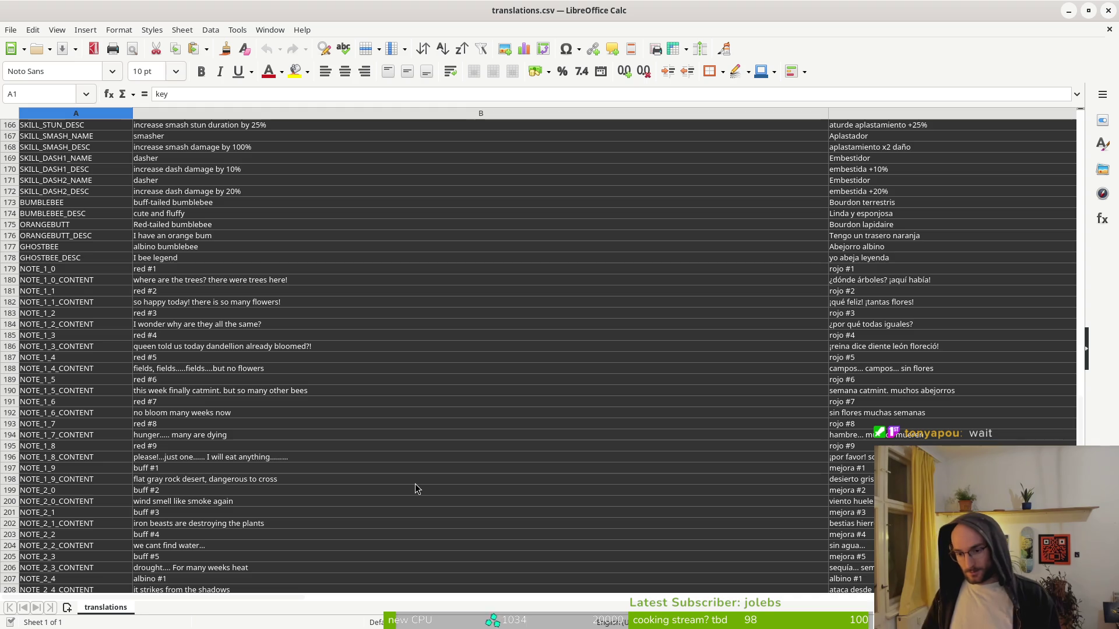
scroll(443, 395, down, 6)
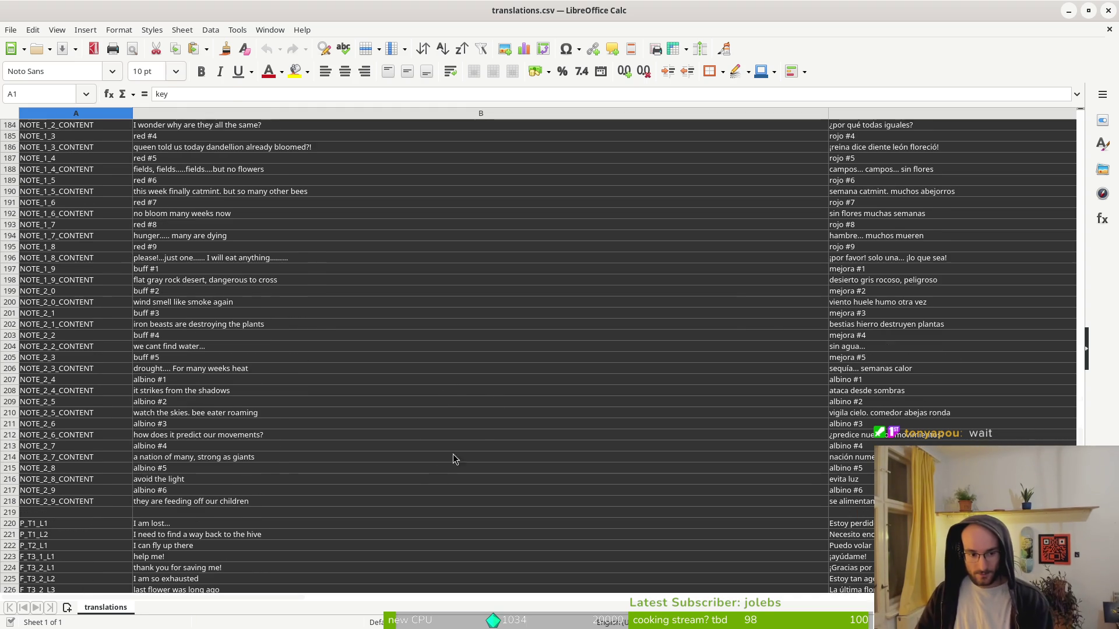
scroll(225, 464, down, 7)
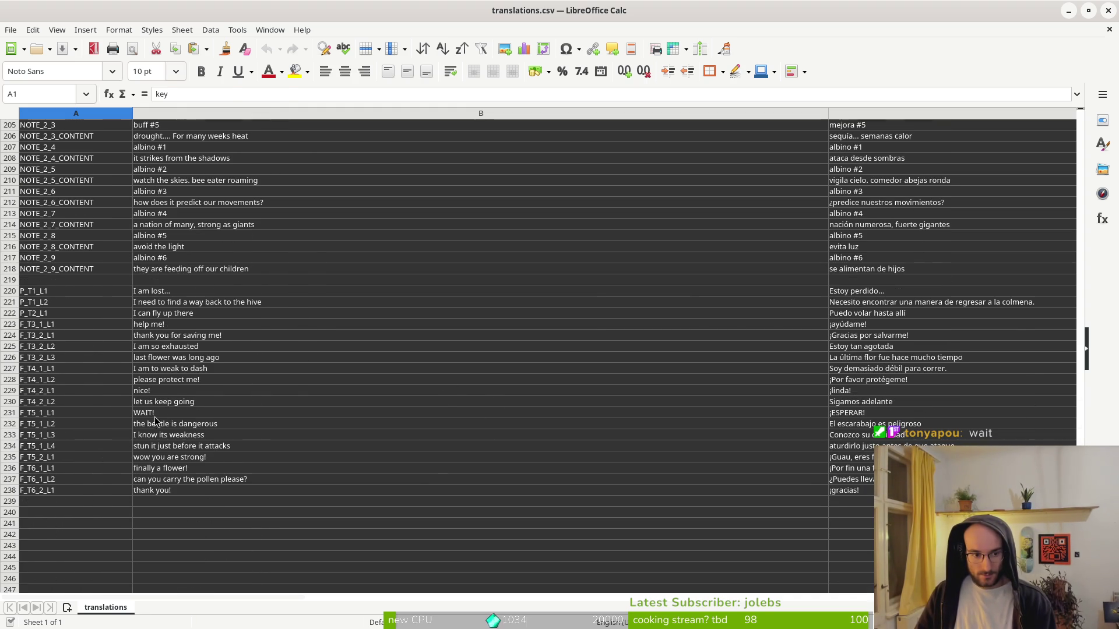
scroll(293, 370, up, 5)
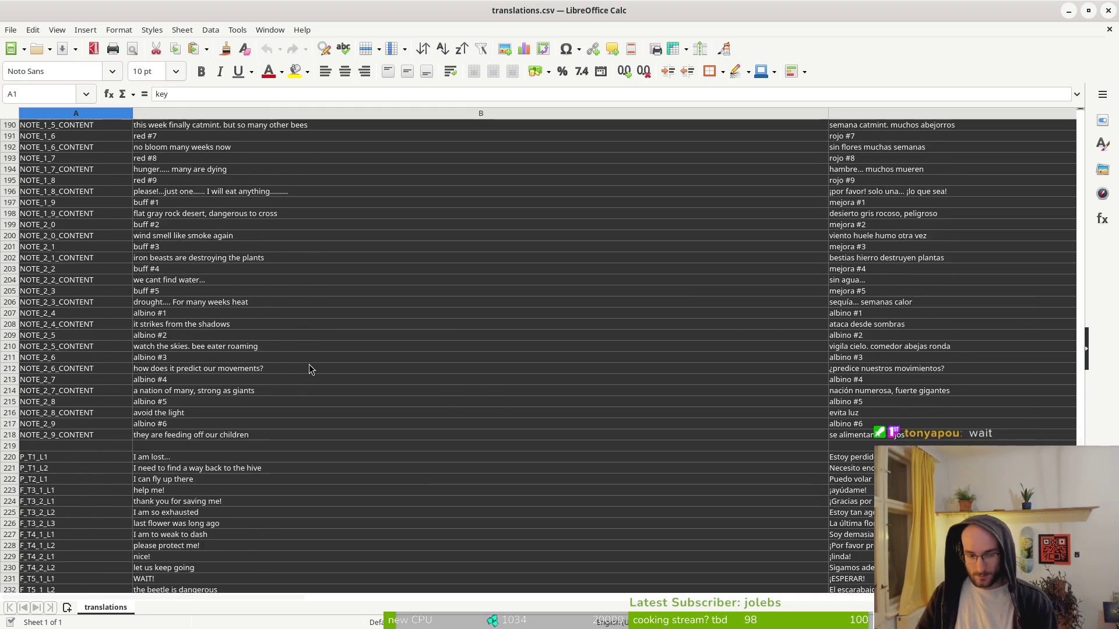
scroll(310, 369, up, 15)
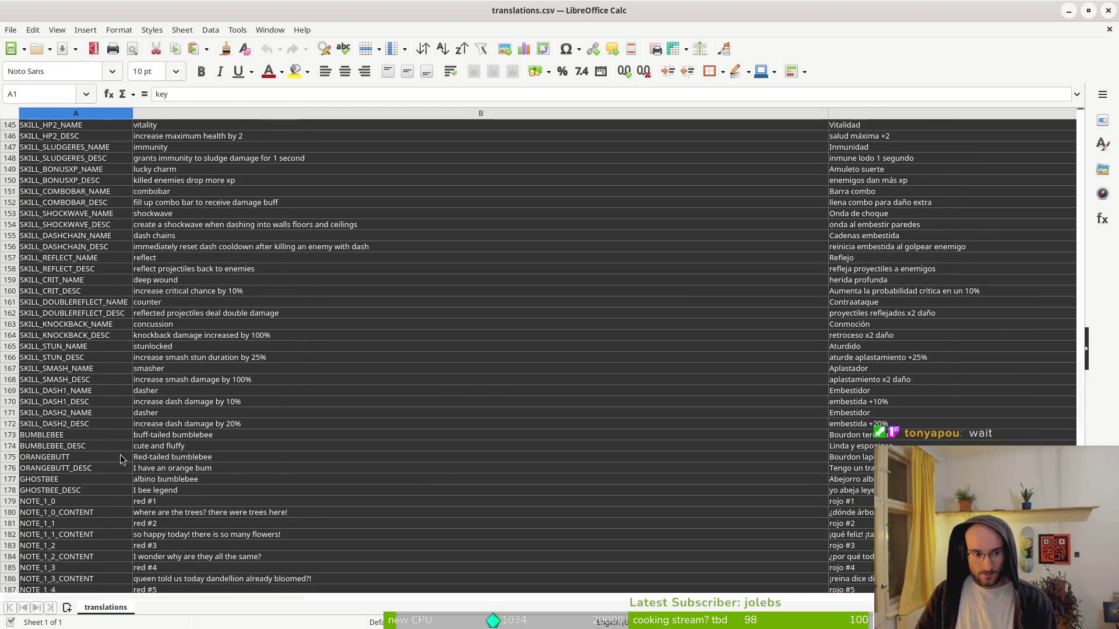
scroll(118, 456, down, 2)
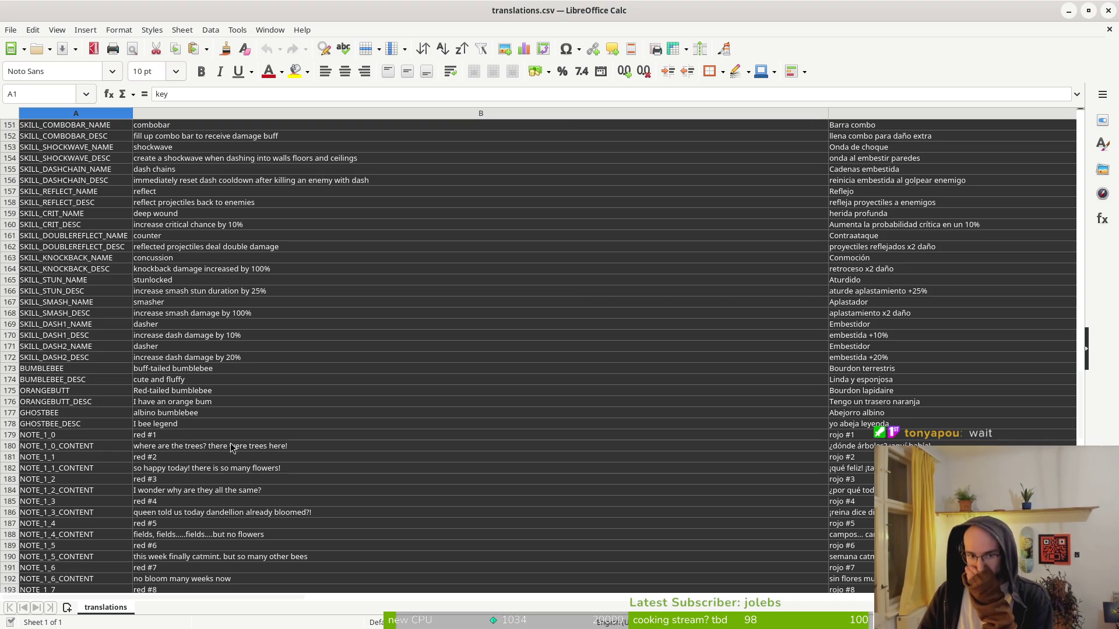
scroll(287, 358, up, 20)
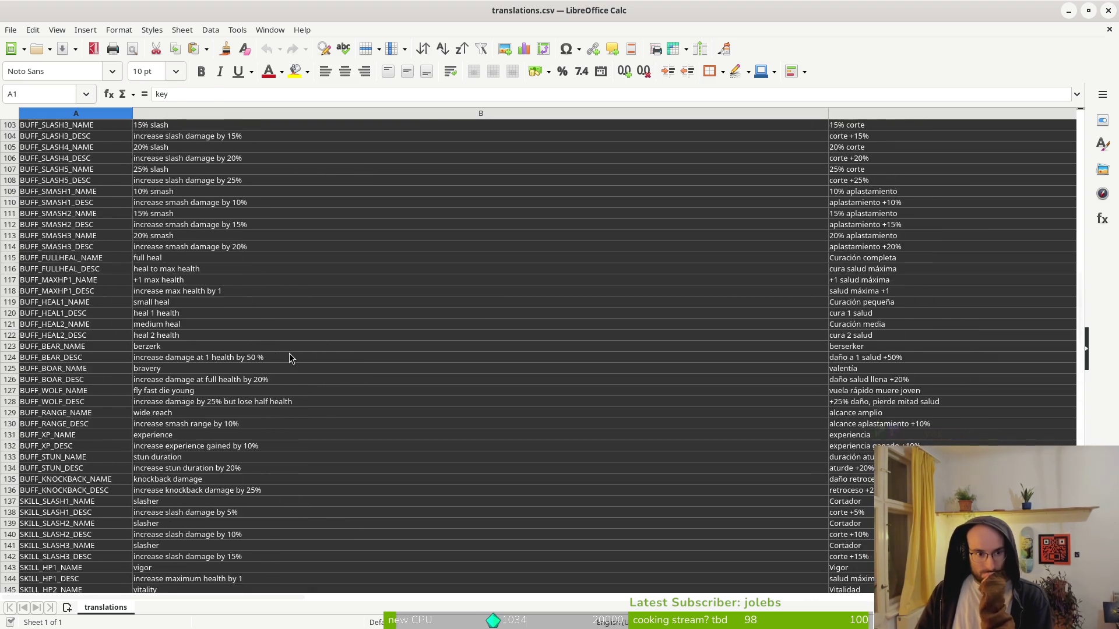
scroll(289, 361, up, 12)
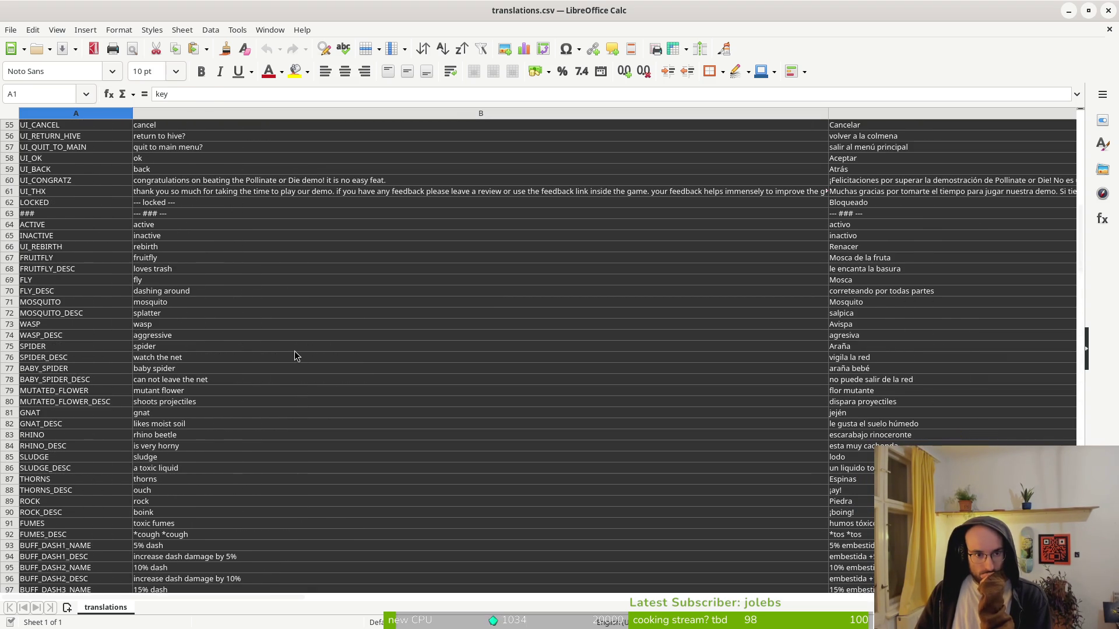
scroll(294, 356, down, 20)
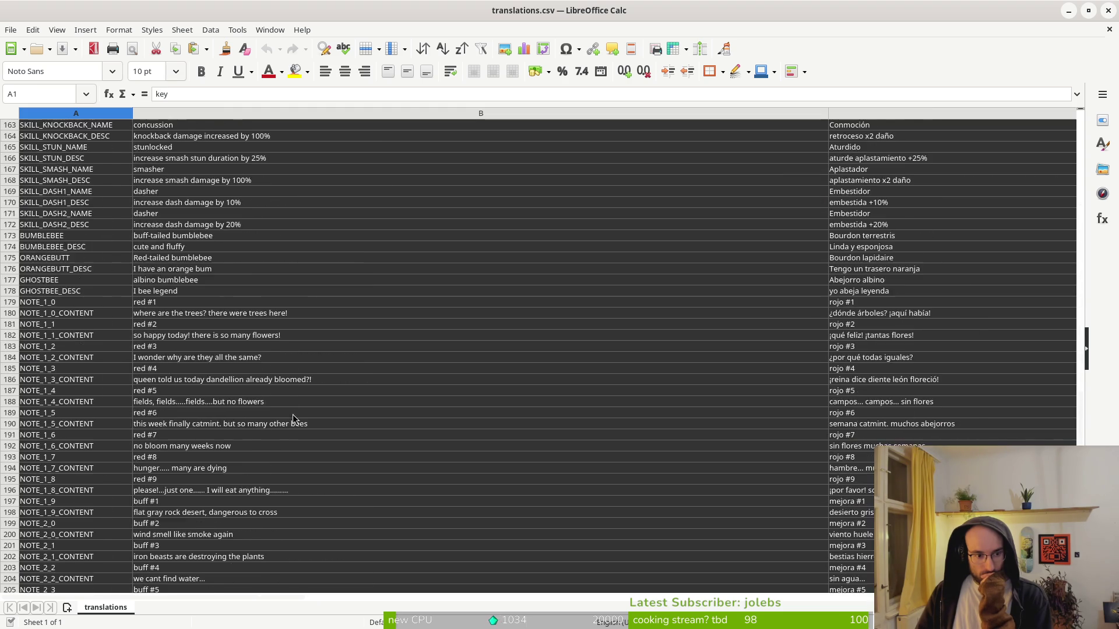
scroll(293, 432, down, 6)
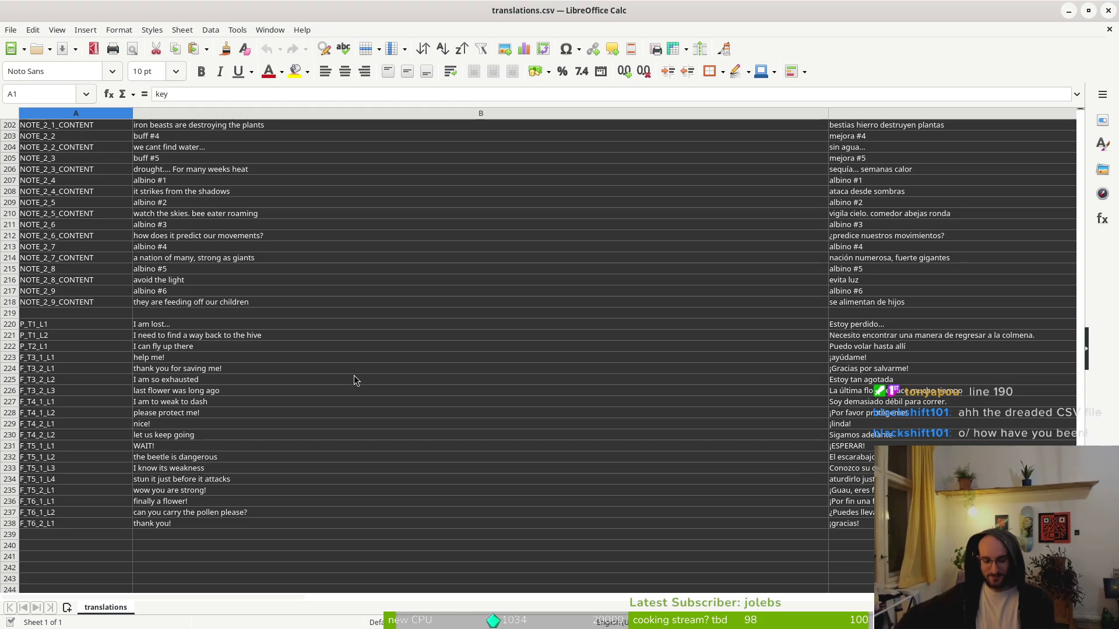
- Quit LibreOffice Calc and launch vim from the terminal prompt
key(ctrl+q)
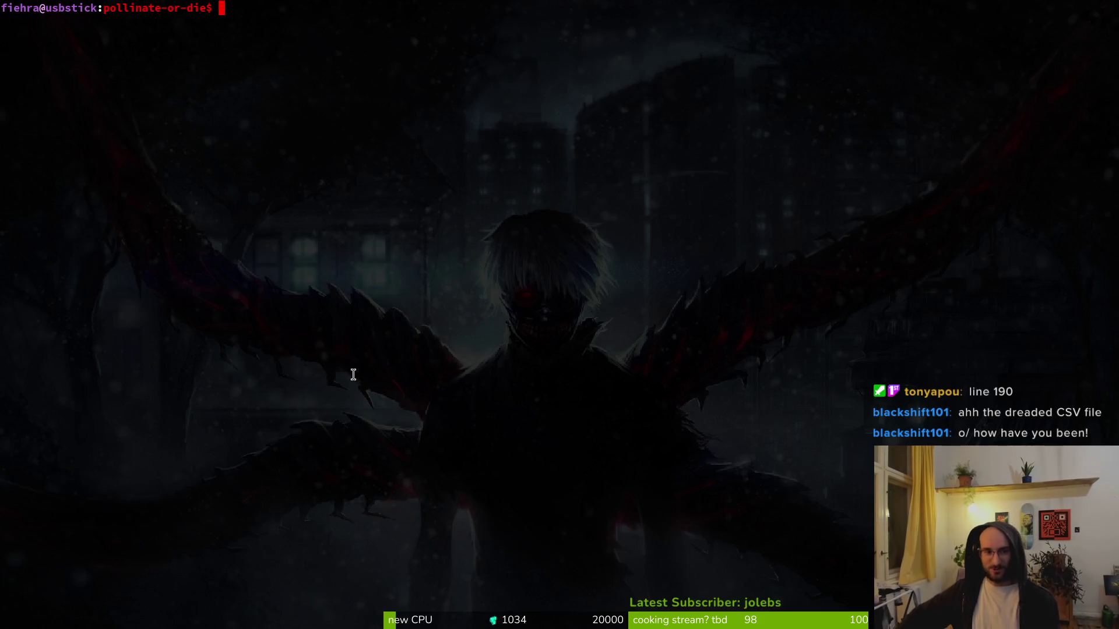
text(vim)
key(Return)
- Find docs/changelog.md in the file finder by searching 'cha' and open it
key(ctrl+p)
text(cha)
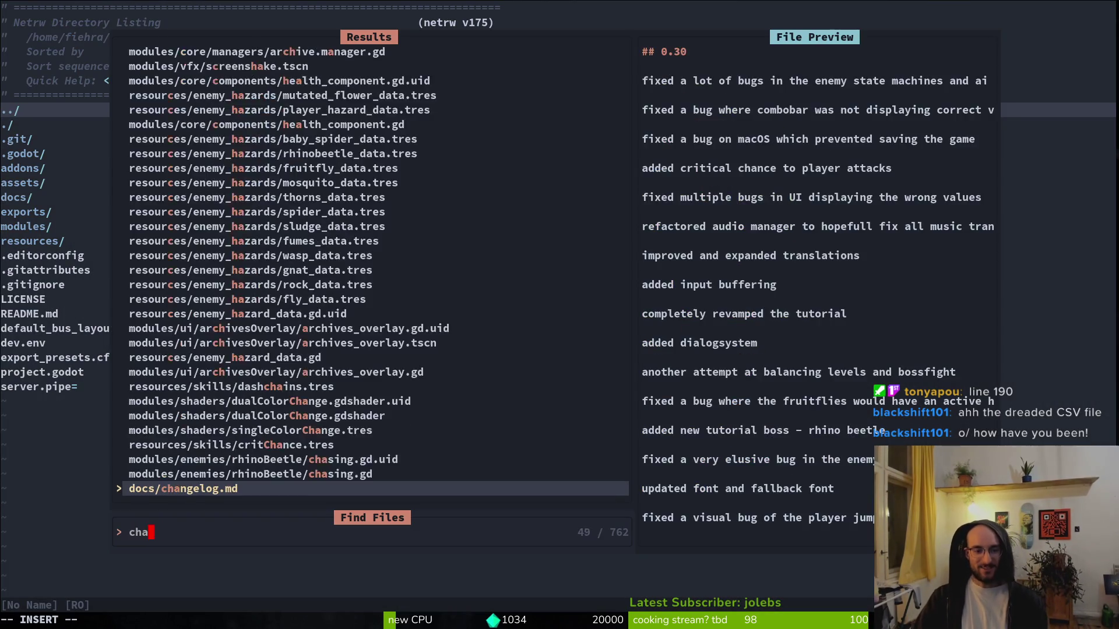
key(Return)
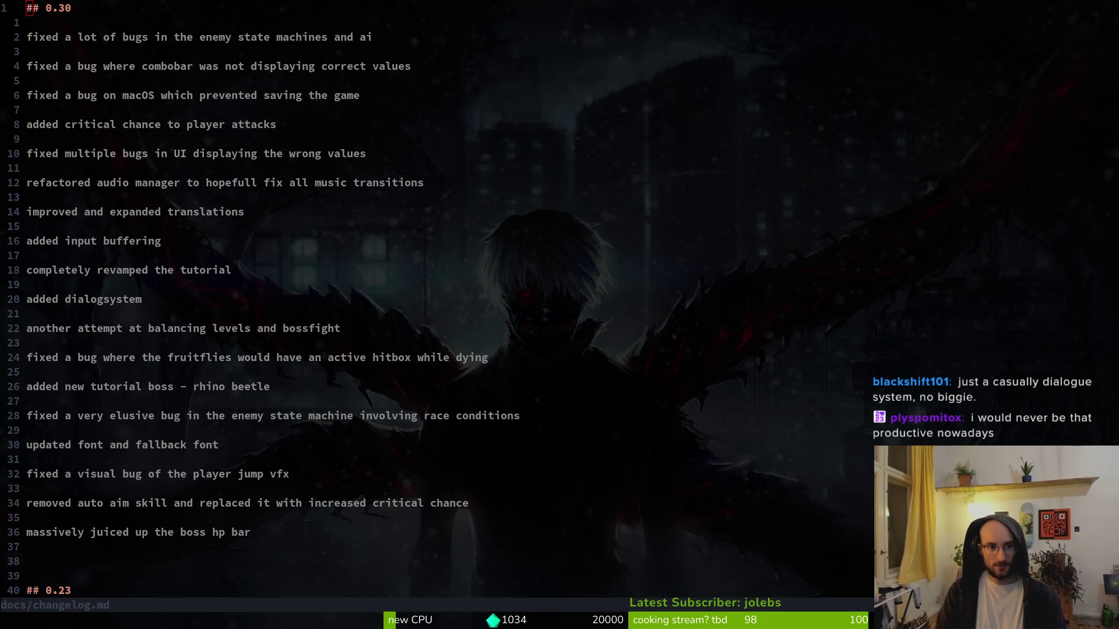
- Move the tutorial and dialogsystem entries up directly under the ## 0.30 heading
key(j)
key(j)
key(j)
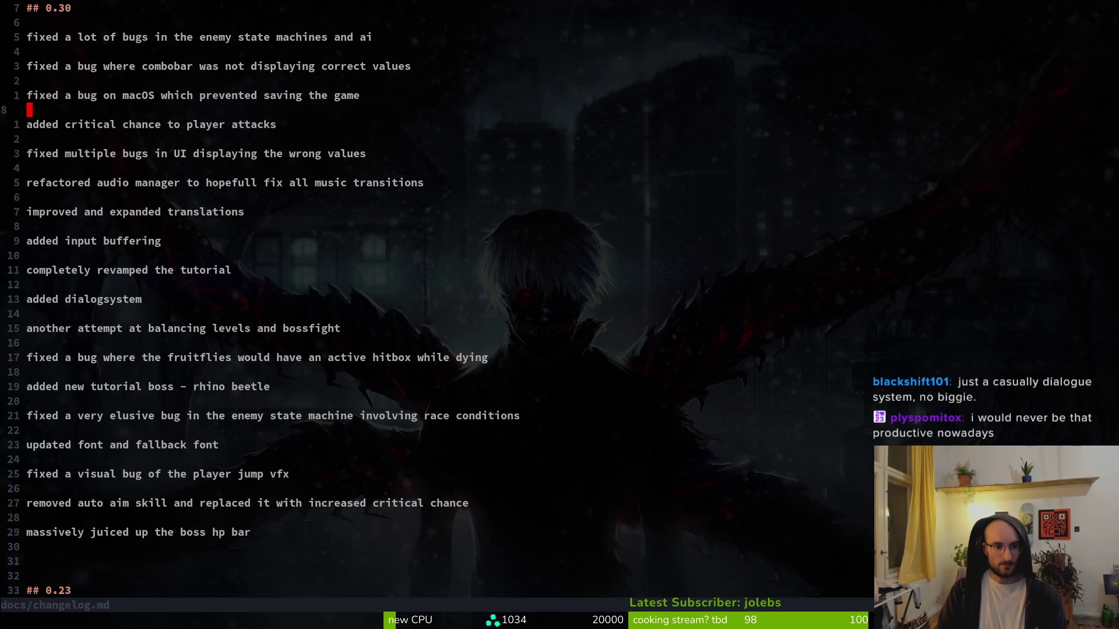
key(j)
key(shift+v)
key(j)
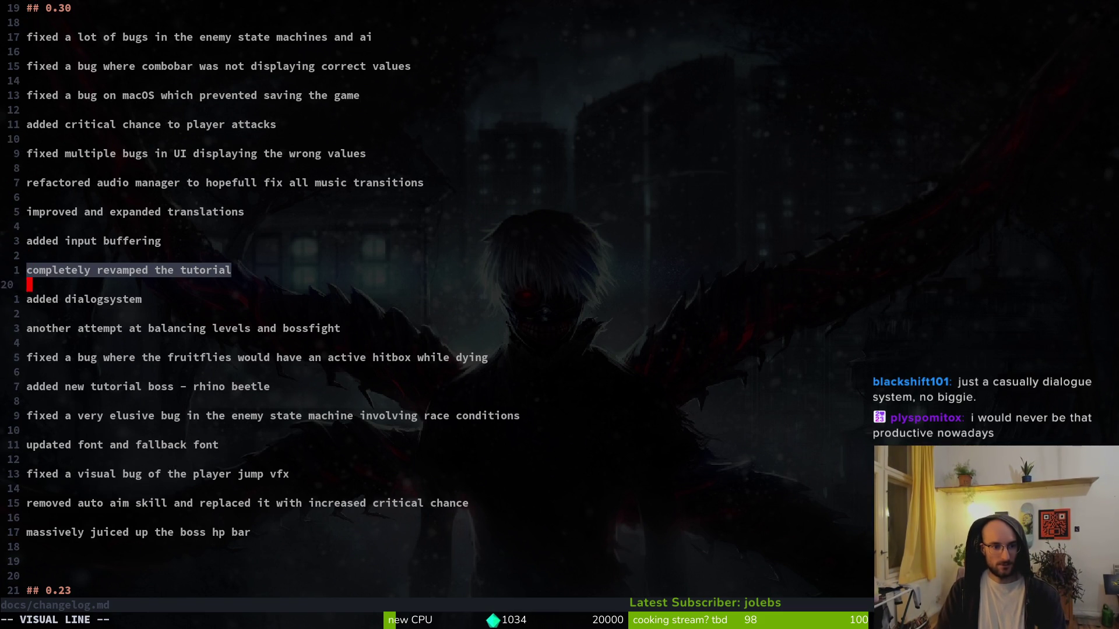
key(j)
key(j)
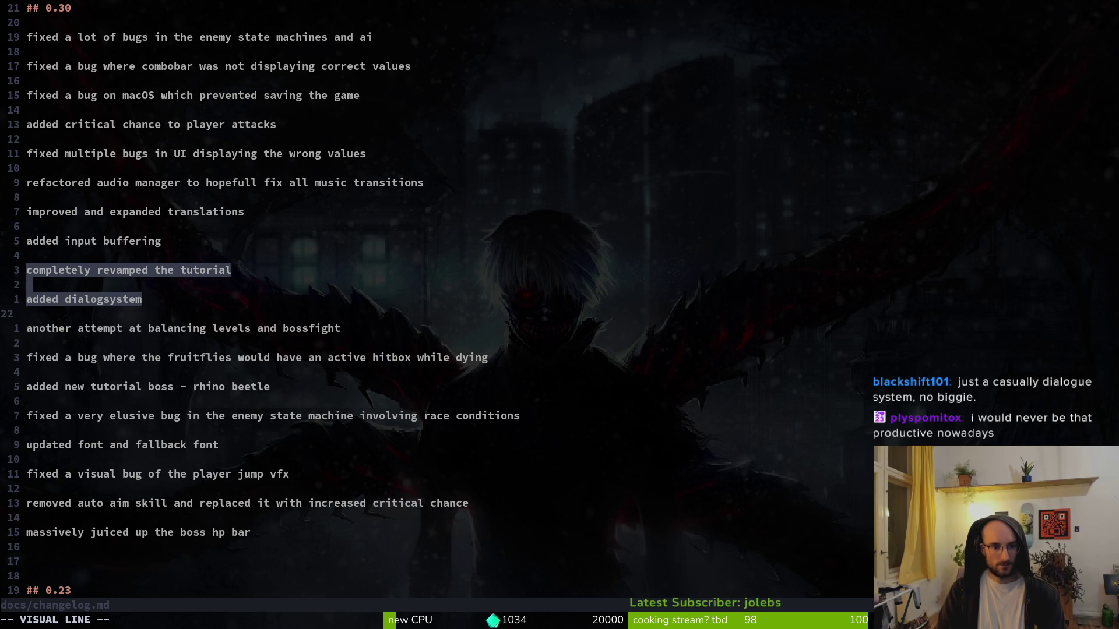
text(d:w)
key(Return)
key(g)
key(g)
key(p)
- Shift the two bug fix entries further down the 0.30 list
key(j)
key(j)
key(j)
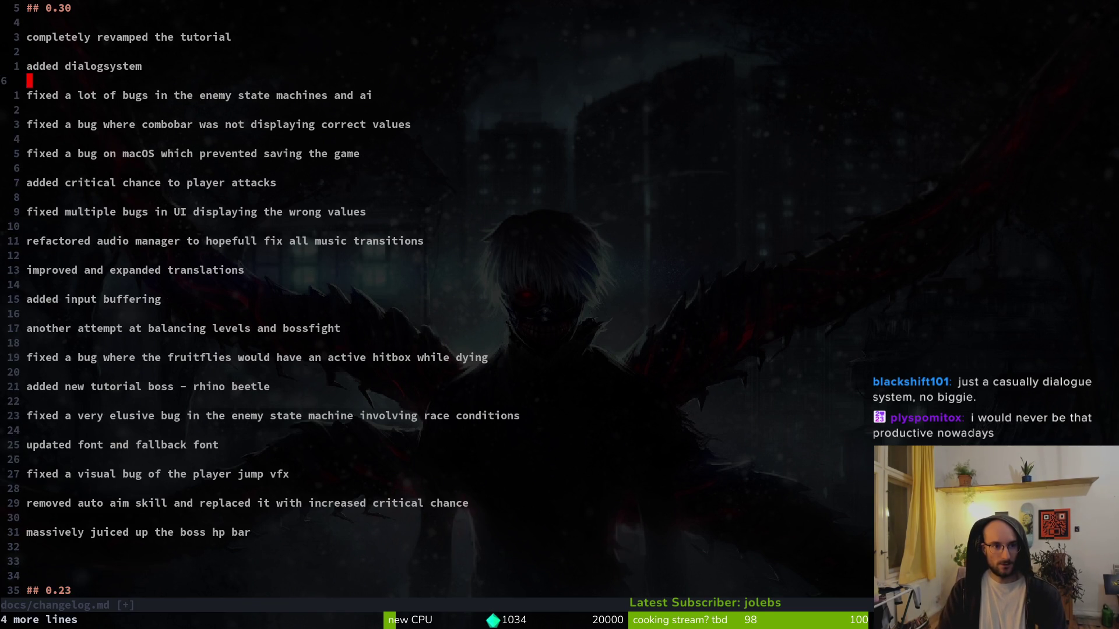
key(shift+v)
key(j)
key(j)
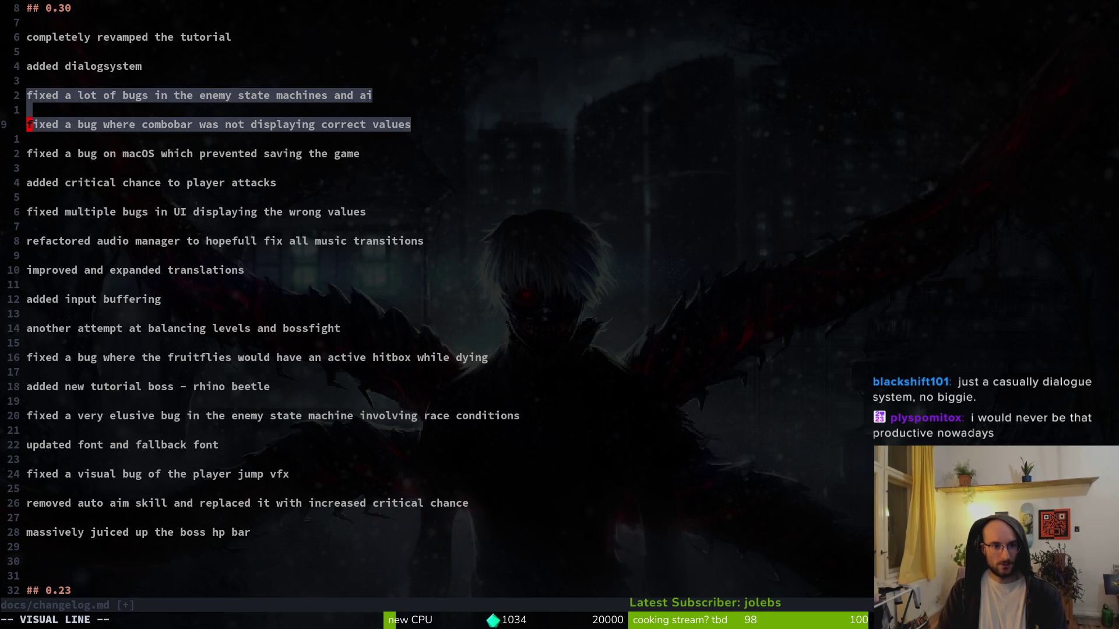
key(shift+j)
key(shift+j)
key(shift+j)
key(shift+j)
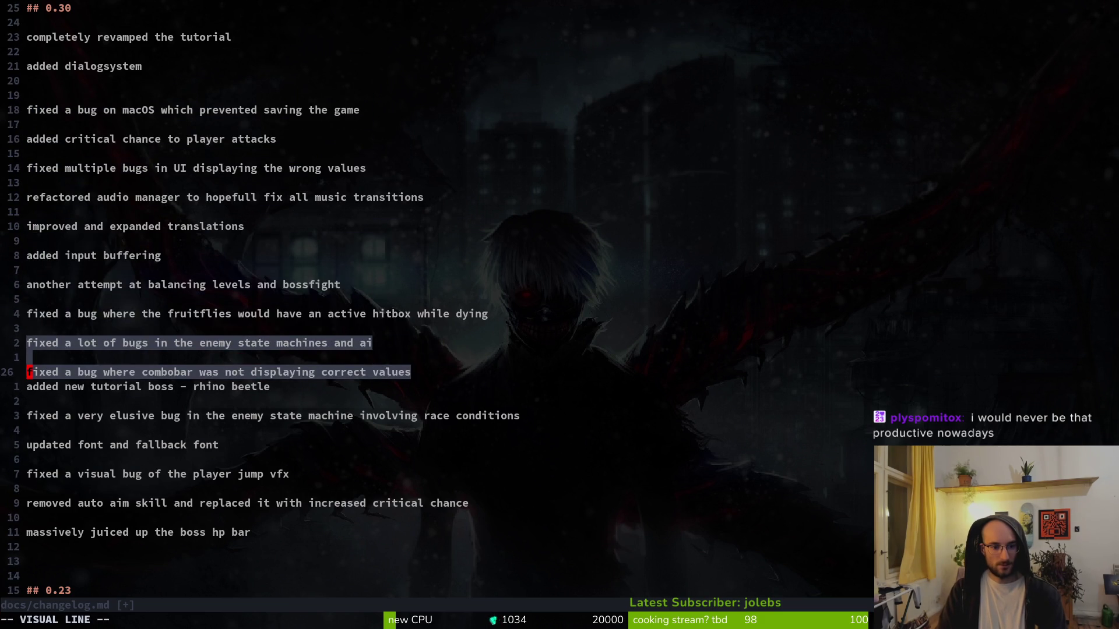
key(shift+k)
key(shift+k)
key(shift+k)
key(Escape)
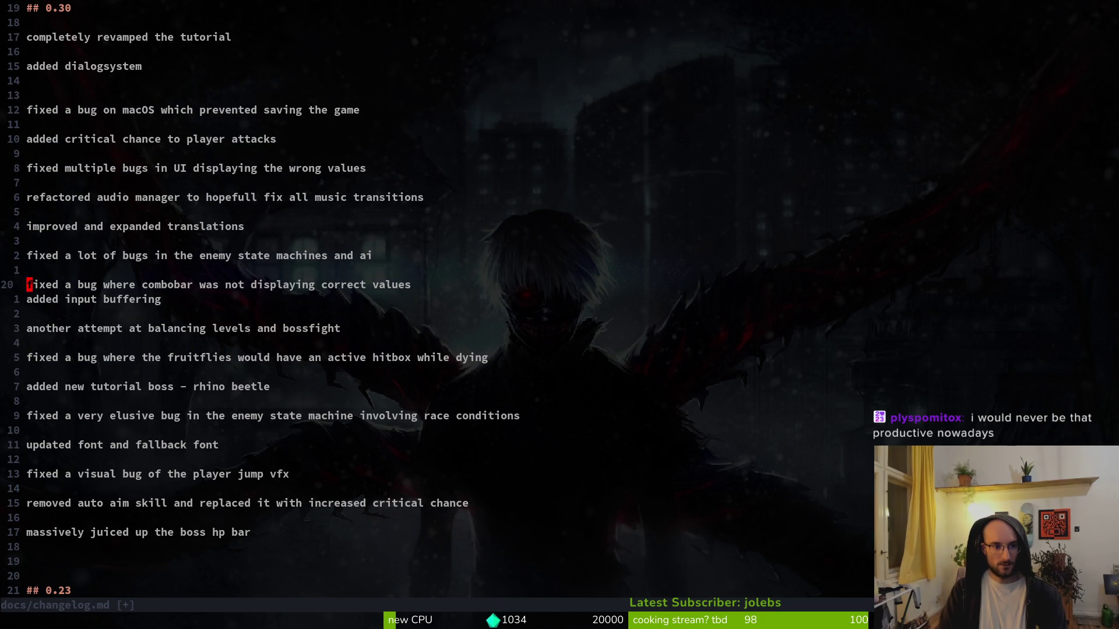
- Move the input buffering entry up to sit below dialogsystem
key(j)
key(shift+v)
key(shift+k)
key(shift+k)
key(shift+k)
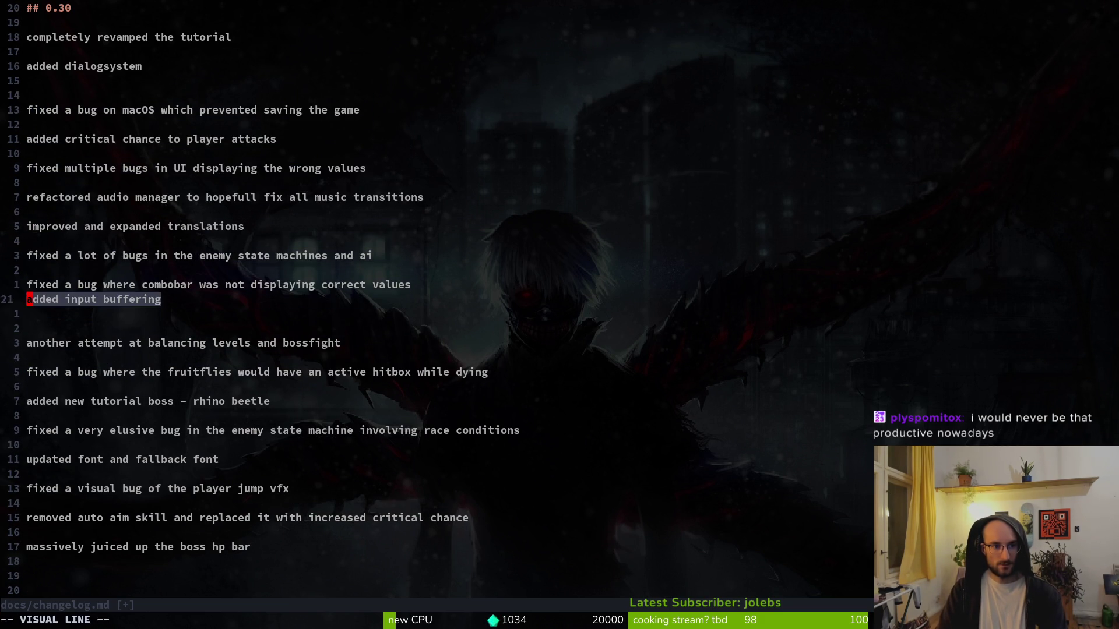
key(shift+k)
key(shift+k)
key(shift+k)
key(shift+j)
key(Escape)
- Move the UI values bug fix entry below the combobar fix
key(j)
key(j)
key(j)
key(j)
key(j)
key(j)
key(shift+v)
key(shift+j)
key(shift+j)
key(shift+j)
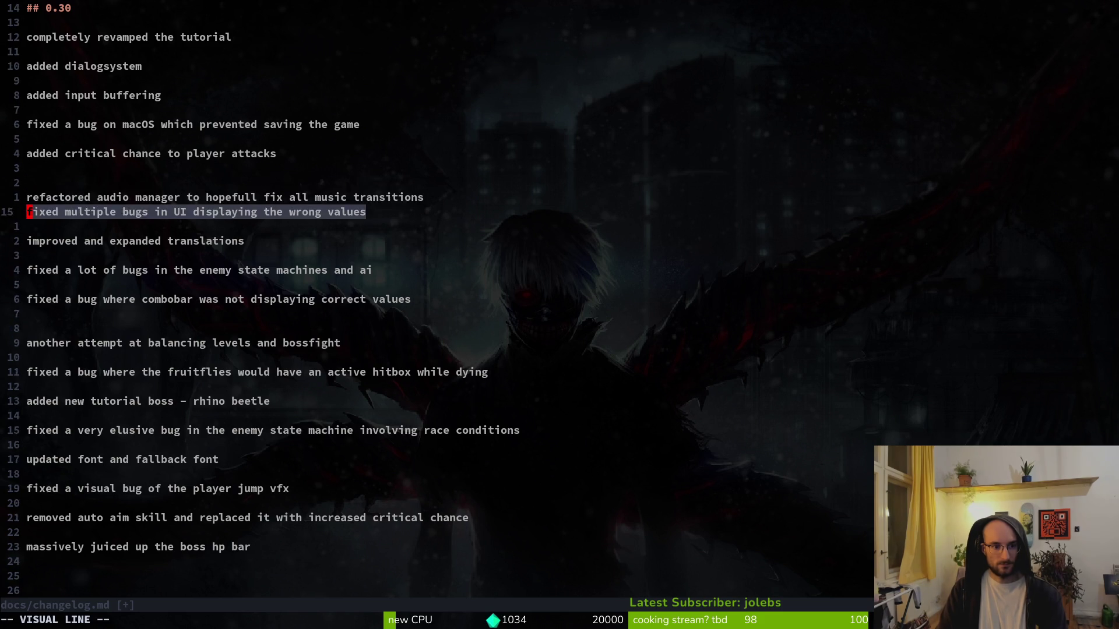
key(shift+j)
key(shift+j)
key(shift+j)
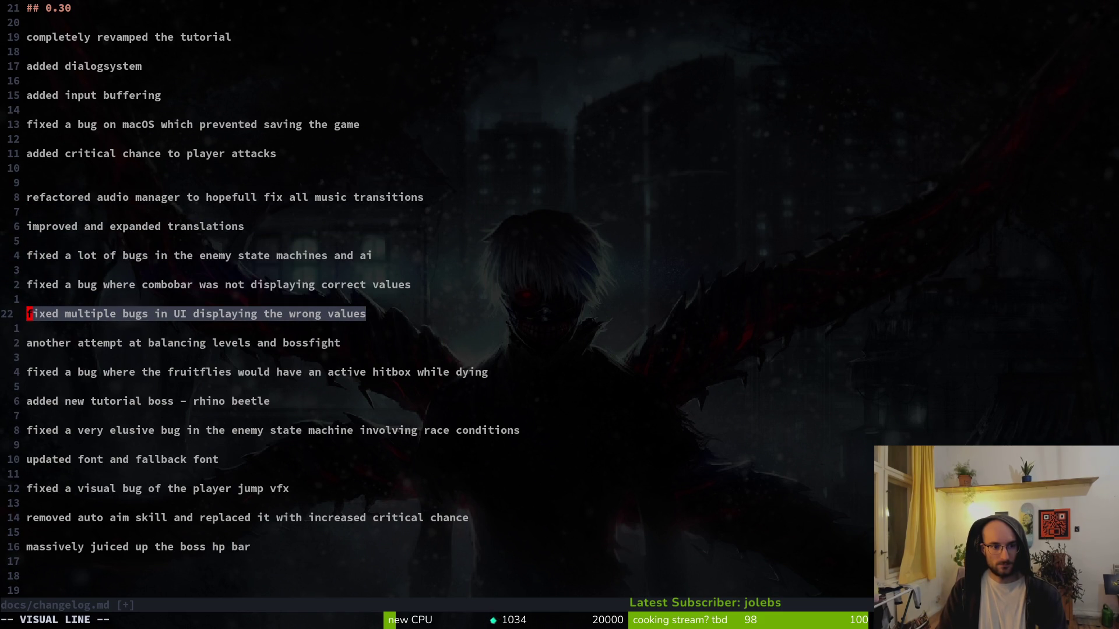
key(Escape)
key(k)
key(k)
key(k)
key(j)
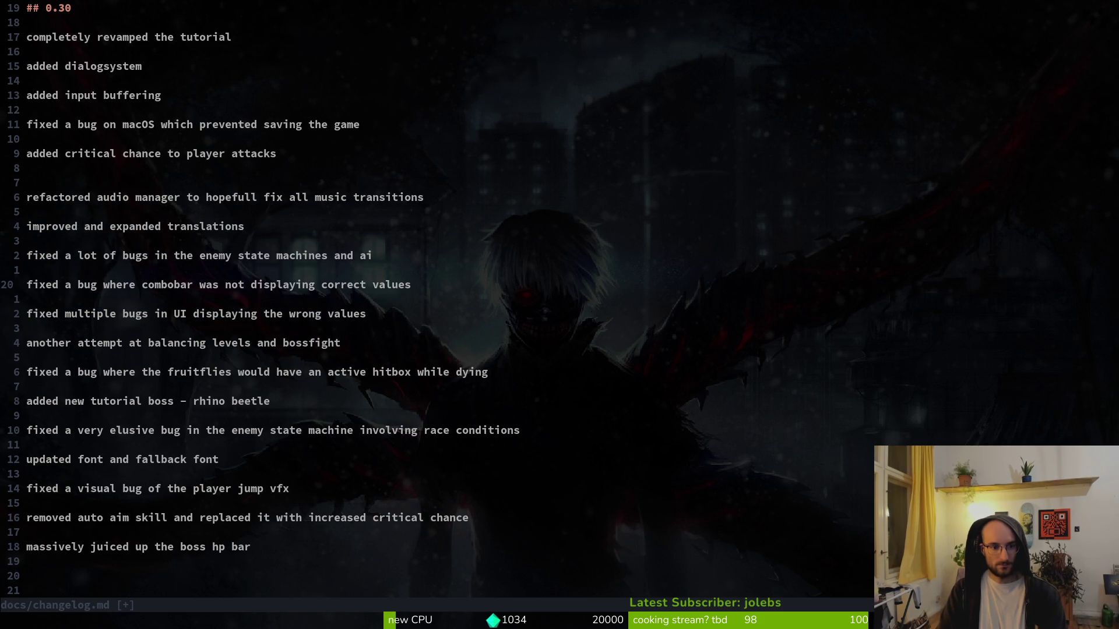
- Move the rhino beetle boss entry under the tutorial entry, add a blank line, and save with :w
key(8)
key(j)
key(d)
key(d)
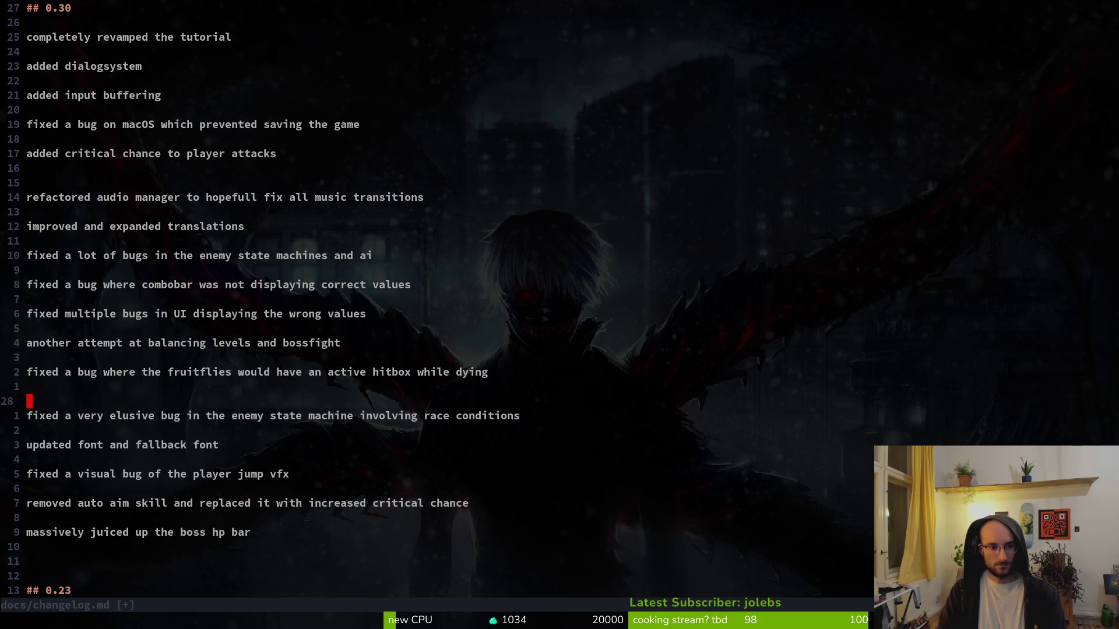
key(1)
key(5)
key(k)
key(k)
key(k)
key(k)
key(p)
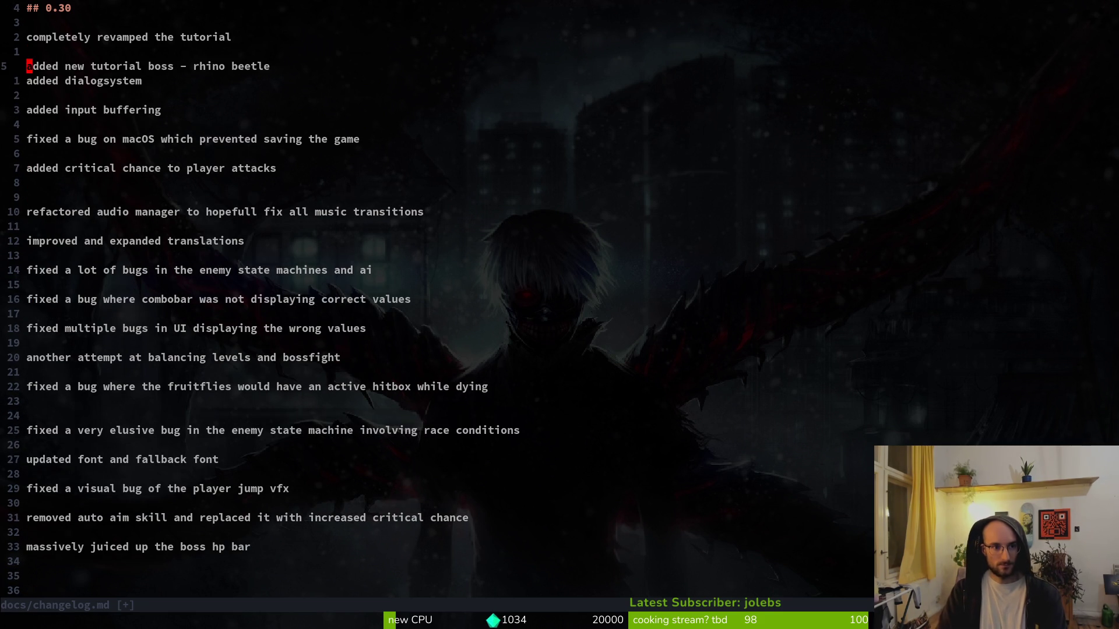
key(o)
key(Escape)
text(:w)
key(Return)
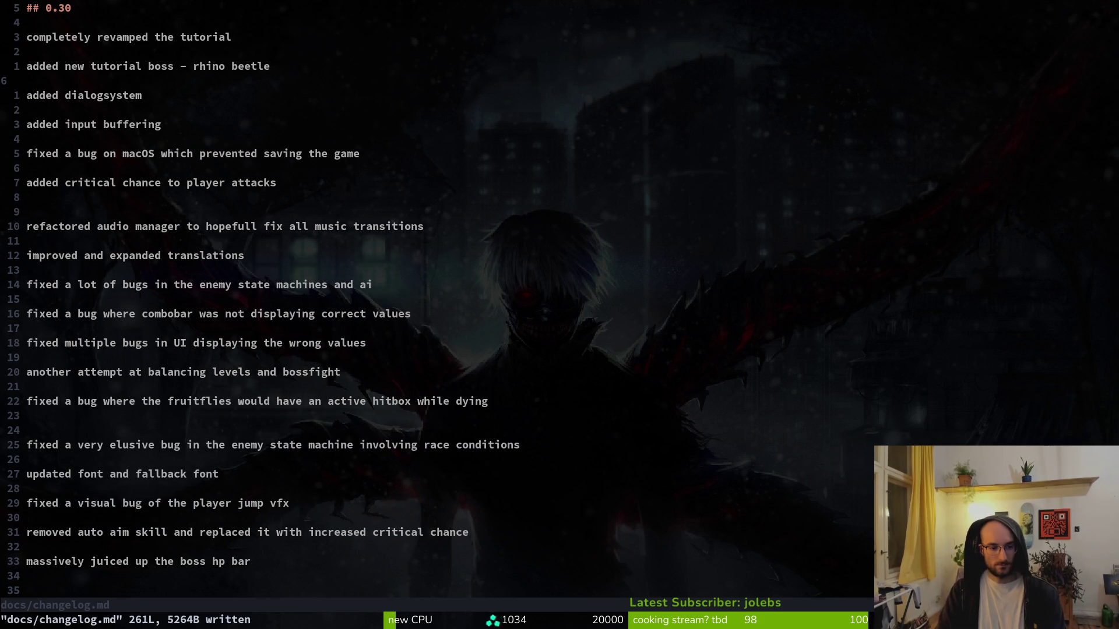
- Delete the extra doubled blank line in the 0.30 entries and save the changelog
key(2)
key(3)
key(j)
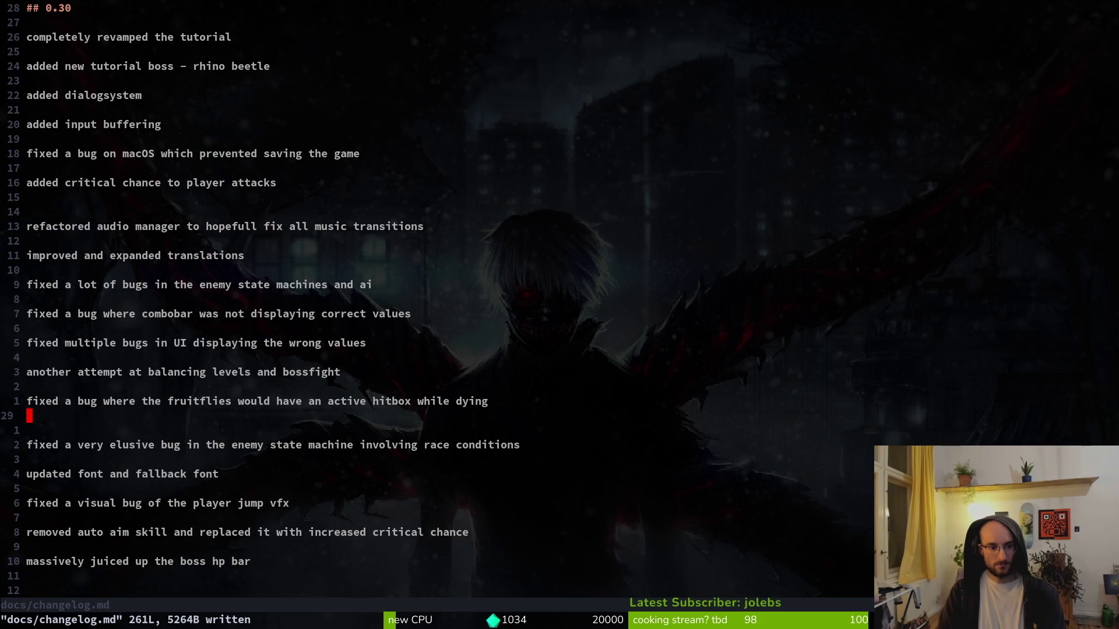
key(d)
key(d)
text(:w)
key(Return)
- Move the boss hp bar entry up above the translations entry and save
key(j)
key(j)
key(j)
key(j)
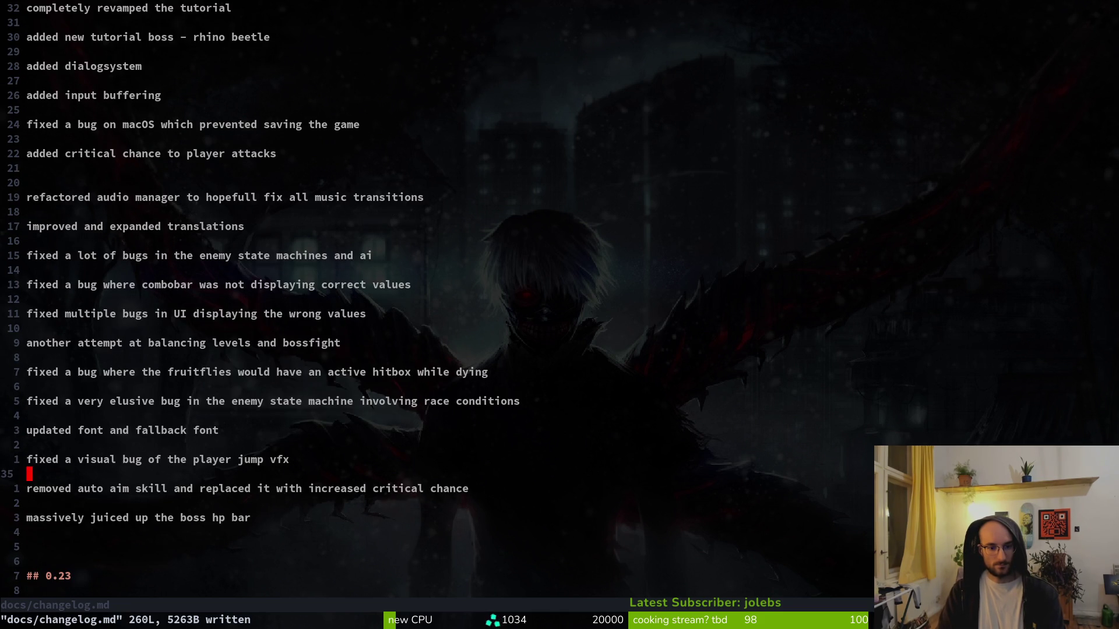
key(j)
key(j)
key(j)
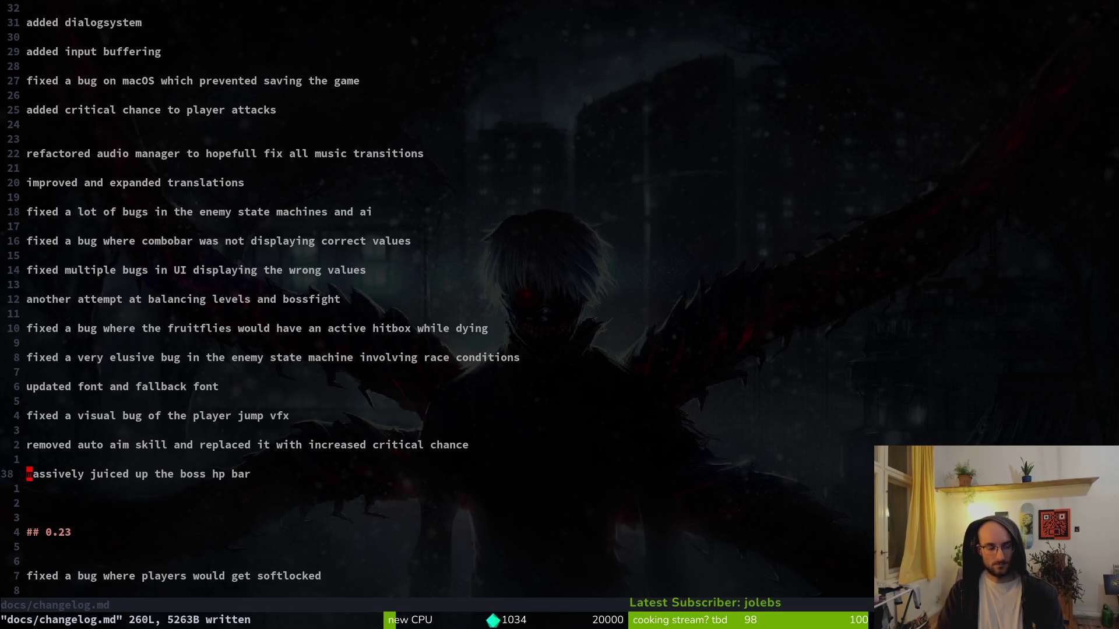
key(d)
key(d)
text(:w)
key(Return)
key(2)
key(0)
key(k)
key(k)
key(k)
key(k)
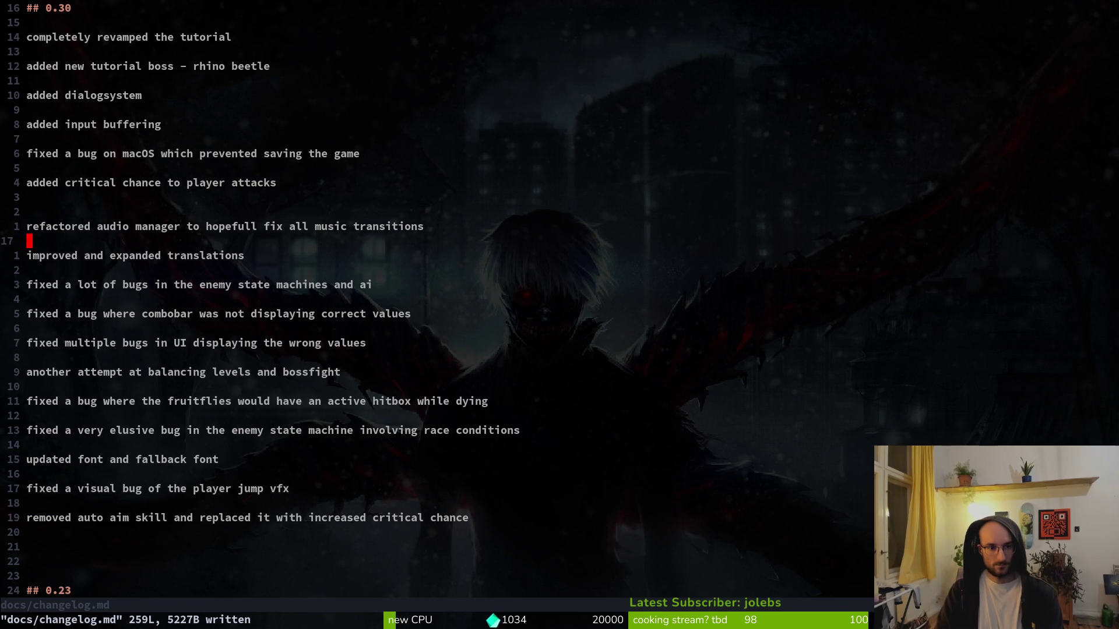
key(P)
key(V)
key(Escape)
text(:w)
key(Return)
- Move the balancing levels entry up six lines
key(j)
key(j)
key(j)
key(j)
key(j)
key(j)
key(j)
key(j)
key(j)
key(j)
key(j)
key(j)
key(V)
key(K)
key(K)
key(K)
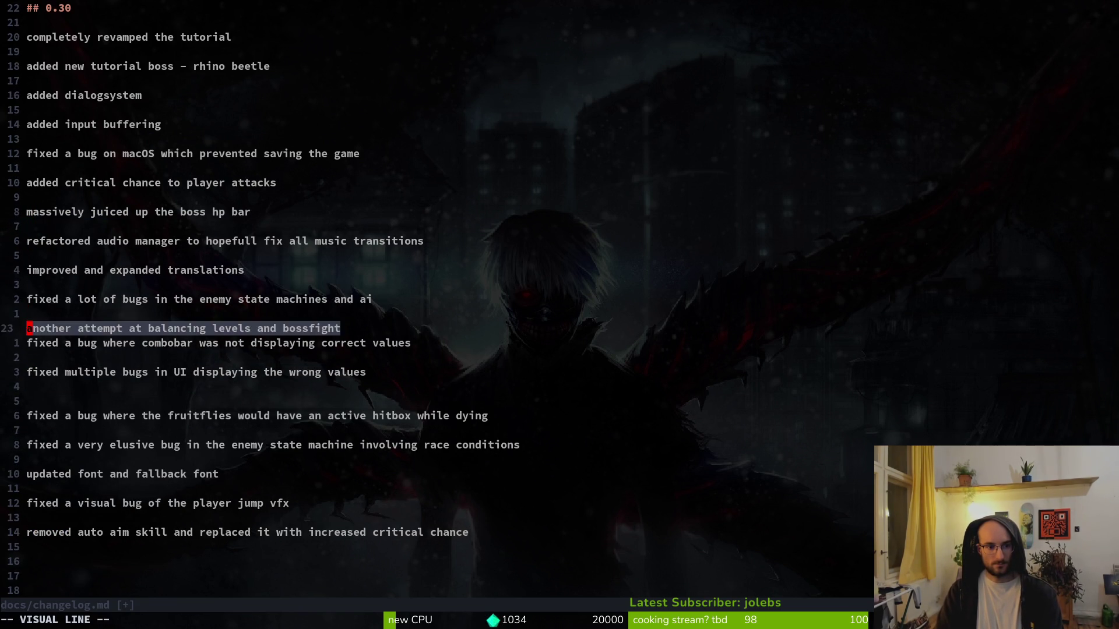
key(K)
key(K)
key(Escape)
key(j)
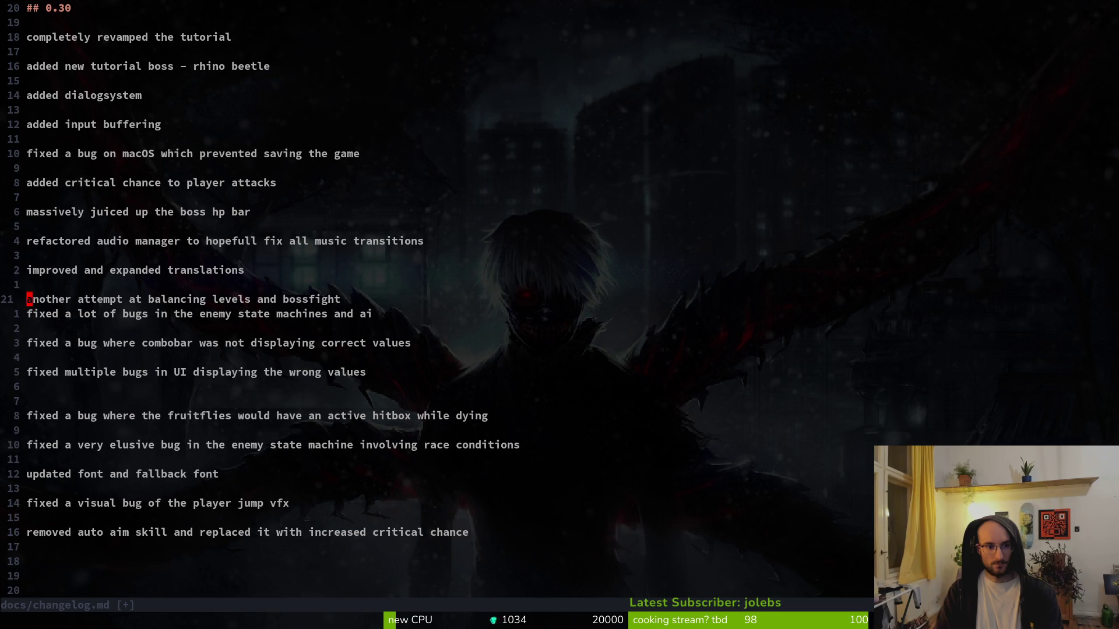
- Keep the UI values bug fix in place, move the stray blank line above the first bug fix, and save
key(j)
key(V)
key(K)
key(J)
key(Escape)
key(j)
key(V)
key(K)
key(K)
key(K)
key(K)
key(Escape)
text(:w)
key(Return)
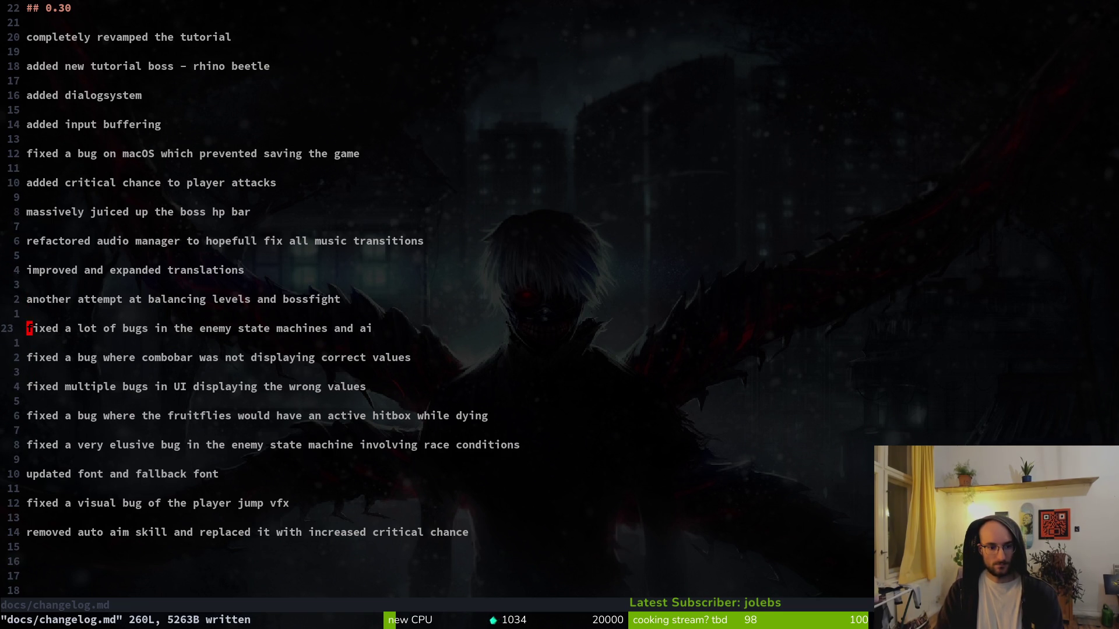
- Move the updated font entry below the balancing entry with a blank line above it, and save
key(j)
key(d)
key(d)
key(k)
key(1)
key(1)
key(k)
key(p)
key(O)
key(Escape)
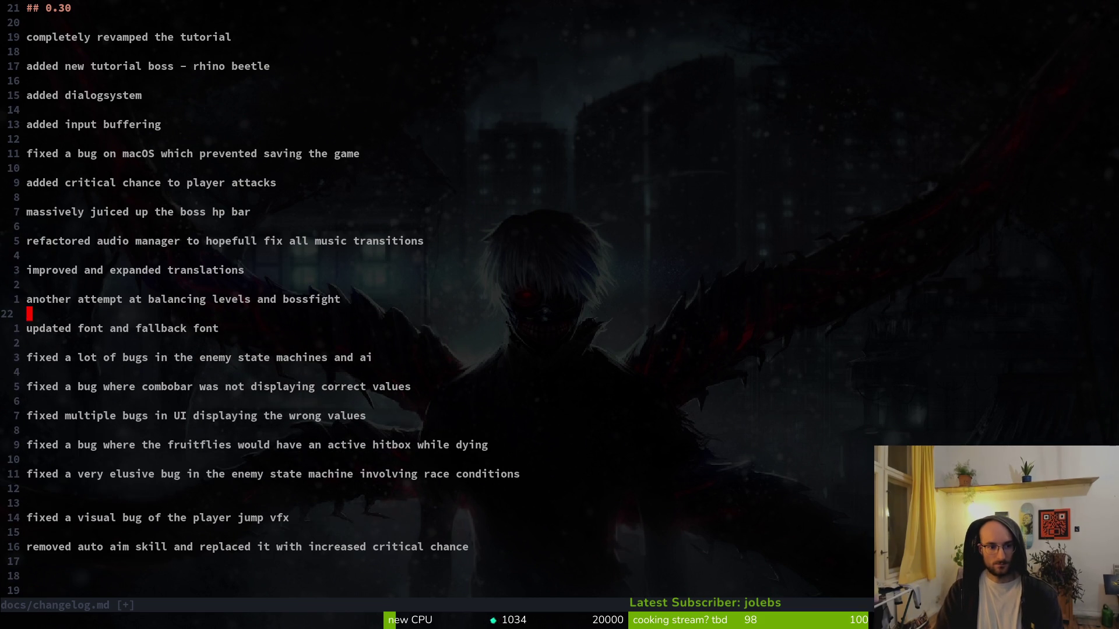
text(:w)
key(Return)
- Delete the stray blank line after the elusive bug entry, cut the auto aim entry, and save
key(1)
key(2)
key(j)
key(ctrl+e)
key(ctrl+e)
key(d)
key(d)
text(:w)
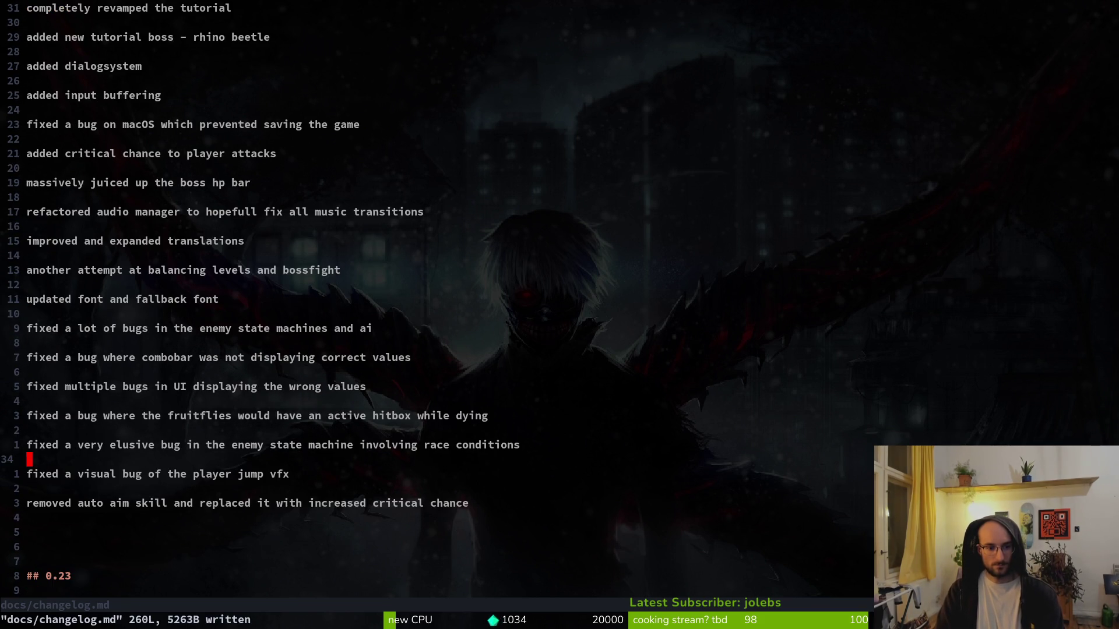
key(Return)
key(j)
key(j)
key(j)
key(d)
key(d)
text(:w)
key(Return)
- Place the auto aim entry above the balancing entry with a blank line below, and save
key(k)
key(8)
key(k)
key(5)
key(k)
key(p)
key(V)
key(K)
key(K)
key(K)
key(Escape)
key(o)
key(Escape)
text(:w)
key(Return)
- Cut the macOS save bug entry, undoing an accidental paste into the 0.17 section
key(j)
key(j)
key(j)
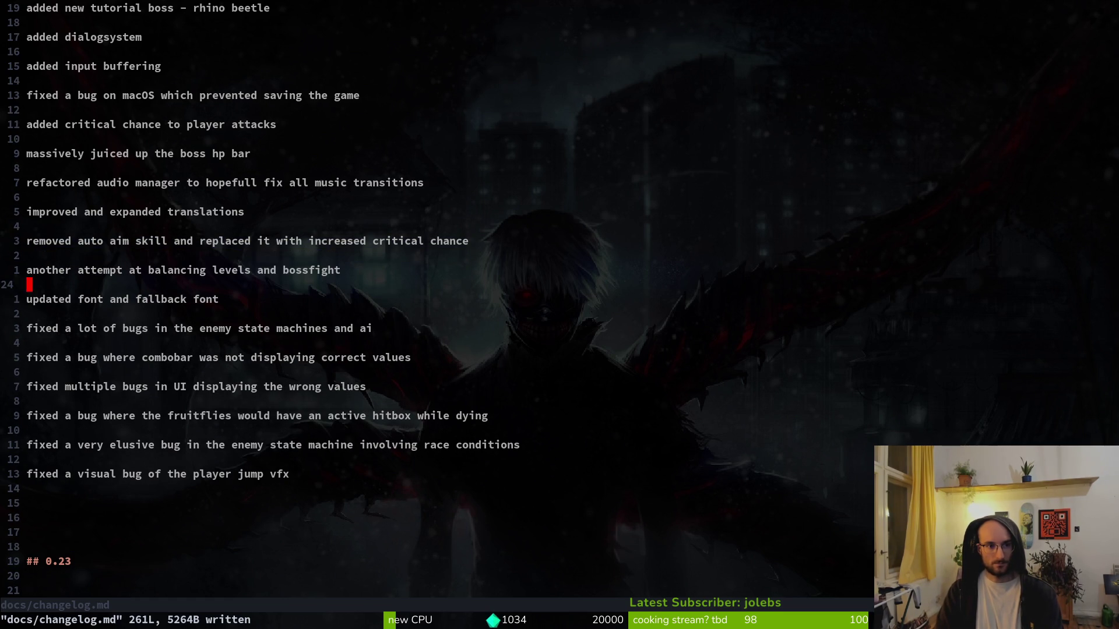
key(1)
key(2)
key(k)
key(k)
key(k)
key(V)
key(d)
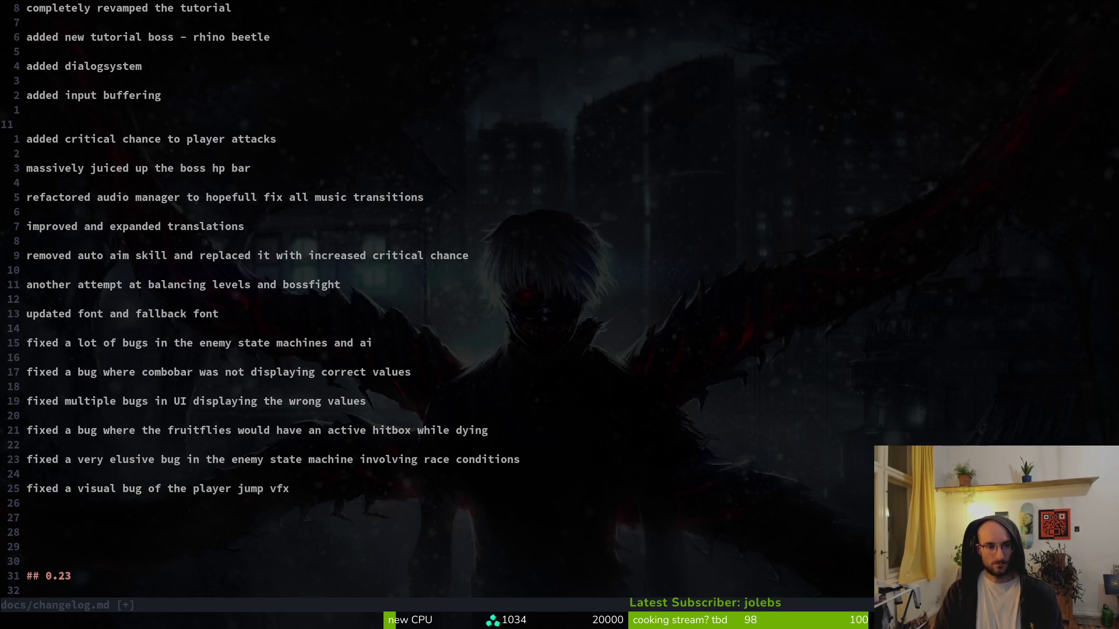
key(1)
key(5)
key(4)
key(G)
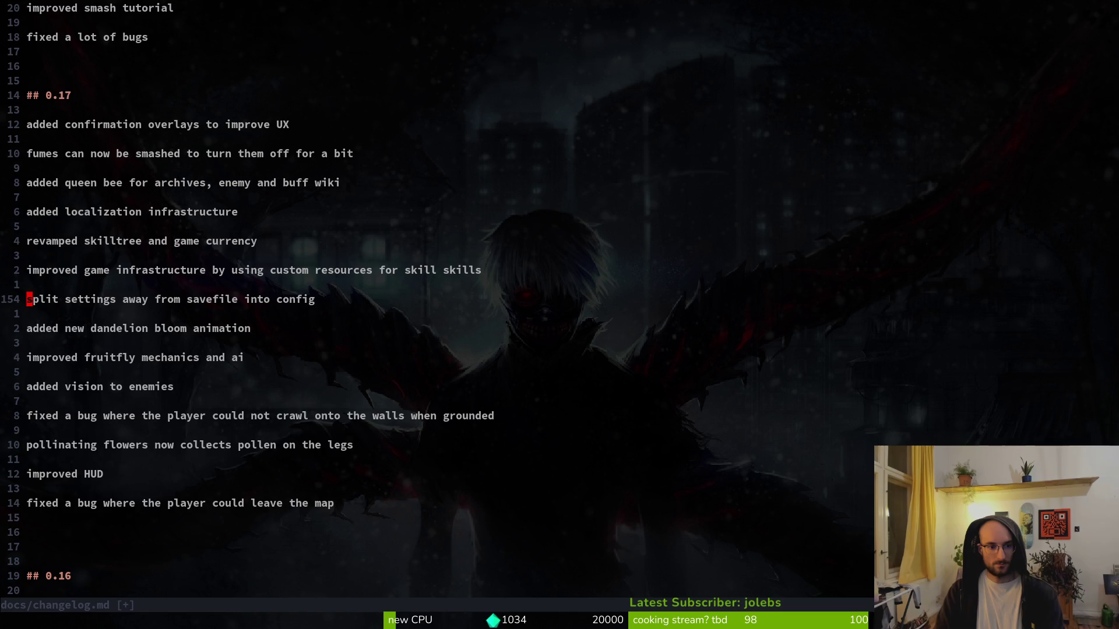
key(p)
key(j)
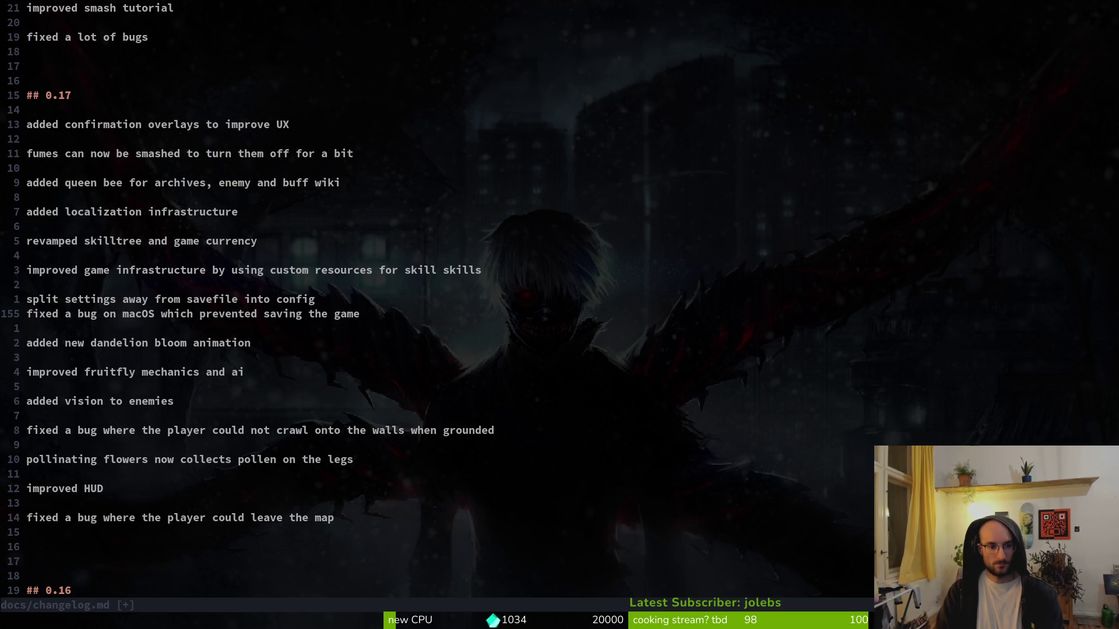
key(u)
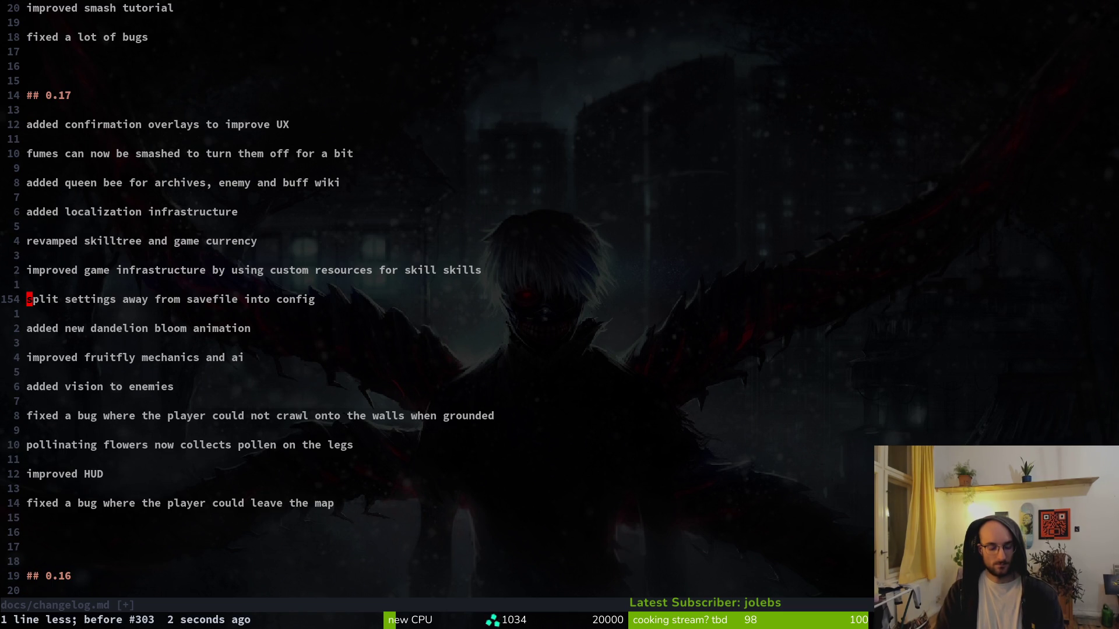
- Put the macOS save-bug entry below the updated font entry and save
key(g)
key(g)
key(j)
key(j)
key(j)
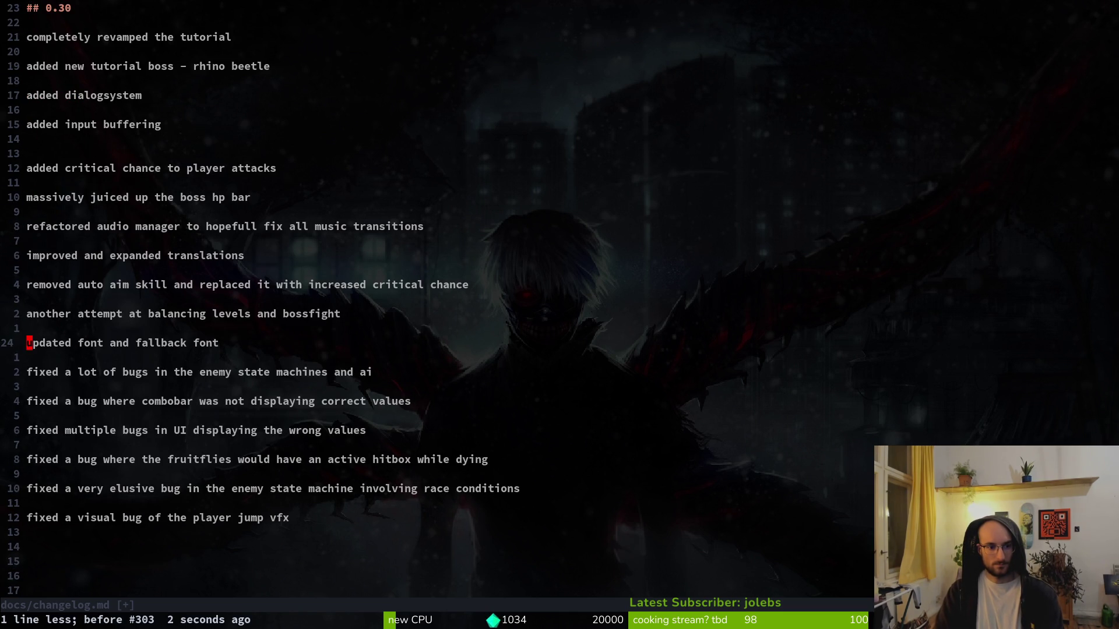
key(j)
key(p)
key(d)
key(d)
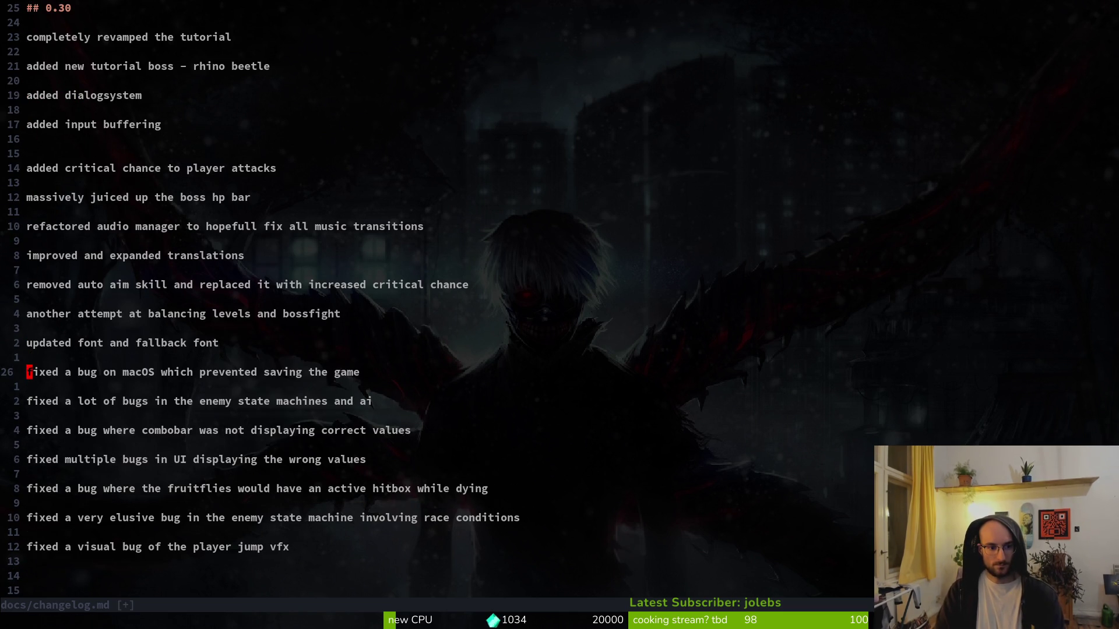
text(:w)
key(Return)
key(k)
key(k)
- Remove one of the doubled blank lines under input buffering and save
key(1)
key(0)
key(k)
key(3)
key(k)
key(d)
key(d)
text(k:w)
key(Return)
key(j)
key(j)
key(j)
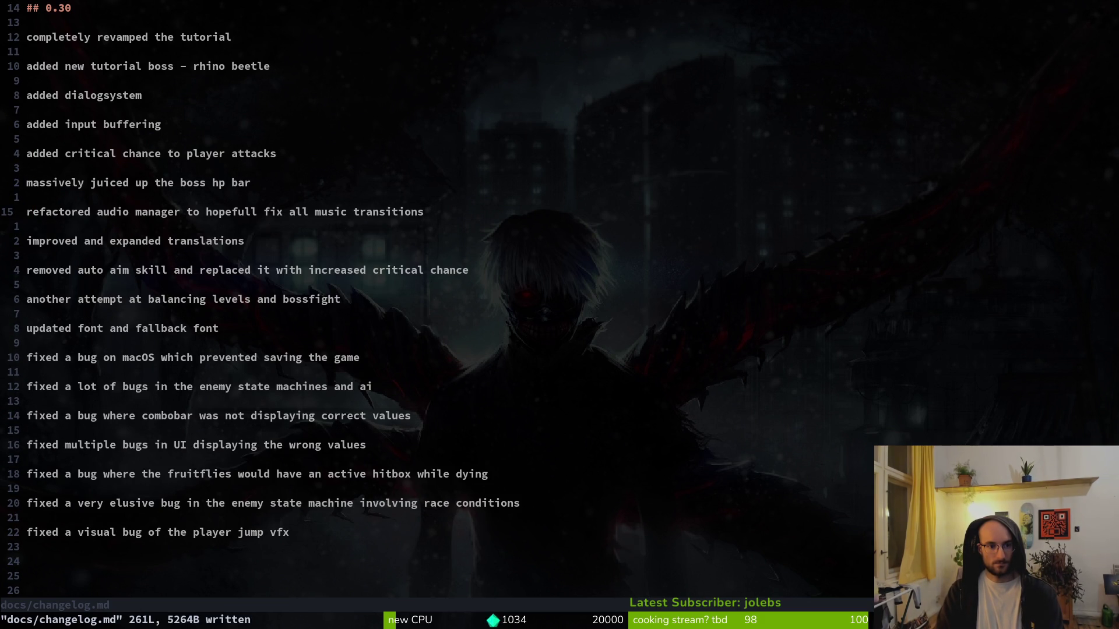
- Add a '-- bugfixes' line below the updated font entry and save the changelog
key(j)
key(j)
key(j)
key(j)
key(j)
key(o)
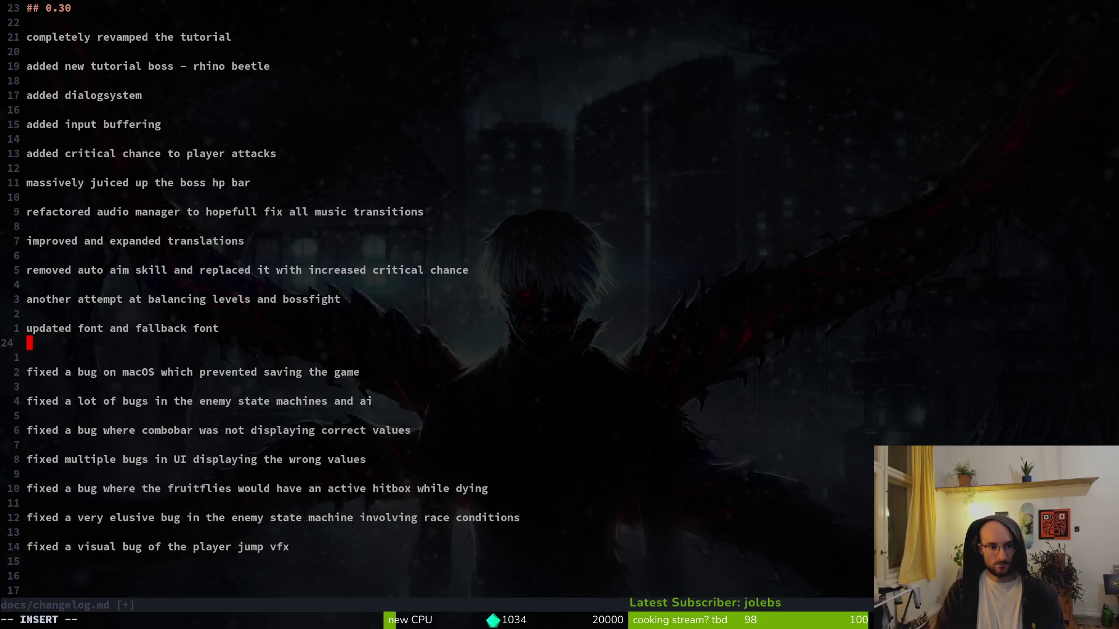
key(Return)
text(-- bu)
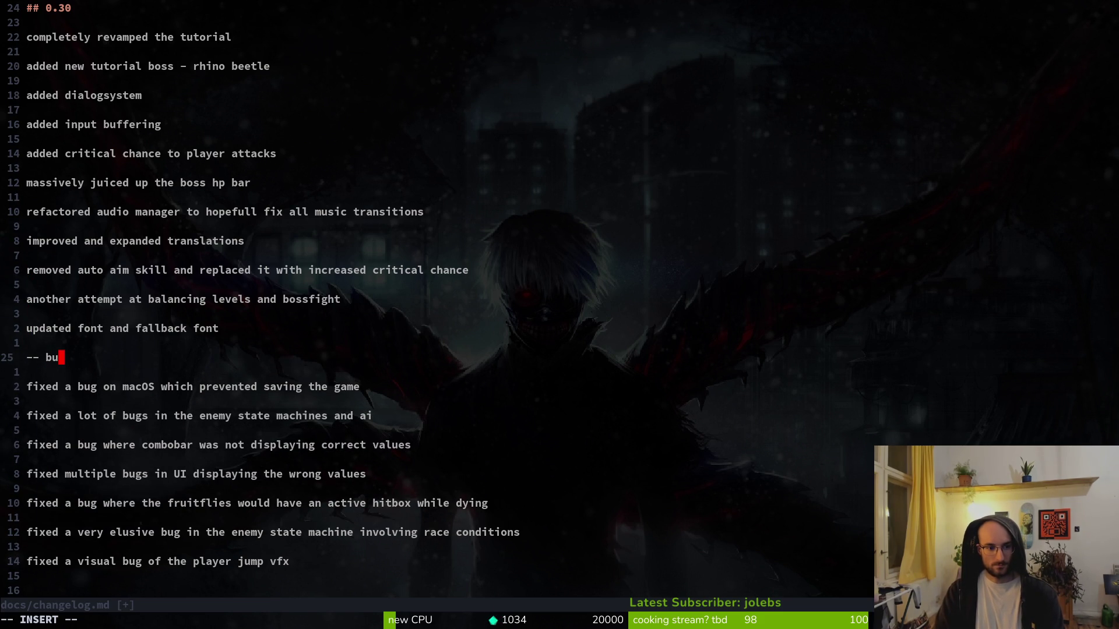
text(gfixes)
key(Escape)
text(:w)
key(Return)
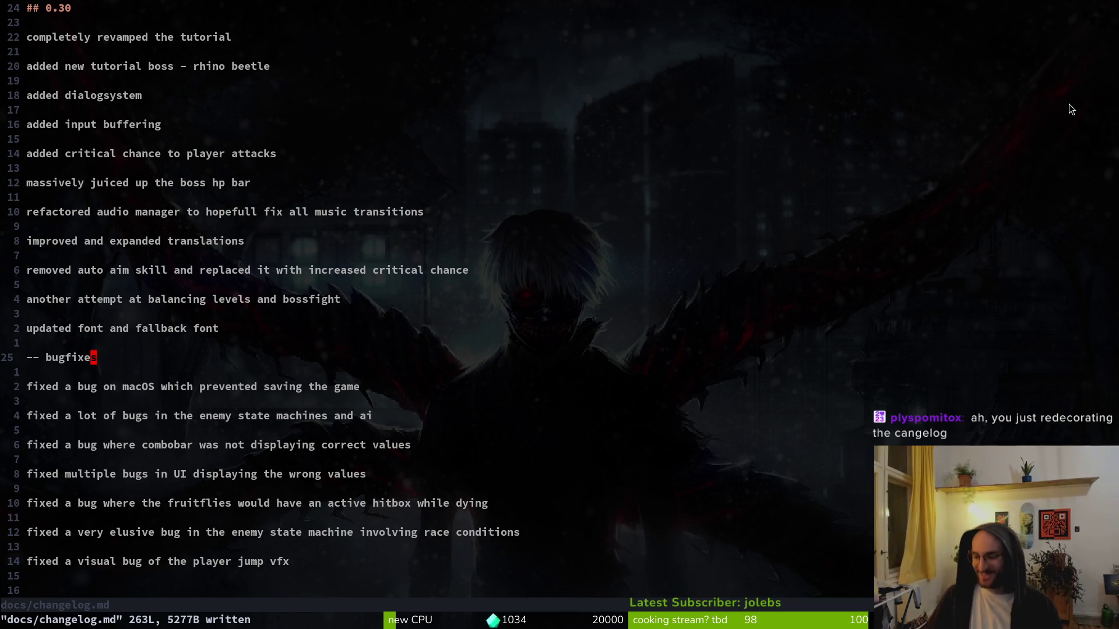
- Open the Telescope project file finder with an empty search
key(space)
key(f)
key(f)
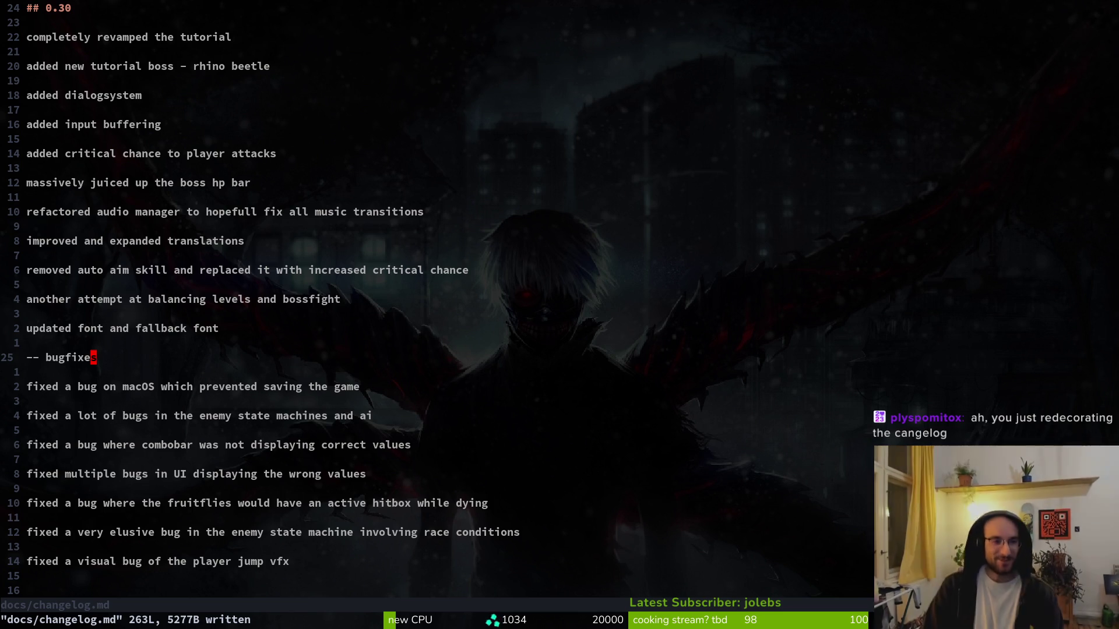
text(d)
key(BackSpace)
- Open story.manager.gd by searching 'story' in the file finder, then save it
text(story)
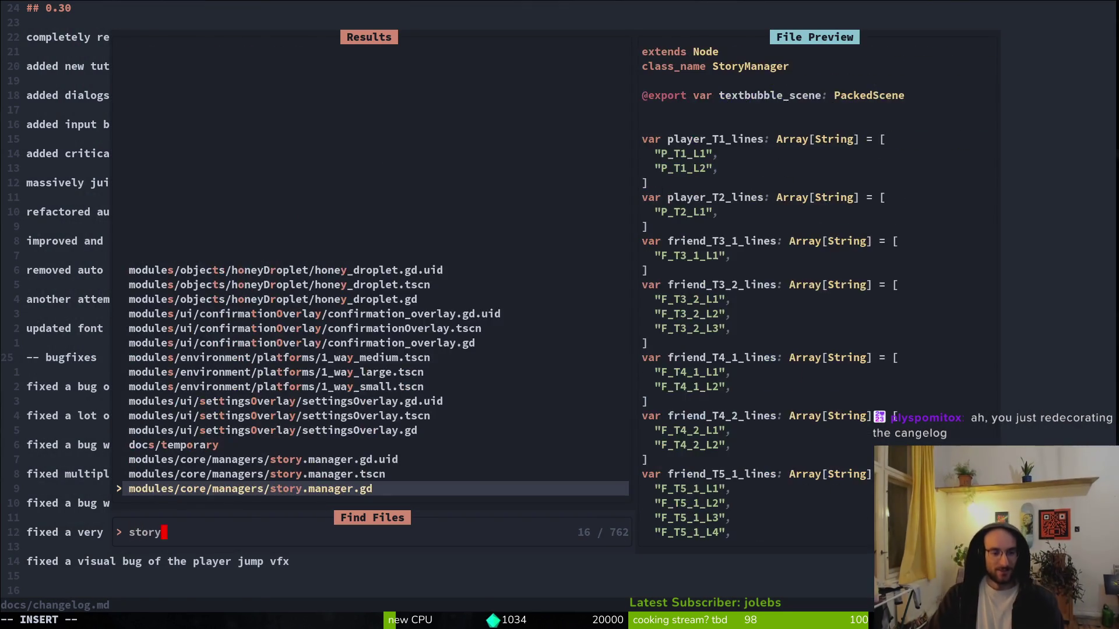
key(Return)
text(:w)
key(Return)
key(j)
key(j)
key(j)
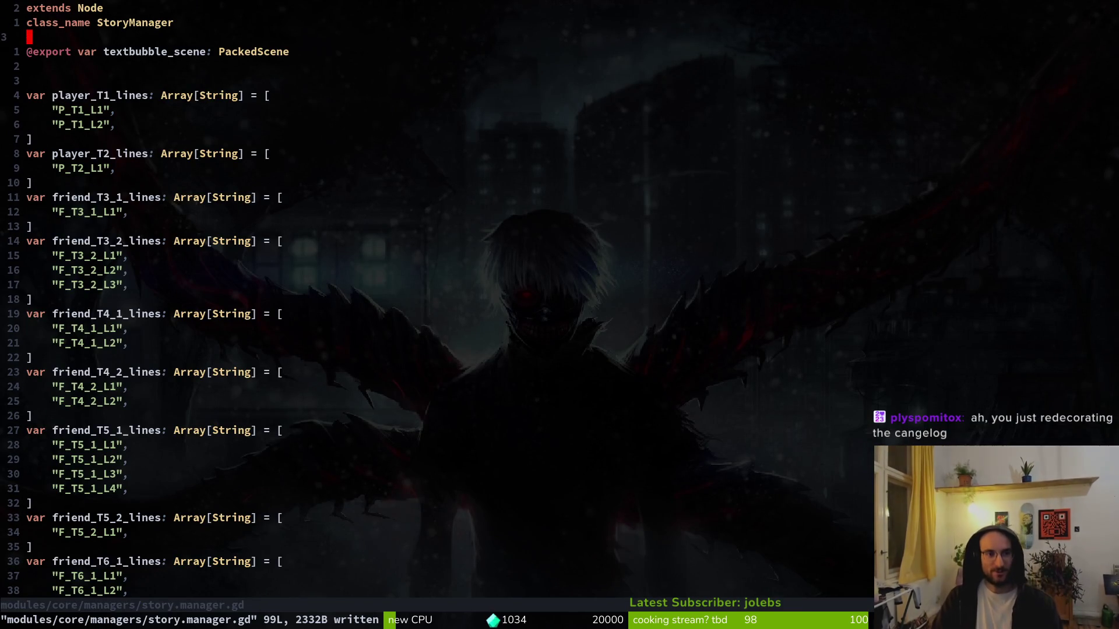
- Inspect the player_T1_lines through friend_T5_2_lines arrays, save, and return to the top
key(k)
key(V)
key(j)
key(j)
key(j)
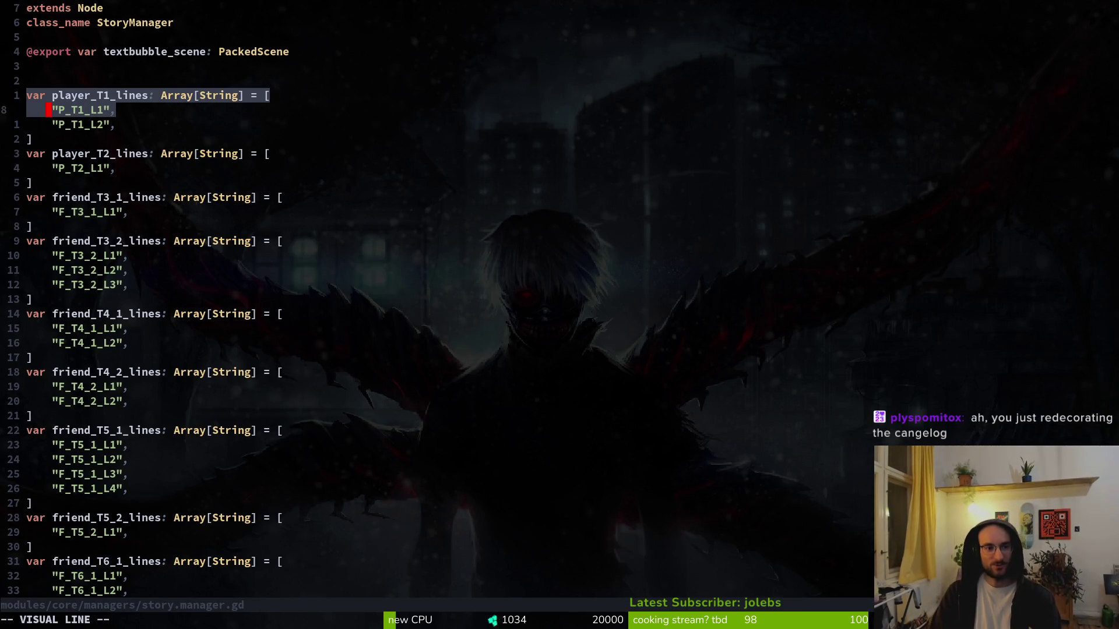
key(j)
key(j)
key(j)
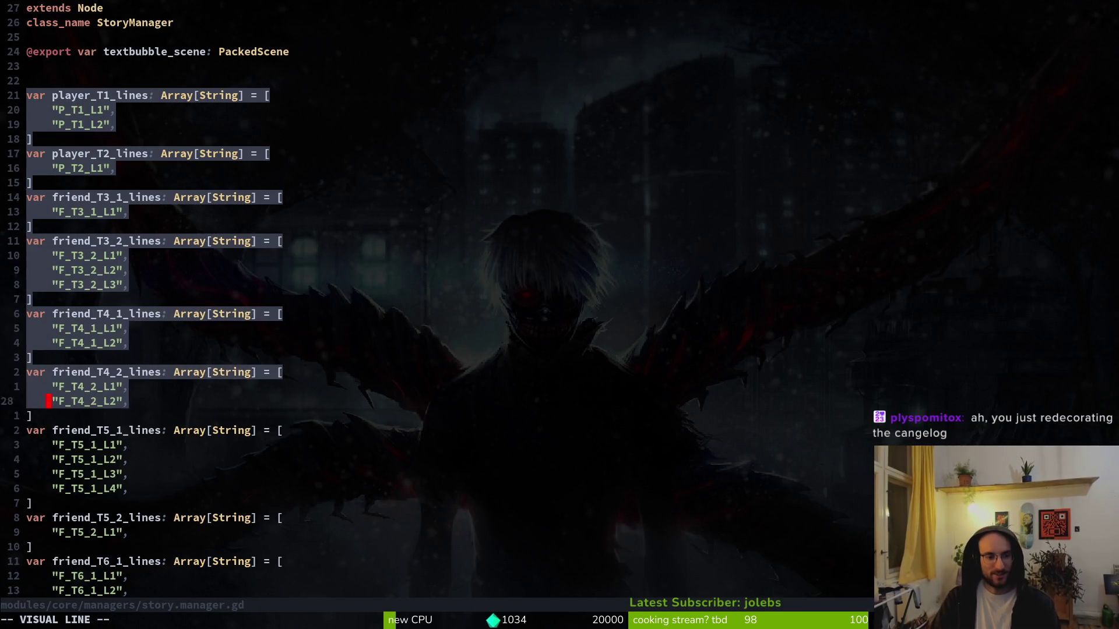
key(k)
key(k)
key(k)
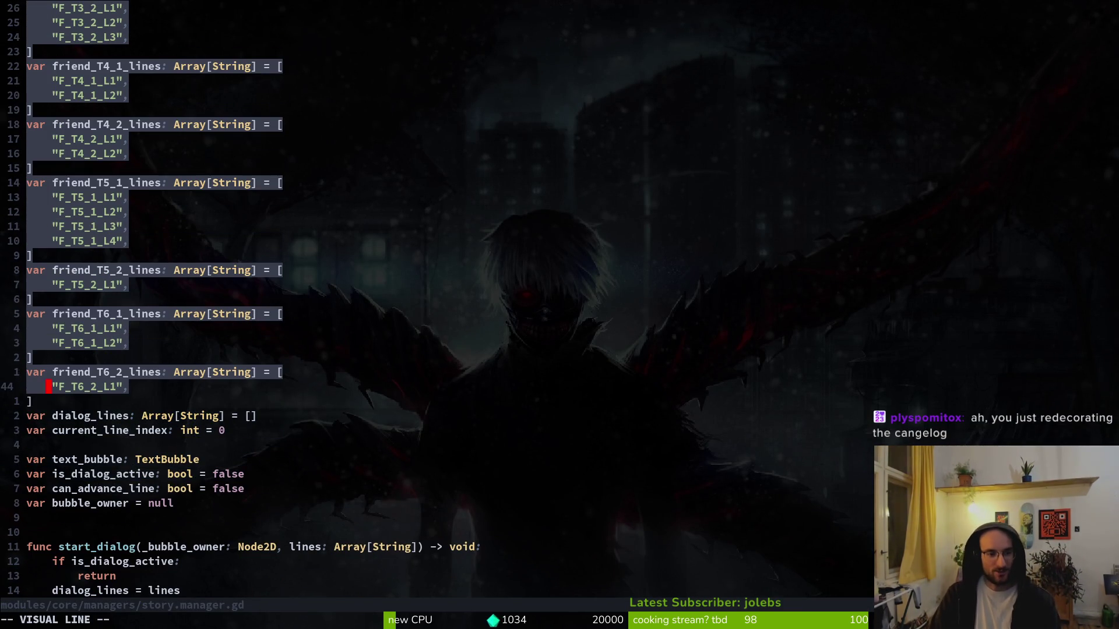
key(Escape)
key(k)
key(k)
key(k)
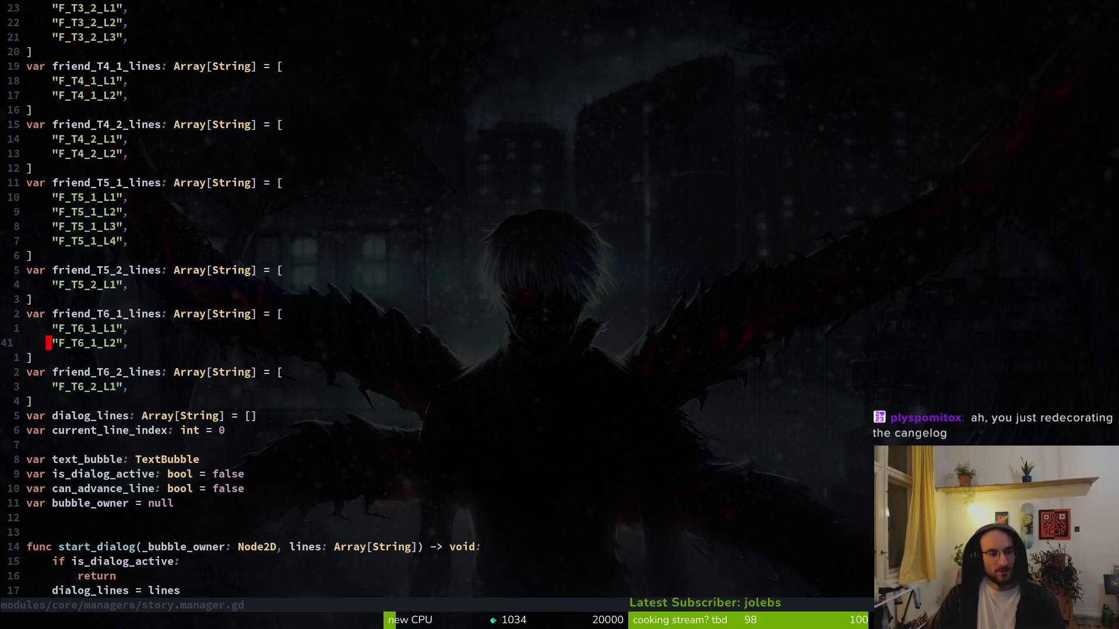
text(:w)
key(Return)
key(ctrl+d)
key(ctrl+d)
key(ctrl+d)
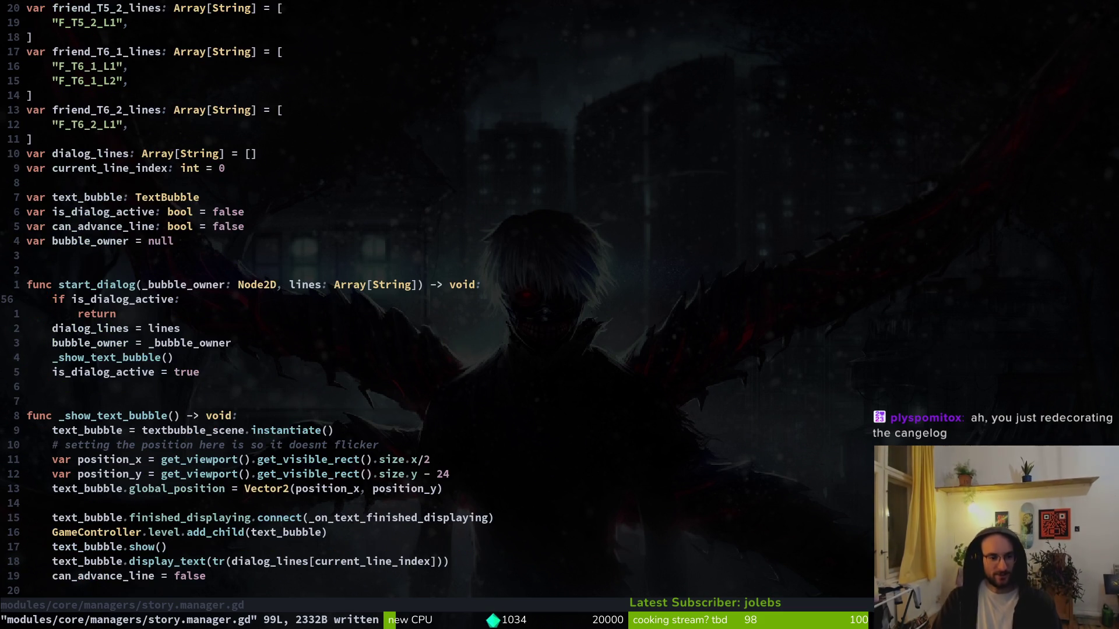
key(g)
key(g)
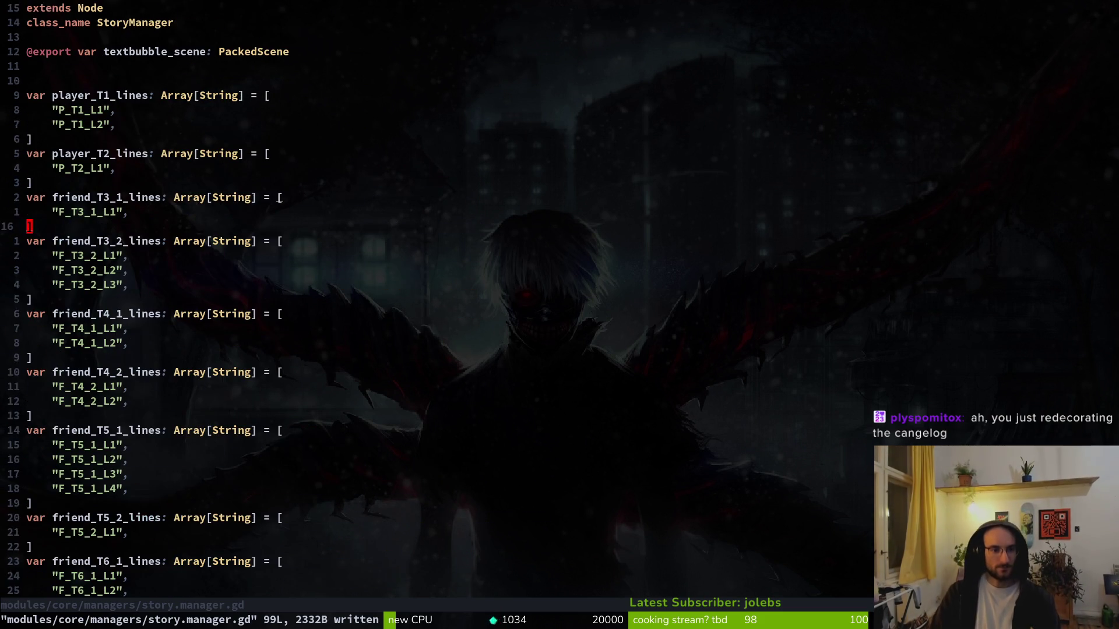
- Quit Neovim with :q and launch tig
text(:q)
key(Return)
text(tig)
key(Return)
- Review changes in tig, then commit as 'reordred changelog' and git push to development
key(s)
key(j)
key(j)
key(j)
key(q)
key(q)
text(git com)
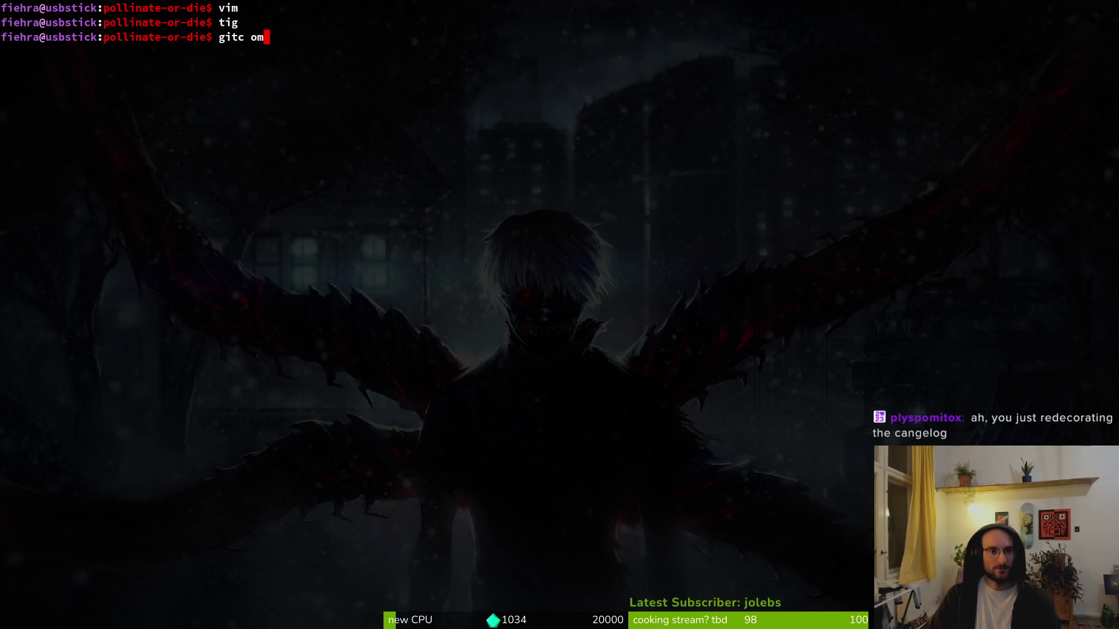
text(mit -)
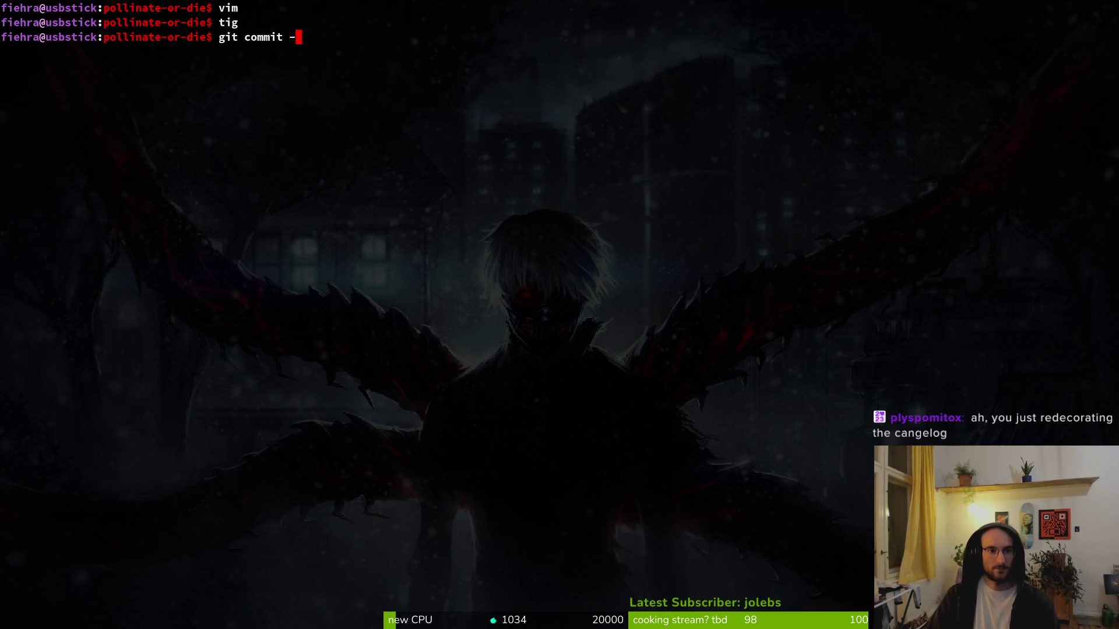
text(m "reordre)
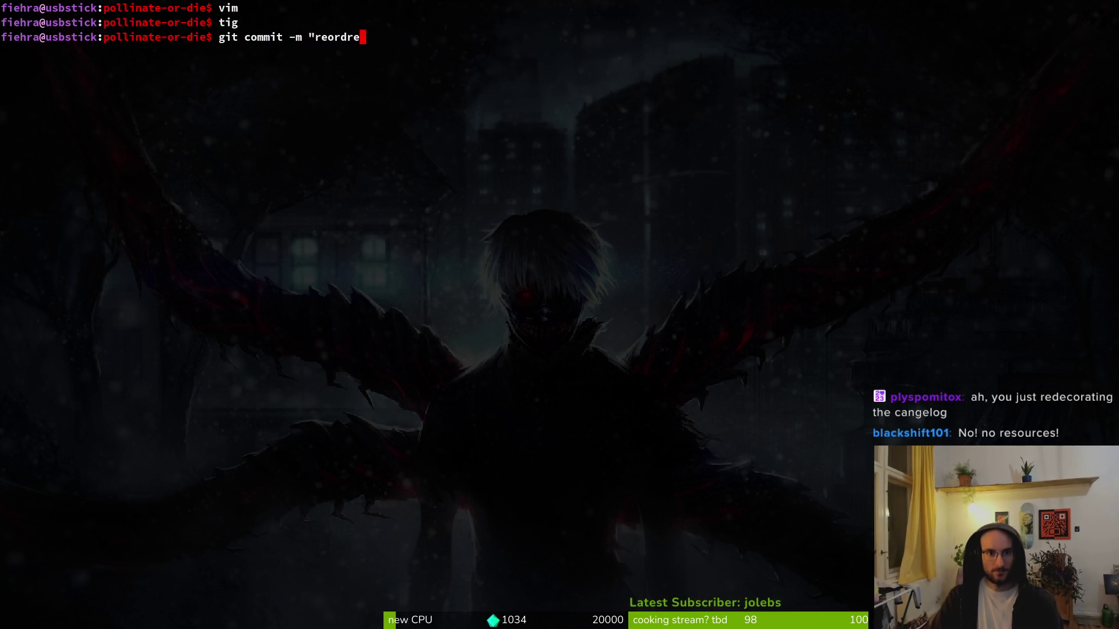
text(d changelog")
key(Return)
text(git push)
key(Return)
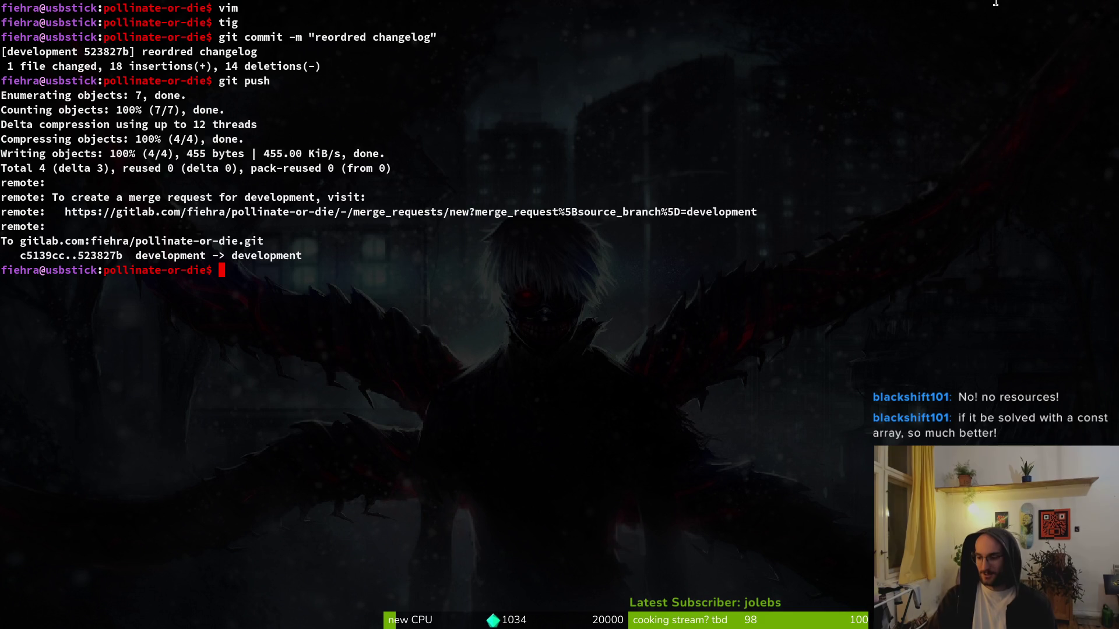
- Clear the terminal and switch back to translations.csv in LibreOffice Calc
text(clear)
key(Return)
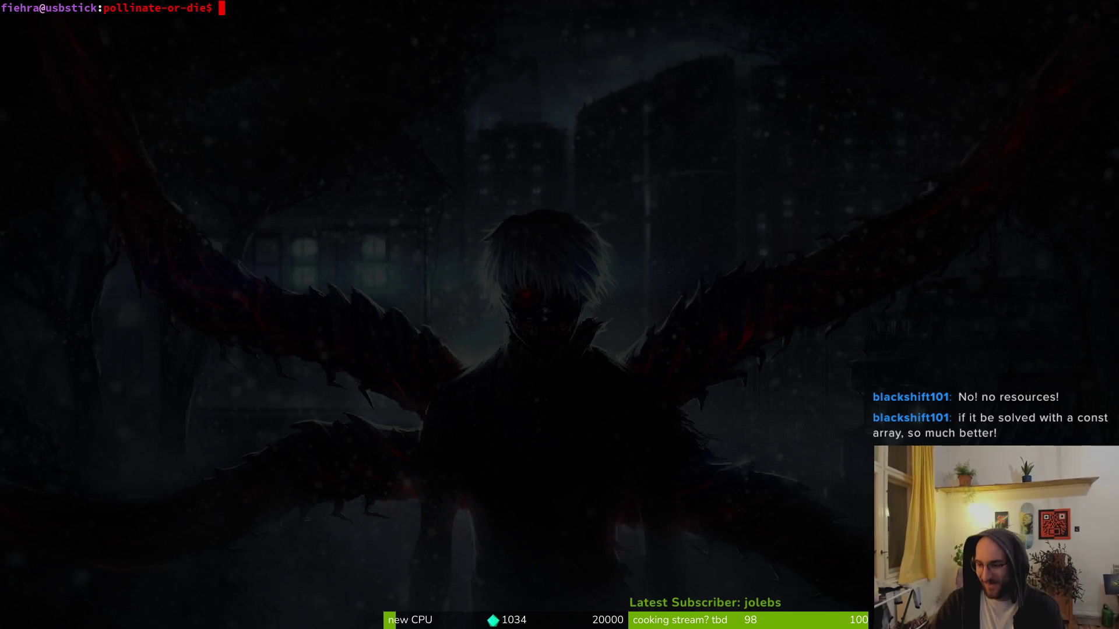
key(alt+Tab)
- Read the English text of the NOTE_1_5_CONTENT row in column B
click(93, 502)
click(96, 255)
scroll(96, 254, up, 12)
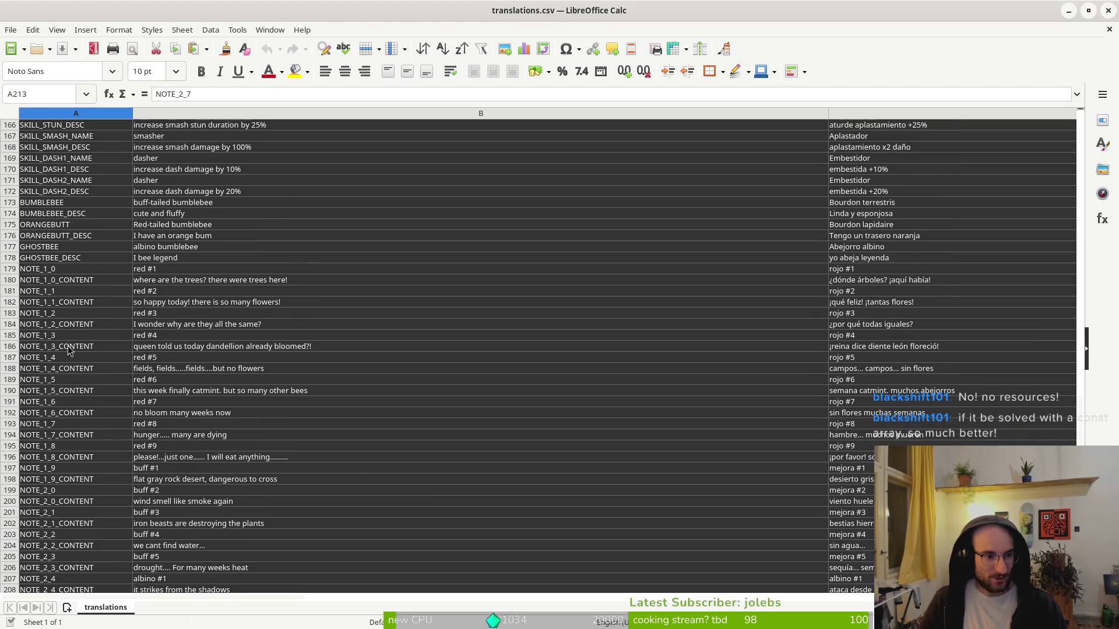
click(48, 394)
click(224, 396)
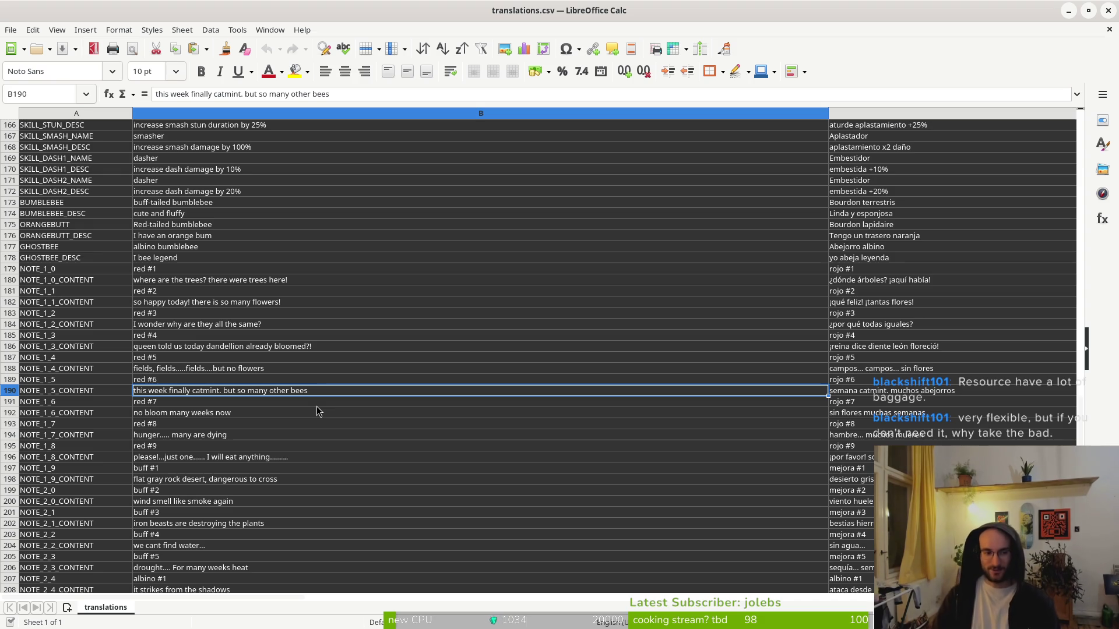
- Save translations.csv, keeping it in Text CSV format
scroll(315, 383, up, 5)
key(ctrl+s)
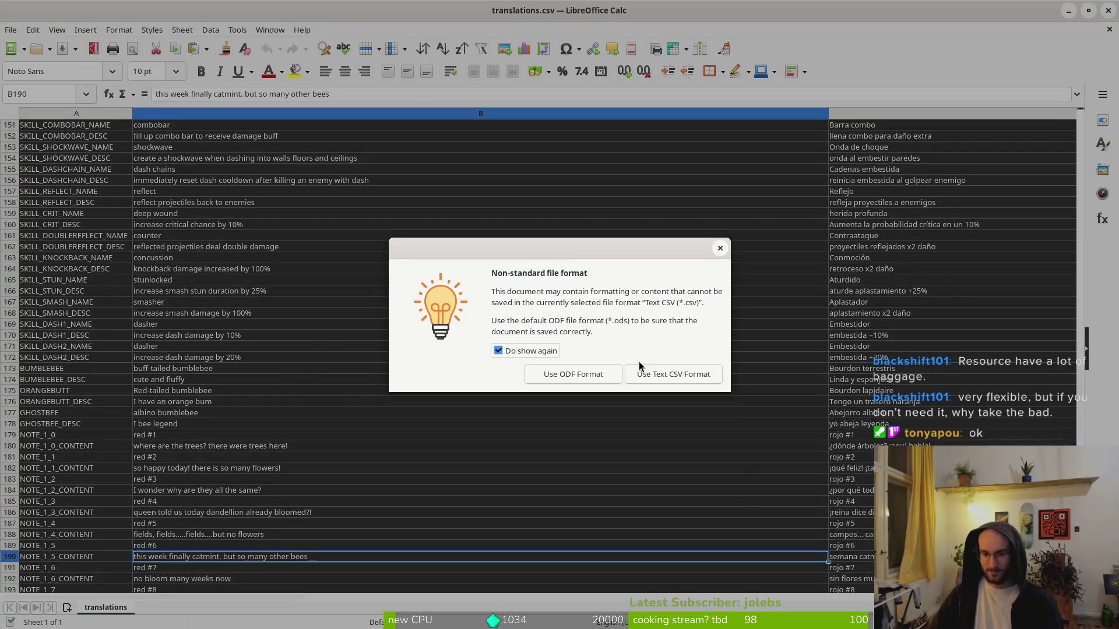
click(698, 374)
- Check the English texts of NOTE_1_0_CONTENT, NOTE_1_6_CONTENT and NOTE_1_5_CONTENT again
click(199, 450)
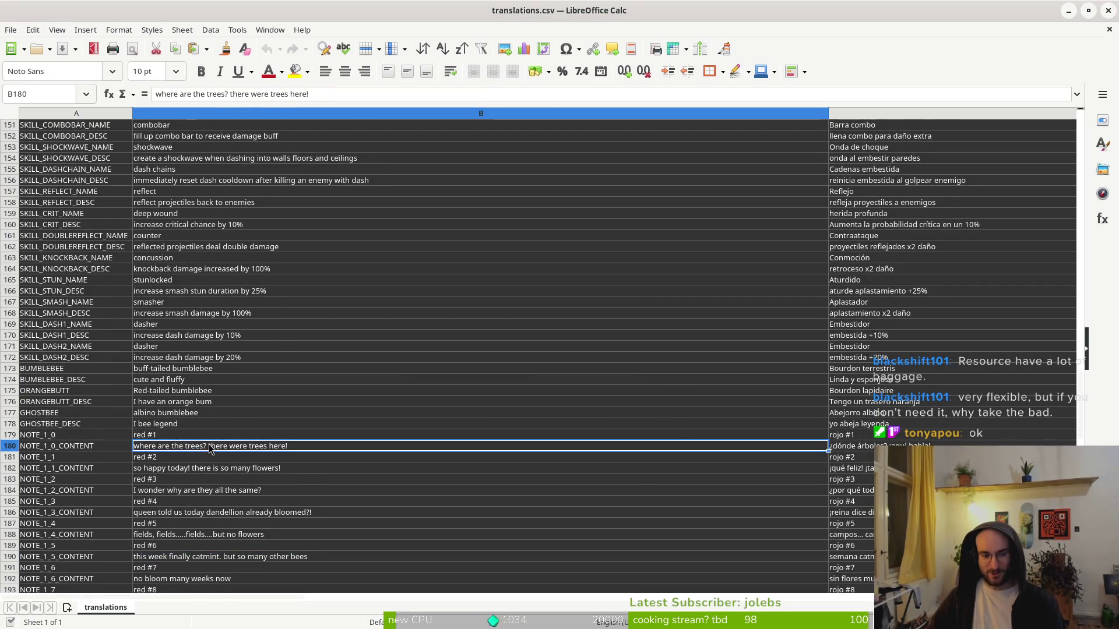
scroll(209, 443, down, 5)
click(243, 415)
scroll(261, 428, down, 2)
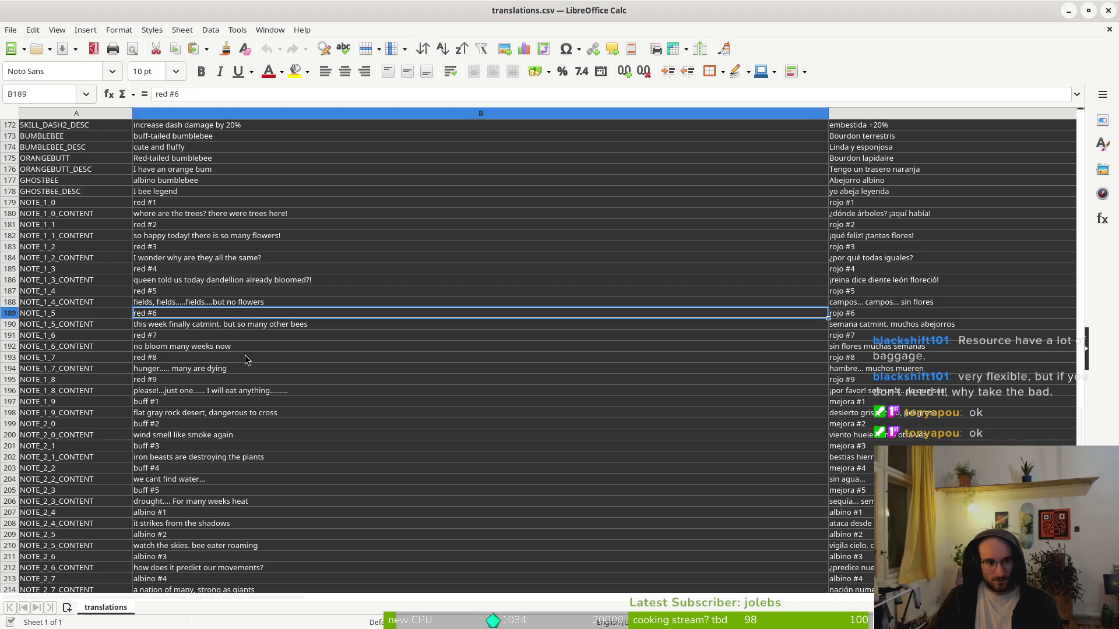
click(329, 328)
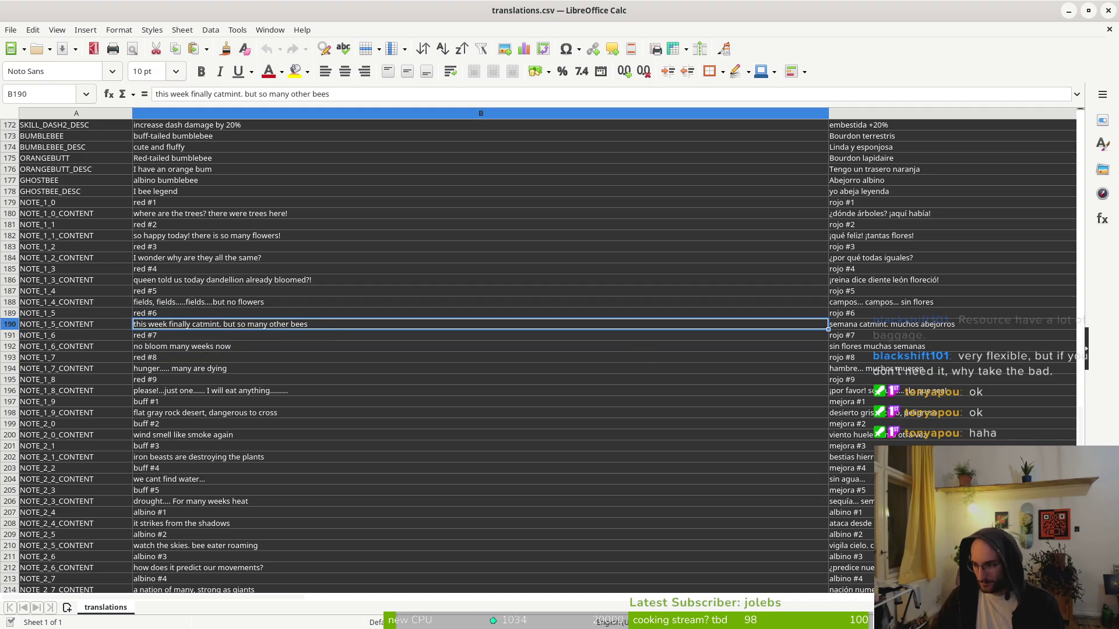